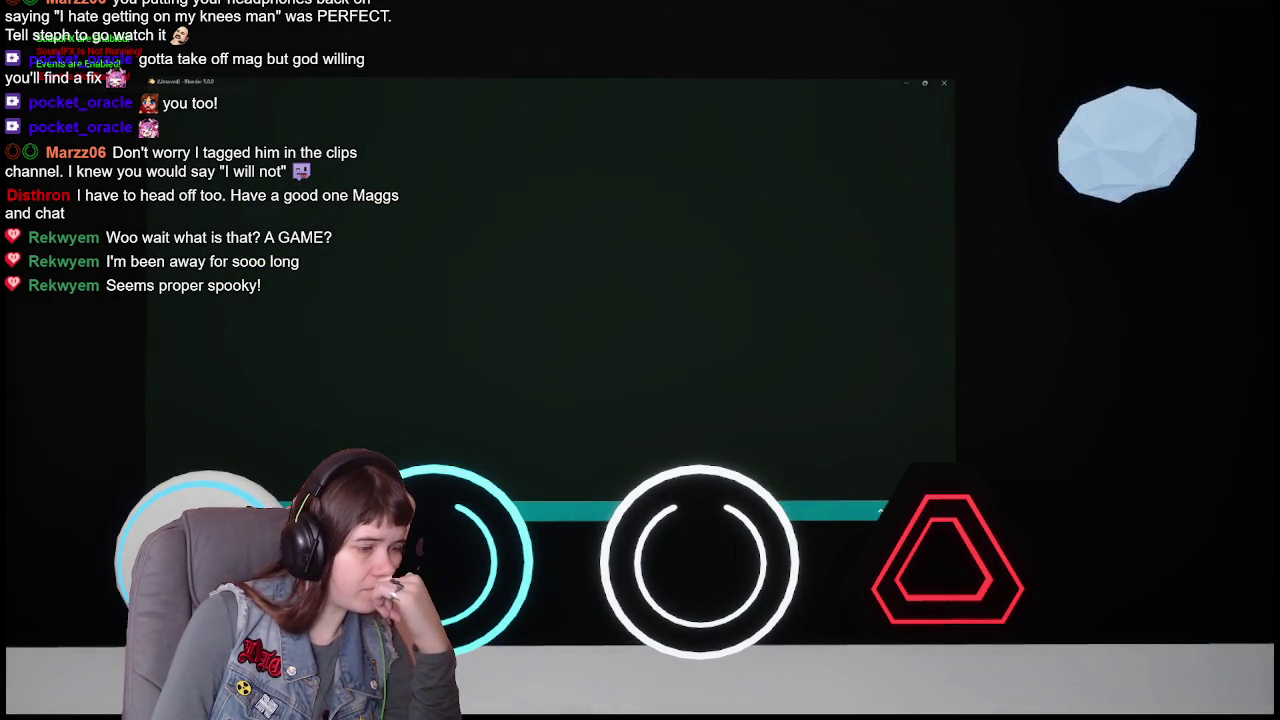
- Bring Blender to the front, showing the WIP ceiling .blend file in the Layout workspace
click(518, 443)
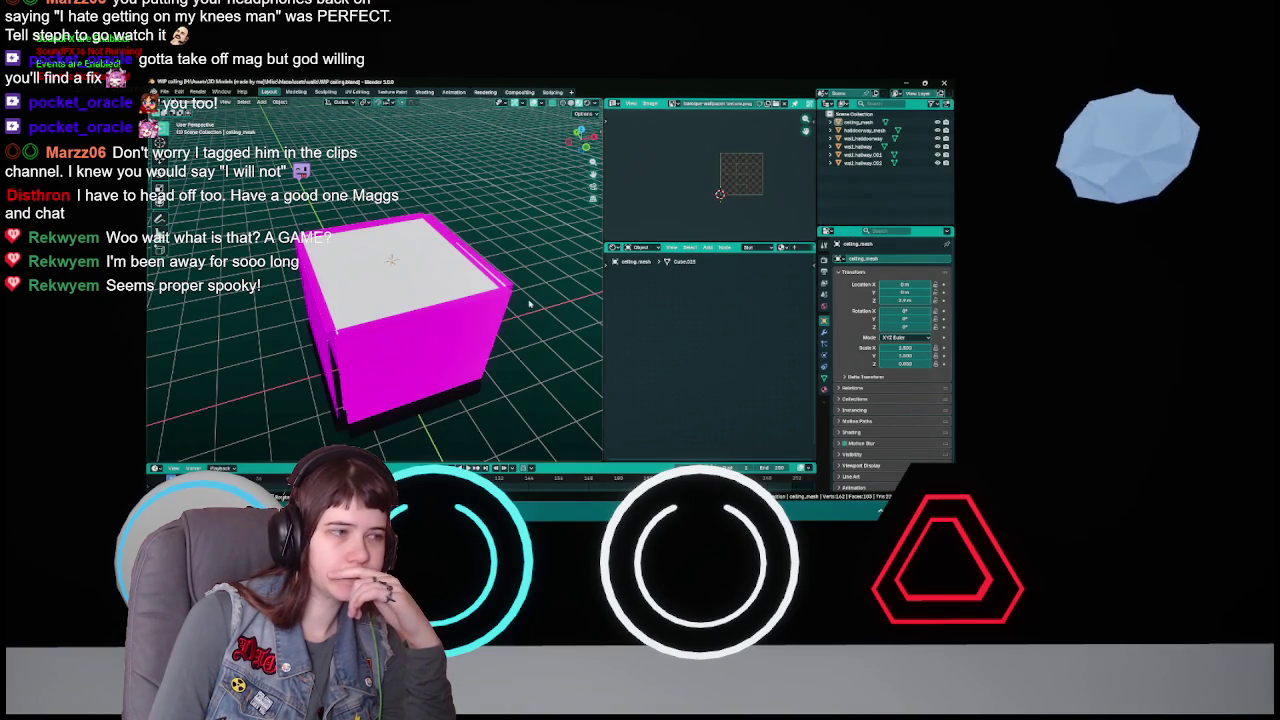
- Hide the white ceiling and the halldoorway_mesh frame, then select the wall_halldoorway wall
drag(391, 336, 421, 336)
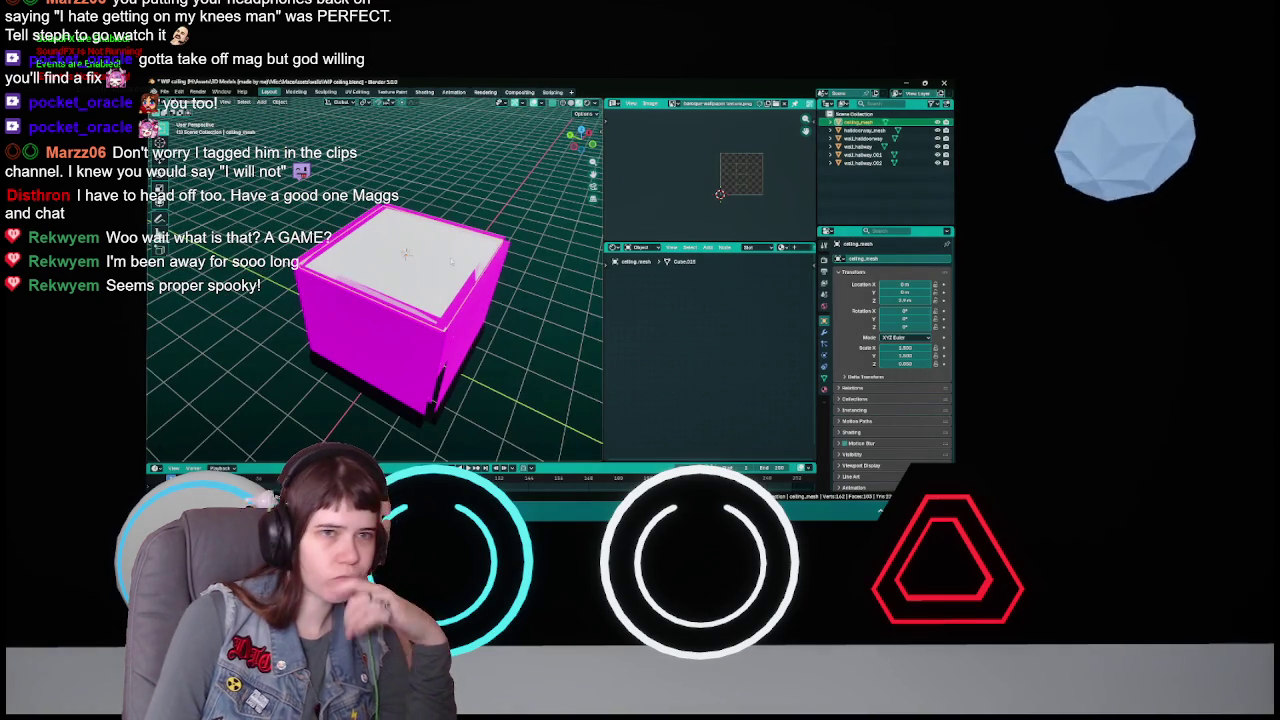
key(h)
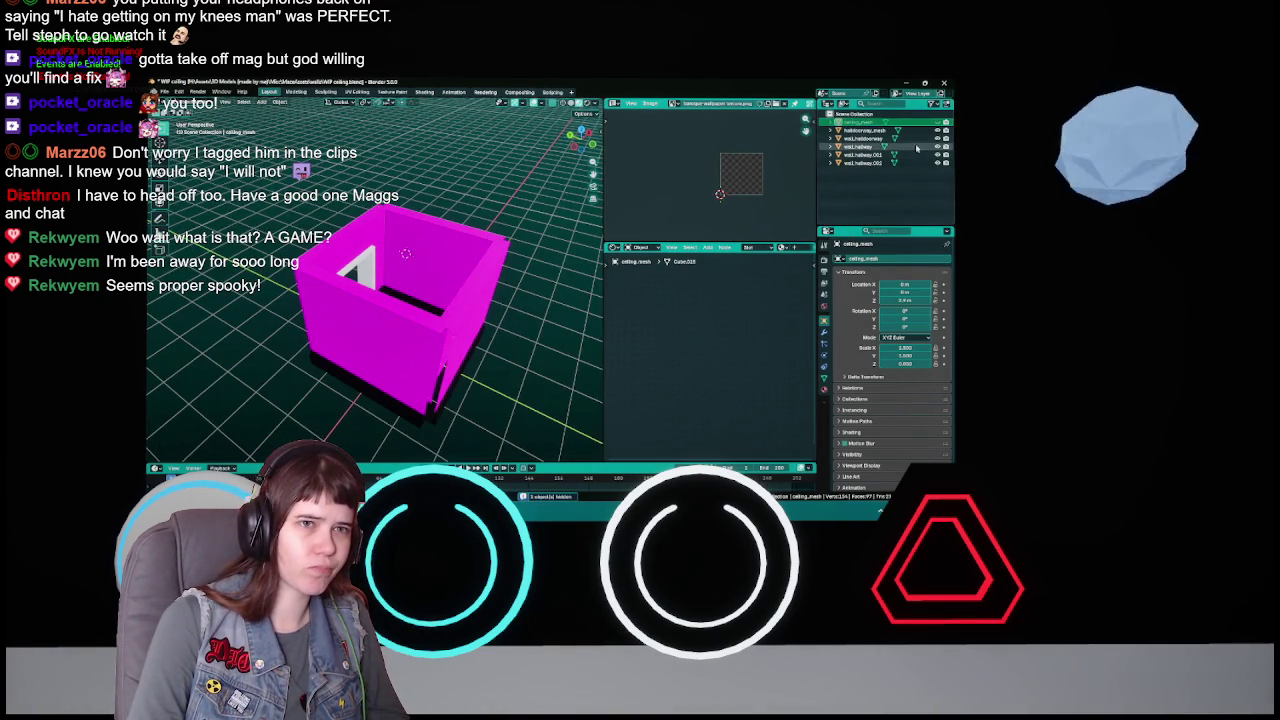
drag(500, 280, 412, 260)
click(385, 282)
scroll(389, 302, up, 3)
key(h)
click(431, 262)
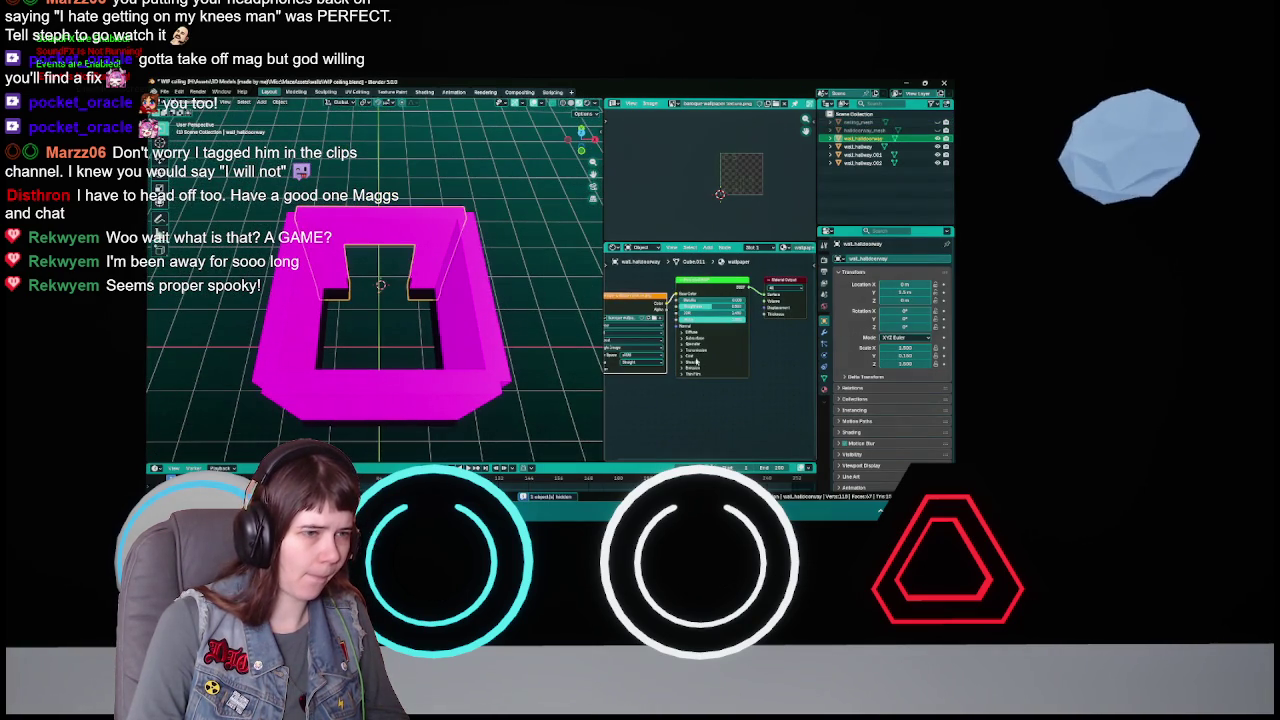
- Inspect the front, left and back wall materials, browsing the image list without changing it
scroll(680, 380, left, 2)
click(467, 302)
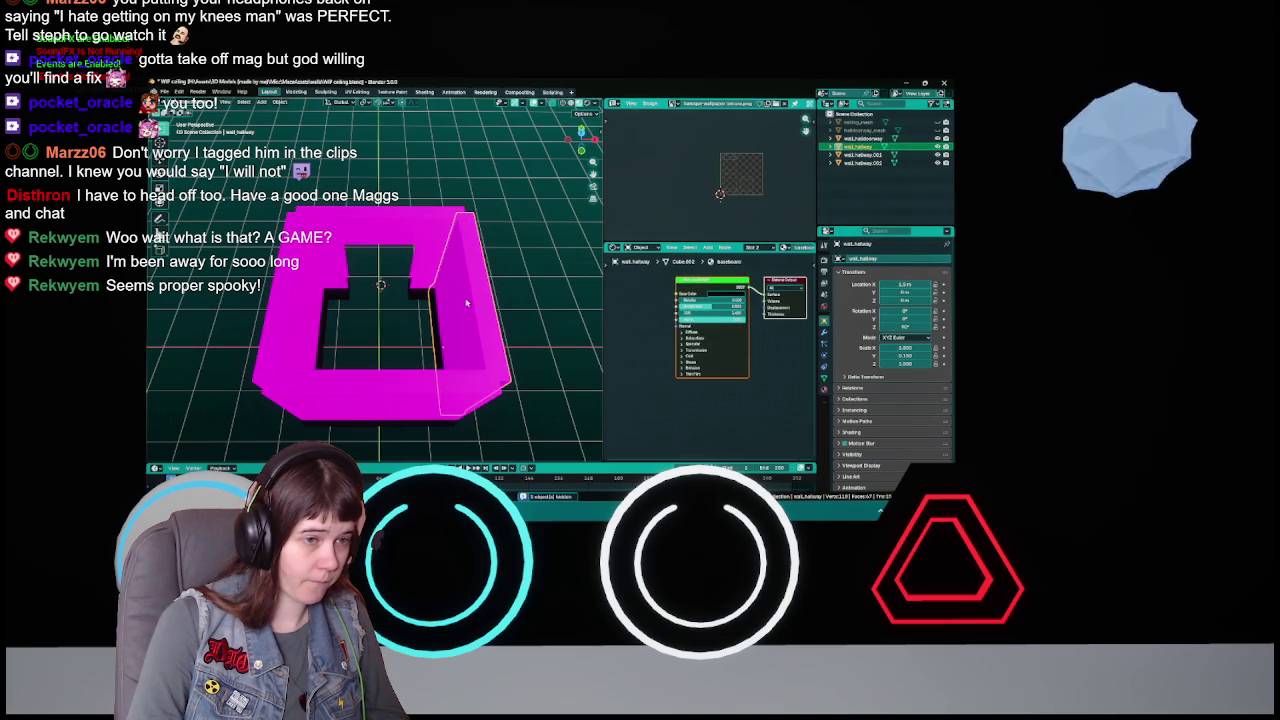
click(436, 396)
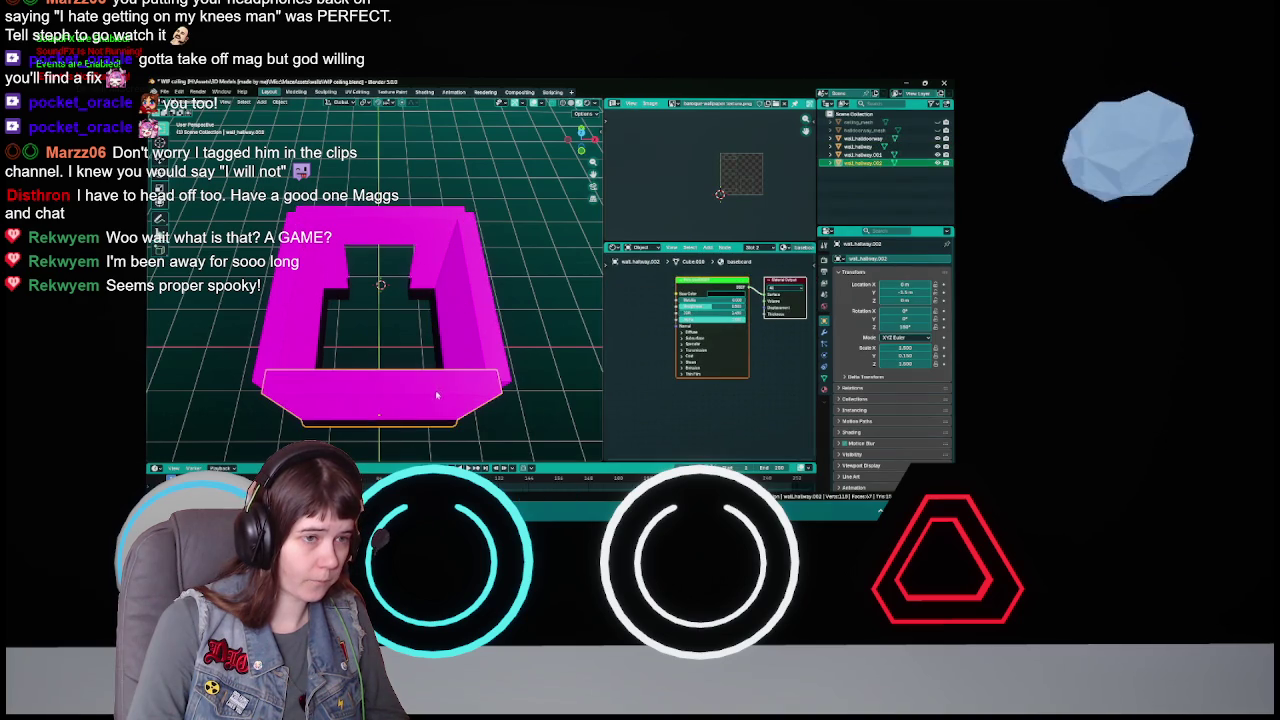
click(289, 312)
click(352, 248)
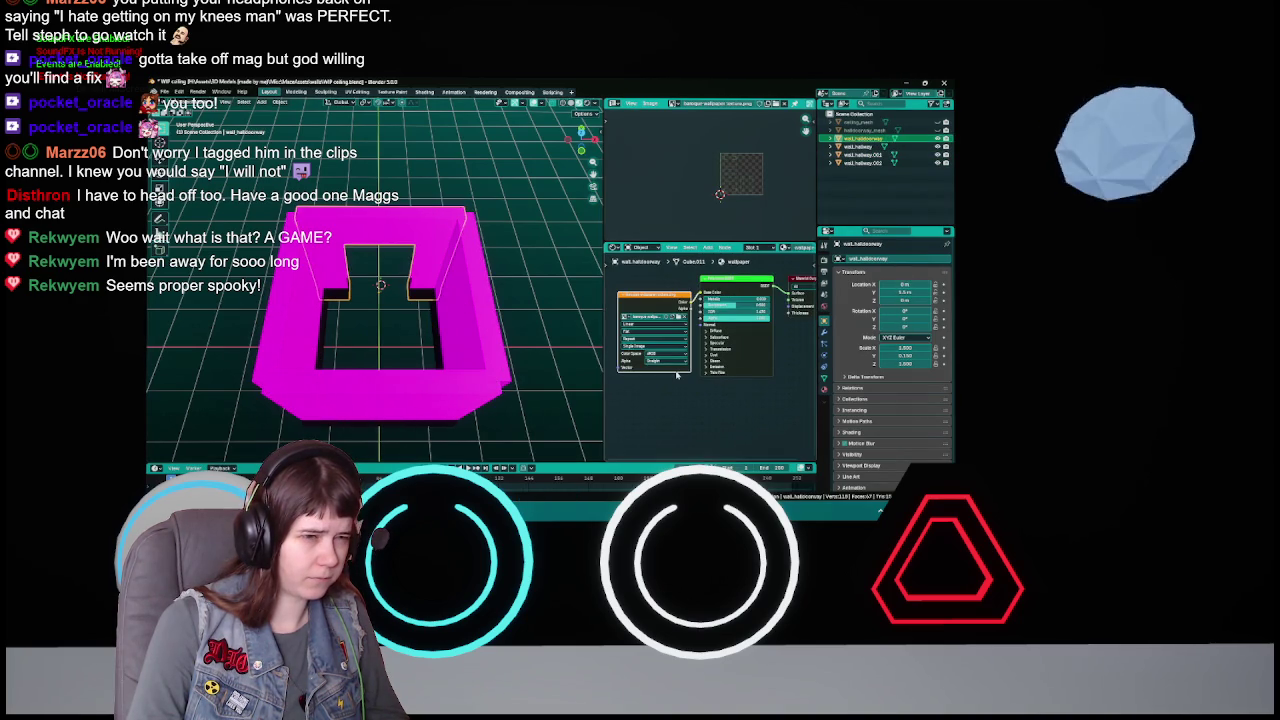
scroll(758, 174, up, 3)
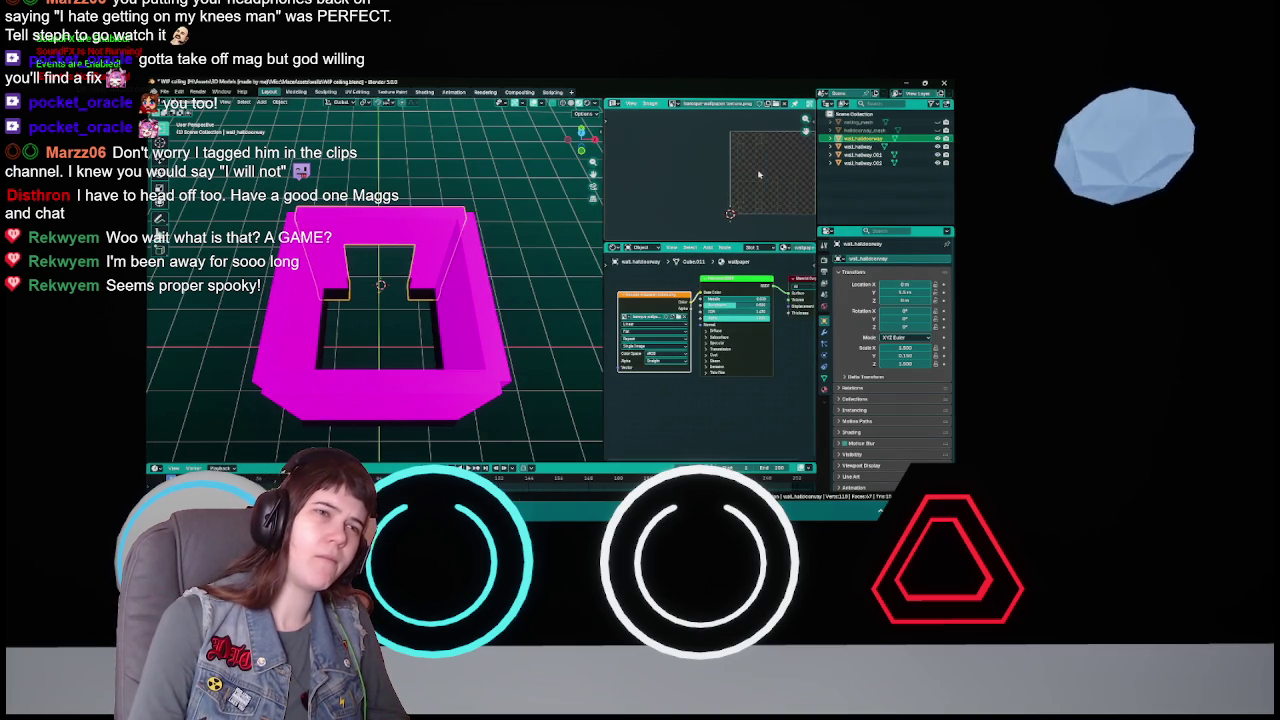
scroll(756, 176, down, 2)
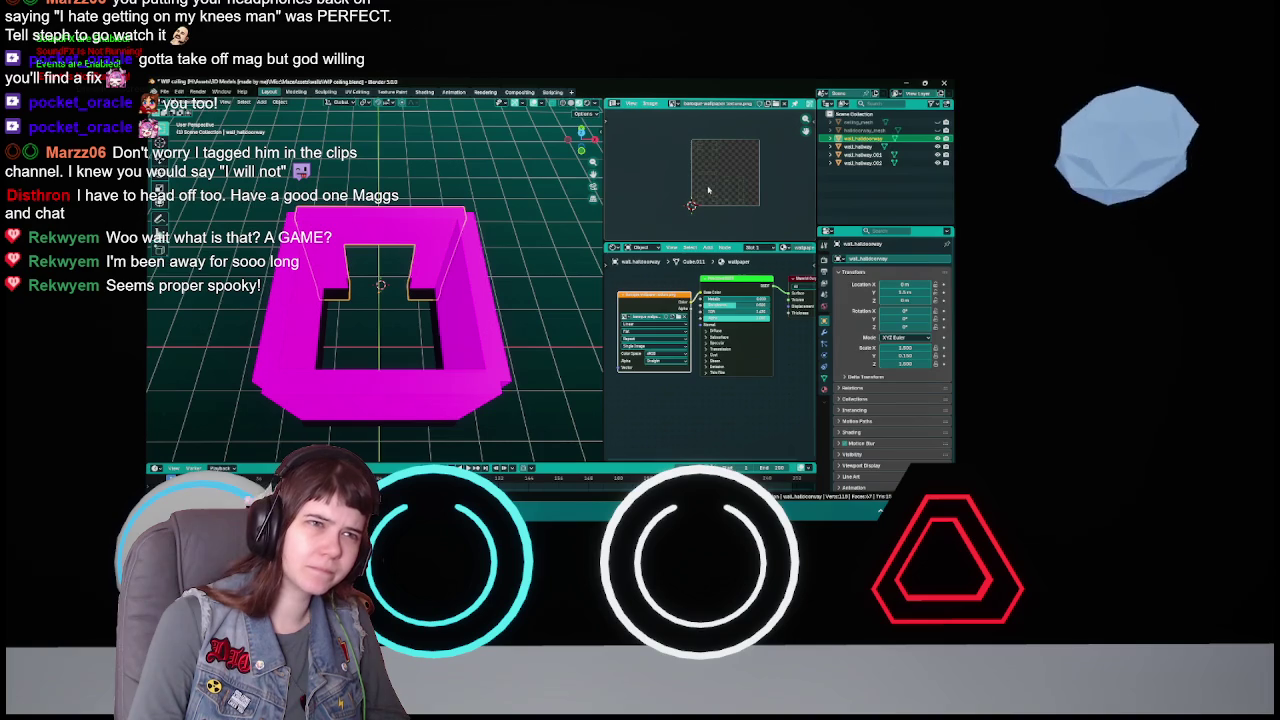
click(674, 103)
click(691, 209)
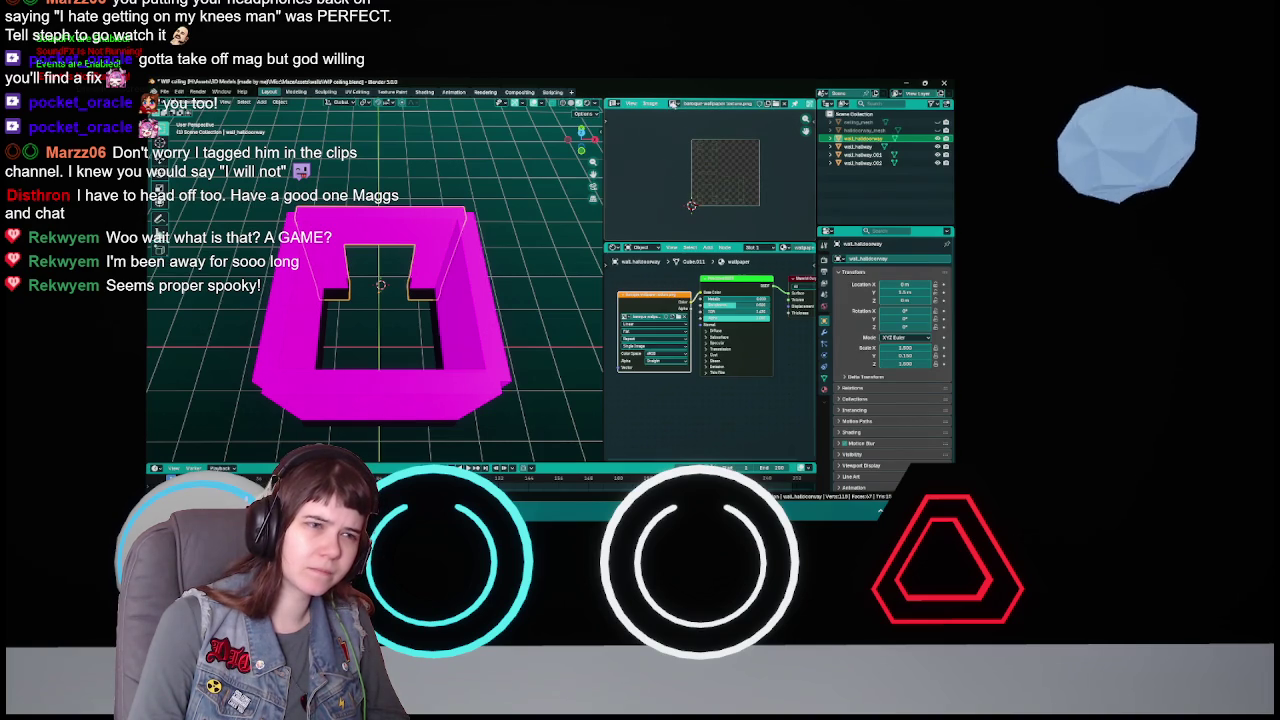
- Toggle the white door frame's visibility, leaving it hidden so the door cutout shows
mouse_move(390, 300)
mouse_down()
mouse_move(450, 290)
mouse_move(402, 313)
mouse_up()
drag(509, 290, 518, 288)
click(523, 287)
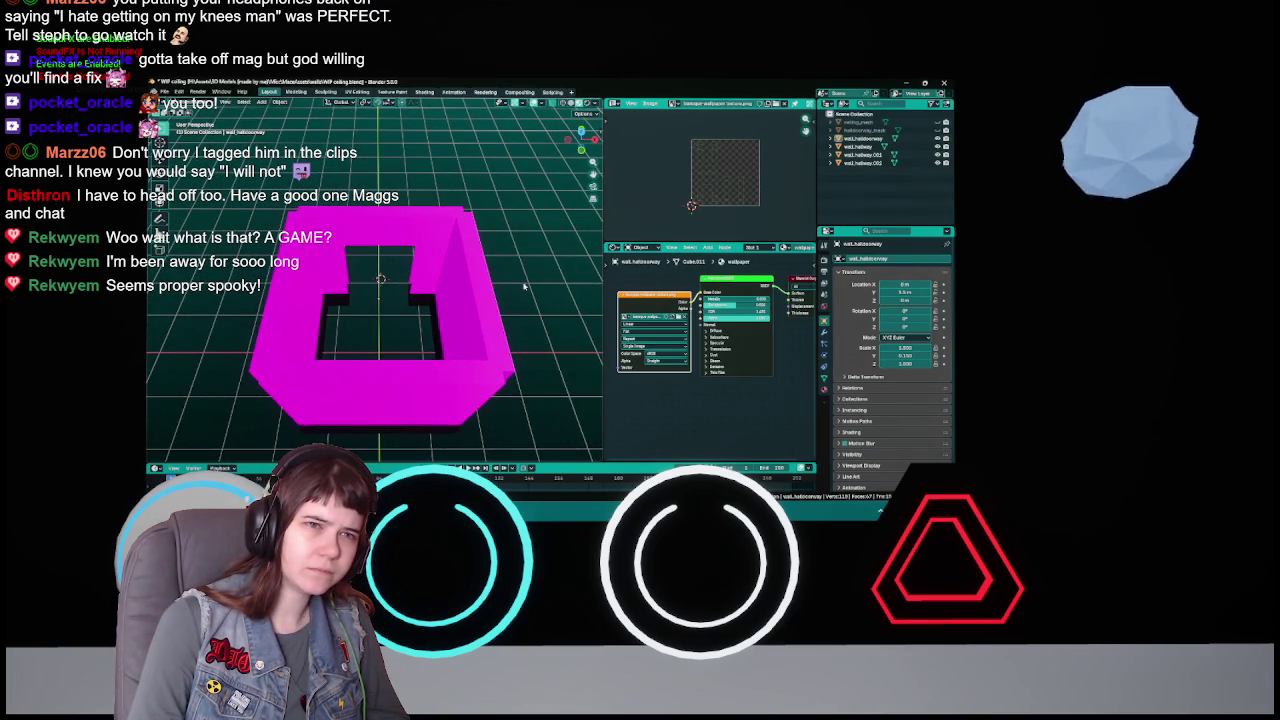
click(937, 131)
click(937, 131)
click(938, 139)
click(938, 139)
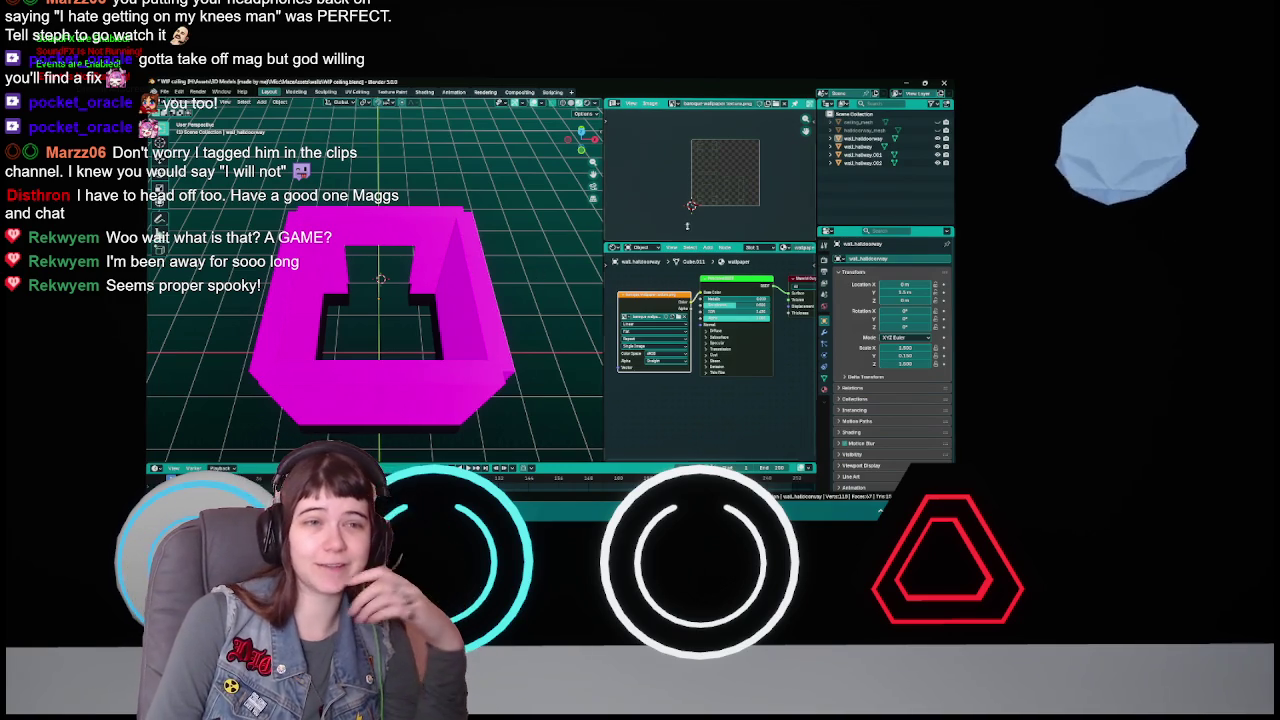
click(575, 310)
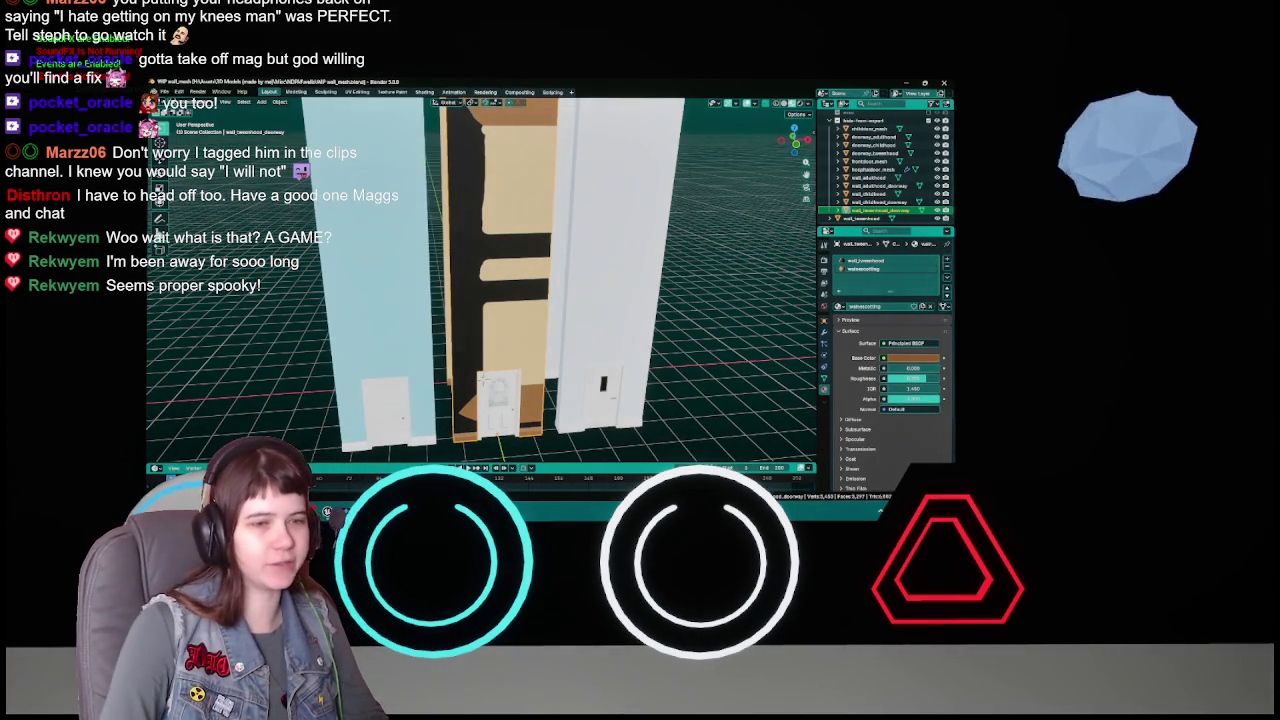
- Zoom and orbit to frame the three tall doorway wall pieces from the front
scroll(564, 288, down, 5)
mouse_move(563, 289)
mouse_down()
mouse_move(520, 230)
mouse_move(495, 284)
mouse_move(587, 305)
mouse_move(492, 255)
mouse_move(473, 305)
mouse_move(466, 245)
mouse_up()
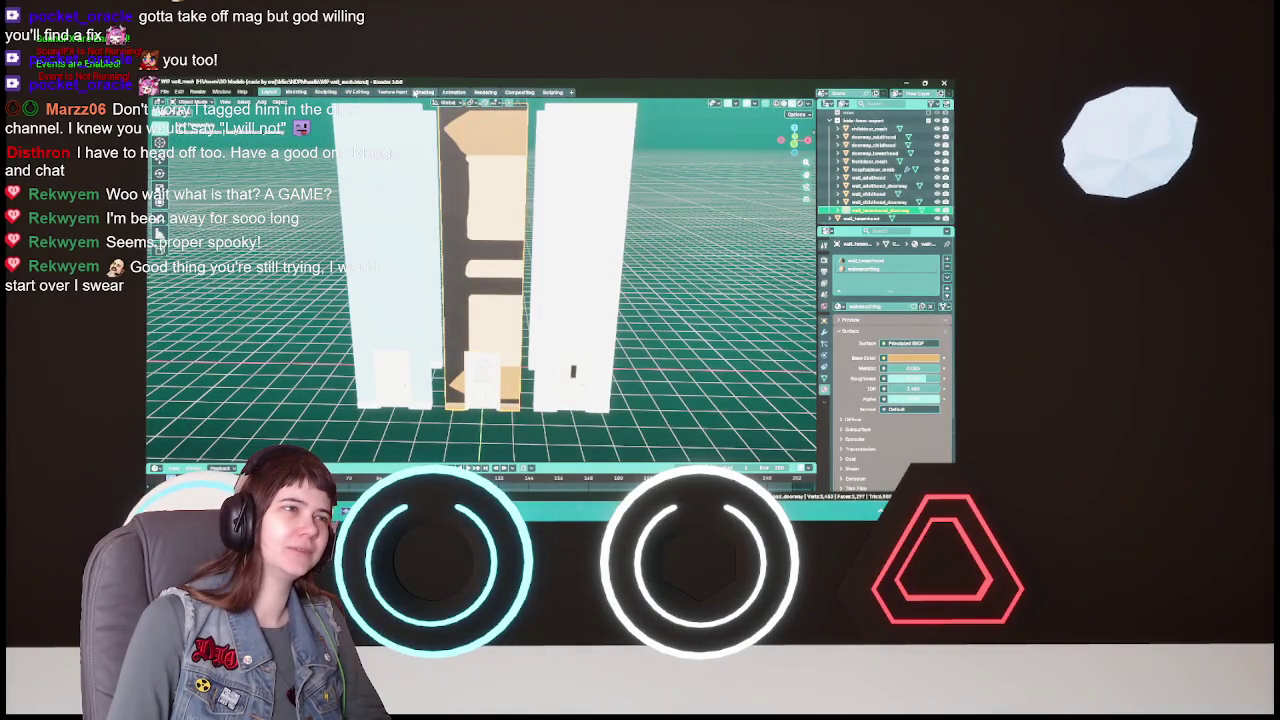
click(358, 92)
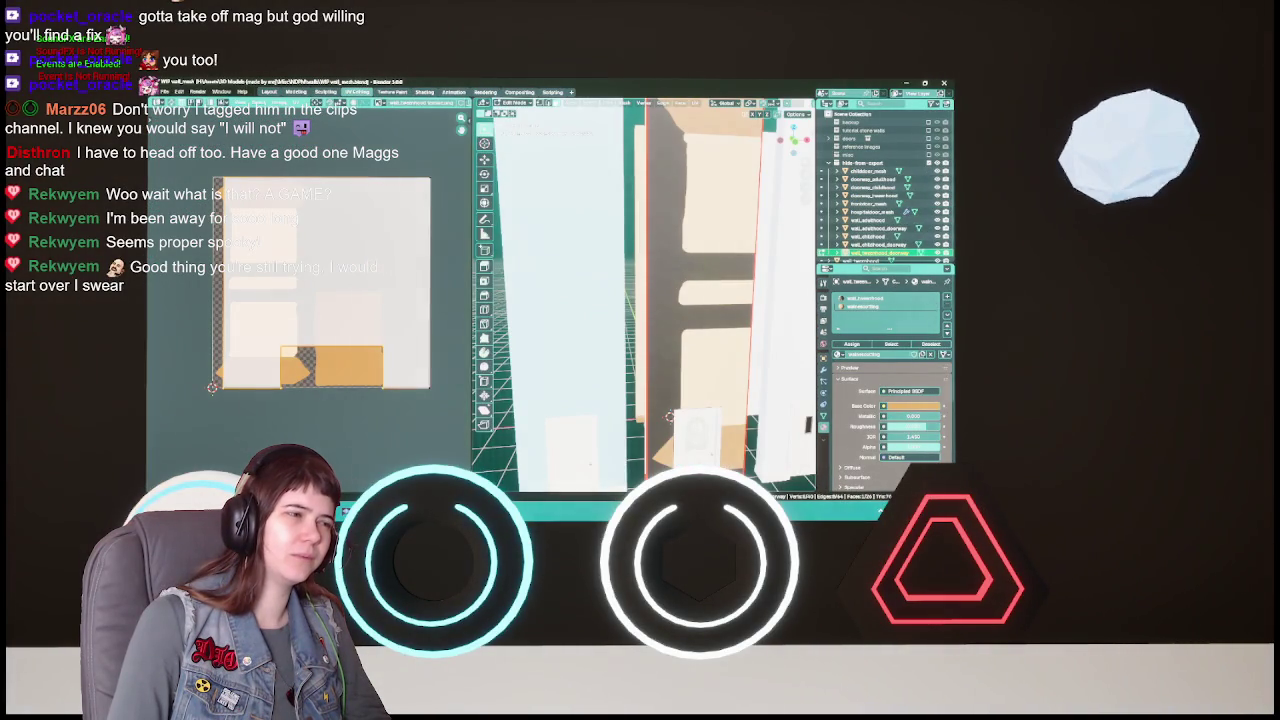
click(620, 322)
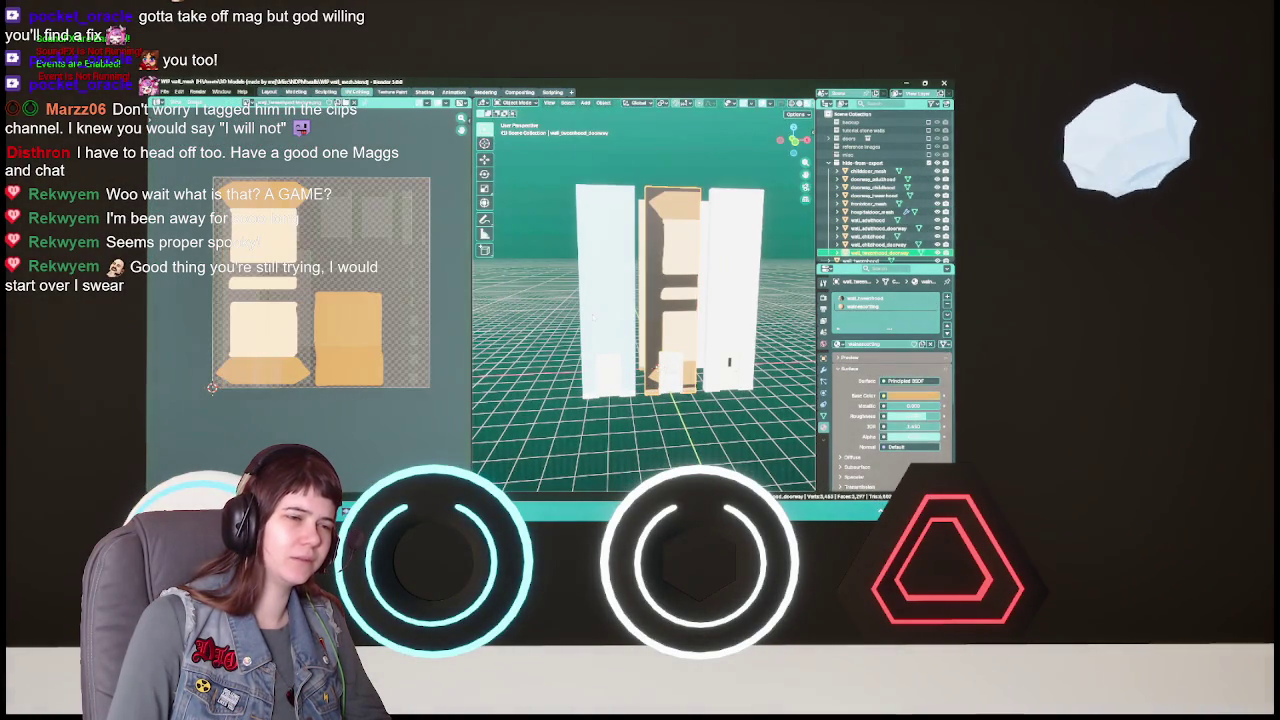
key(a)
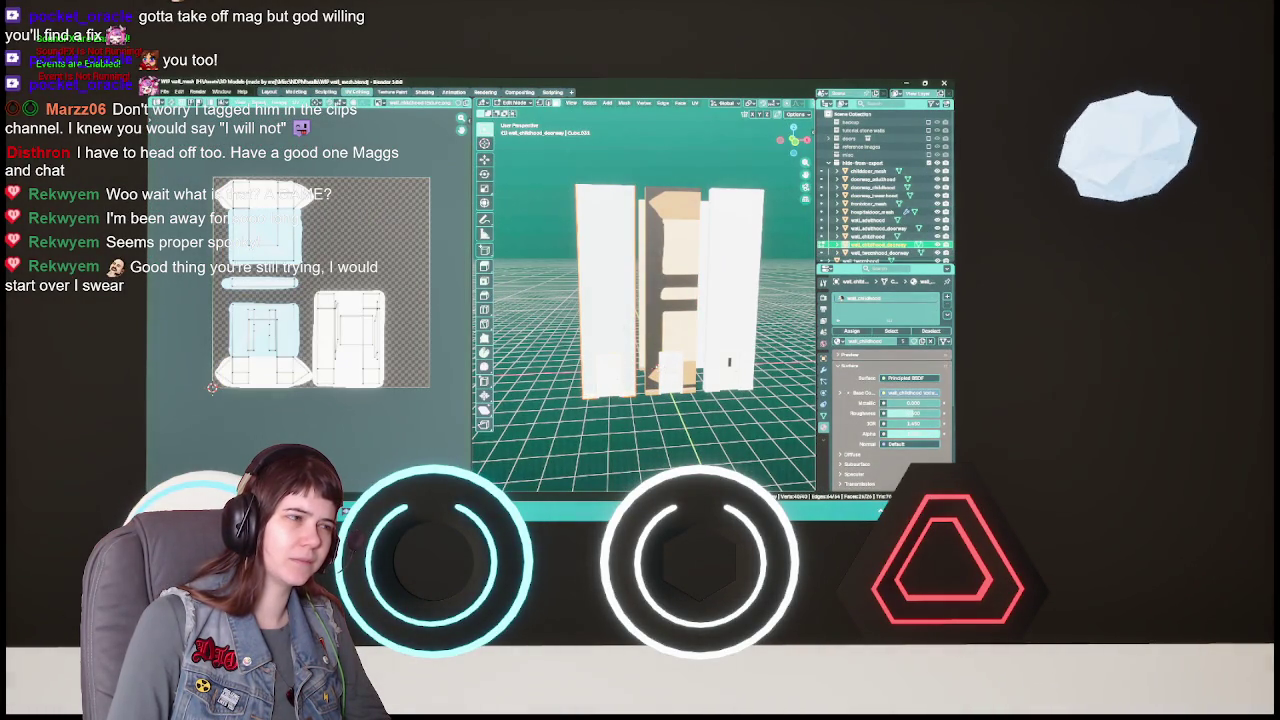
scroll(645, 300, up, 3)
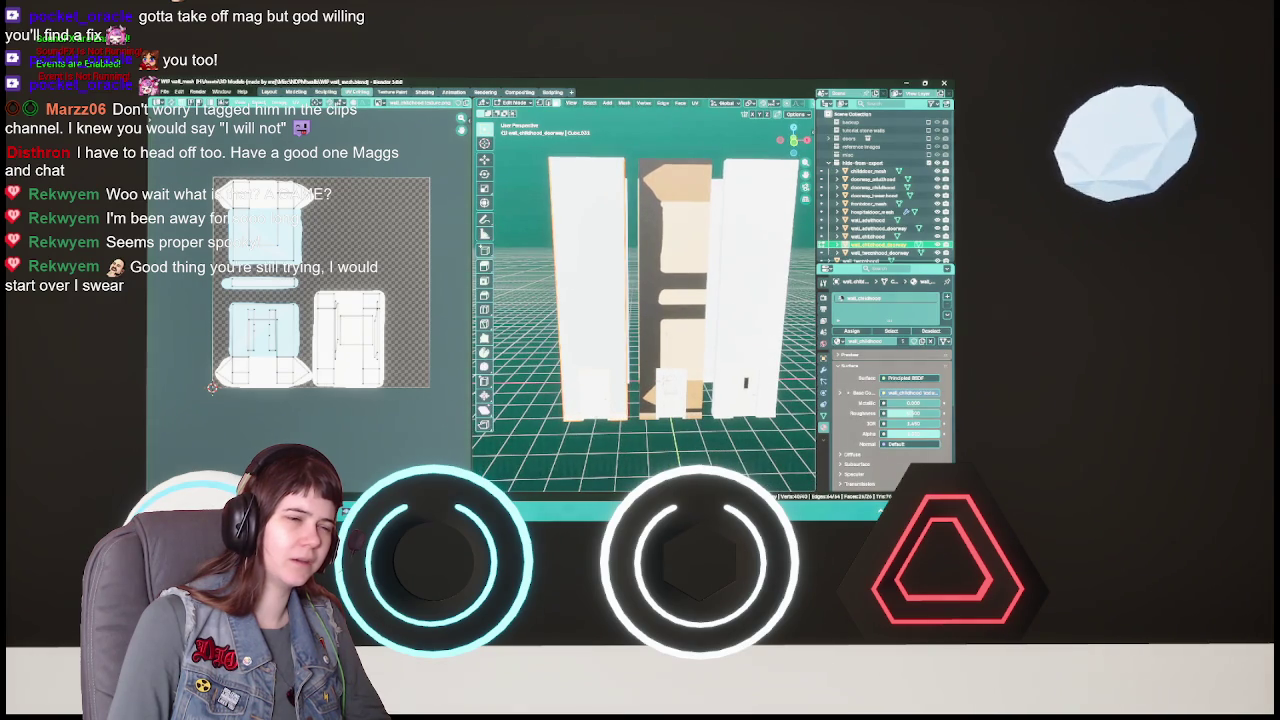
key(Tab)
click(675, 290)
key(Tab)
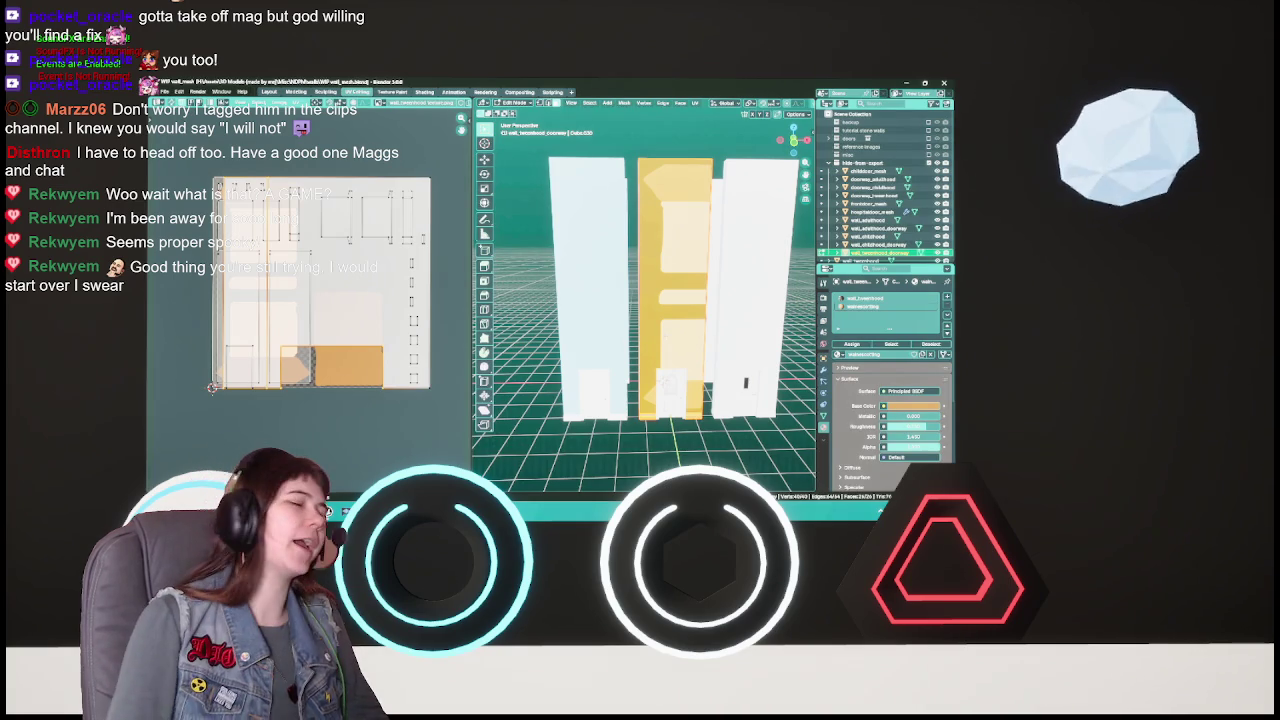
key(Tab)
mouse_move(648, 380)
mouse_down()
mouse_move(645, 400)
mouse_move(686, 425)
mouse_up()
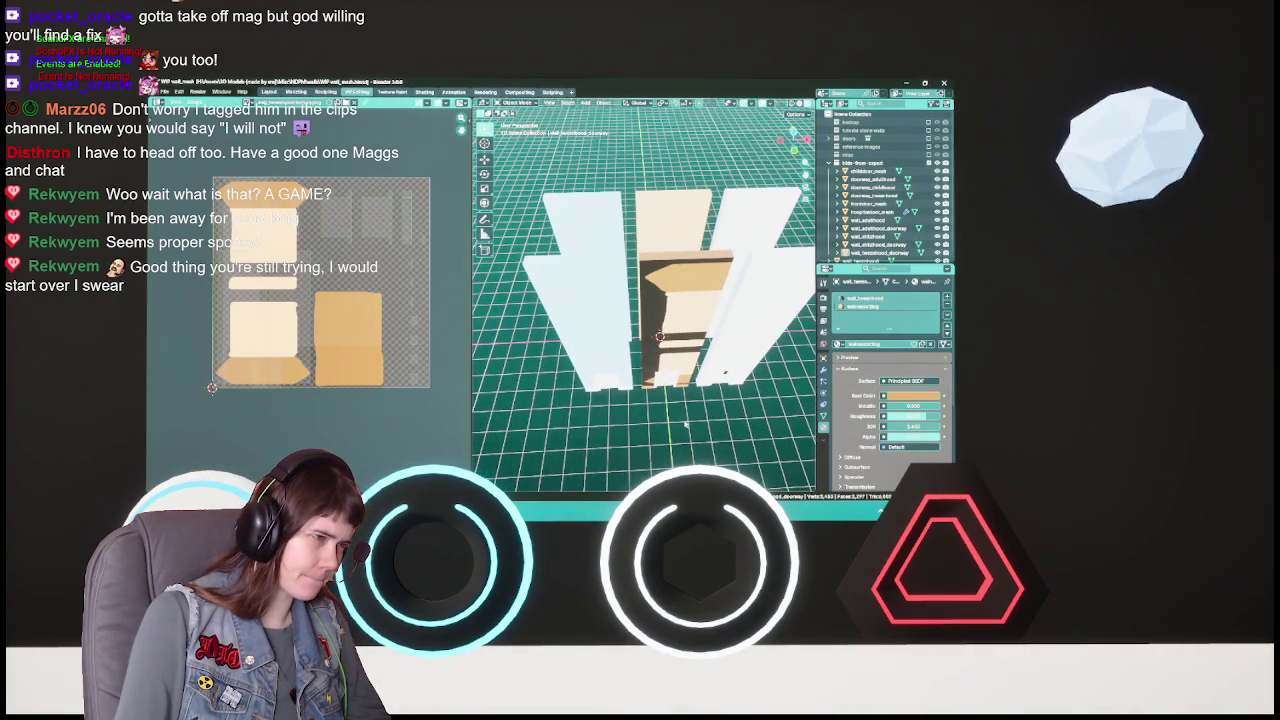
click(753, 375)
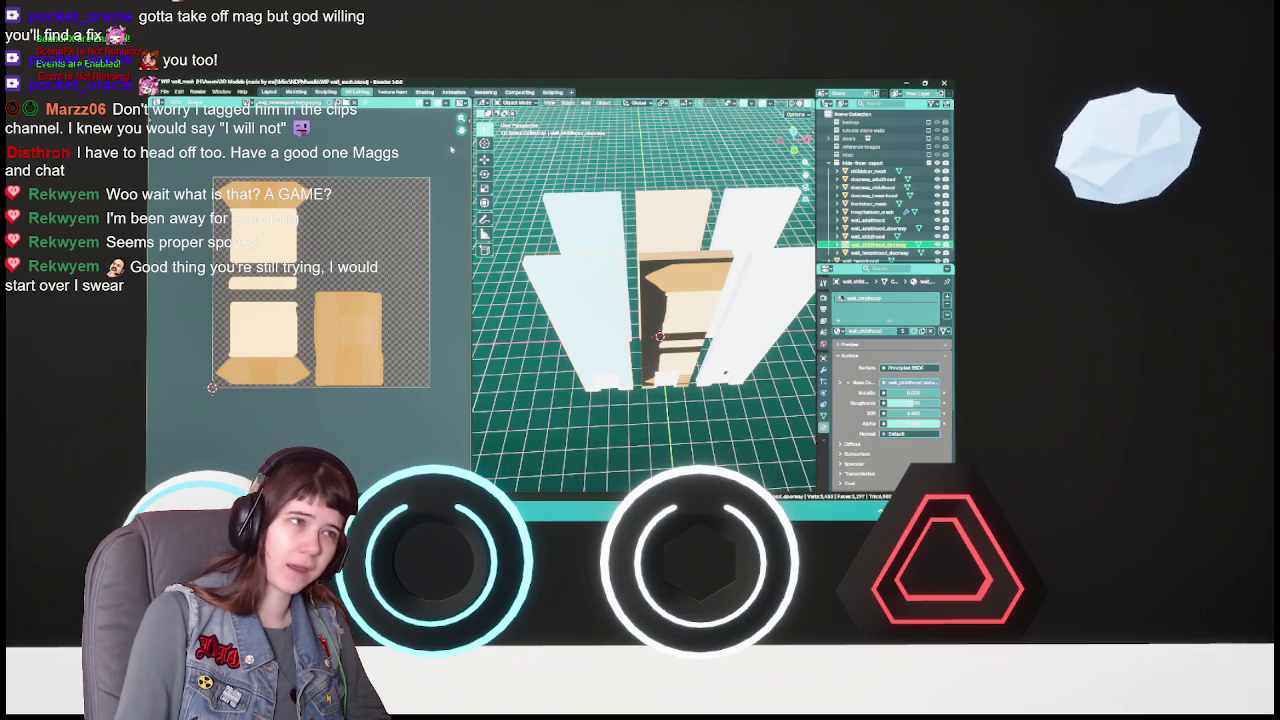
click(268, 91)
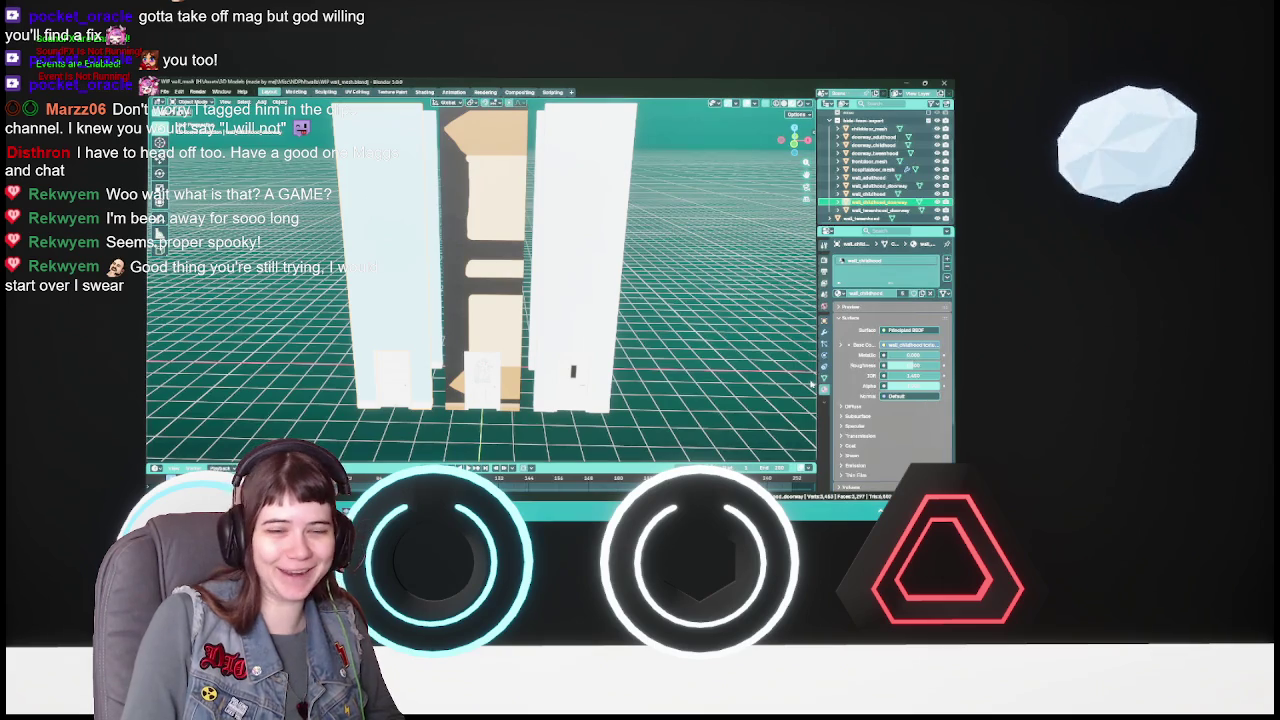
scroll(416, 433, up, 2)
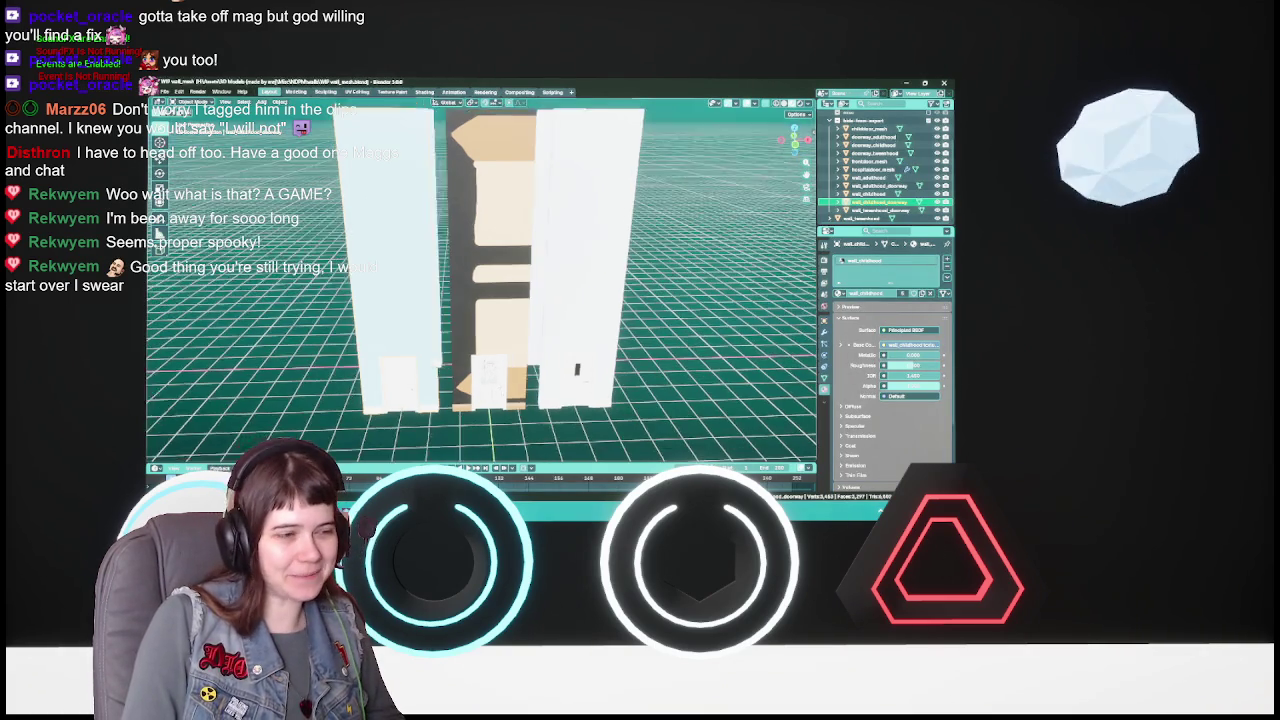
scroll(526, 313, up, 5)
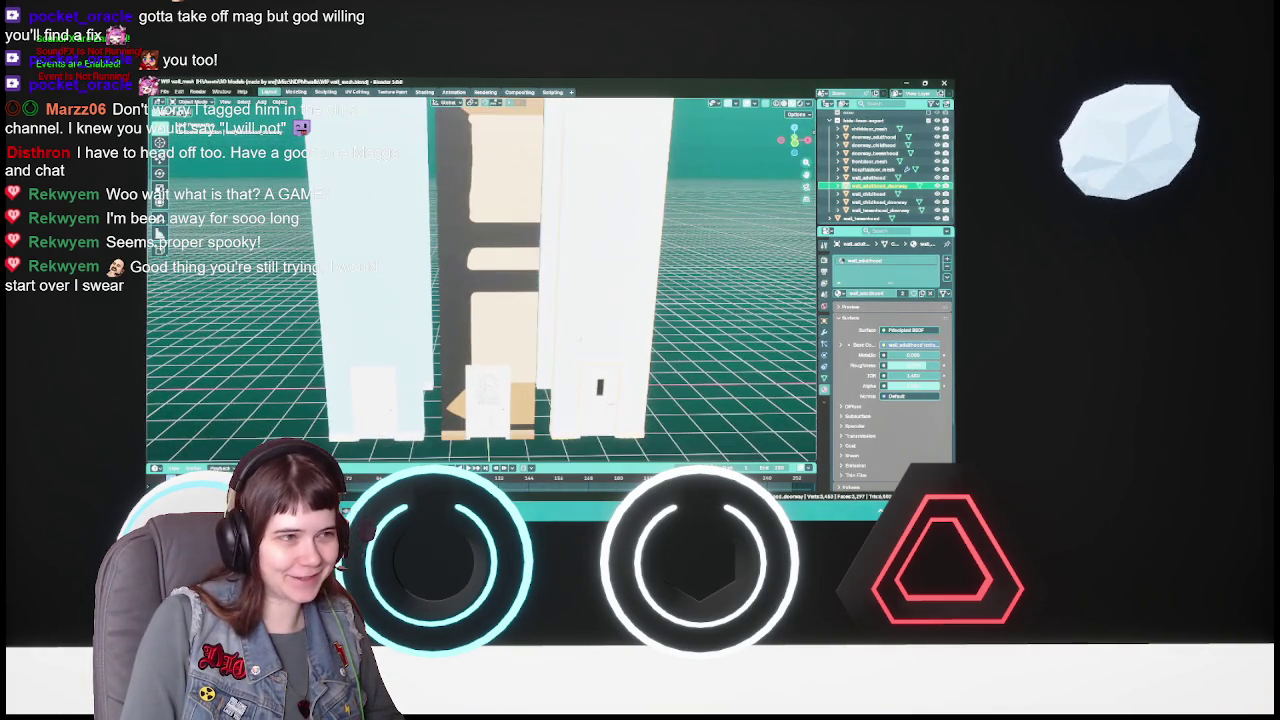
scroll(526, 313, down, 5)
click(520, 312)
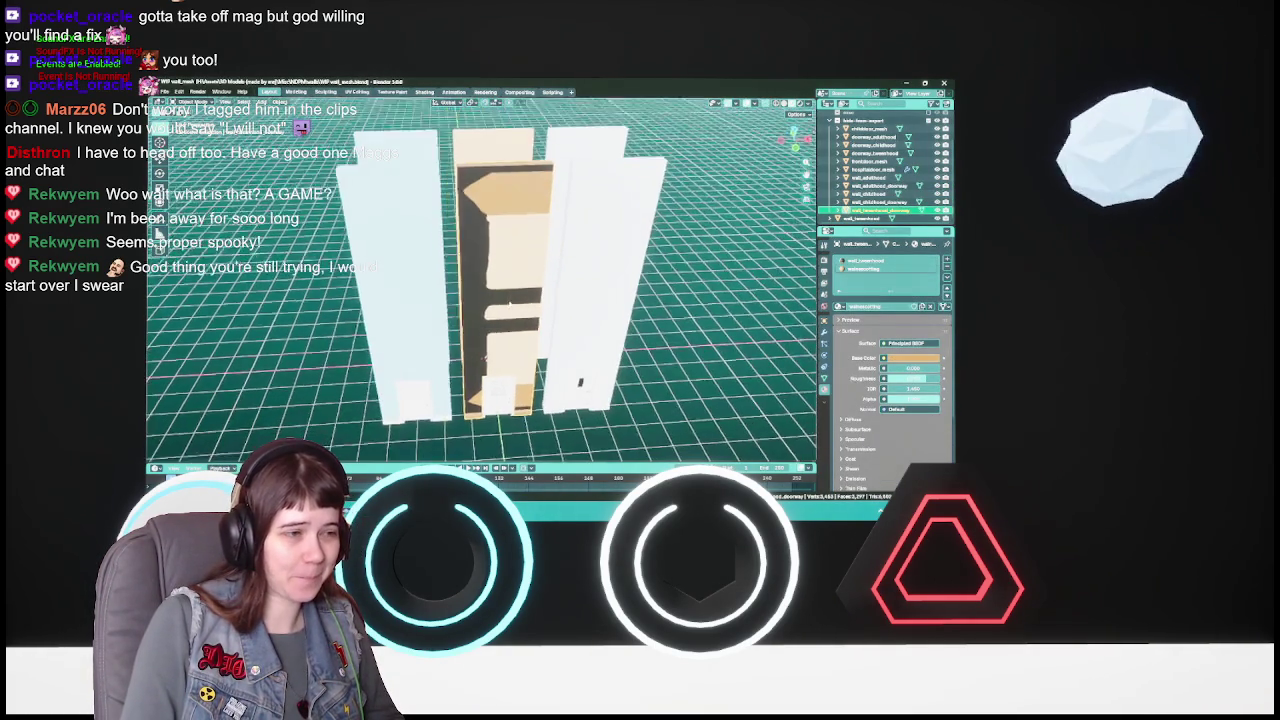
mouse_move(510, 310)
mouse_down()
mouse_move(510, 250)
mouse_move(580, 300)
mouse_move(510, 302)
mouse_up()
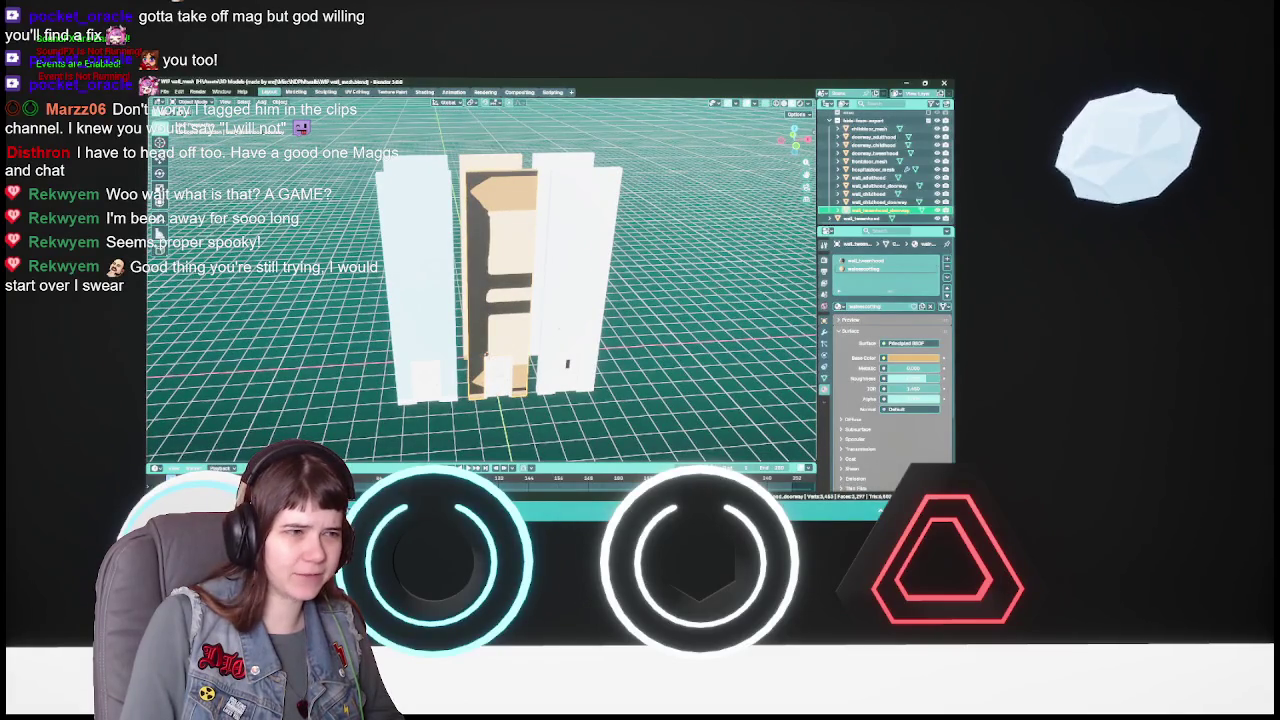
scroll(567, 363, up, 10)
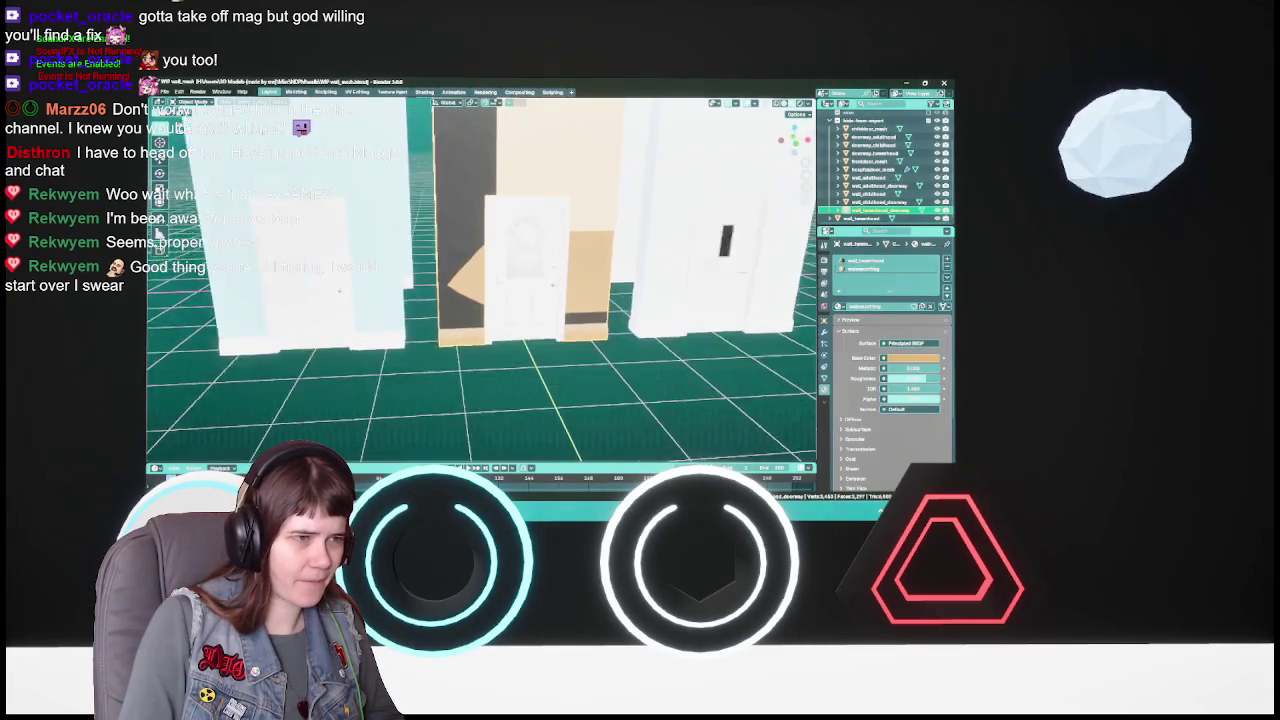
click(594, 288)
mouse_move(594, 288)
mouse_down()
mouse_move(597, 268)
mouse_move(560, 262)
mouse_up()
scroll(597, 268, down, 2)
click(560, 262)
scroll(560, 262, up, 2)
scroll(560, 338, down, 3)
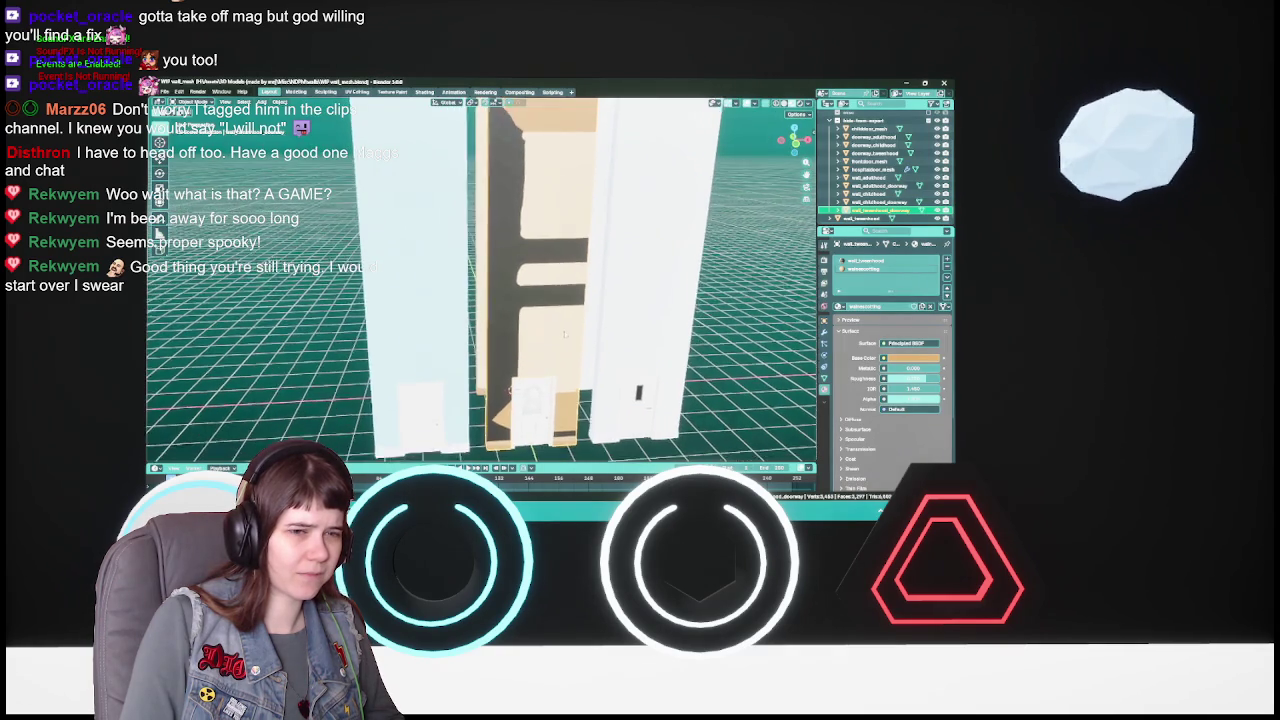
scroll(560, 338, up, 1)
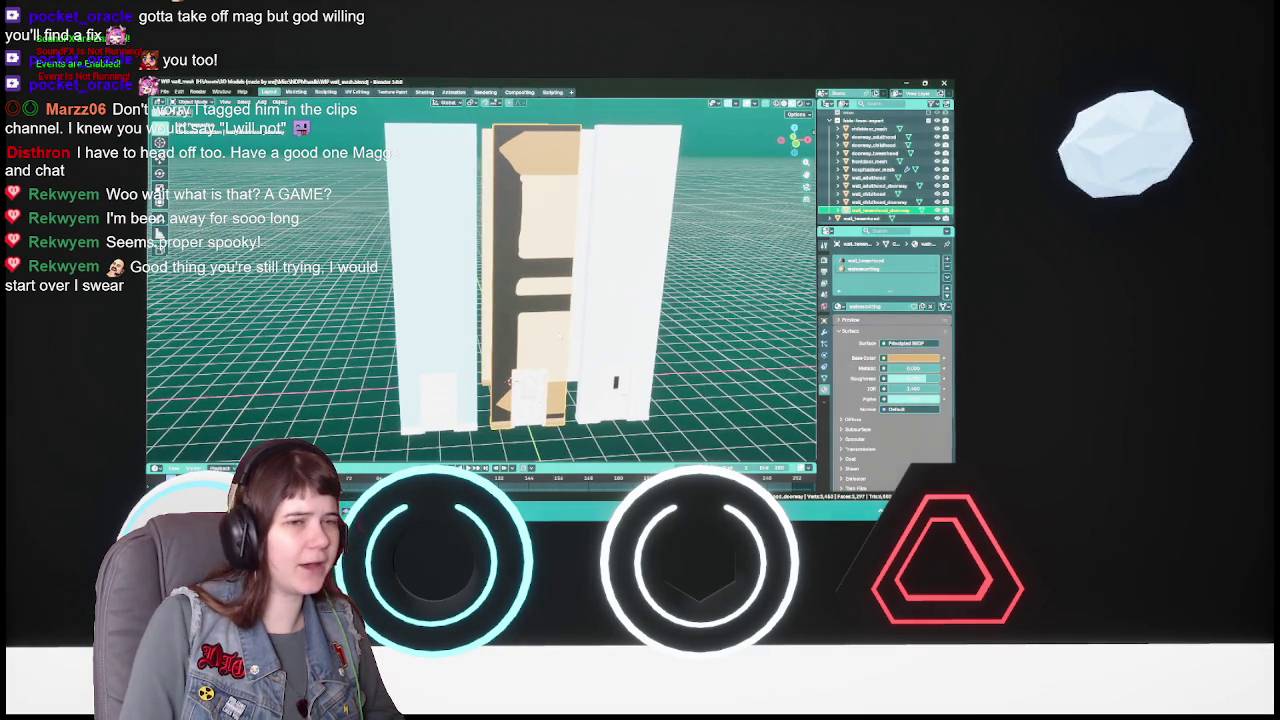
click(441, 327)
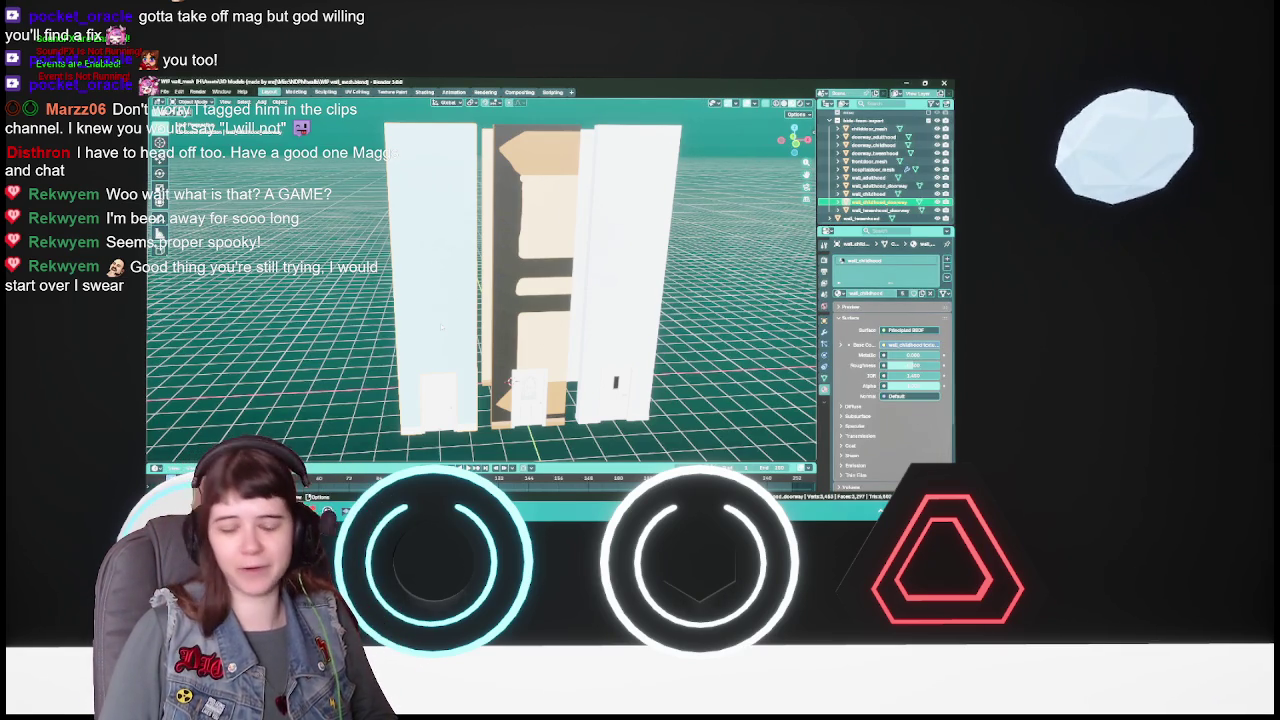
- Duplicate the doorway wall and offset the copy by -0.3 along X
drag(440, 323, 470, 330)
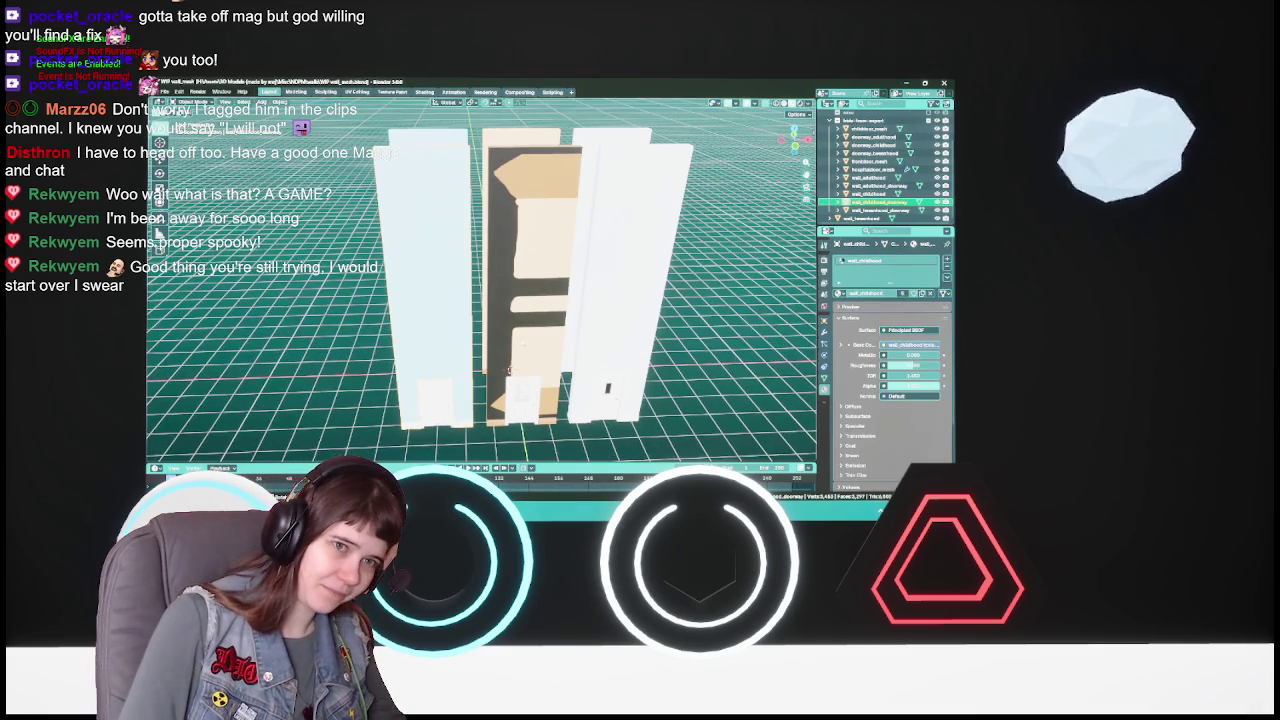
key(shift+d)
key(Escape)
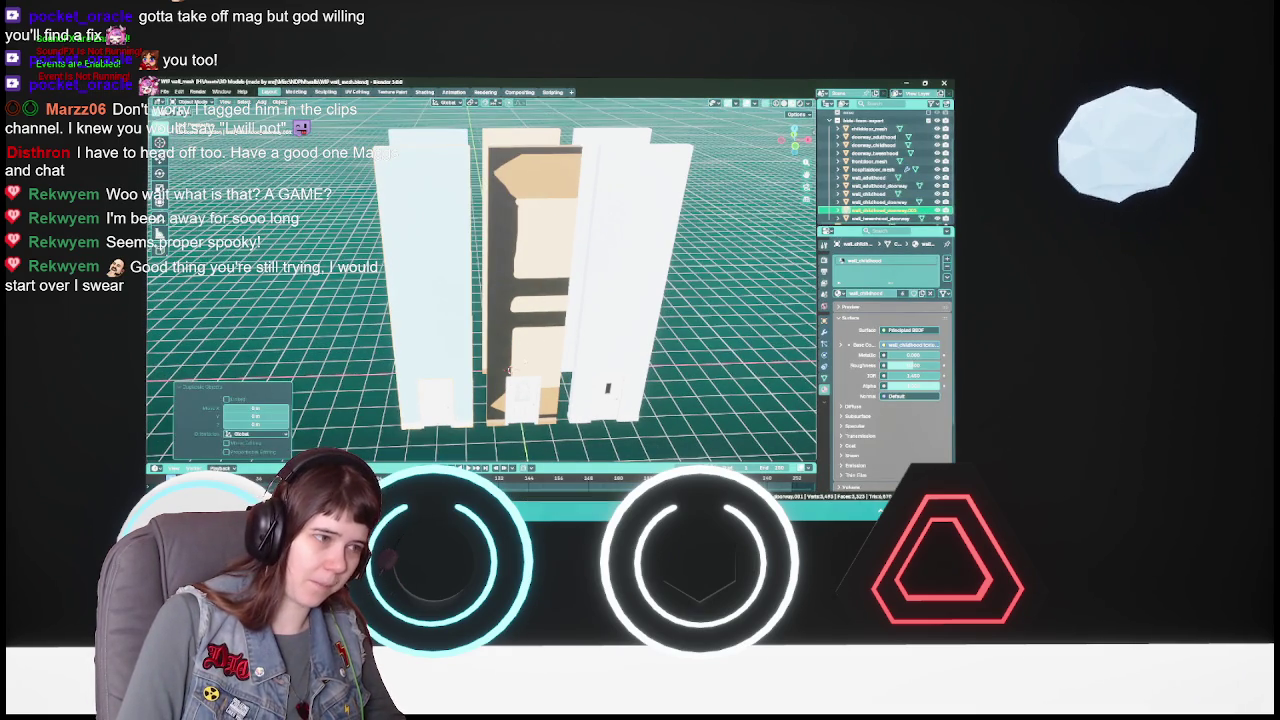
key(g)
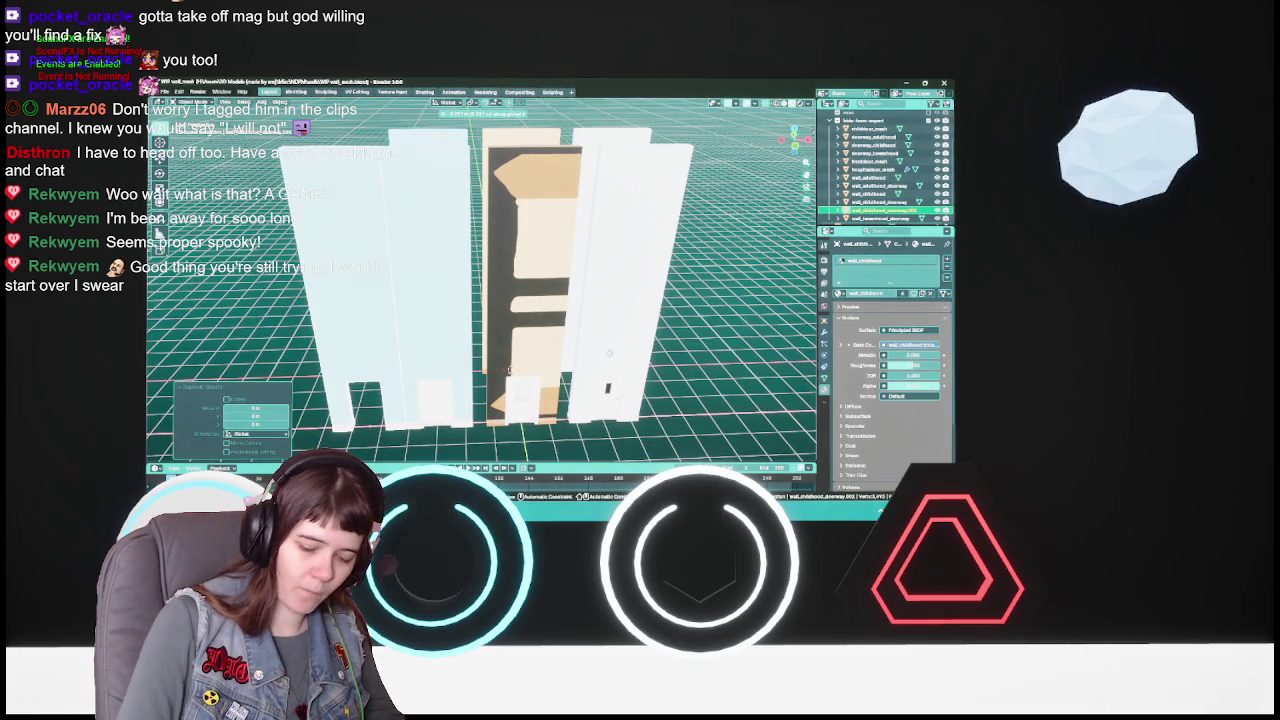
key(Return)
text(-0.3)
key(Return)
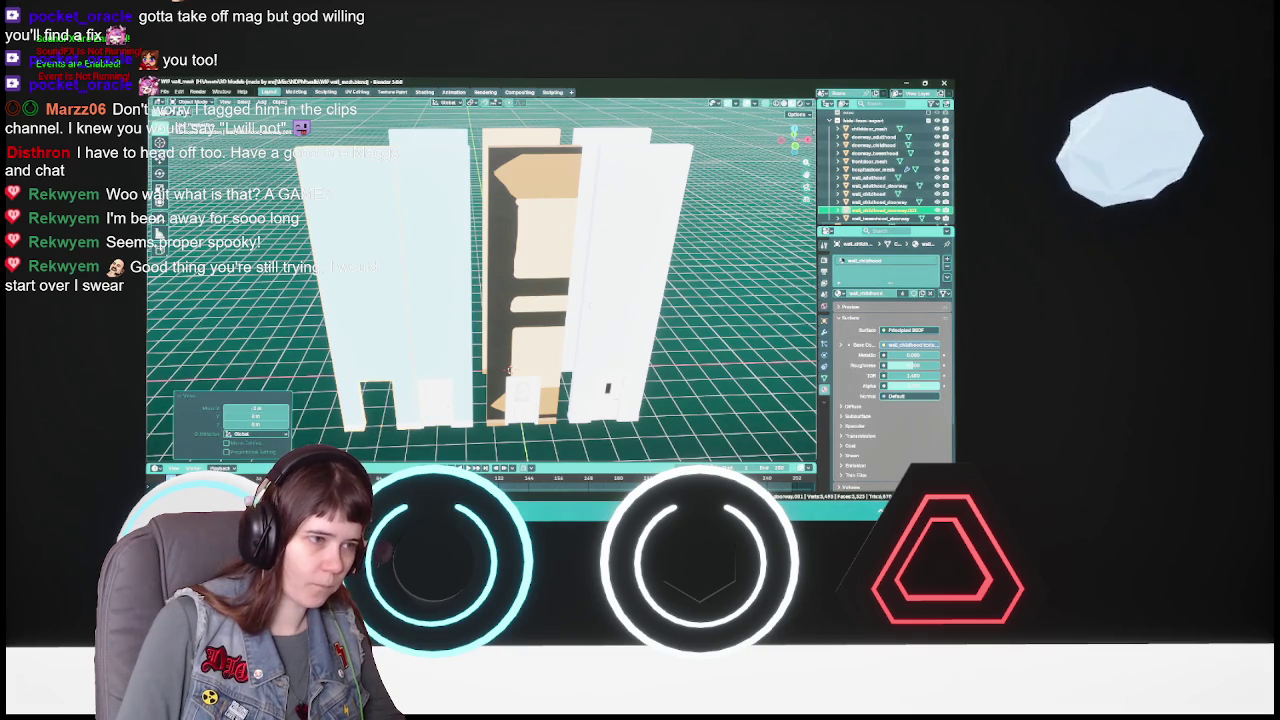
- Assign the beige wall material to wall_childhood_doorway.001
click(508, 370)
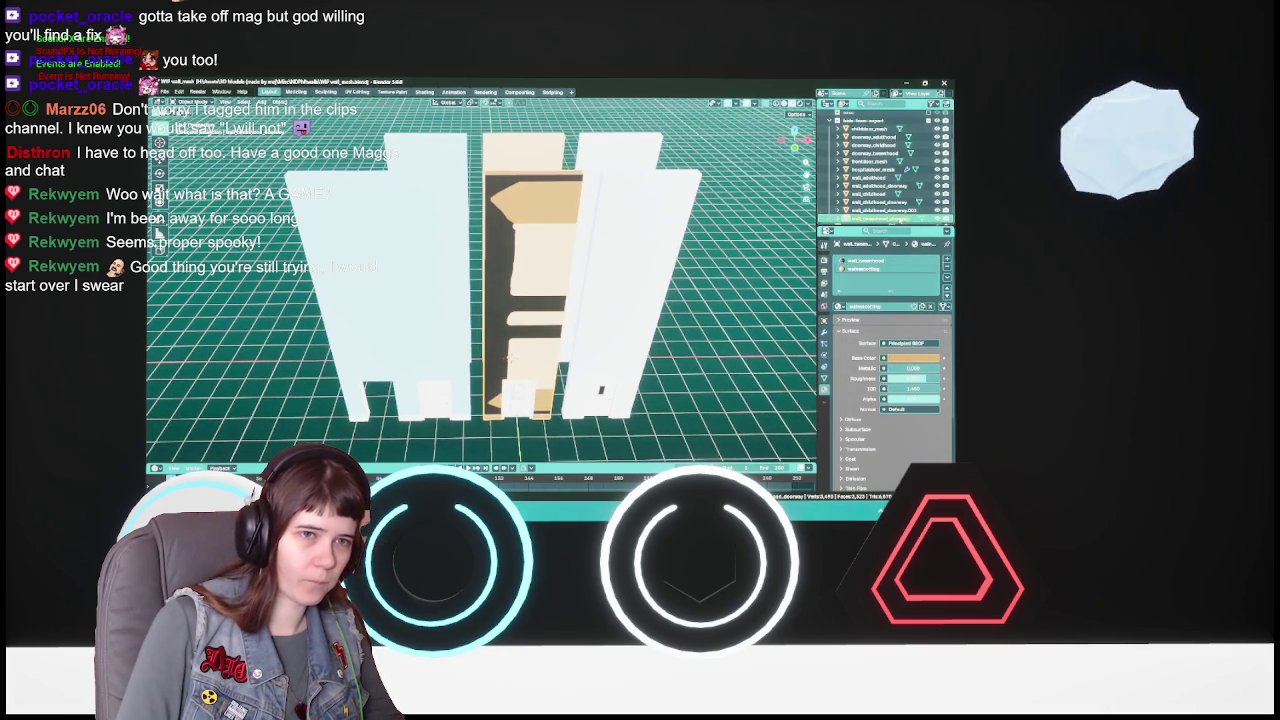
scroll(885, 165, down, 1)
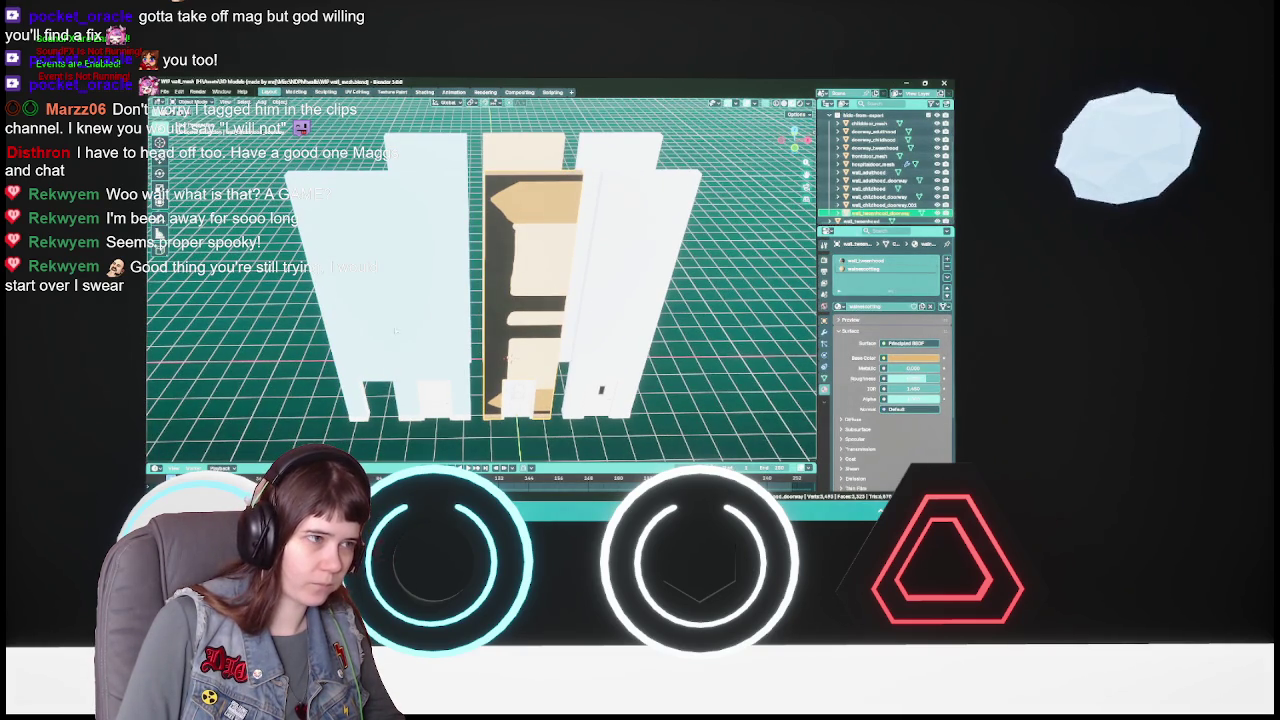
click(880, 205)
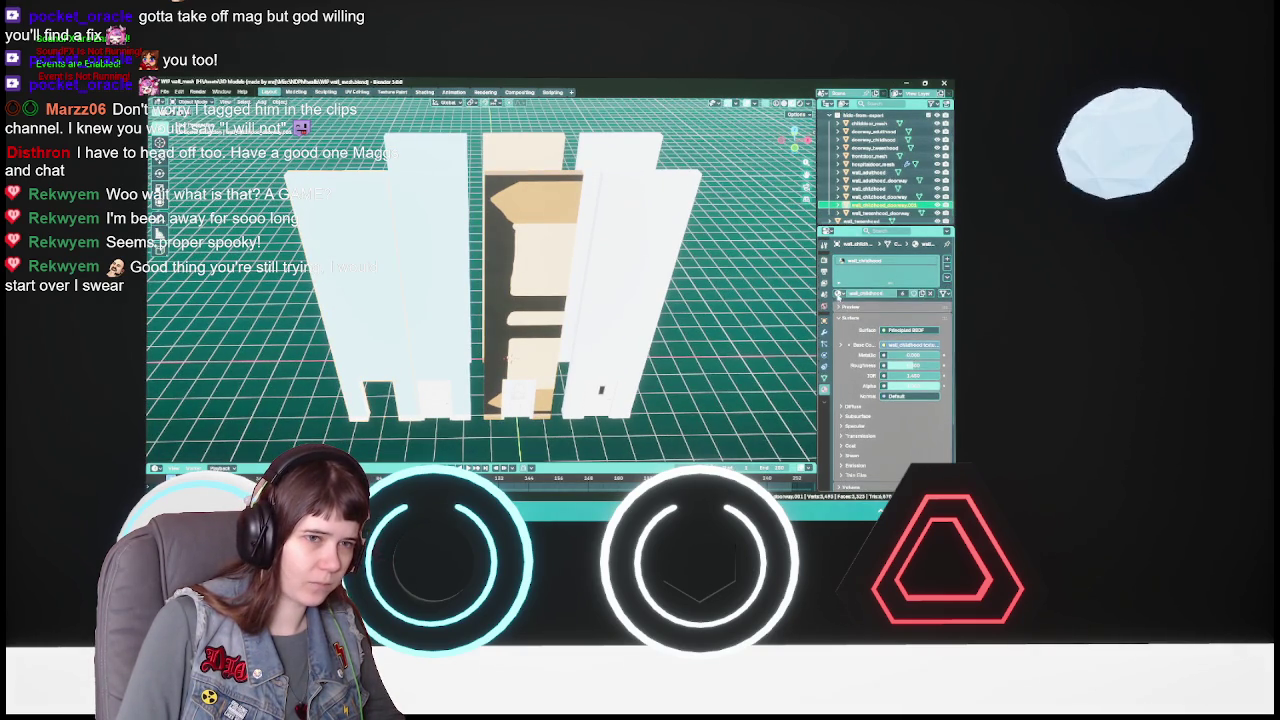
click(842, 293)
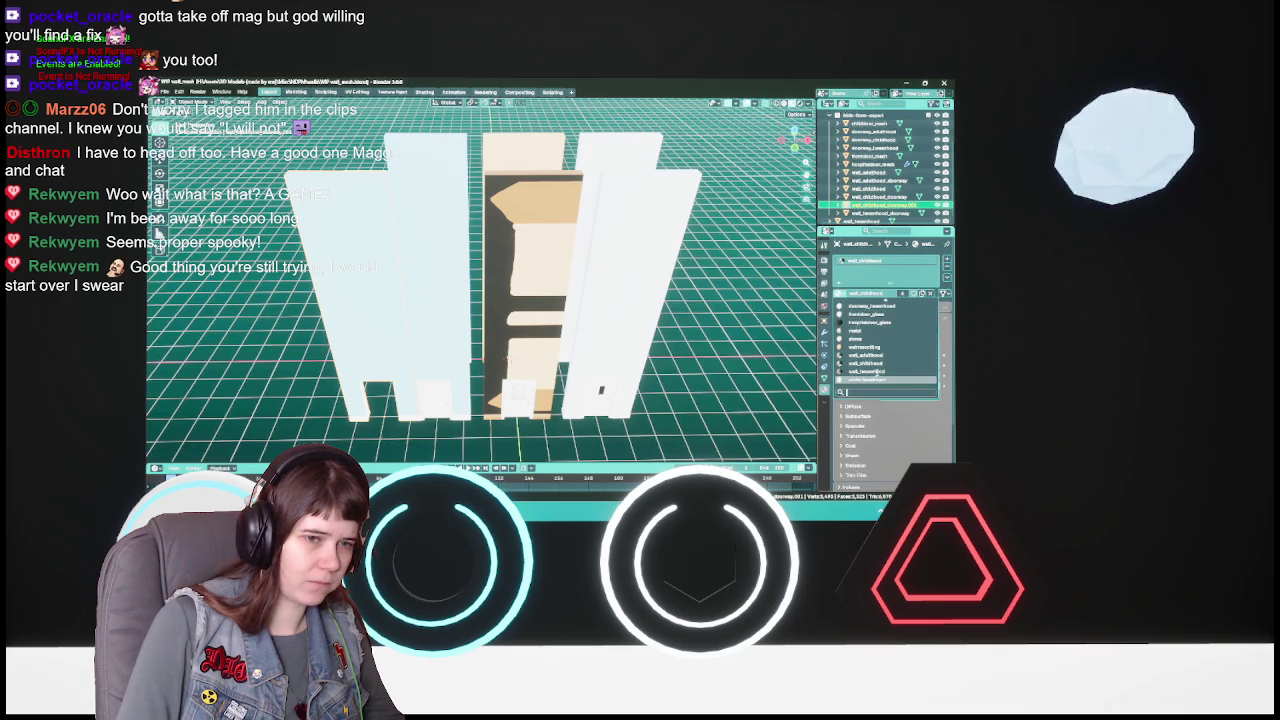
click(866, 376)
- Delete wall_tweenhood and set the copy's Location X to 0
scroll(645, 405, up, 3)
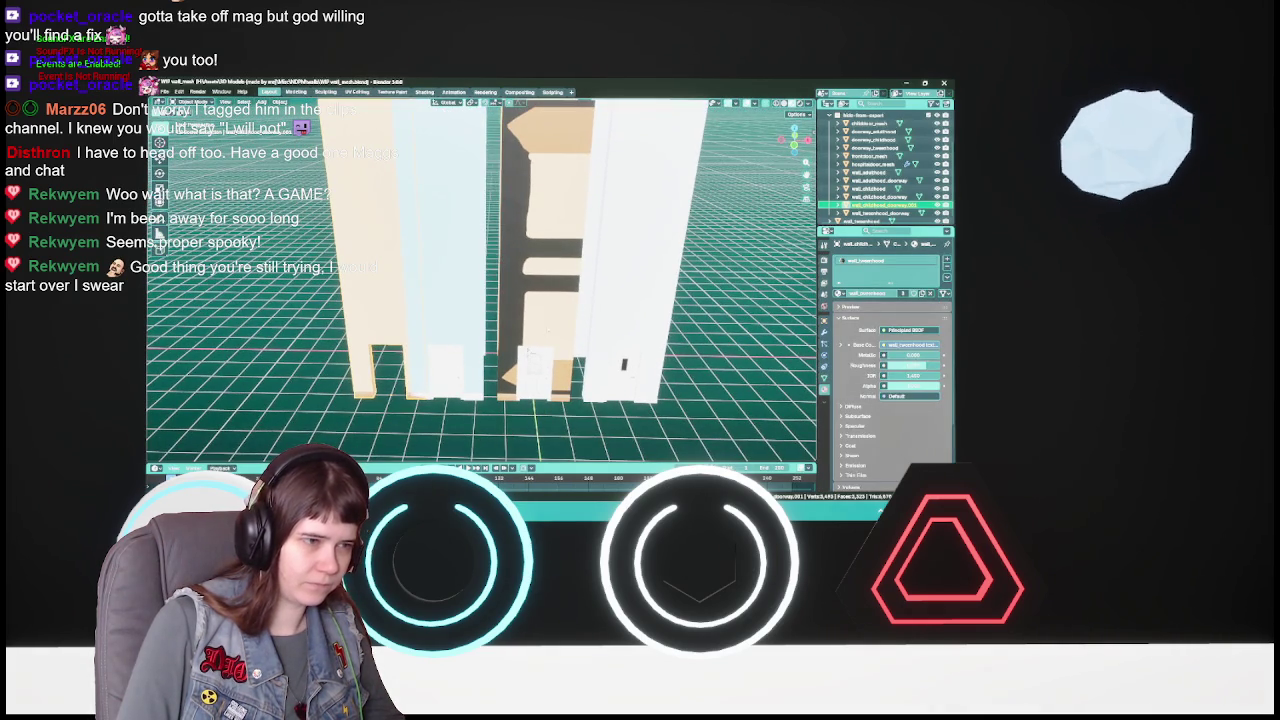
click(866, 213)
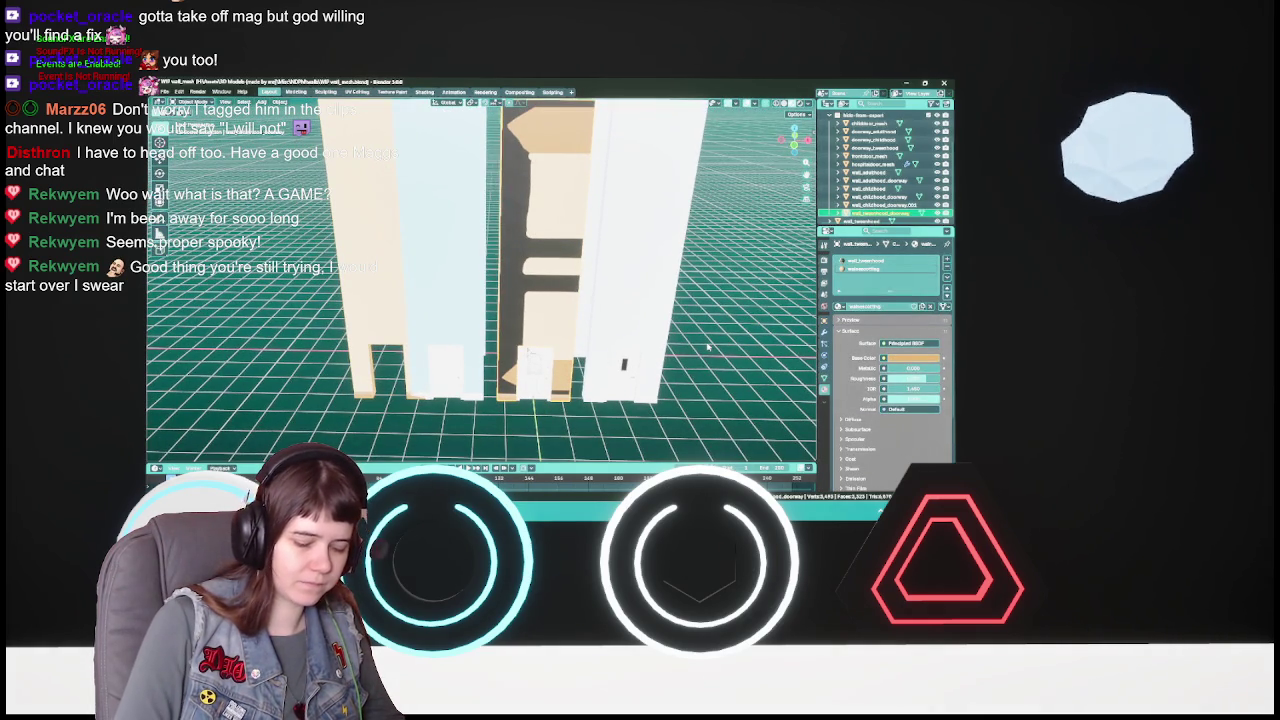
key(Delete)
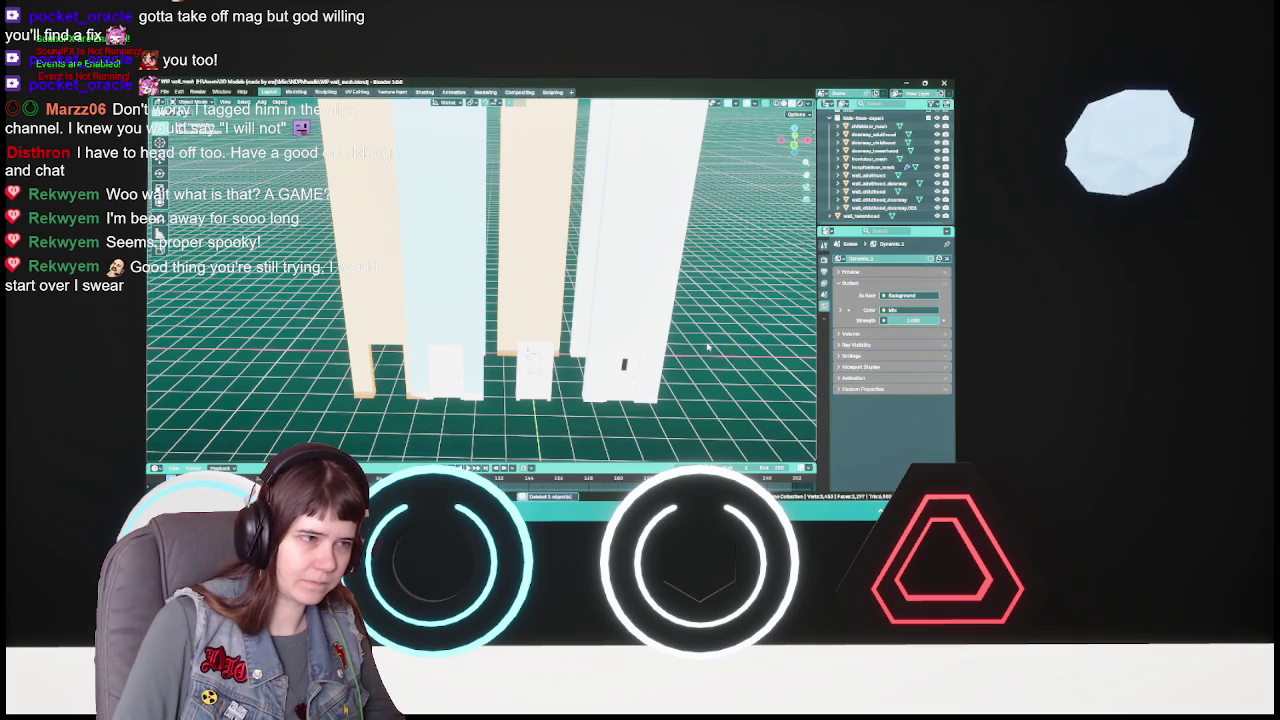
click(880, 208)
click(824, 320)
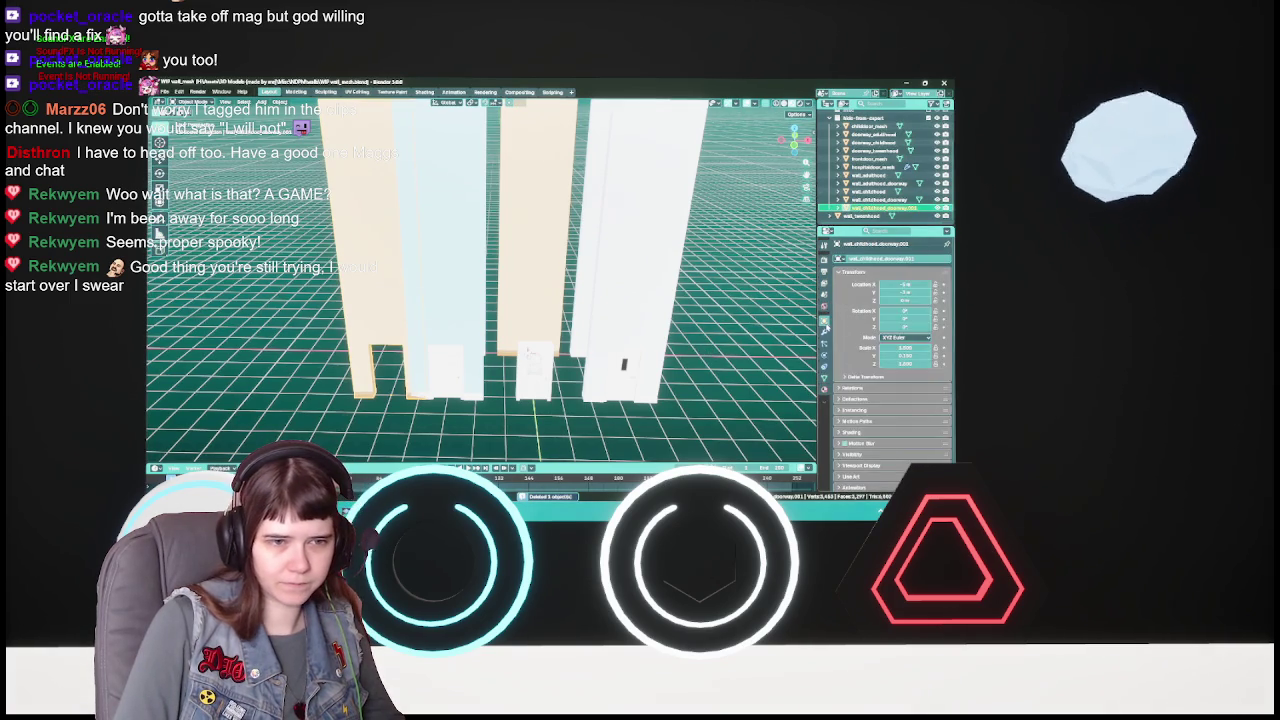
click(915, 285)
text(0)
key(Return)
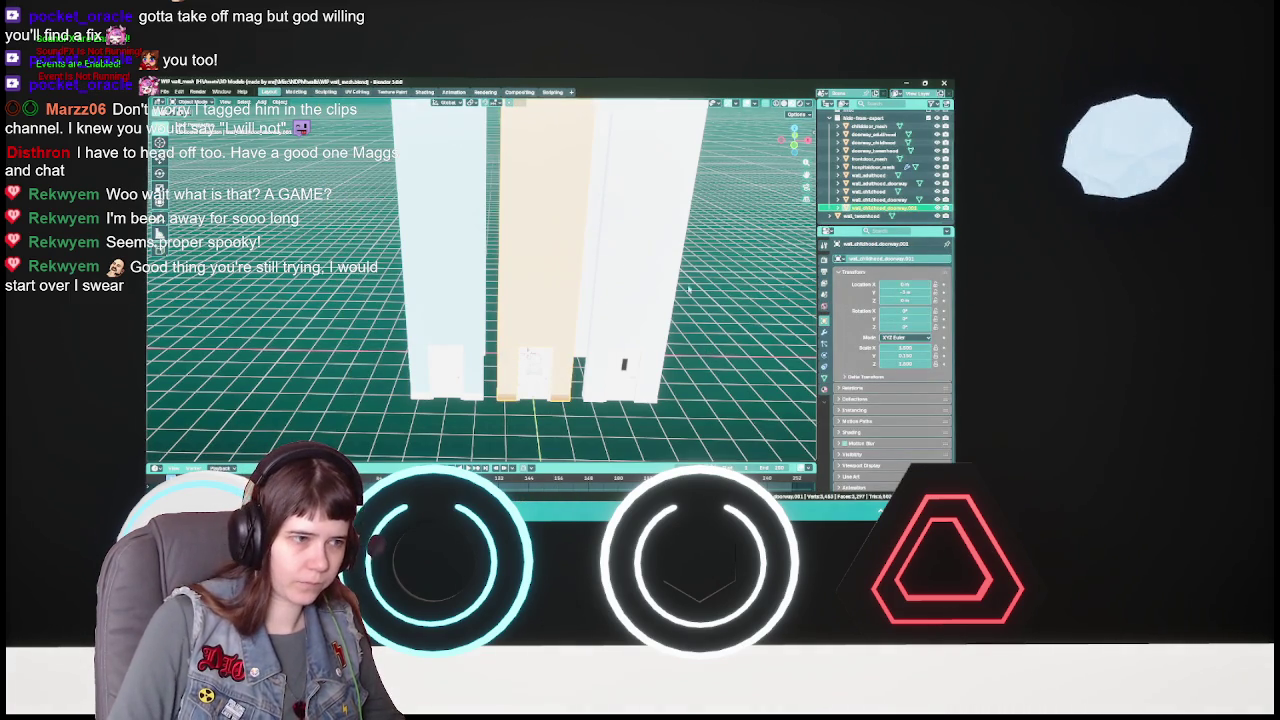
- Select the beige middle wall and save WIP wall_mesh.blend
click(875, 212)
click(547, 407)
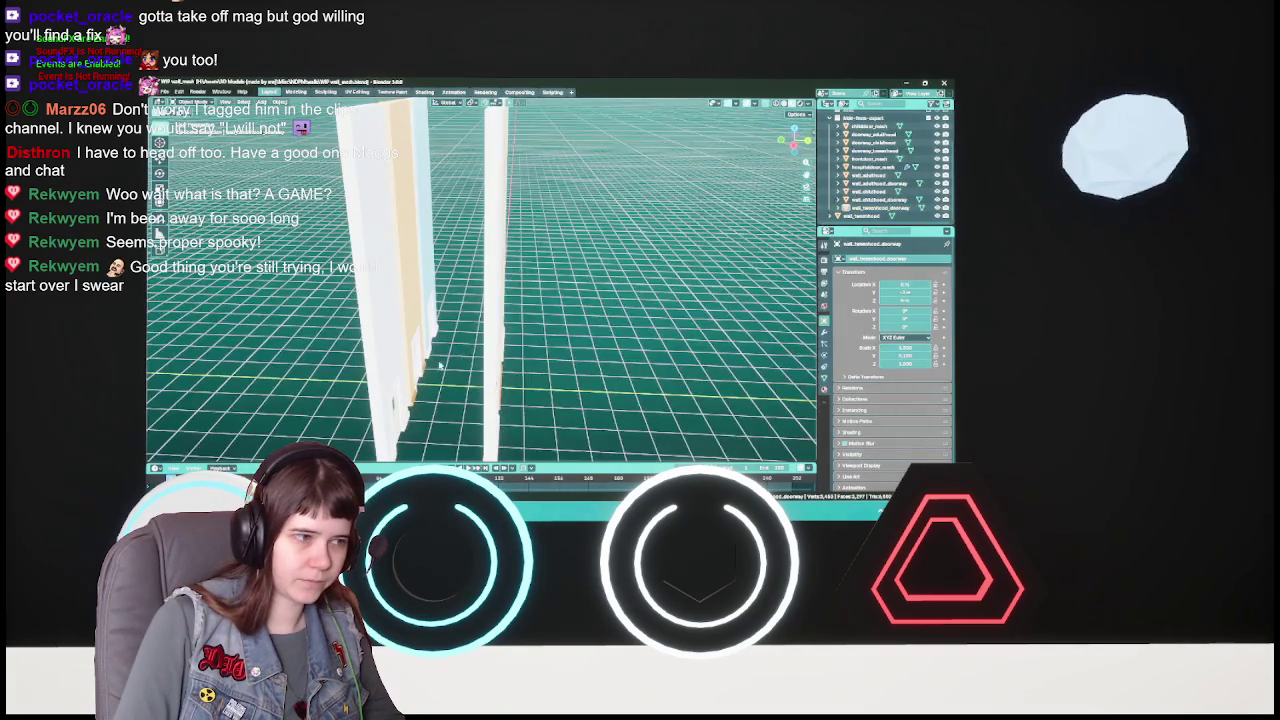
scroll(560, 380, up, 5)
scroll(573, 345, down, 3)
click(563, 299)
key(ctrl+s)
- Inspect the wall objects from above and the front, then save the file again
mouse_move(563, 299)
mouse_down()
mouse_move(478, 286)
mouse_move(467, 310)
mouse_up()
click(868, 126)
scroll(577, 382, up, 3)
scroll(600, 380, down, 2)
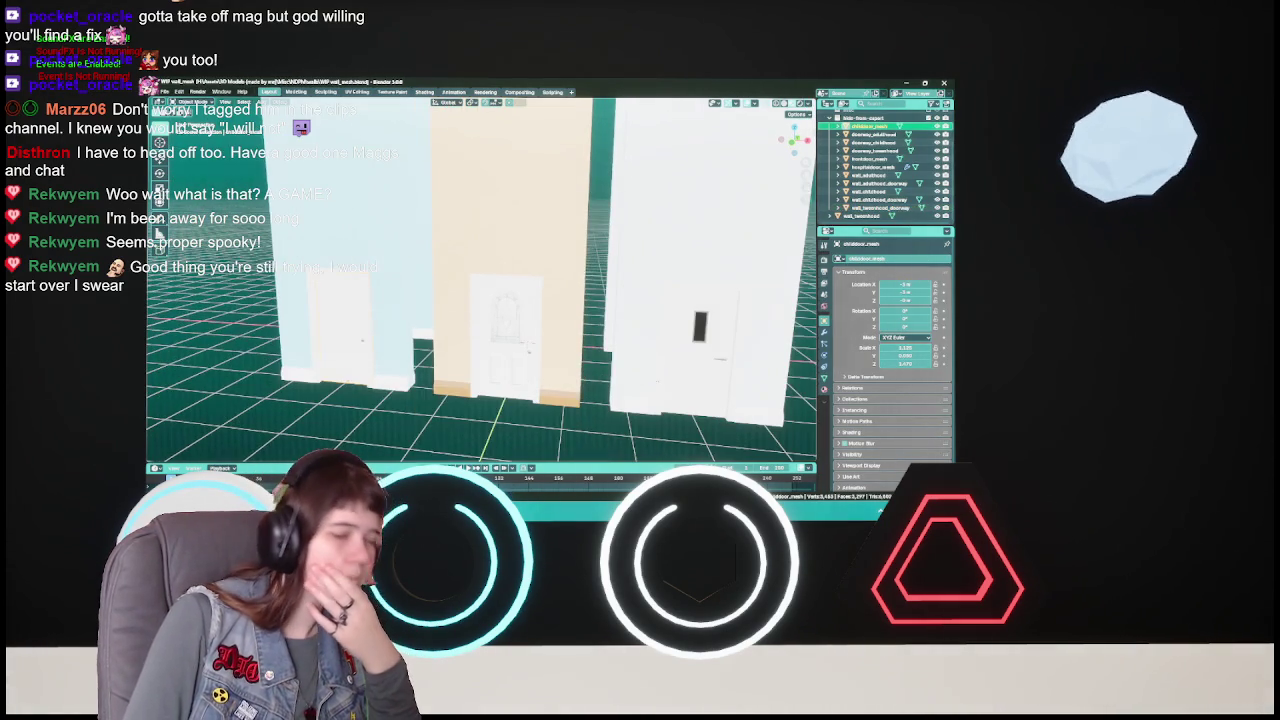
click(868, 166)
scroll(560, 330, down, 1)
mouse_move(790, 140)
mouse_down()
mouse_move(760, 150)
mouse_move(800, 145)
mouse_move(780, 135)
mouse_move(790, 175)
mouse_up()
click(880, 207)
mouse_move(574, 324)
mouse_down()
mouse_move(600, 300)
mouse_move(650, 333)
mouse_move(650, 316)
mouse_up()
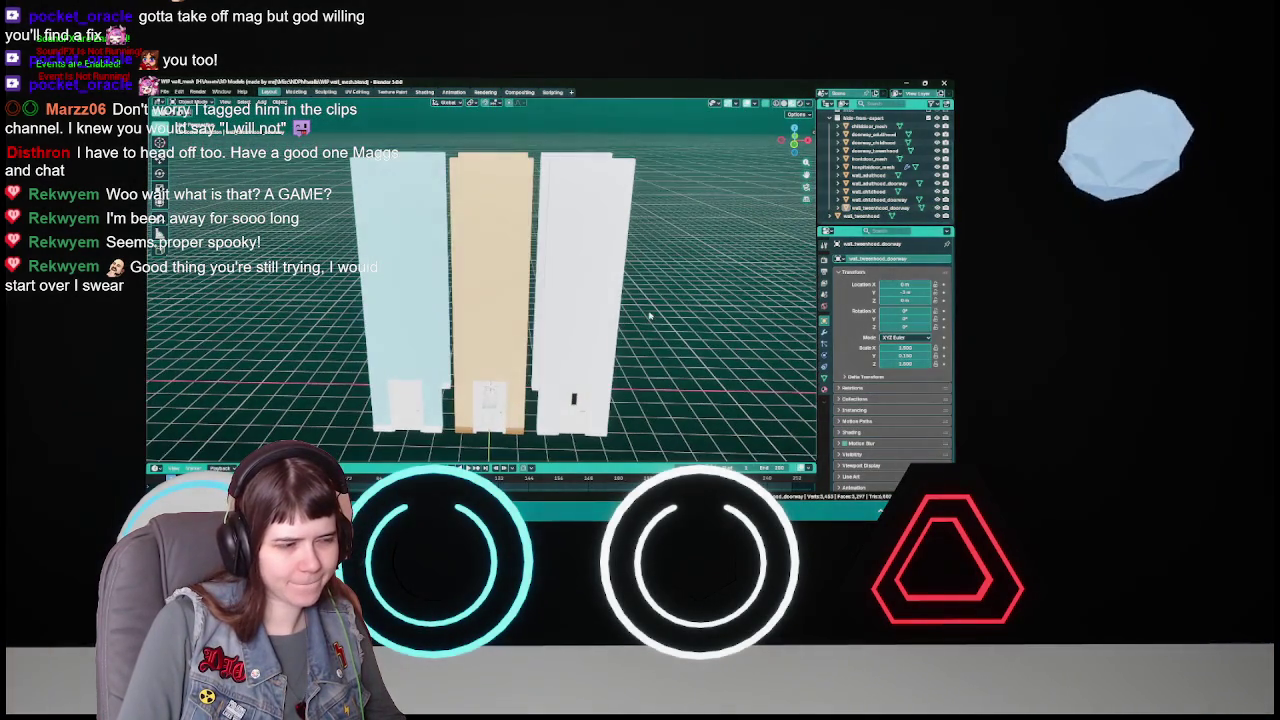
key(ctrl+s)
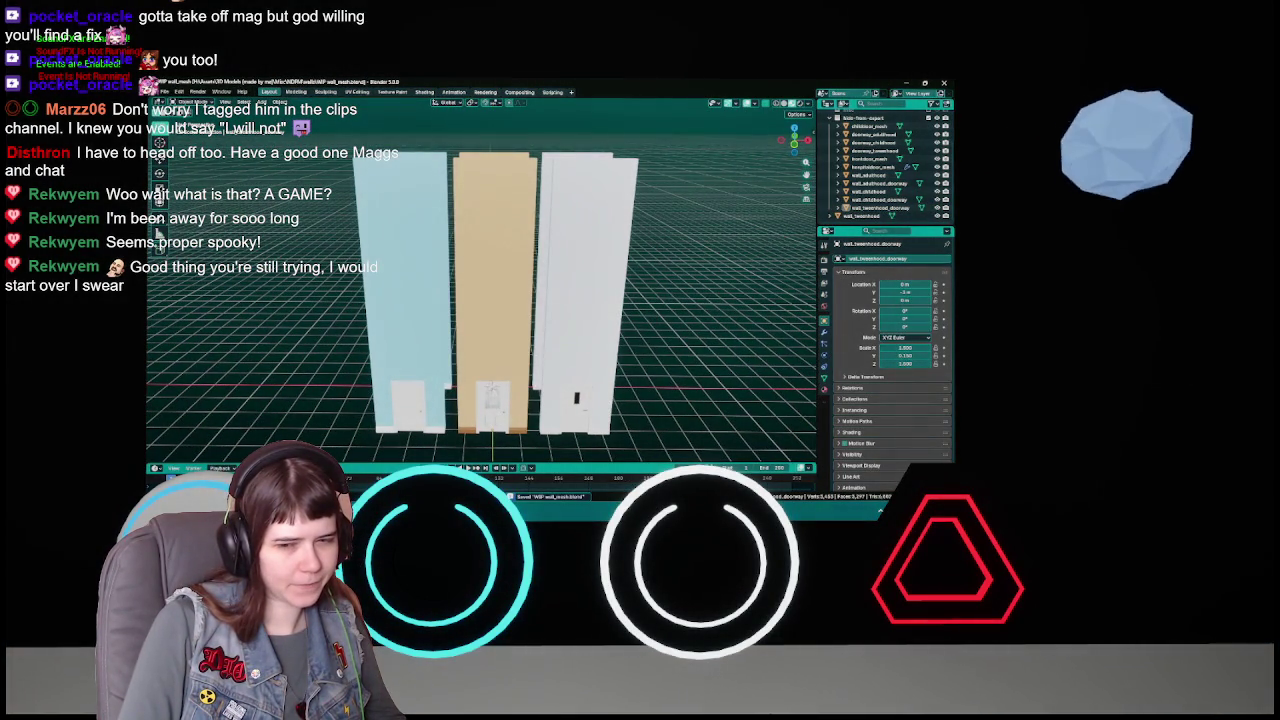
key(alt+Tab)
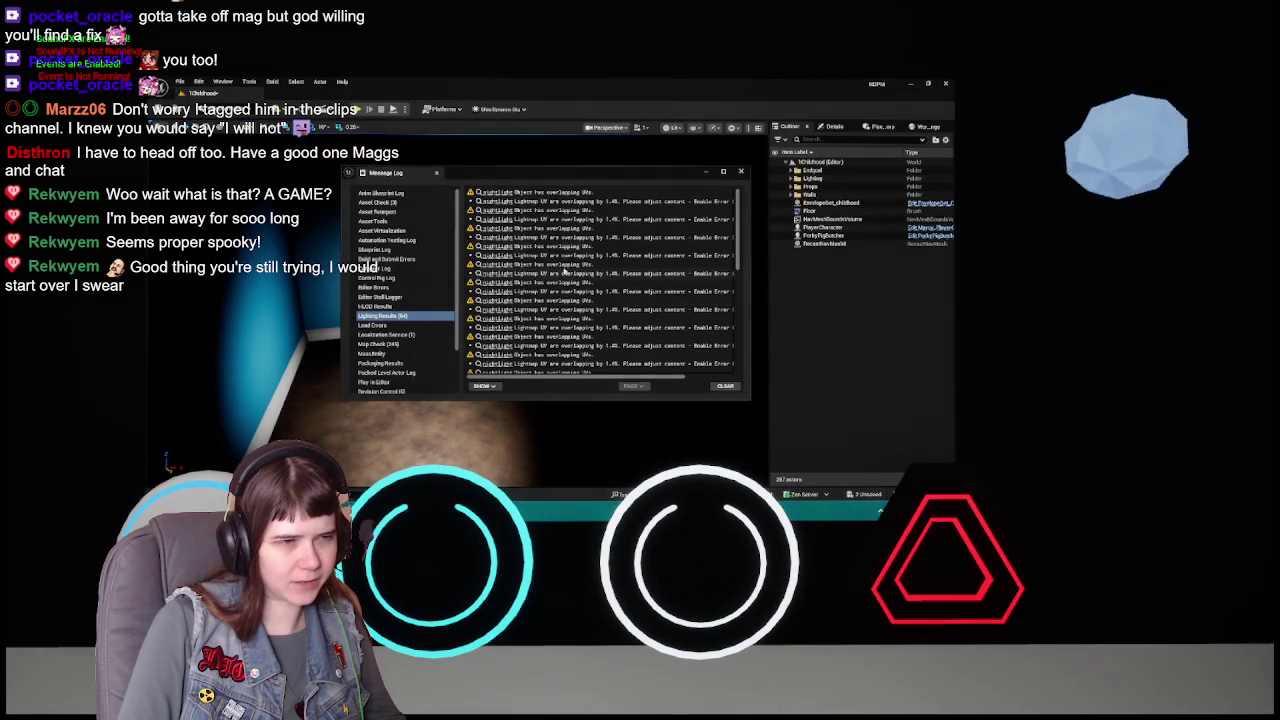
- Close the lighting Message Log and locate the wall_mesh asset in Content/Meshes
click(739, 171)
mouse_move(450, 300)
mouse_down()
mouse_move(430, 260)
mouse_move(400, 250)
mouse_move(460, 285)
mouse_move(480, 275)
mouse_move(435, 260)
mouse_move(465, 275)
mouse_move(513, 251)
mouse_up()
key(ctrl+space)
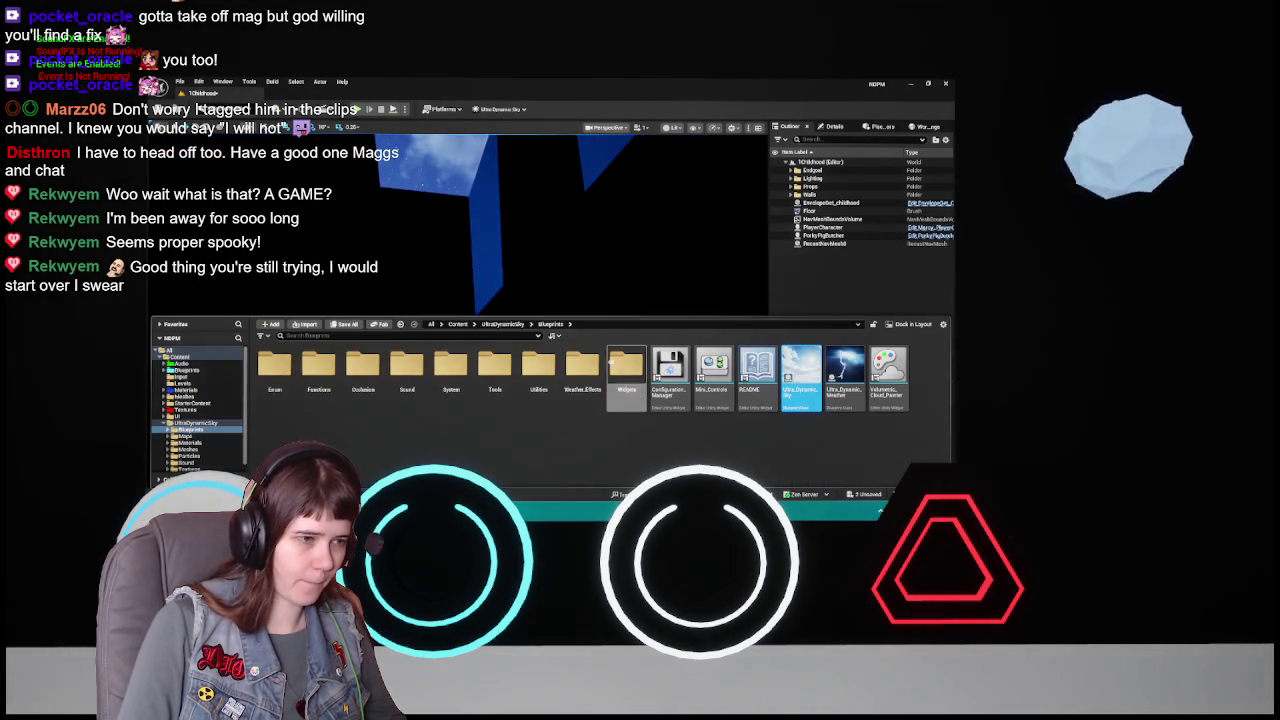
click(557, 286)
click(835, 127)
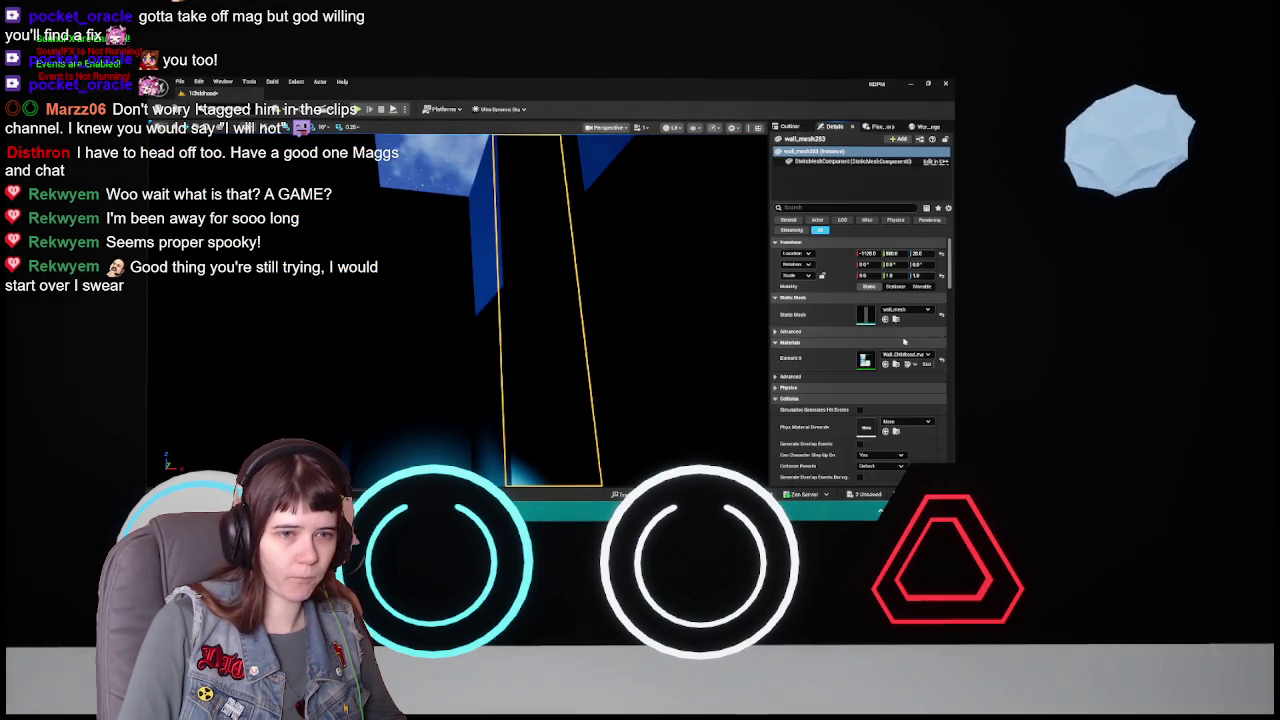
key(ctrl+space)
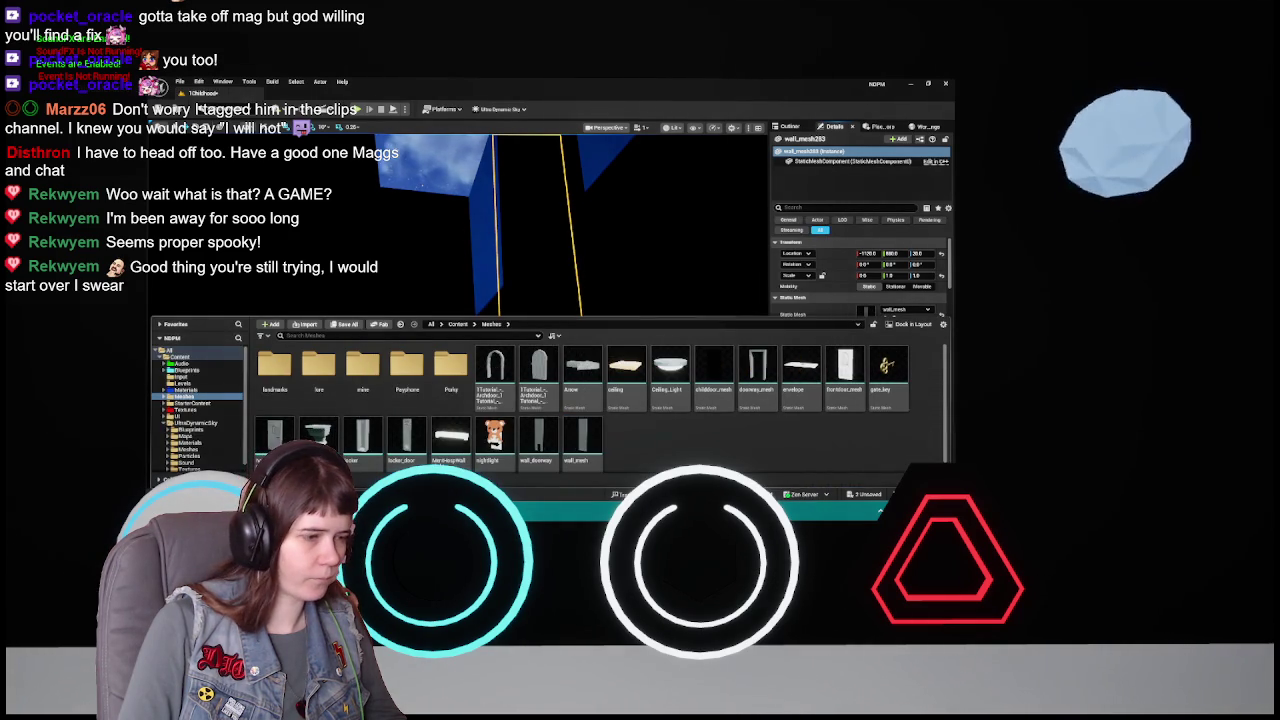
key(alt+Tab)
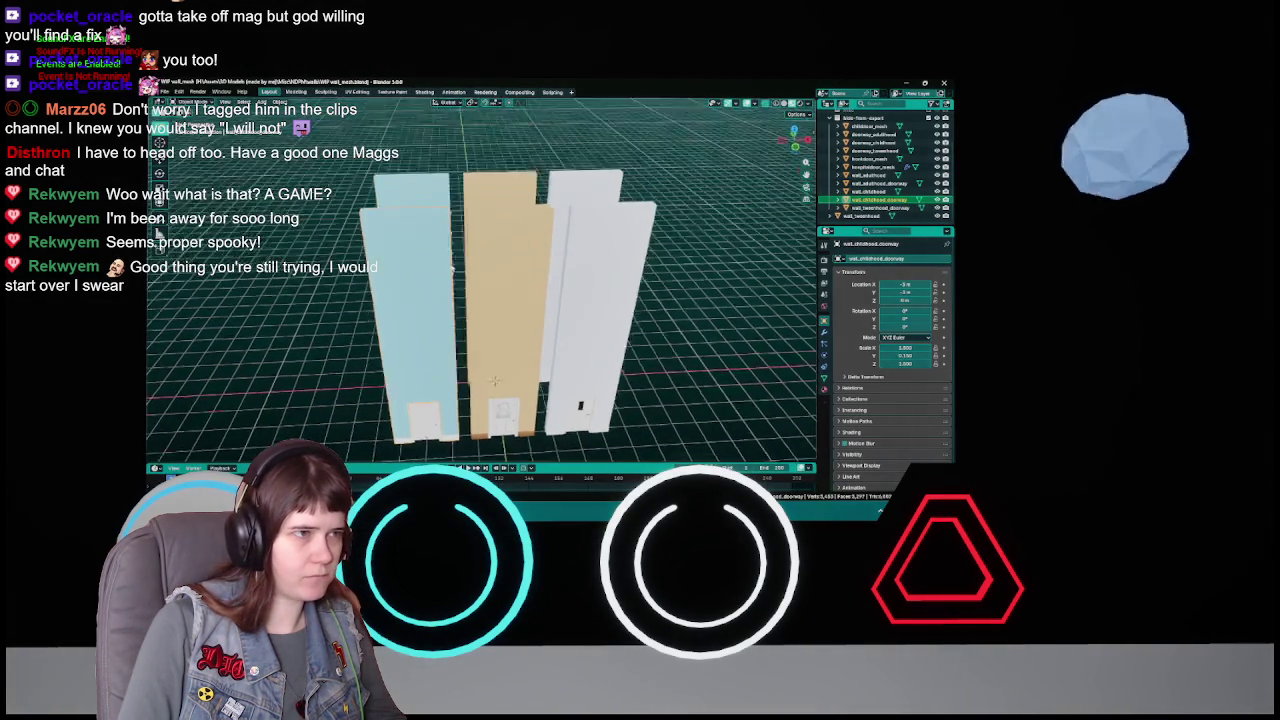
- Enter Edit Mode on the three walls in front view with X-ray, selecting all geometry
shift+click(607, 280)
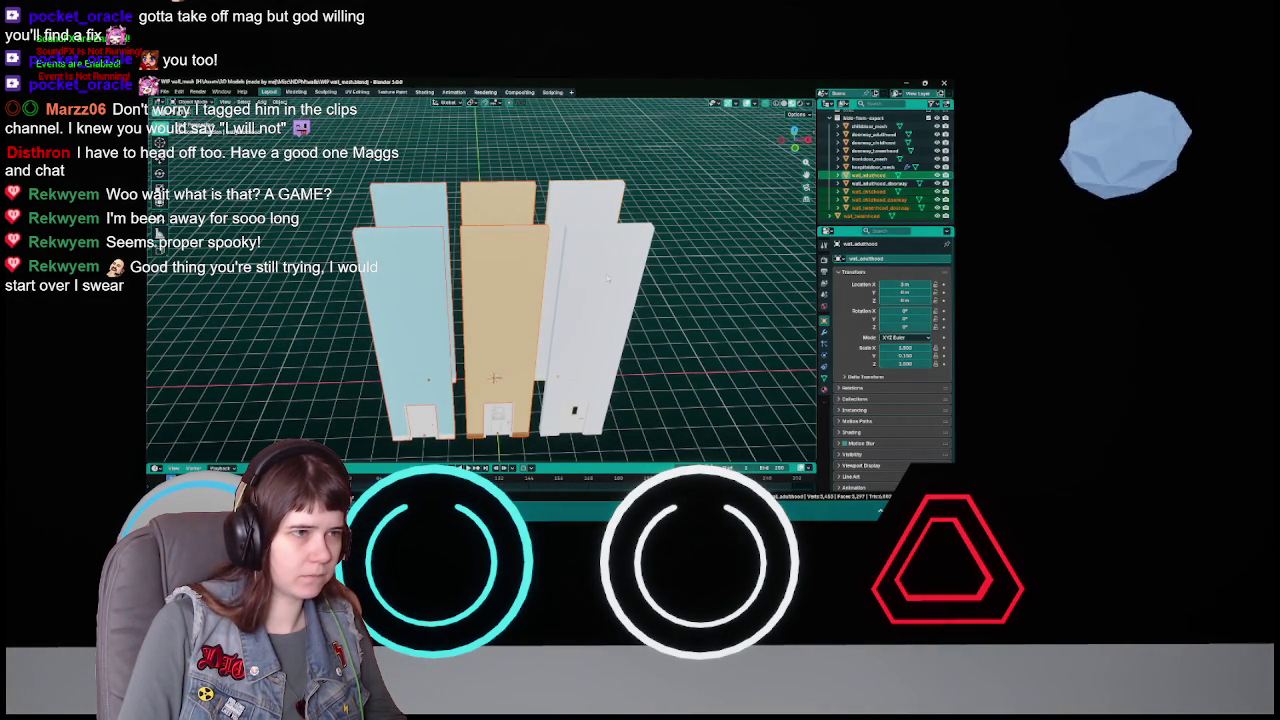
key(Tab)
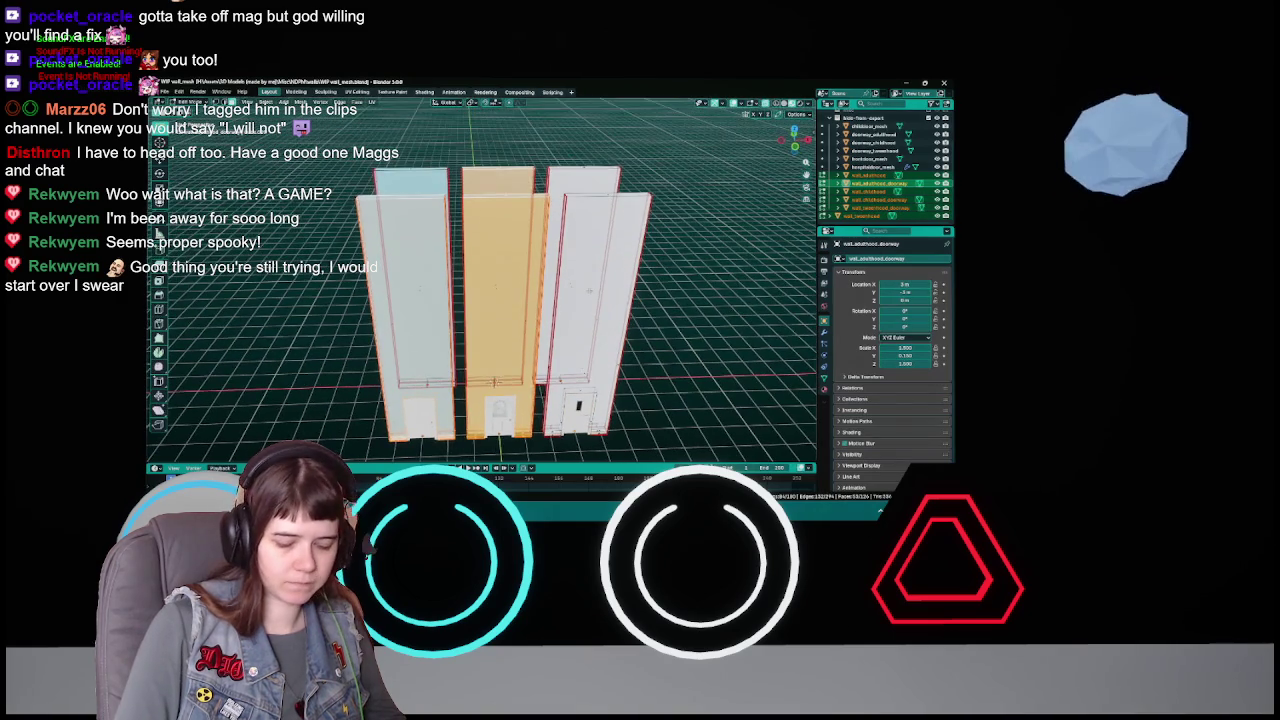
key(KP_1)
scroll(585, 290, down, 1)
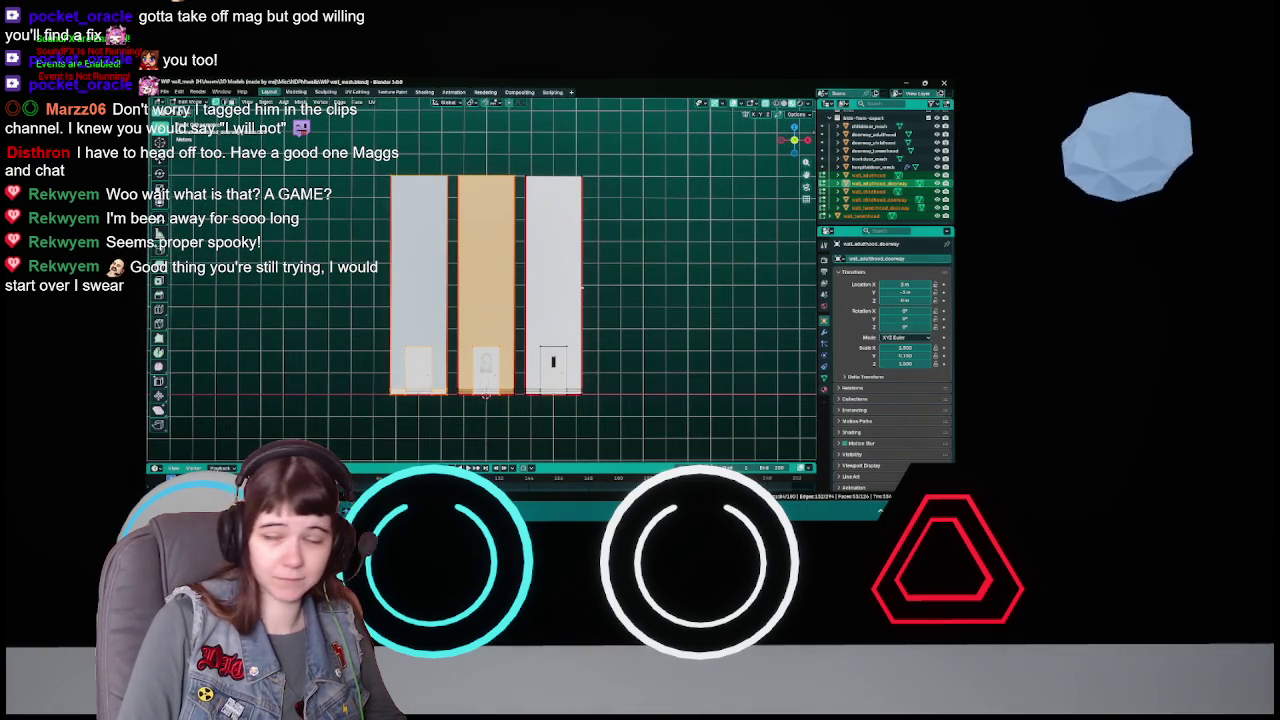
key(alt+z)
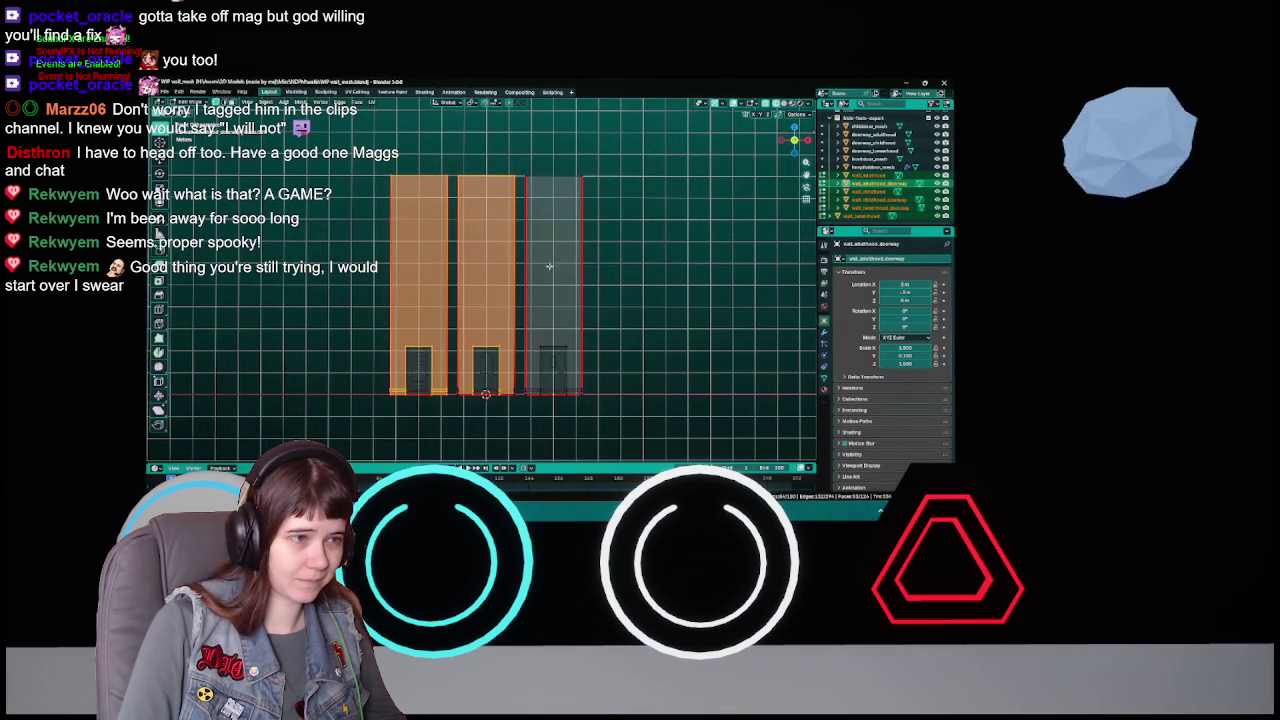
key(a)
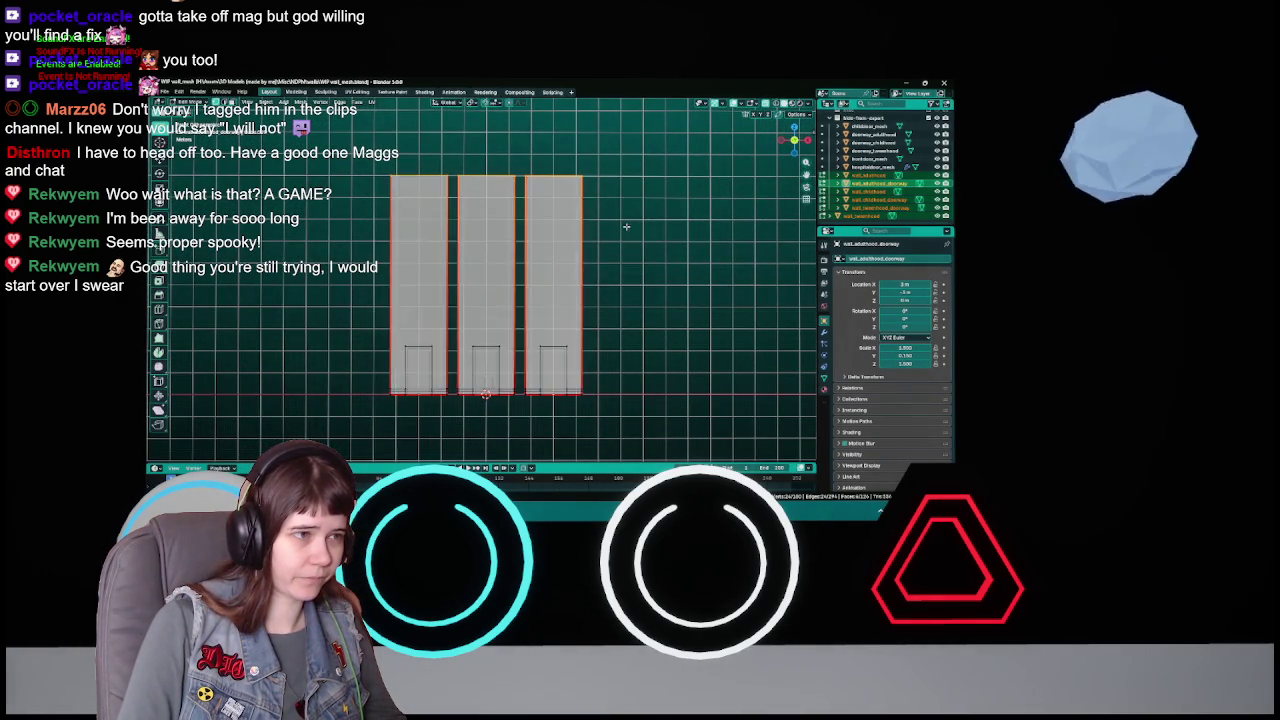
key(KP_8)
key(KP_1)
- Move the selected wall geometry down along the Z axis
key(g)
key(z)
mouse_move(717, 260)
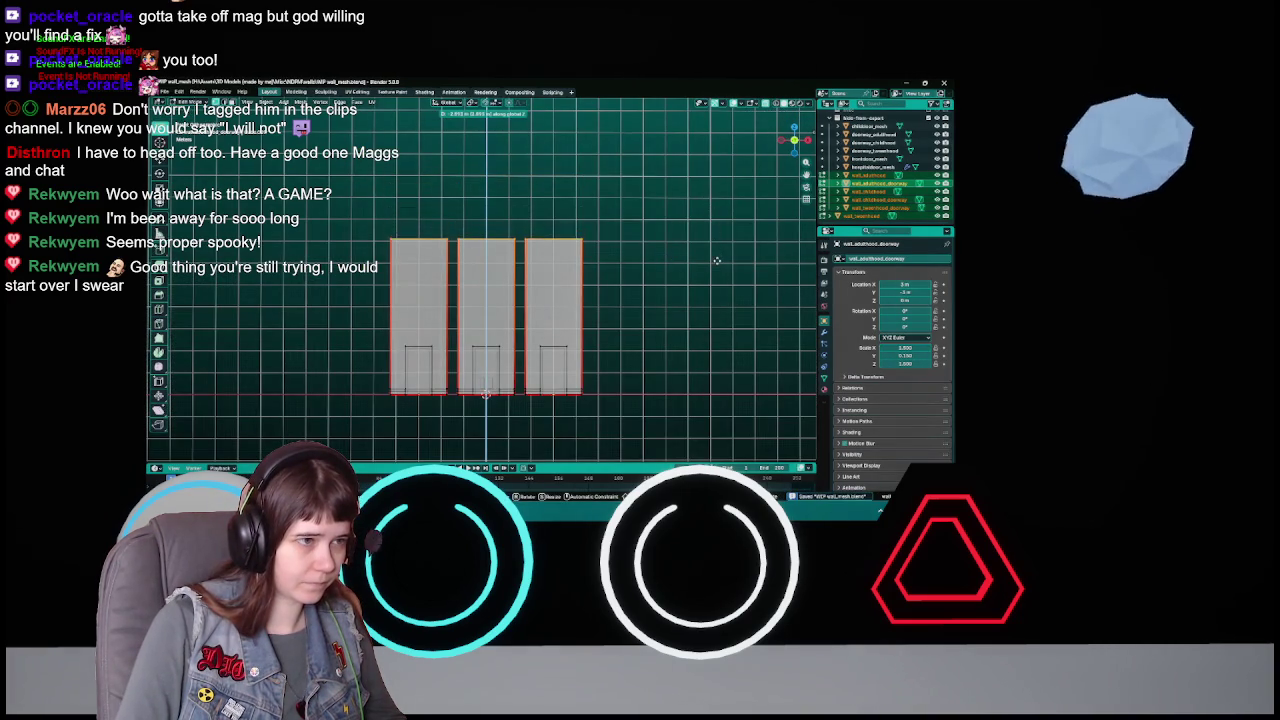
mouse_move(717, 282)
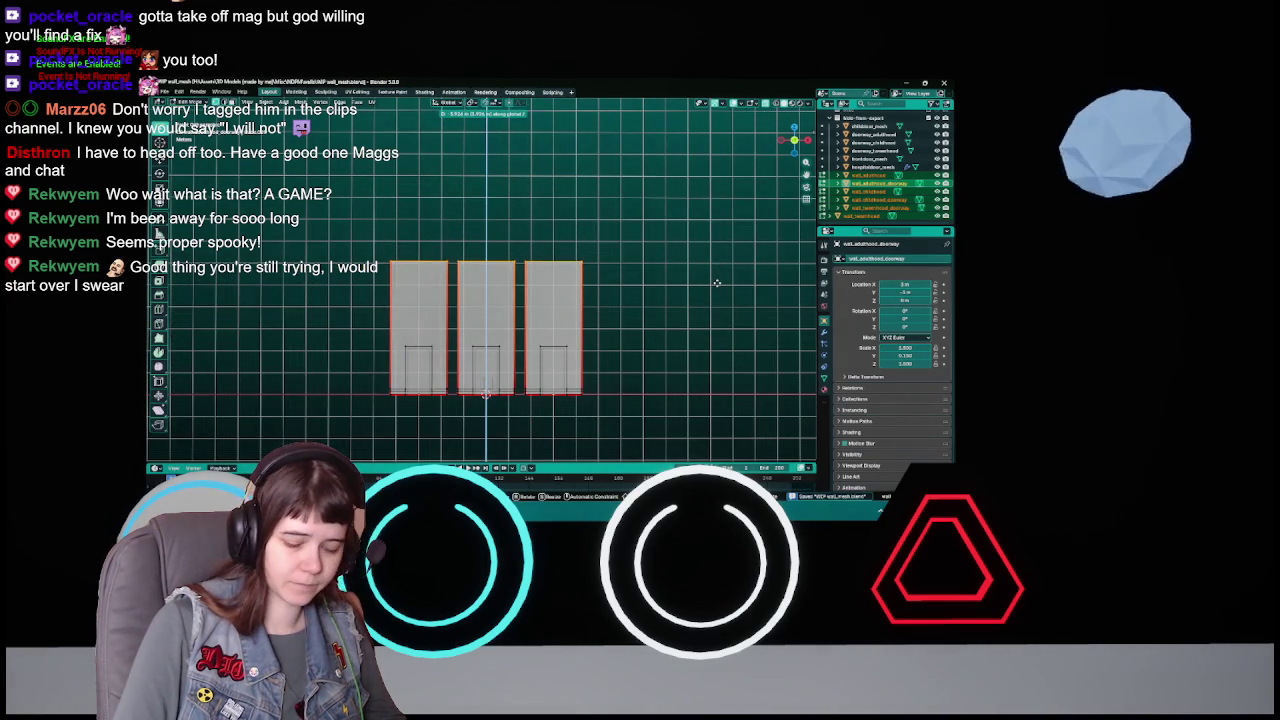
click(717, 283)
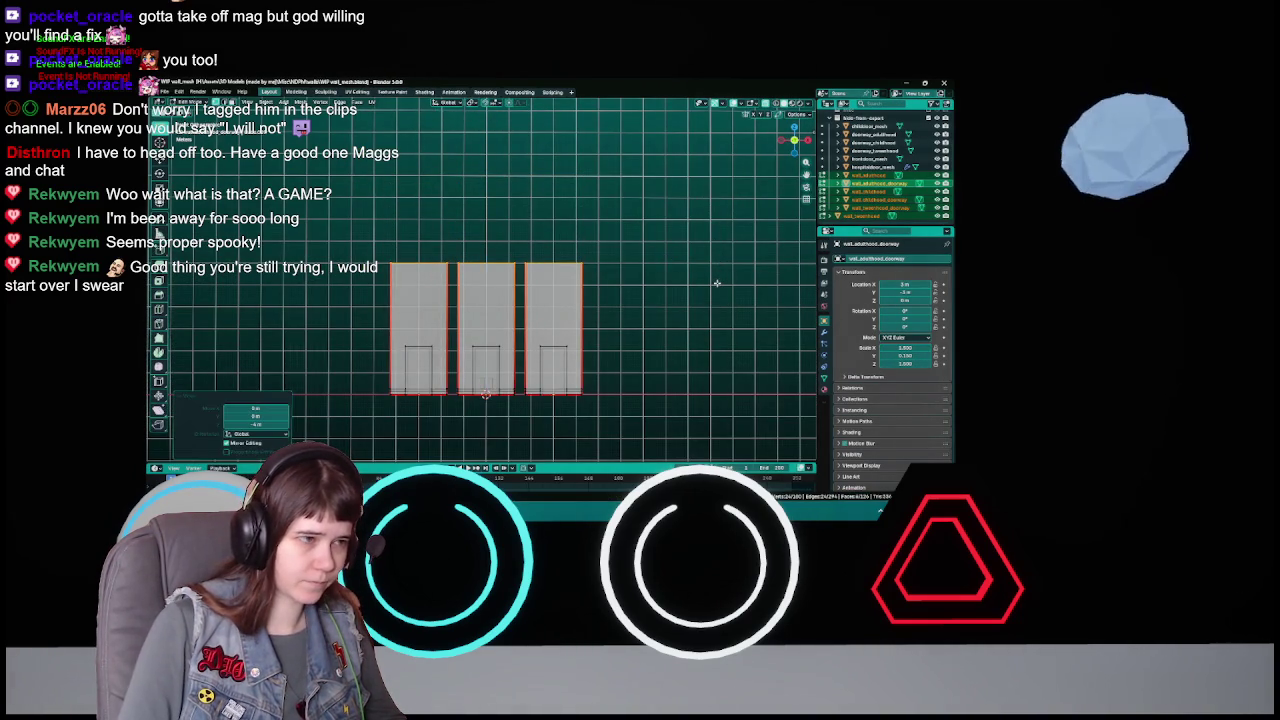
- Preview the walls in Material Preview and X-ray, then return to Solid shading
drag(656, 288, 624, 282)
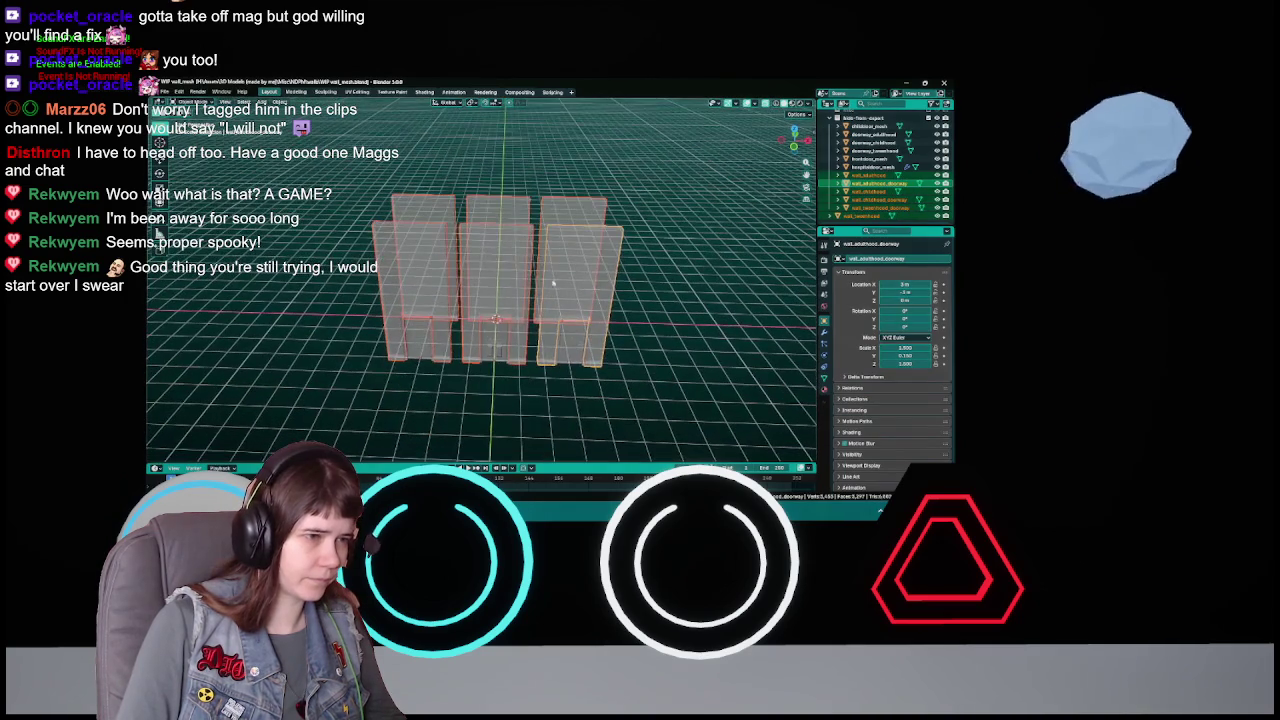
key(z)
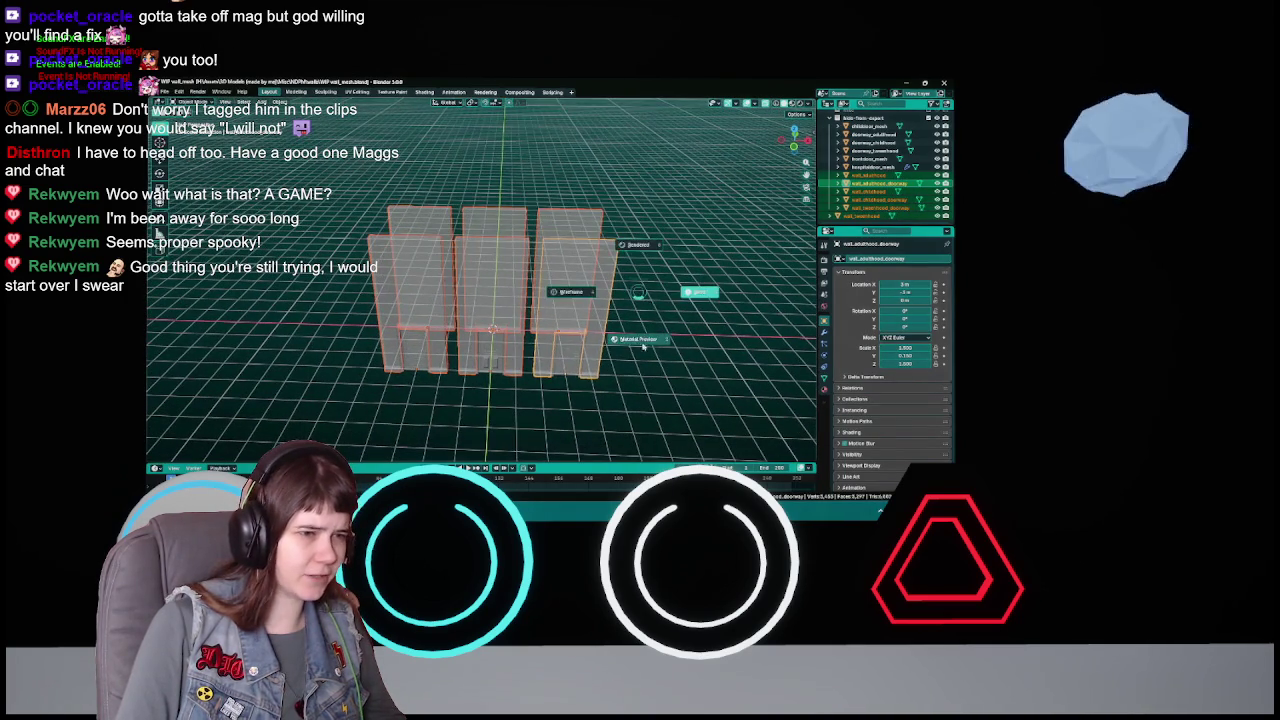
click(650, 338)
scroll(657, 341, up, 1)
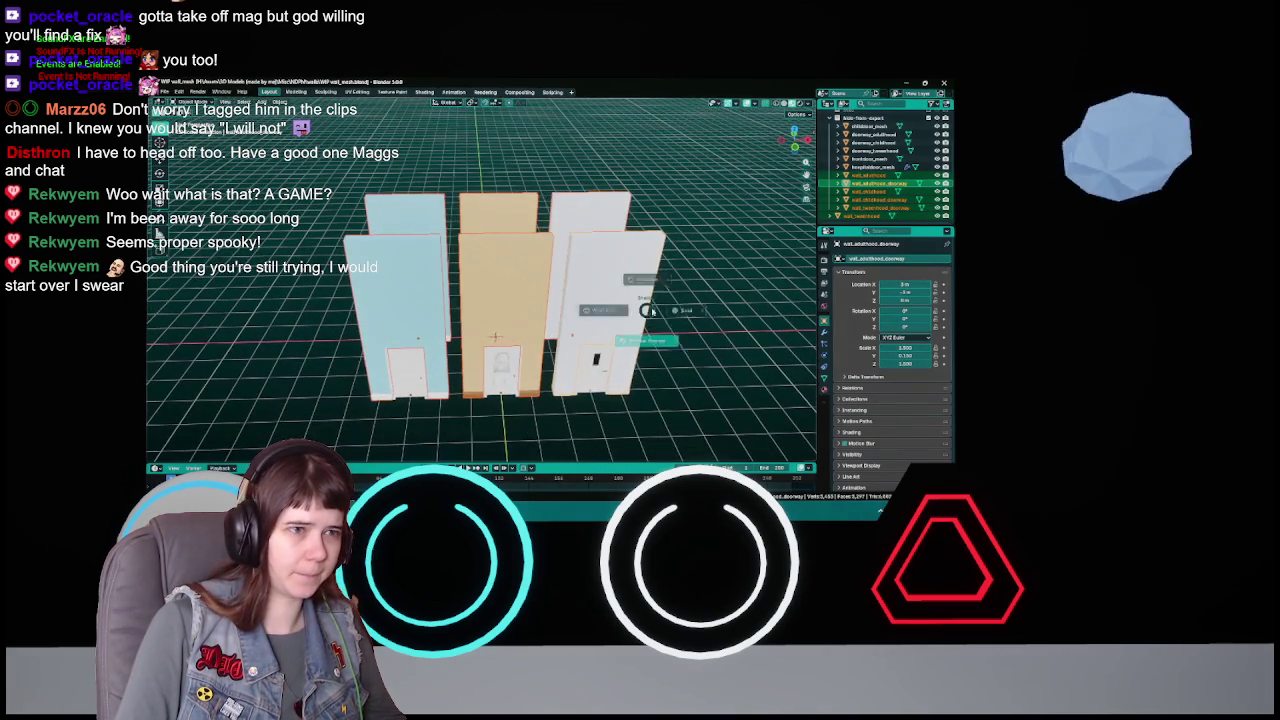
key(alt+z)
key(alt+z)
drag(704, 272, 660, 287)
key(z)
click(676, 331)
- Save the blend file and select the middle orange wall
key(ctrl+s)
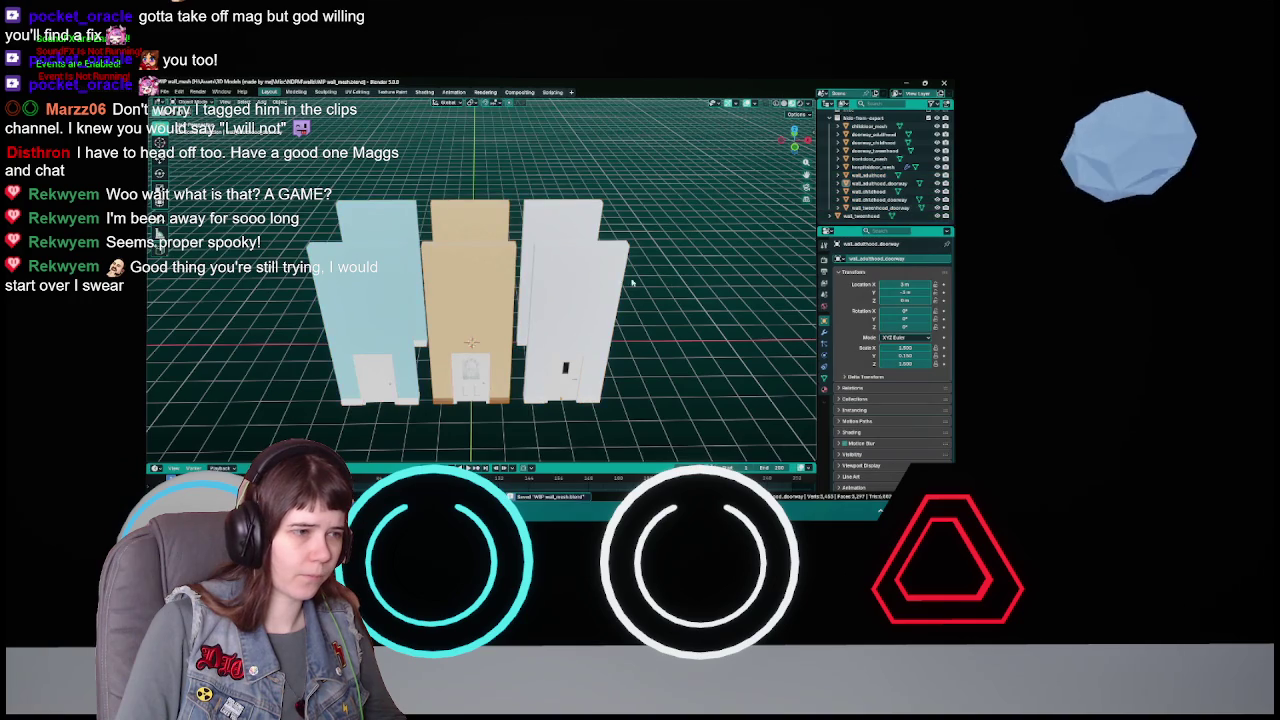
drag(520, 330, 569, 302)
click(486, 342)
drag(486, 342, 495, 289)
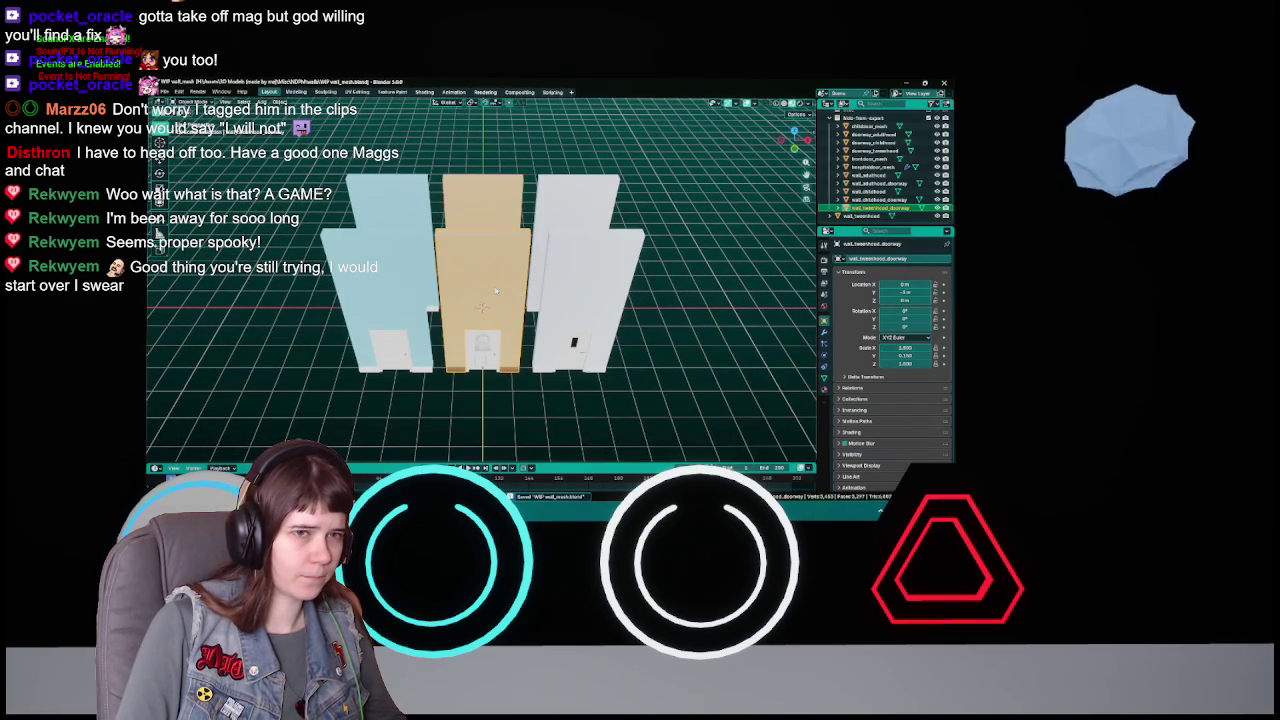
scroll(495, 290, up, 5)
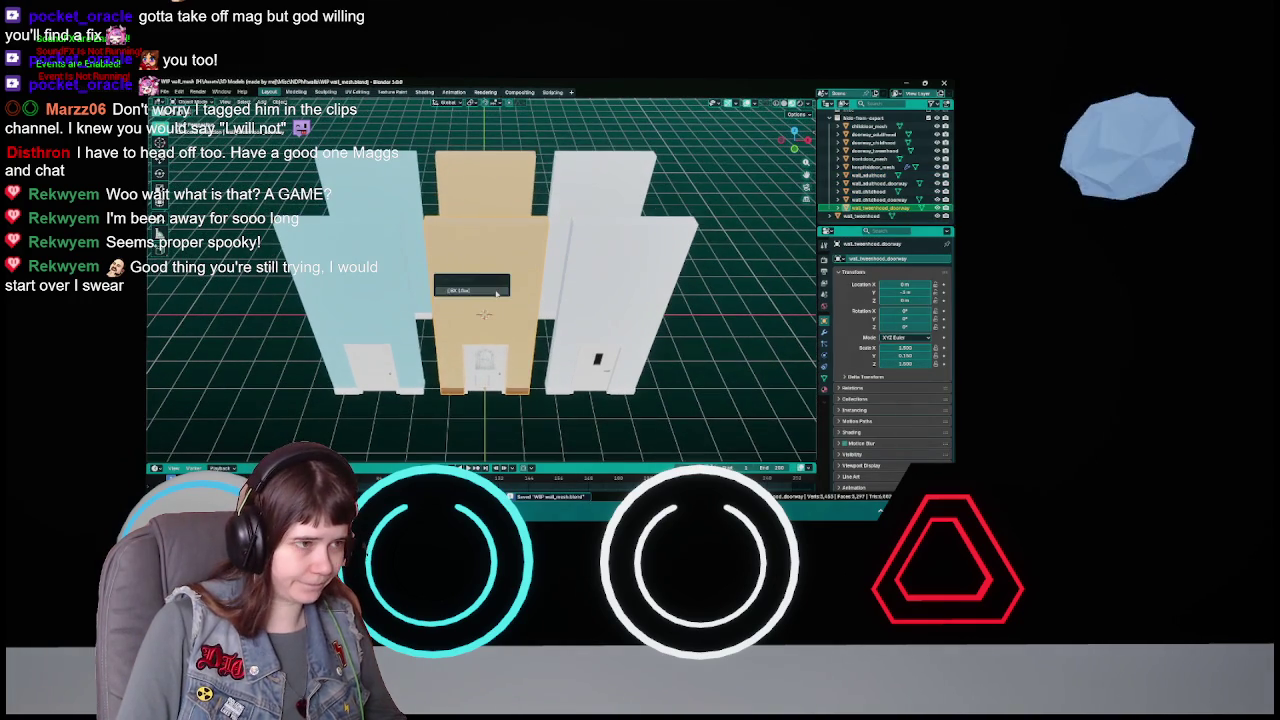
- Export the doorway wall over its existing FBX file, then hide and unhide it
click(495, 290)
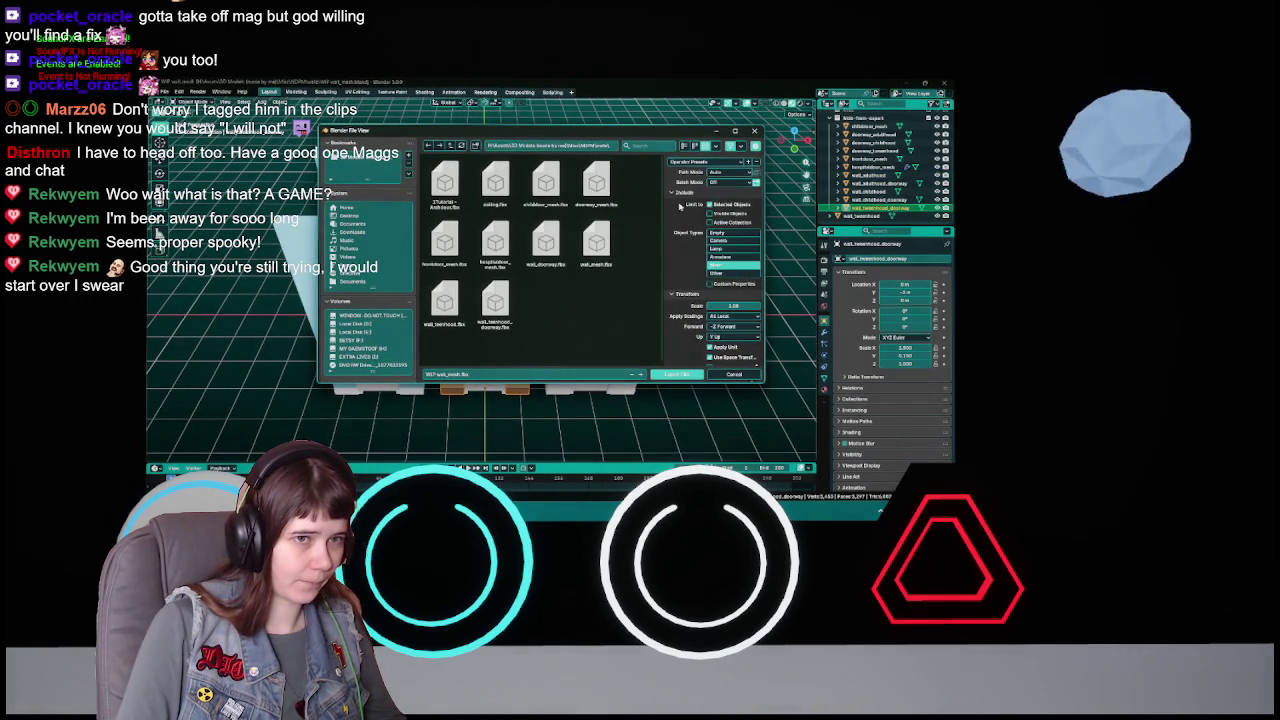
double_click(495, 300)
key(h)
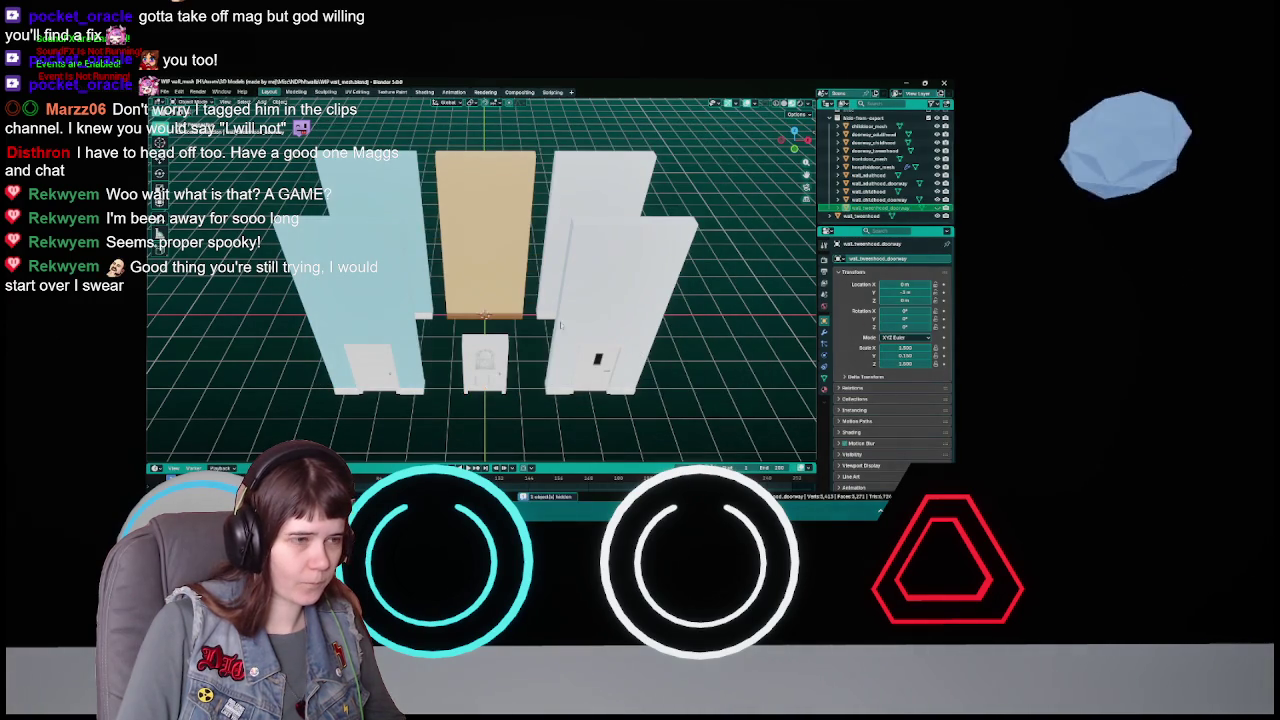
click(498, 253)
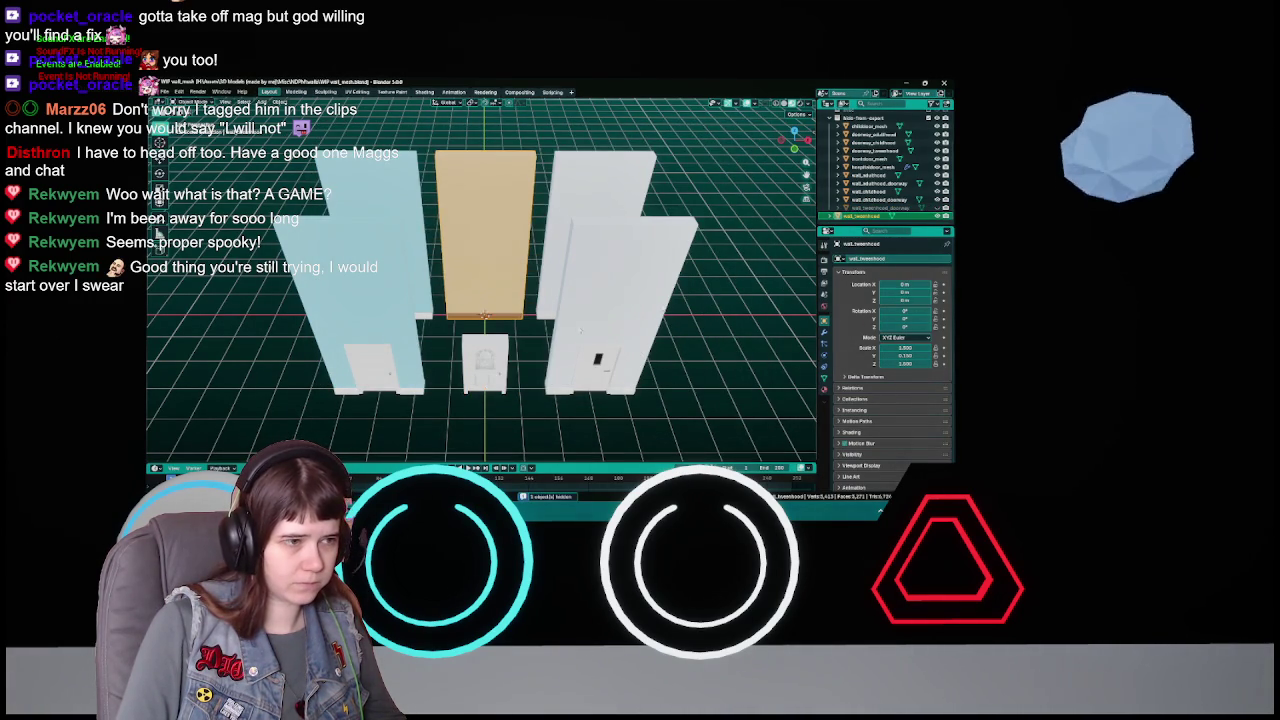
key(alt+h)
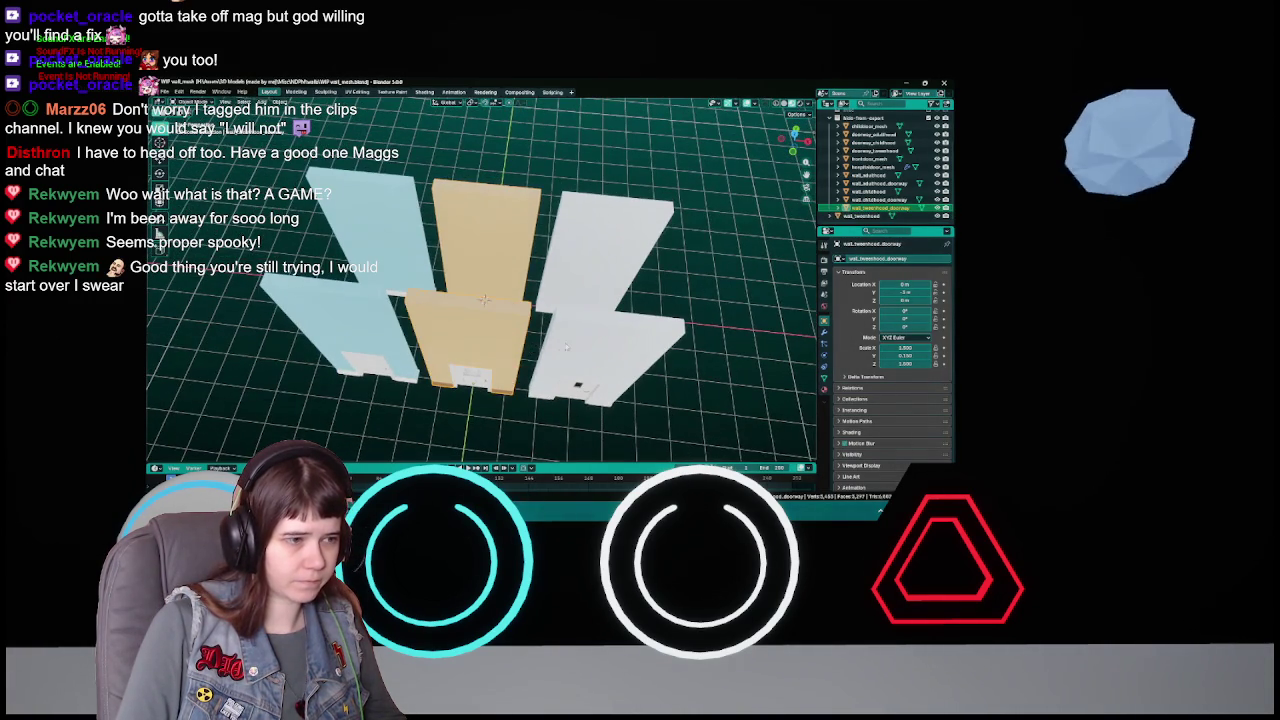
- Save, then export the tall orange wall over its FBX file
key(ctrl+s)
shift+click(483, 246)
mouse_move(481, 246)
mouse_down()
mouse_move(519, 329)
mouse_move(491, 337)
mouse_up()
key(q)
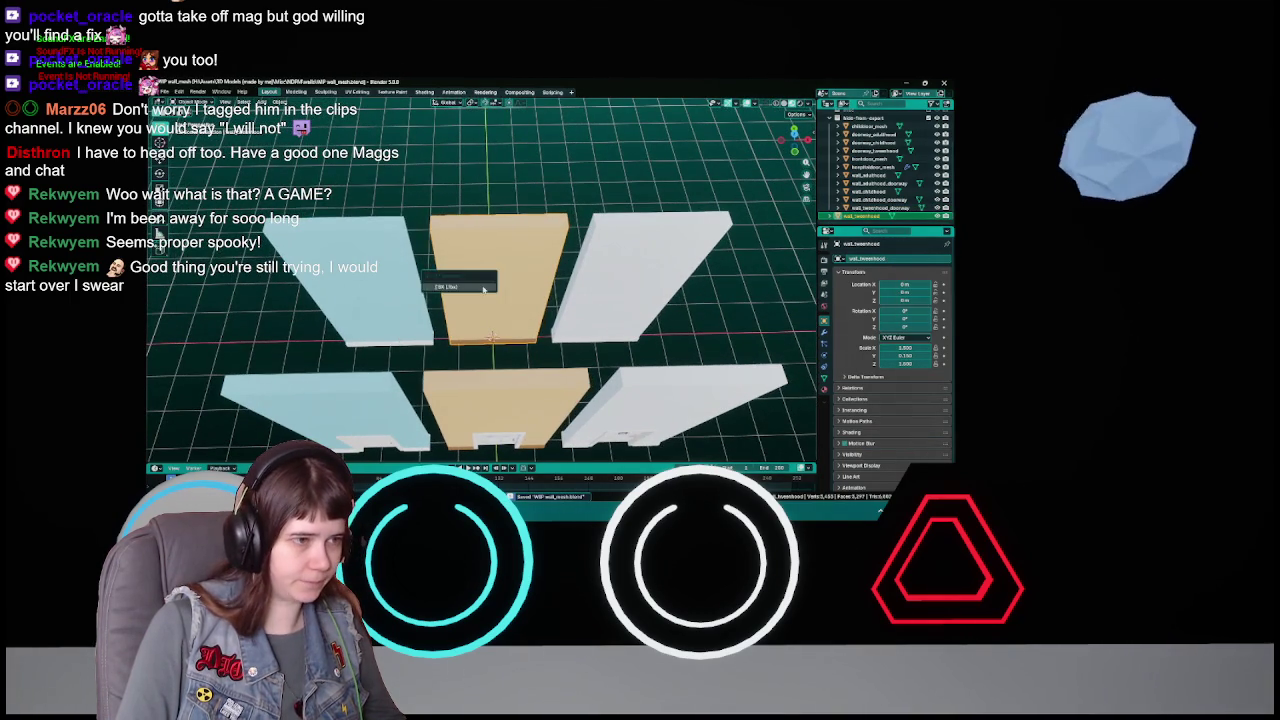
click(490, 282)
click(705, 162)
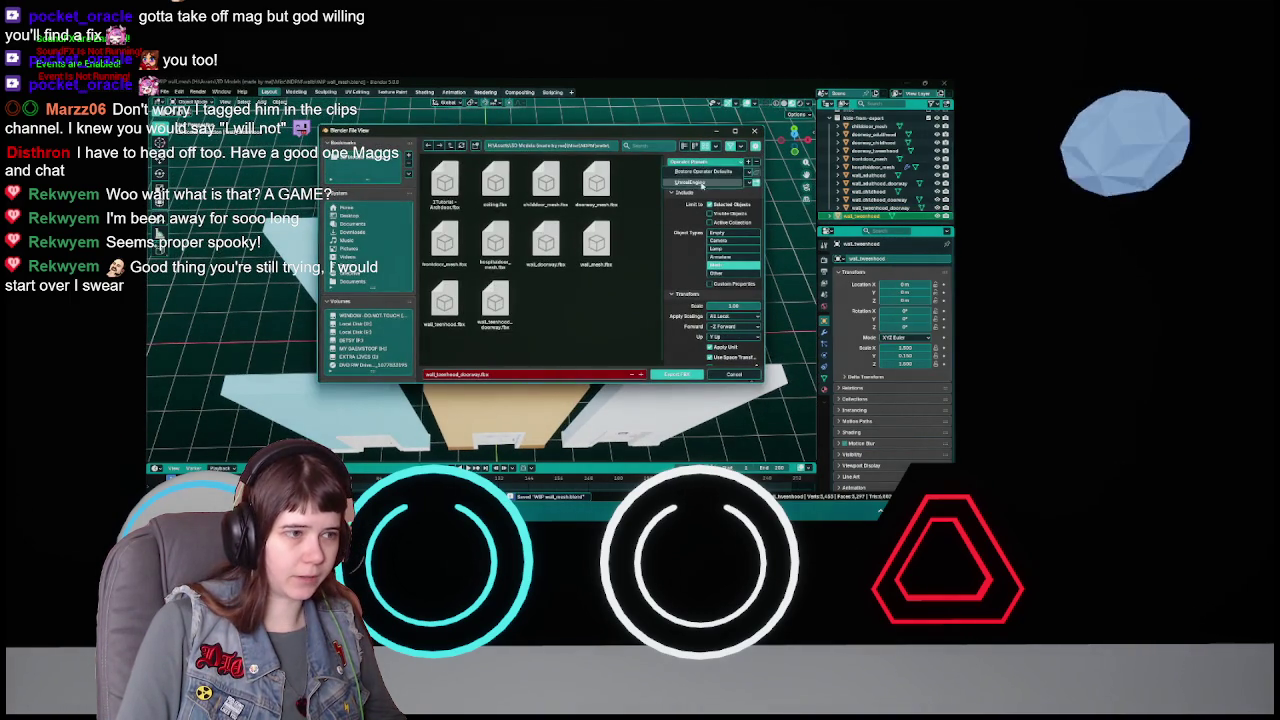
click(703, 183)
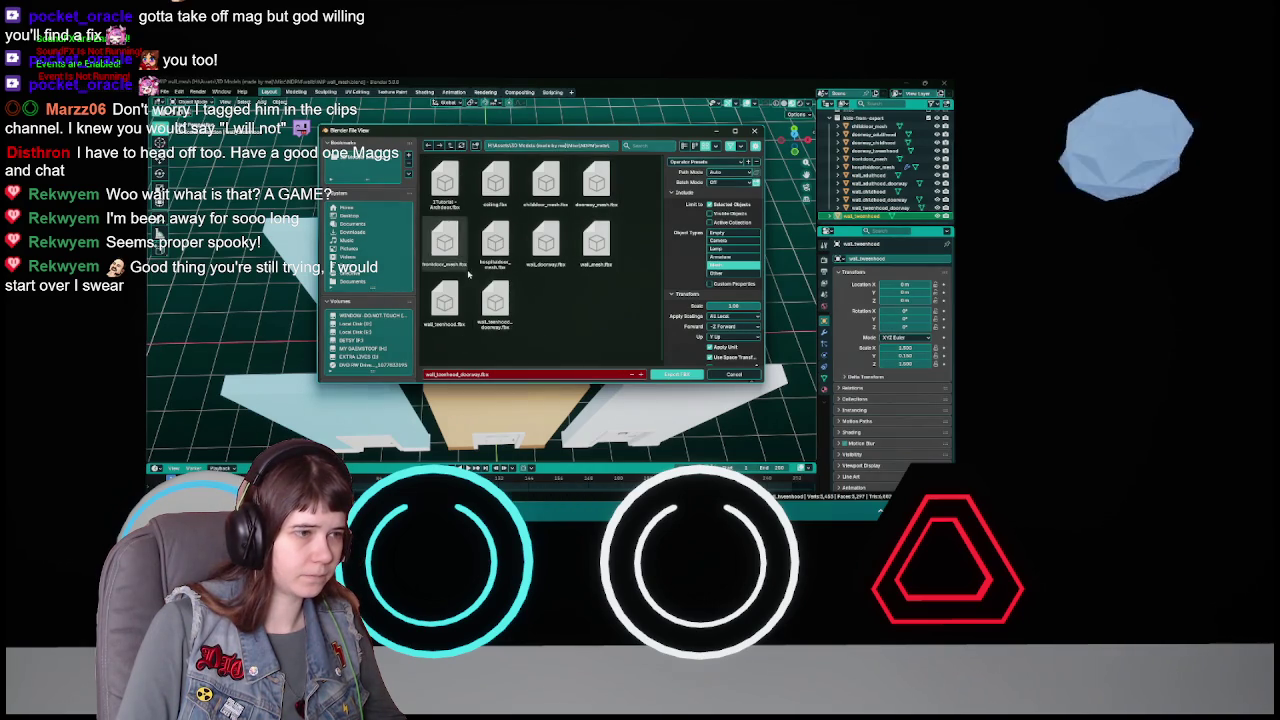
double_click(445, 298)
- Hide the orange wall, move the adulthood wall to the origin, and start its FBX export
key(h)
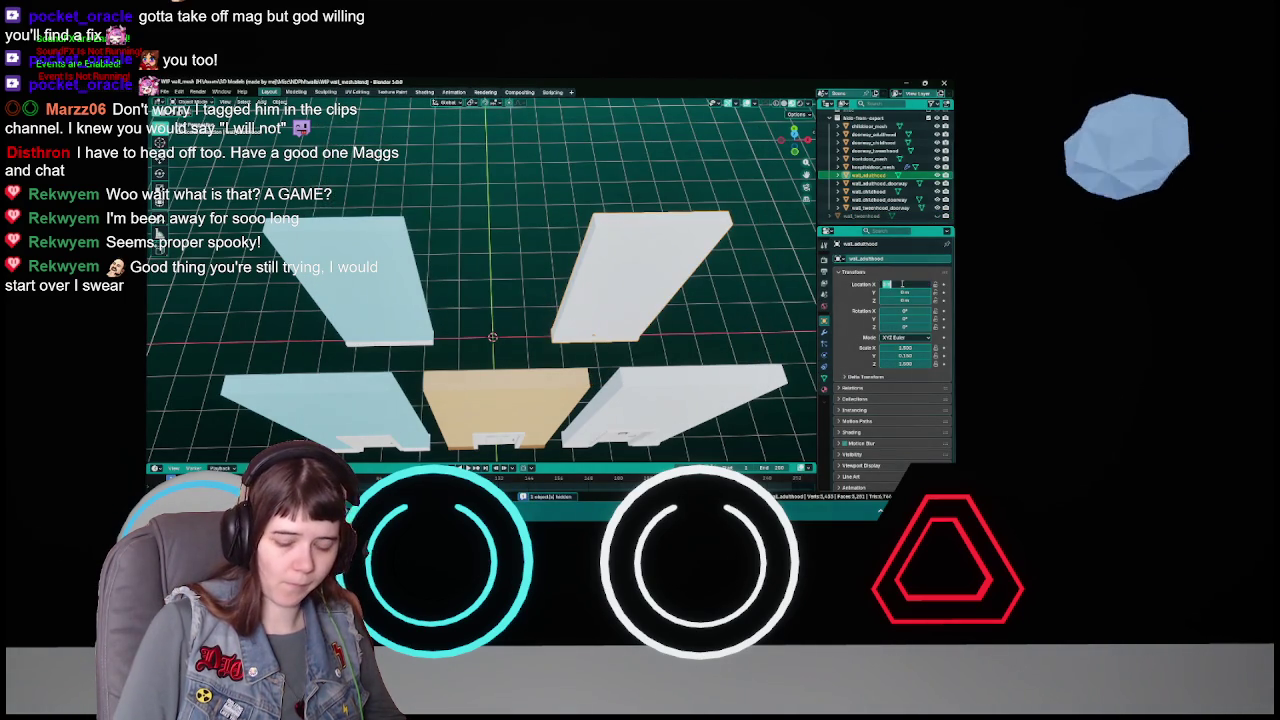
key(Return)
key(F3)
key(Return)
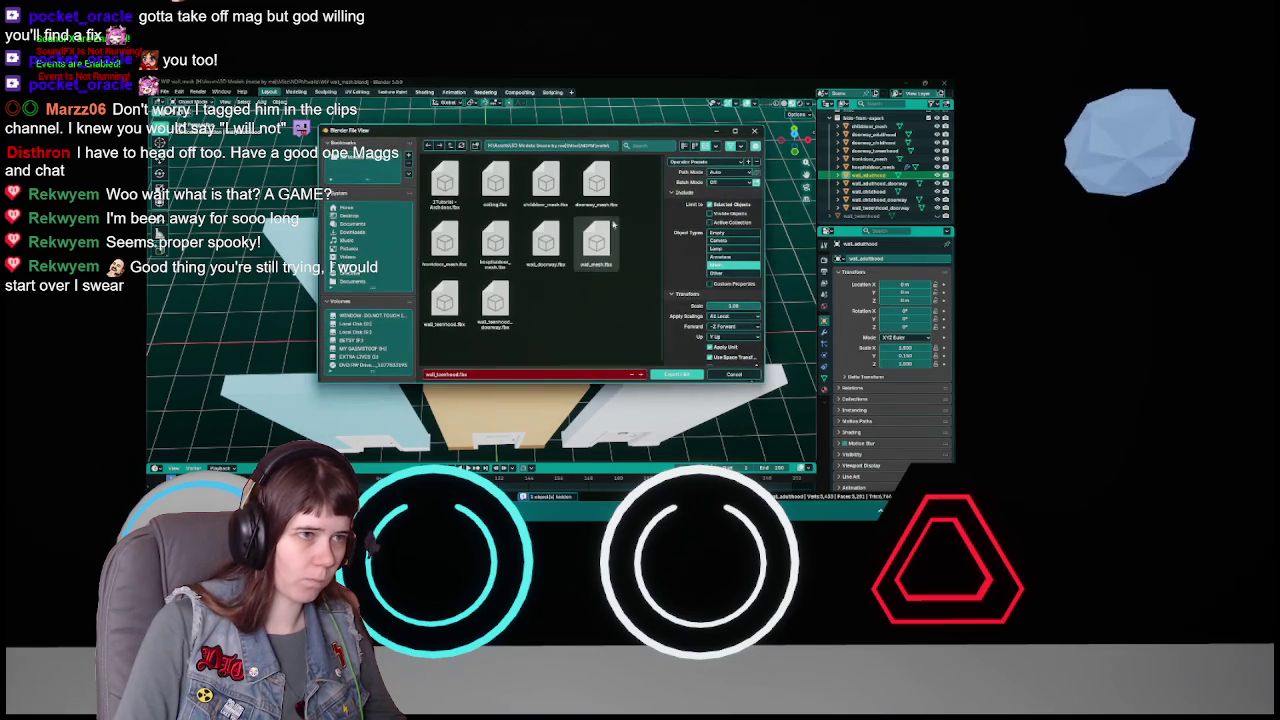
- Confirm the adulthood wall's FBX export
click(700, 163)
click(703, 185)
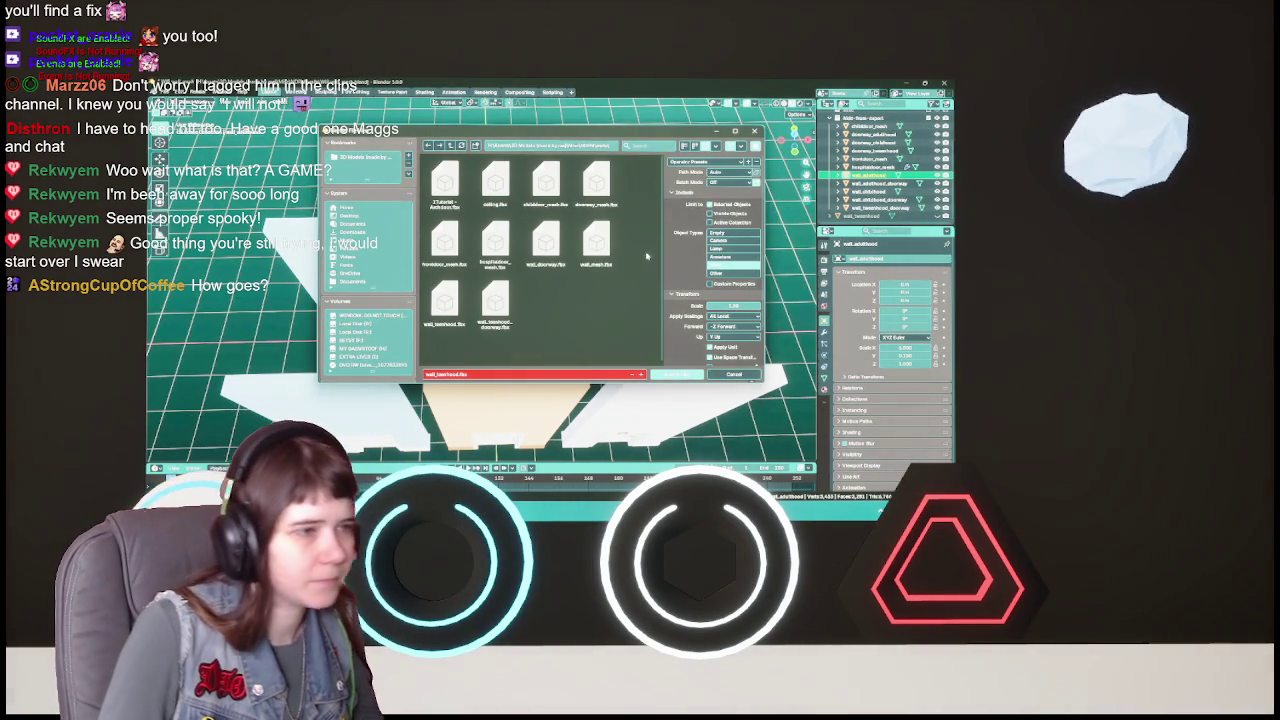
key(Return)
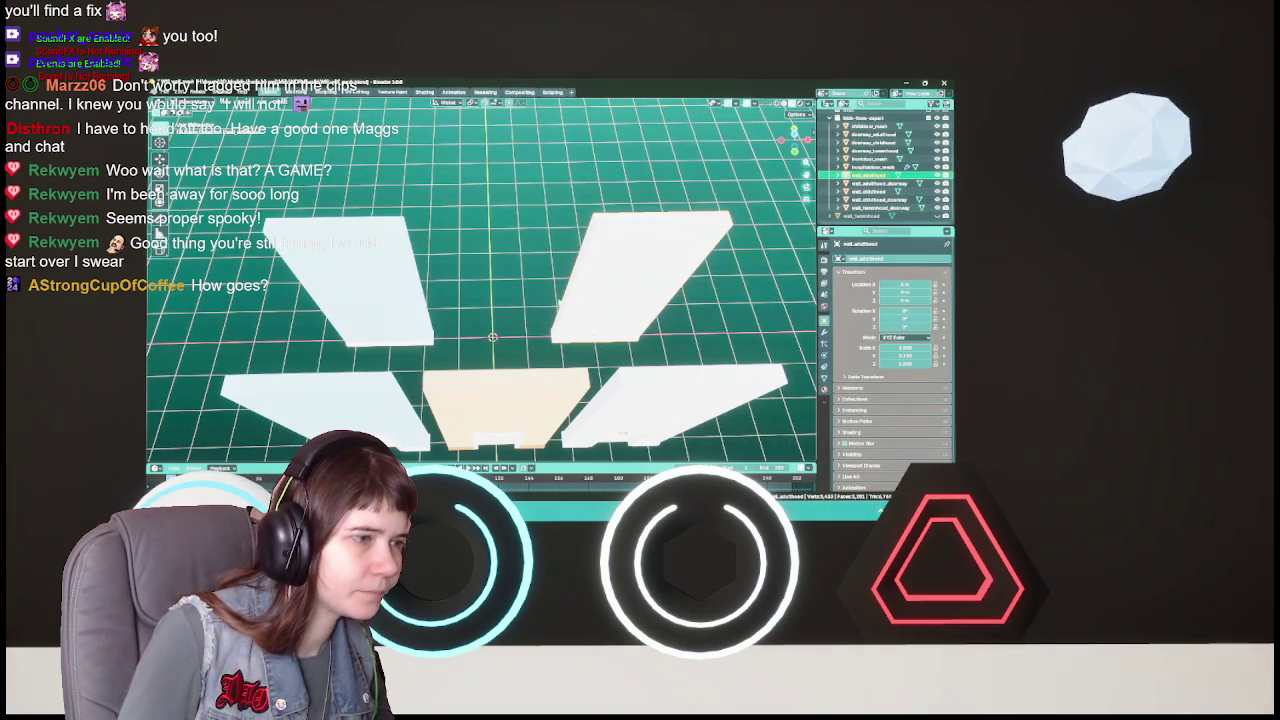
- Save and export the next wall over wall_mesh.fbx, then select the tweenhood doorway objects
click(520, 285)
key(ctrl+s)
key(F3)
key(Return)
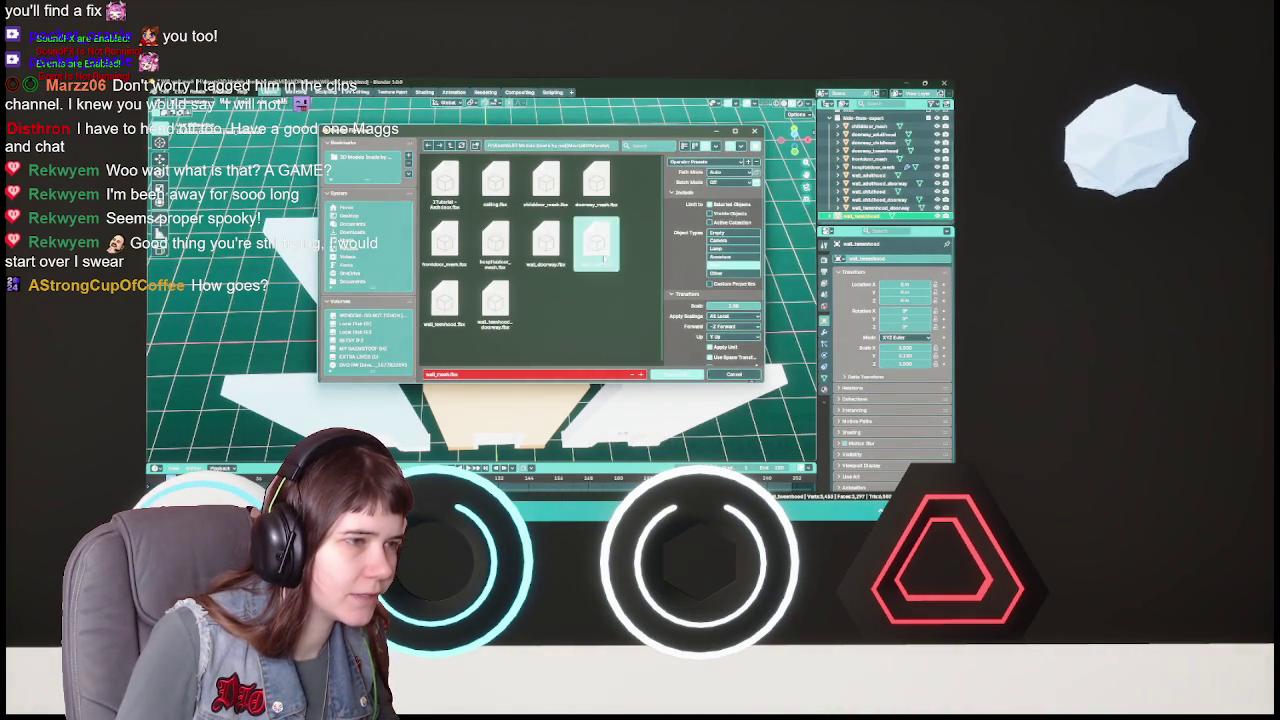
double_click(596, 240)
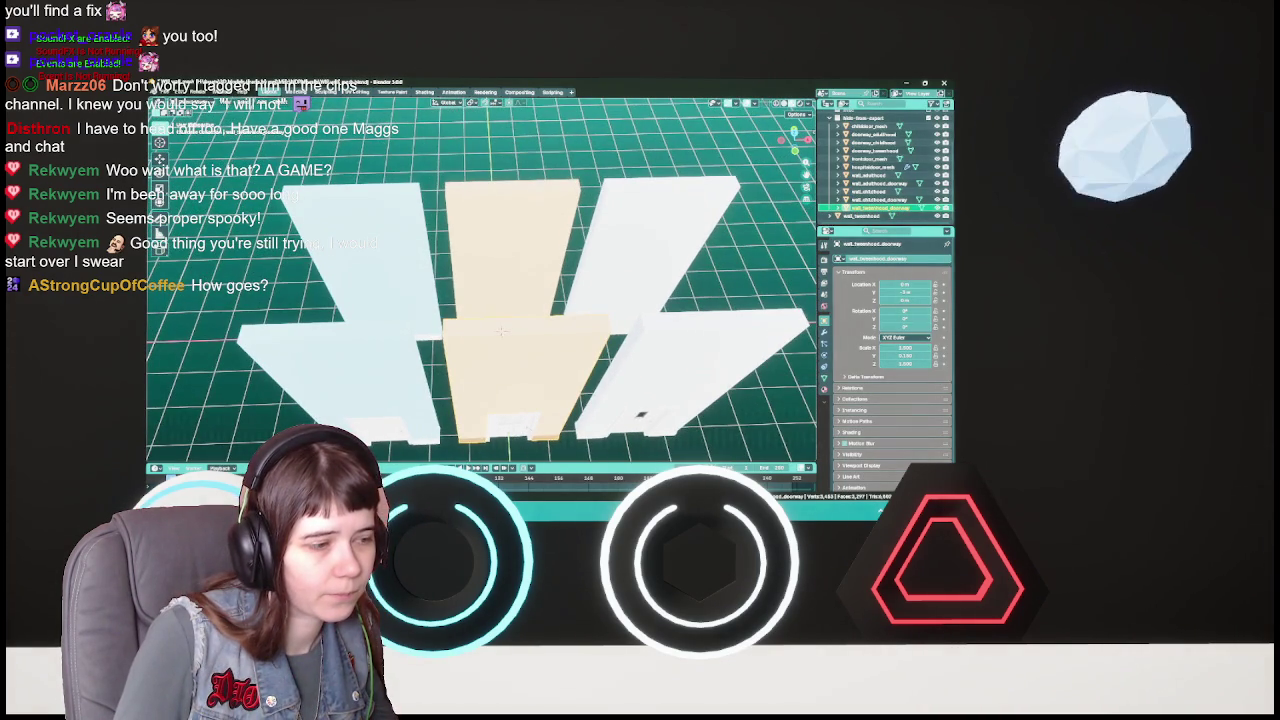
click(875, 151)
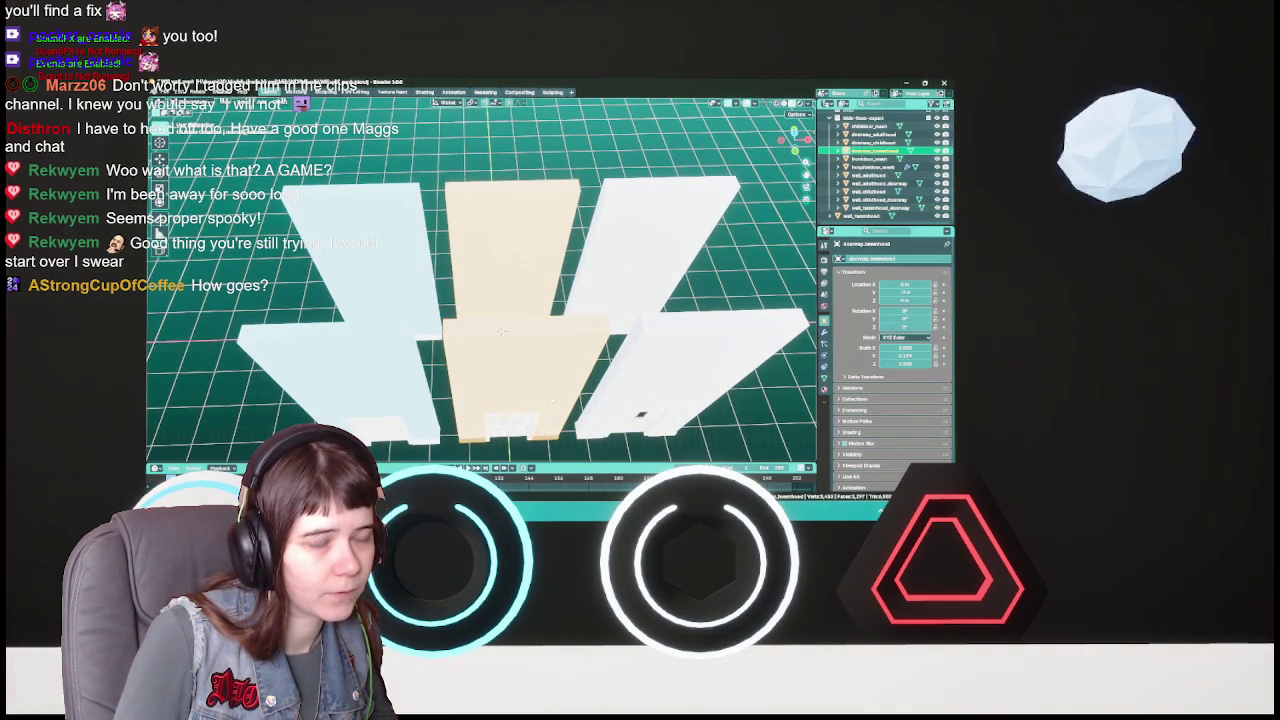
click(875, 207)
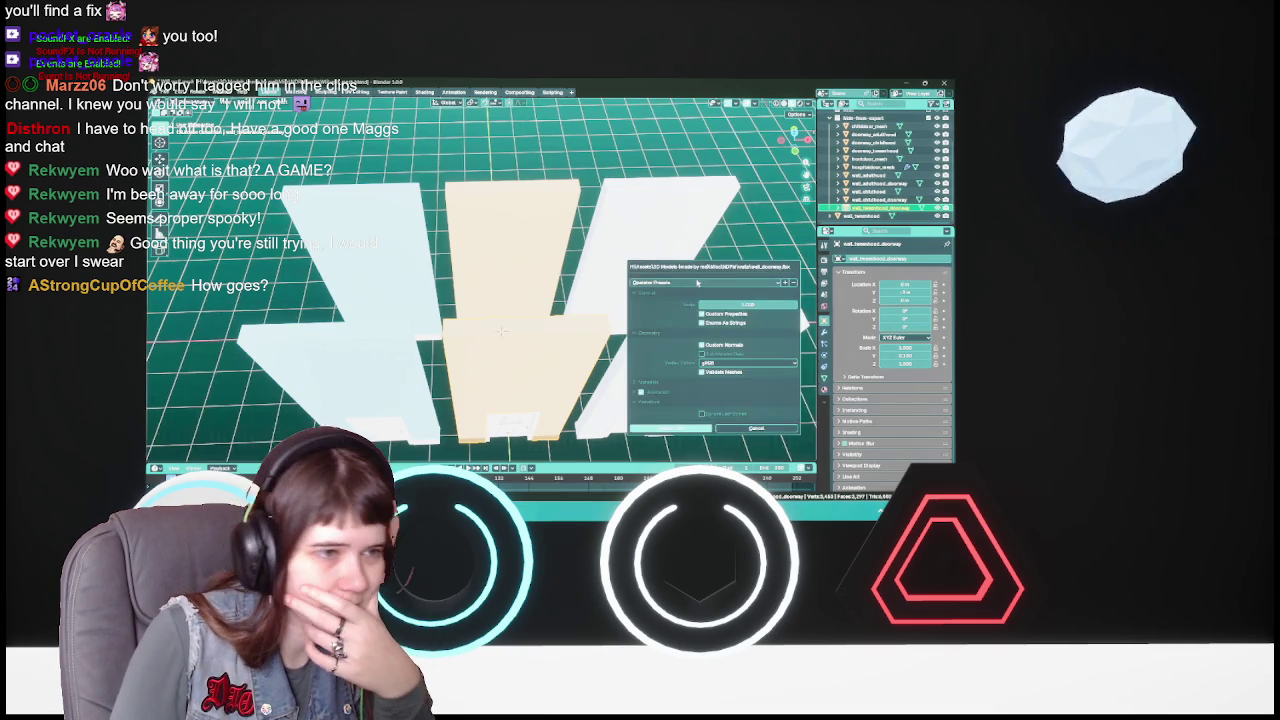
- Finish importing the doorway FBX, delete the tall doorway piece, and save the blend file
key(Return)
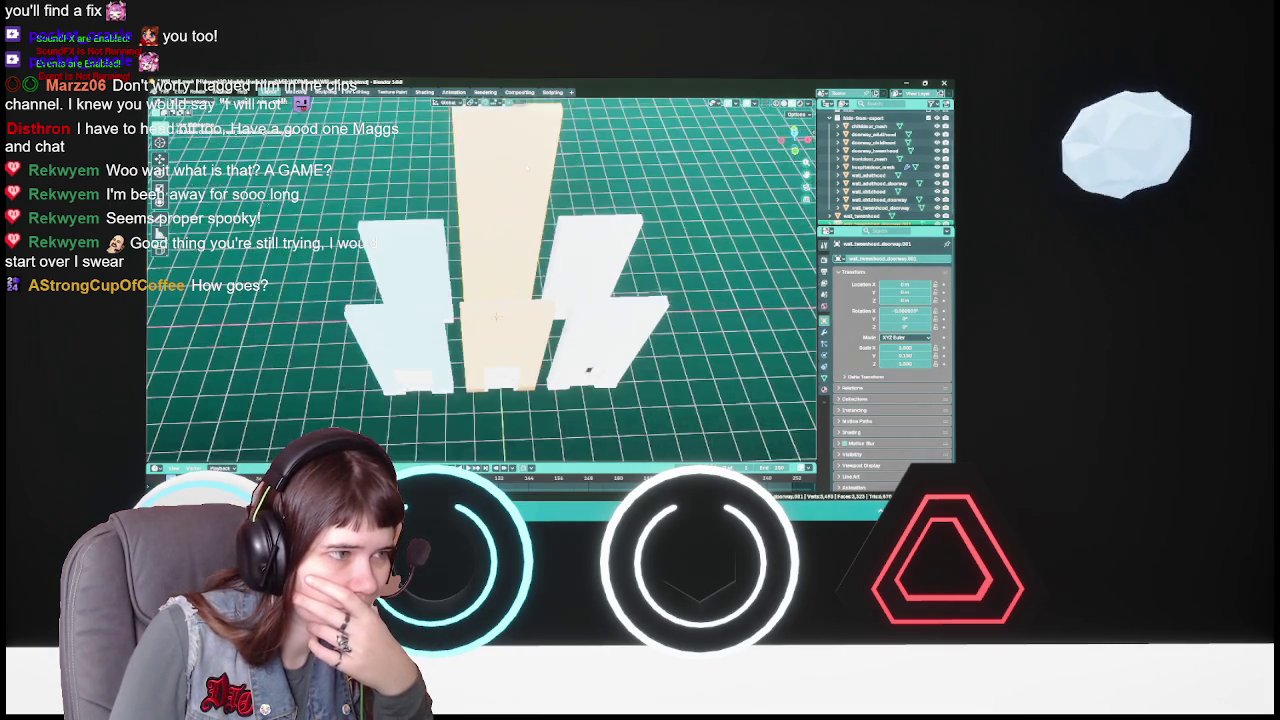
mouse_move(537, 231)
mouse_down()
mouse_move(642, 241)
mouse_move(615, 318)
mouse_up()
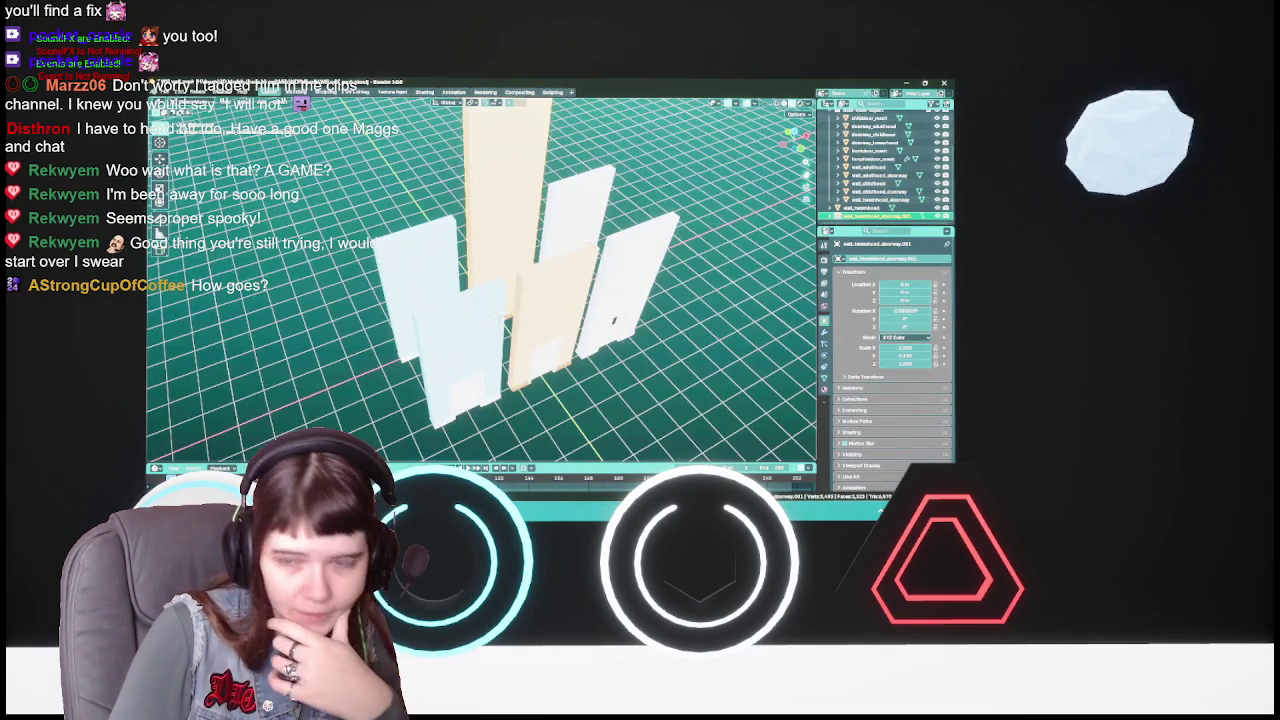
key(Delete)
drag(614, 320, 584, 374)
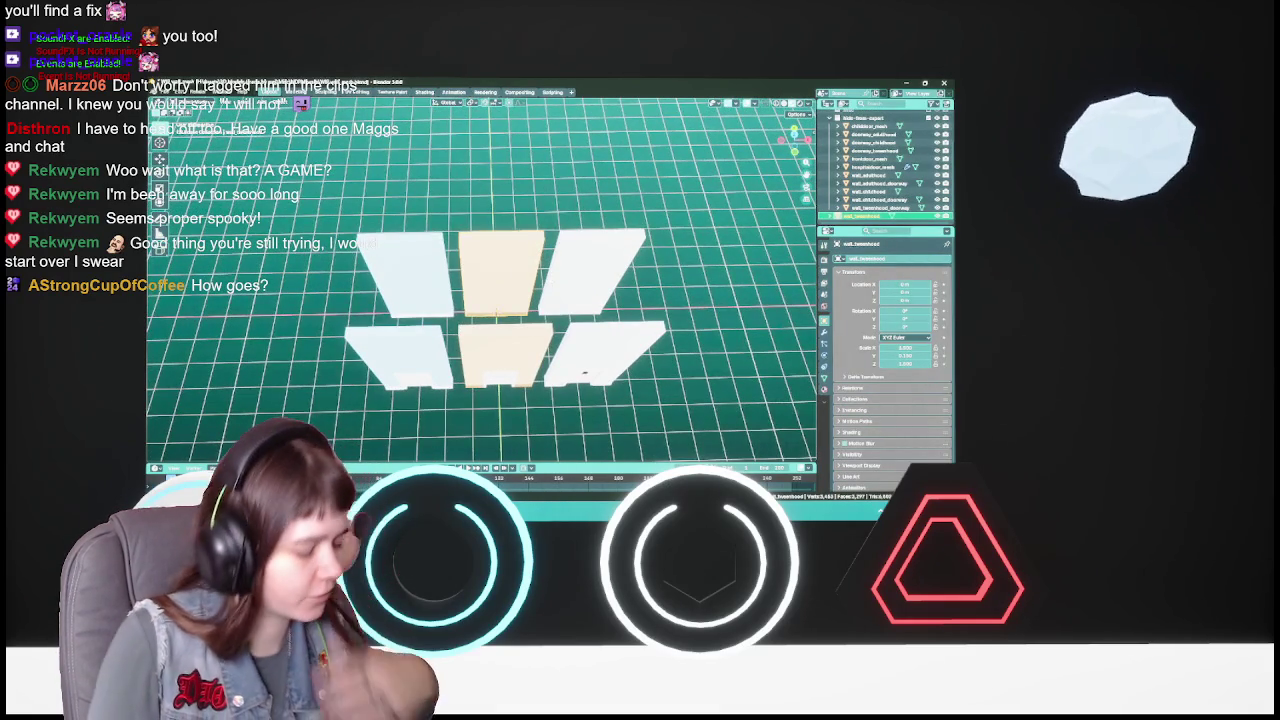
scroll(584, 374, up, 3)
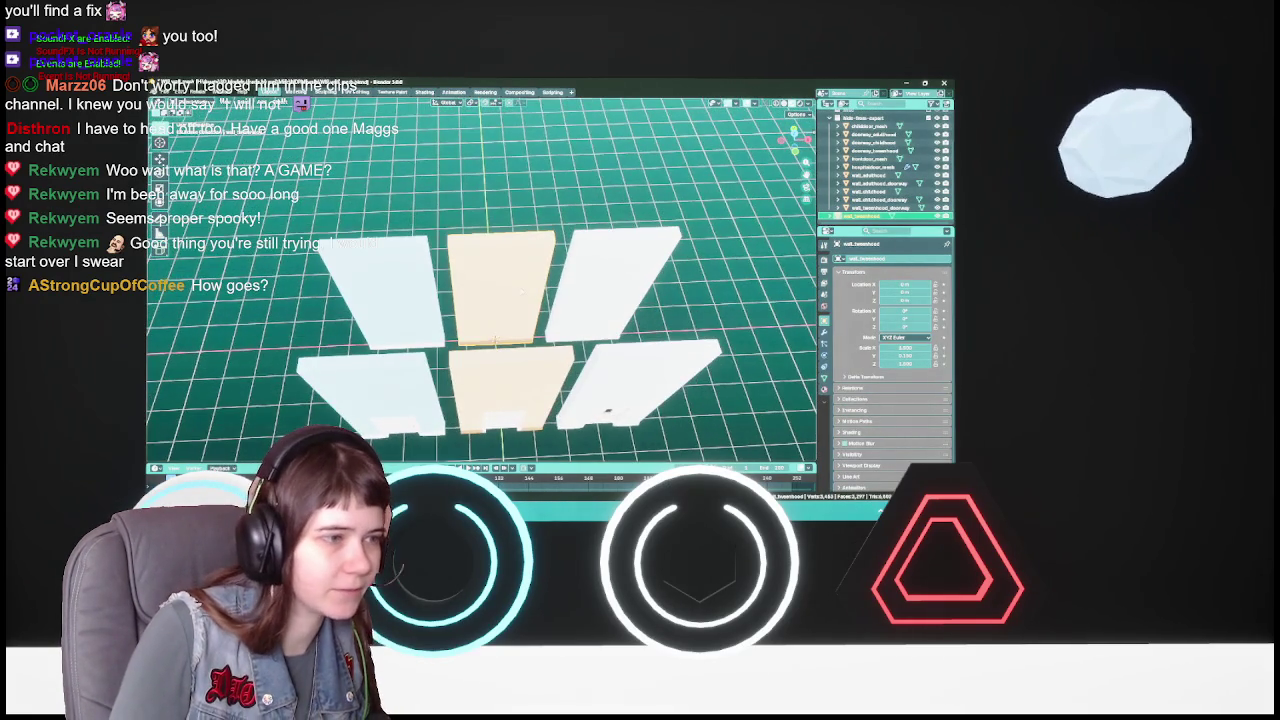
key(ctrl+s)
- Isolate the top orange doorway piece in Local View
scroll(608, 410, up, 2)
scroll(514, 283, up, 2)
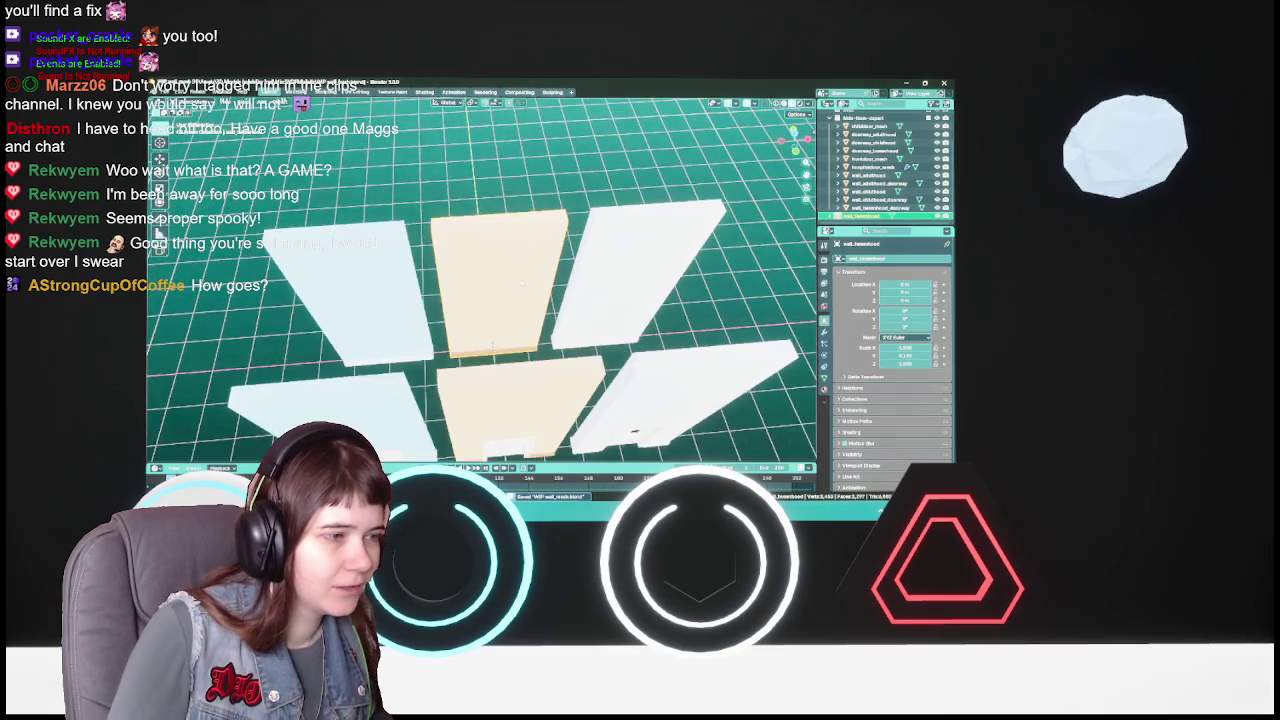
drag(514, 283, 508, 282)
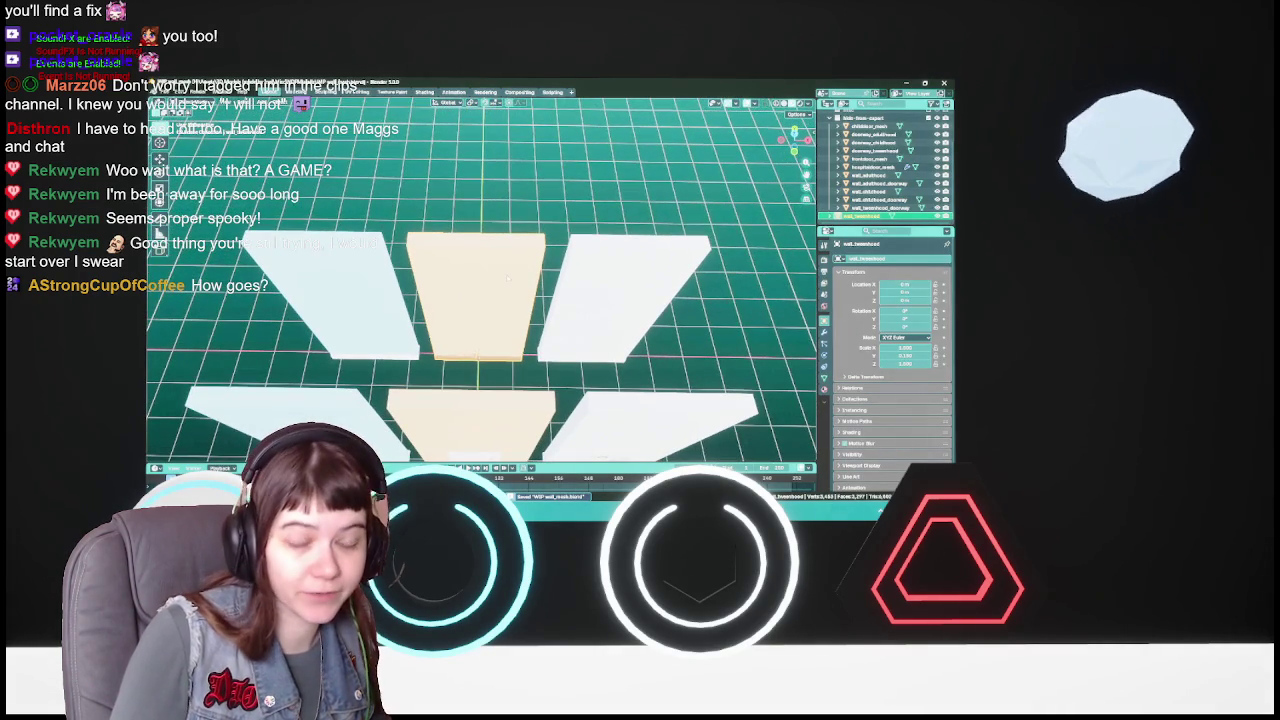
ctrl+click(937, 117)
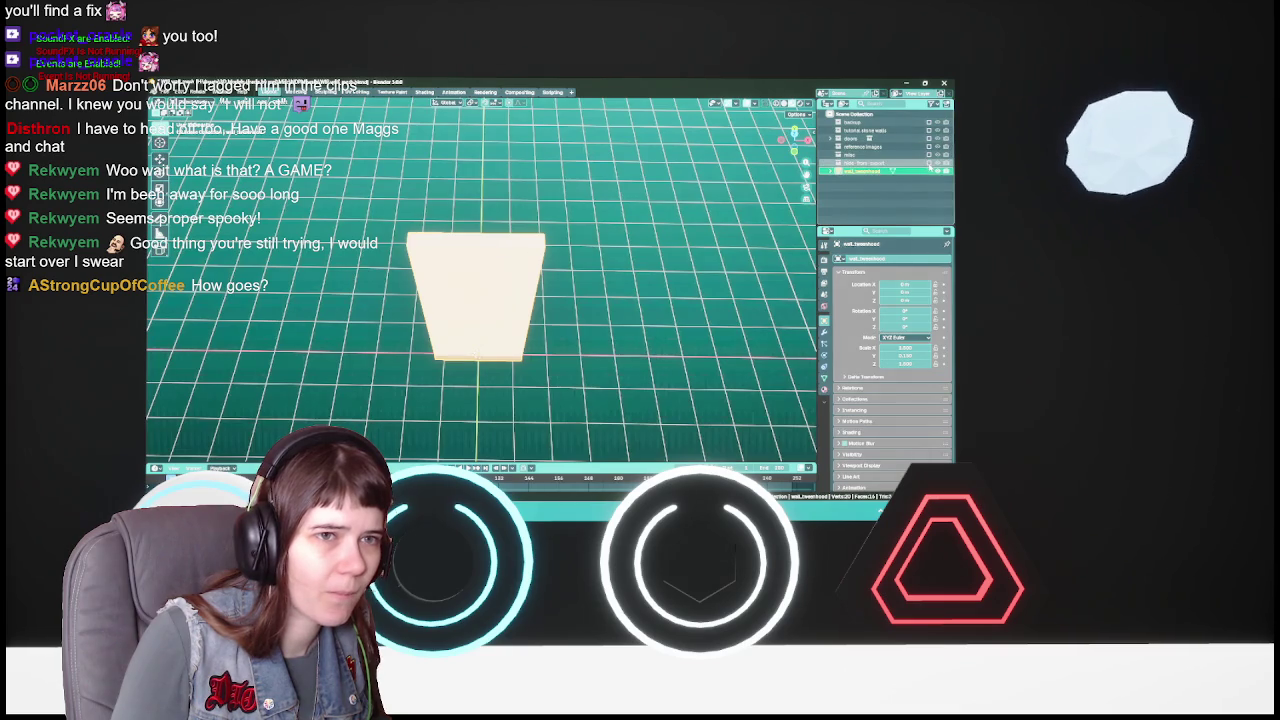
- Restore the doorway pieces and slide the lower orange piece up onto the upper one
key(ctrl+z)
scroll(540, 365, up, 3)
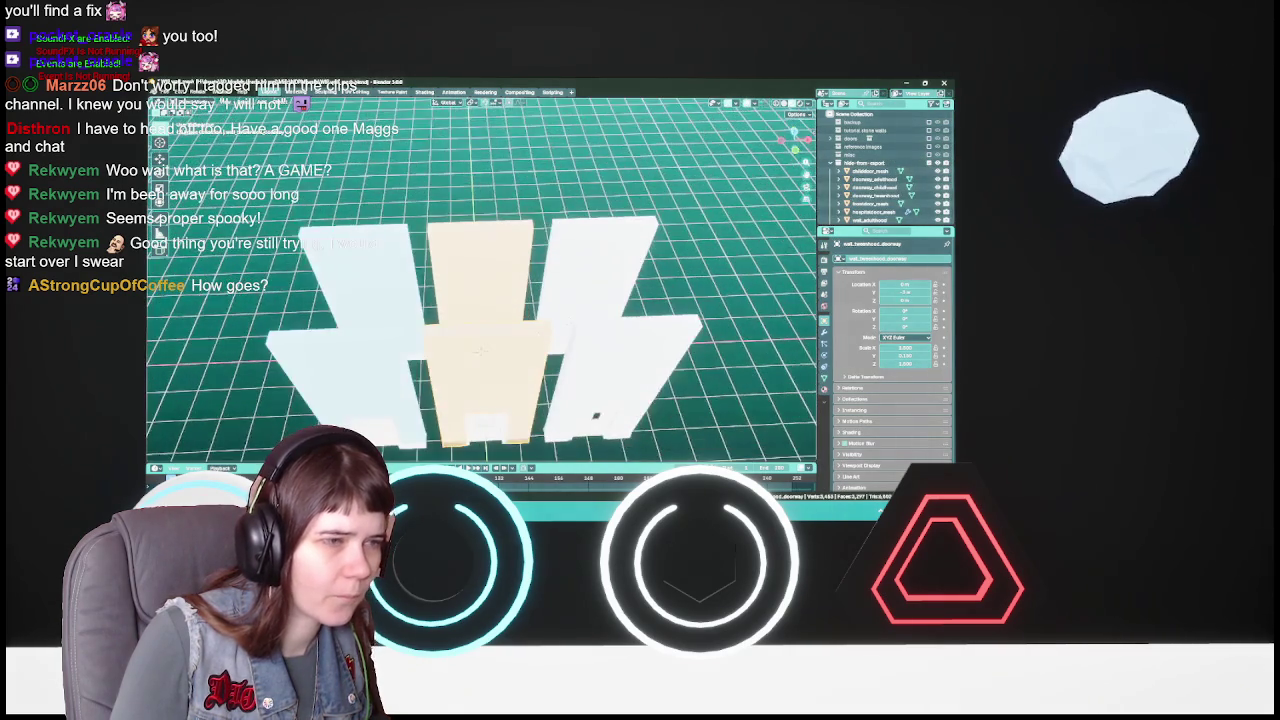
key(g)
drag(532, 352, 530, 262)
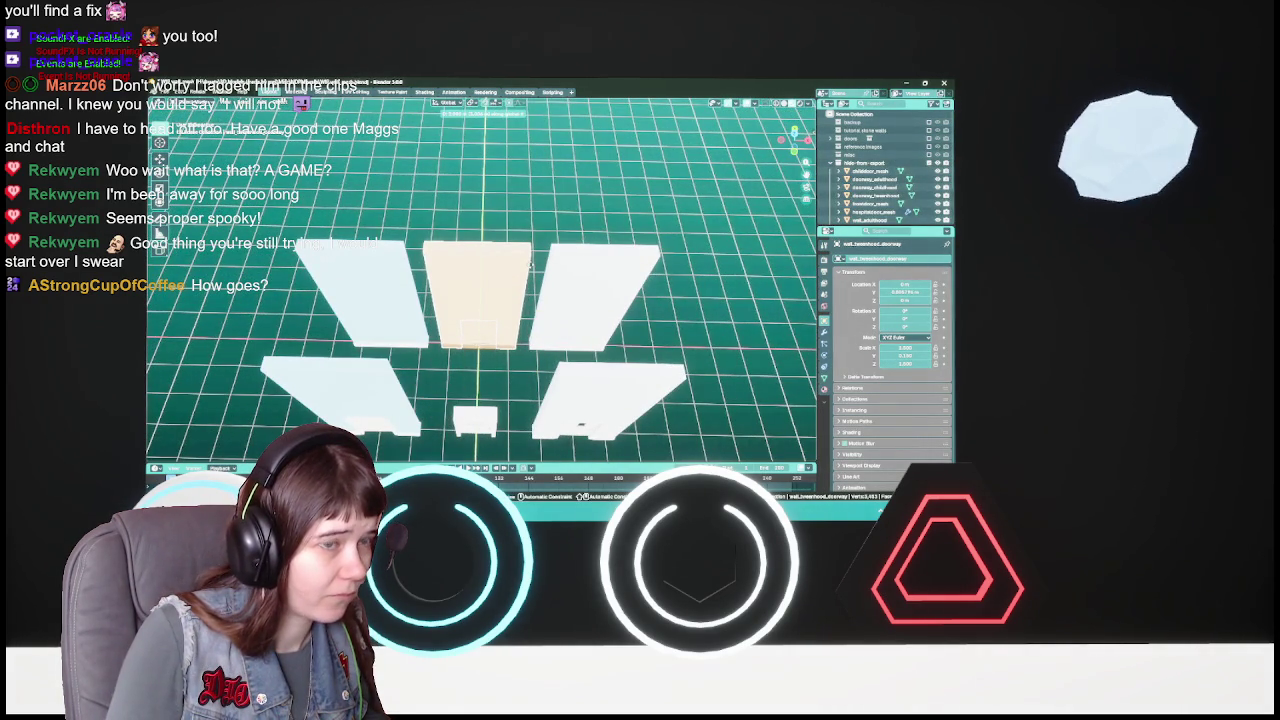
click(531, 262)
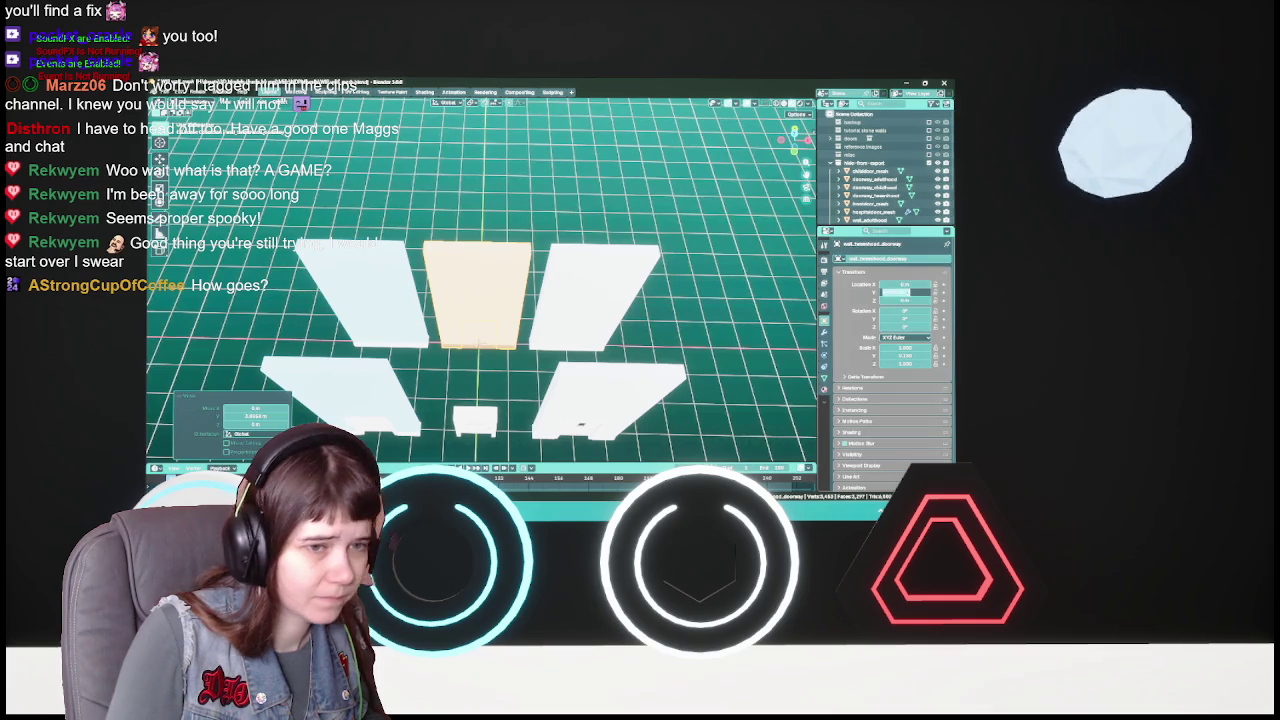
- Hide the other wall pieces and rename the orange doorway piece to wall_mesh
scroll(875, 170, down, 3)
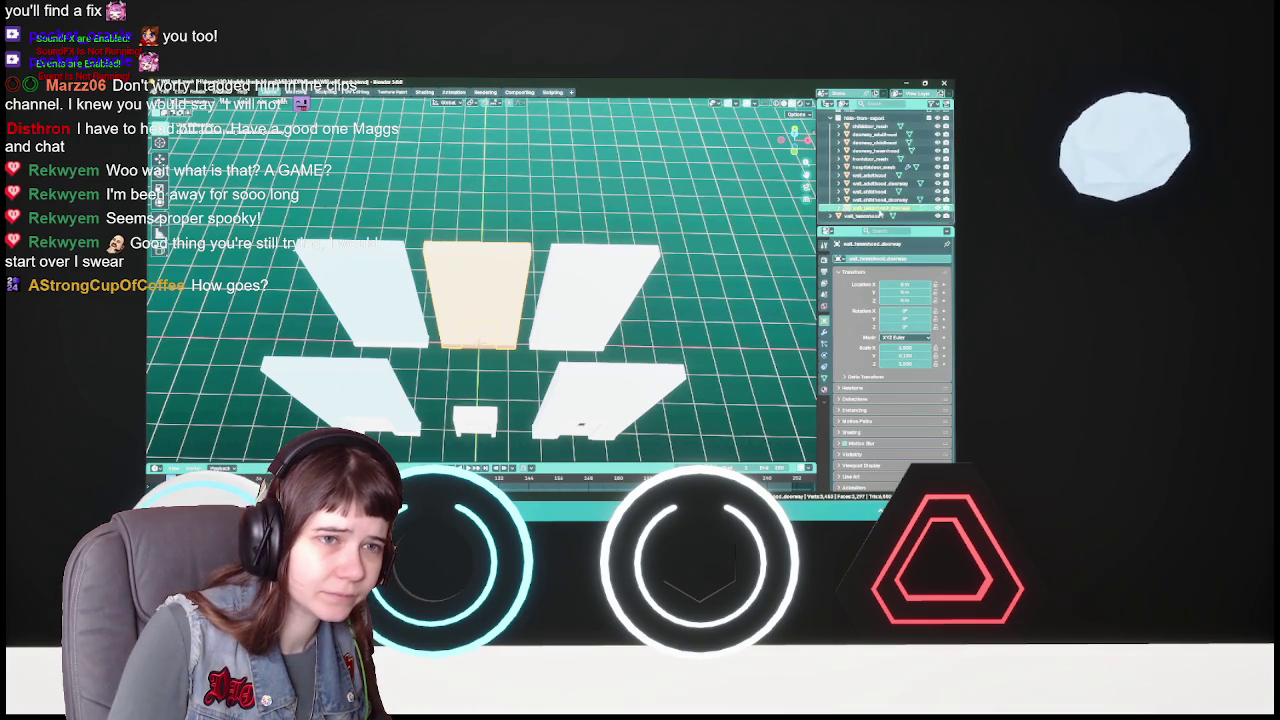
click(833, 117)
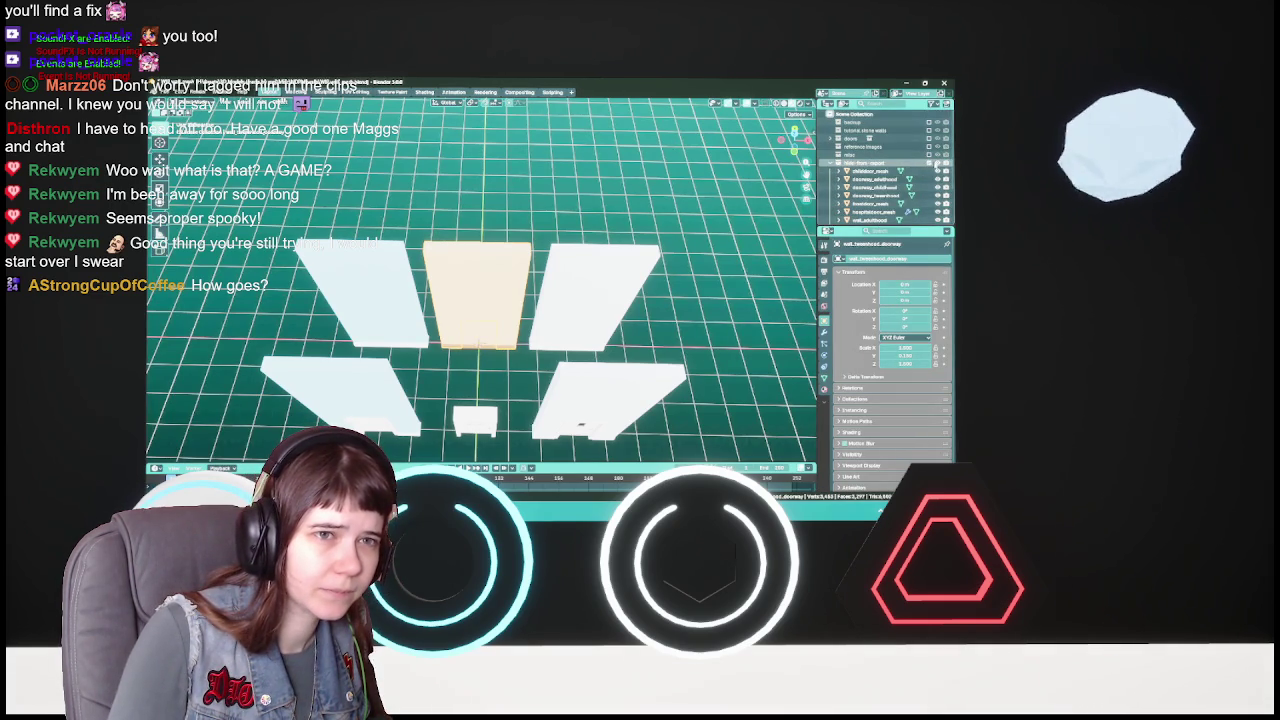
click(932, 163)
scroll(653, 221, up, 4)
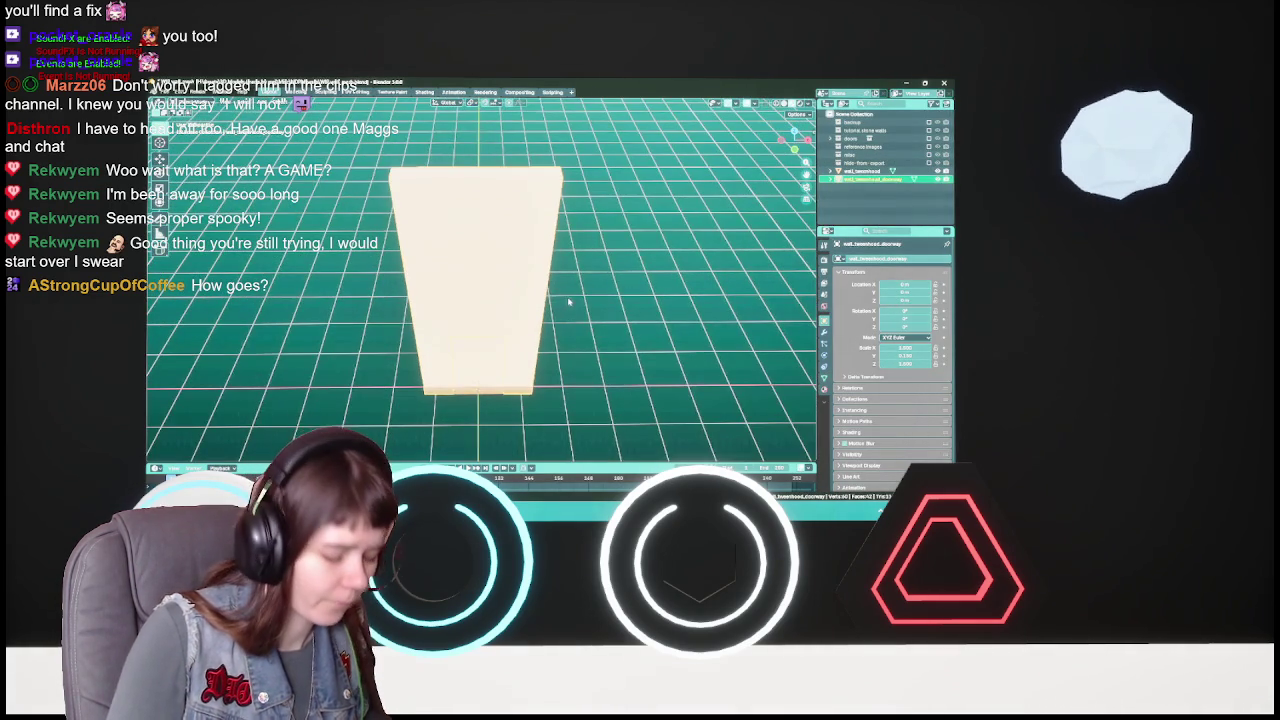
click(540, 300)
key(F3)
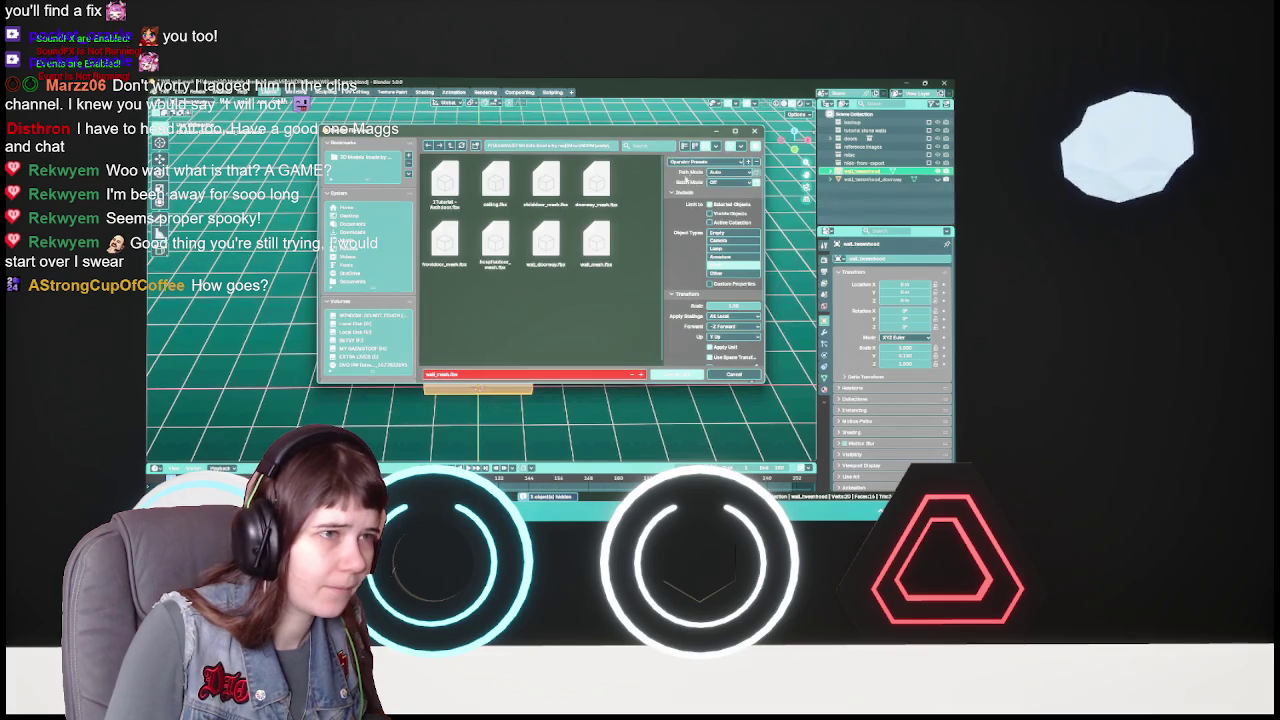
click(745, 372)
double_click(865, 171)
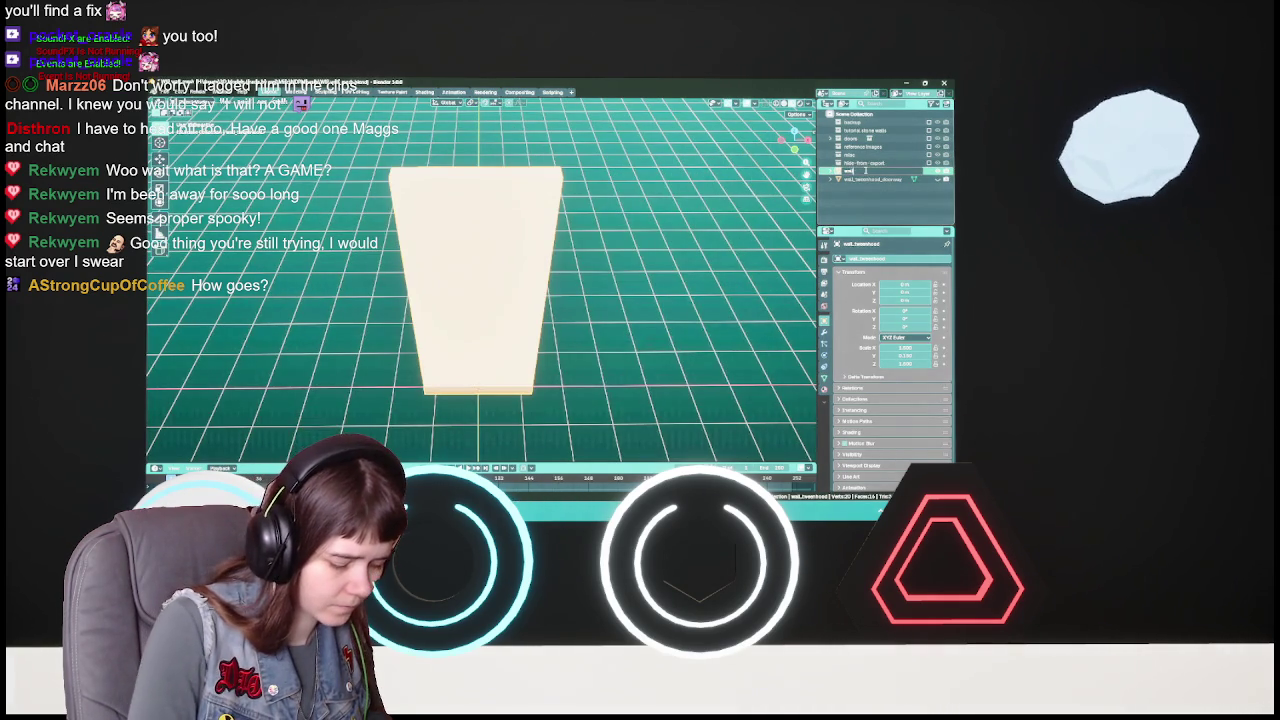
key(Return)
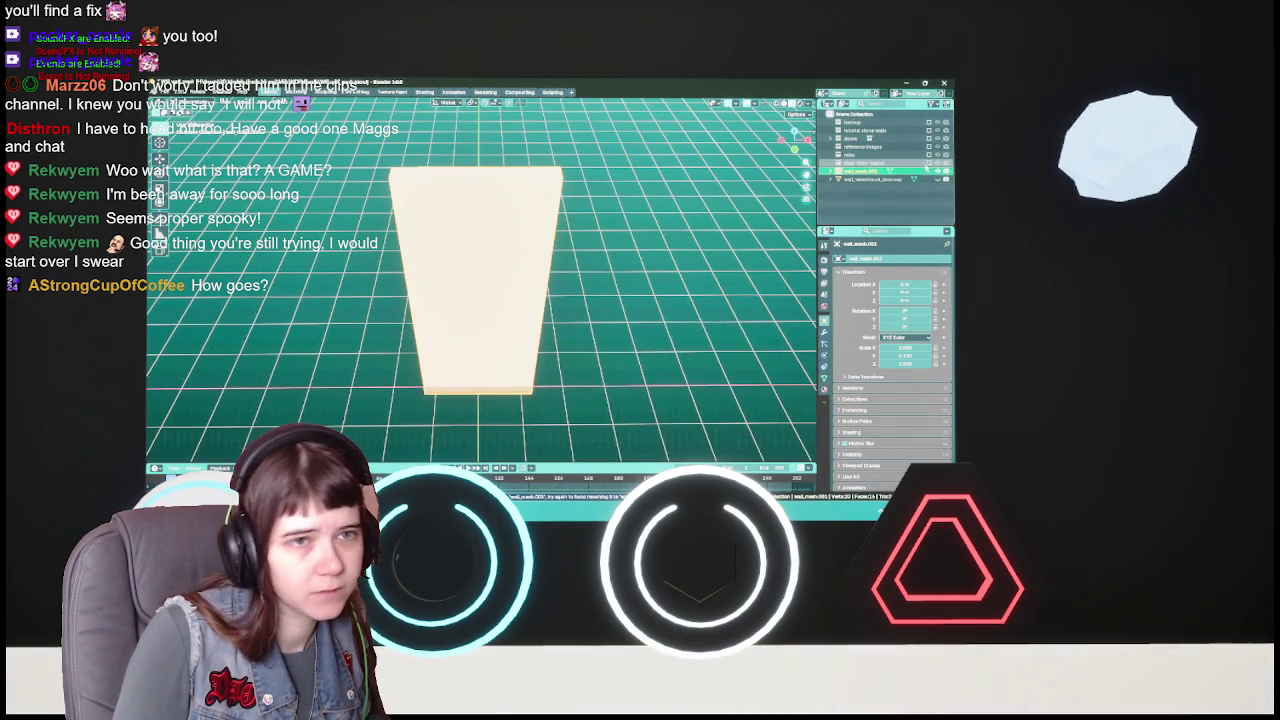
- Reveal the hidden pieces, re-hide the white walls, and delete the extra selected object
key(alt+h)
scroll(879, 183, up, 5)
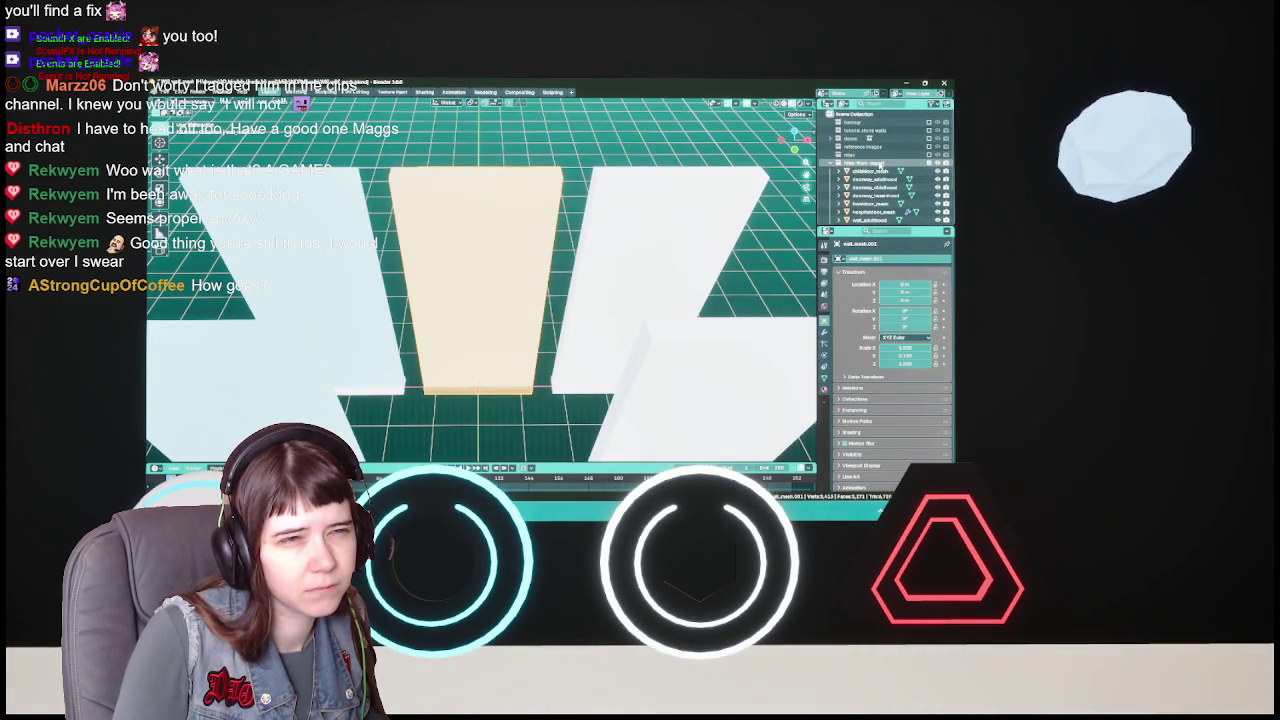
click(840, 162)
key(h)
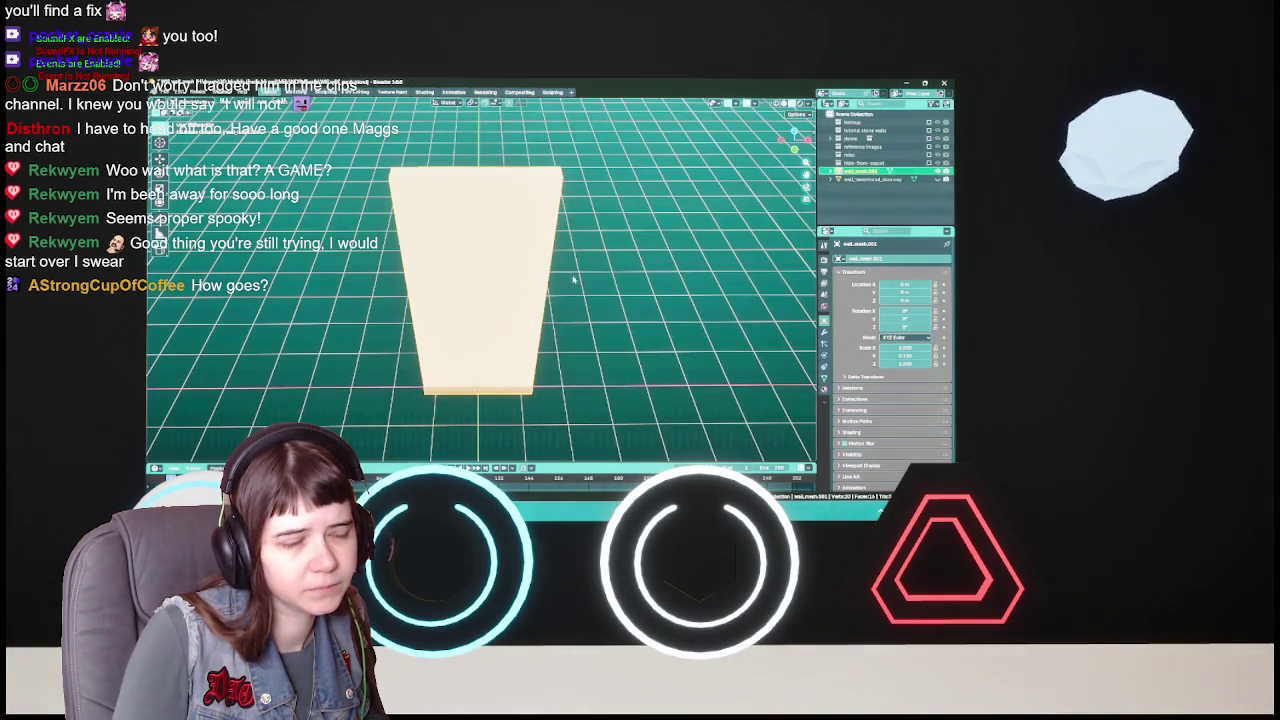
key(x)
key(Return)
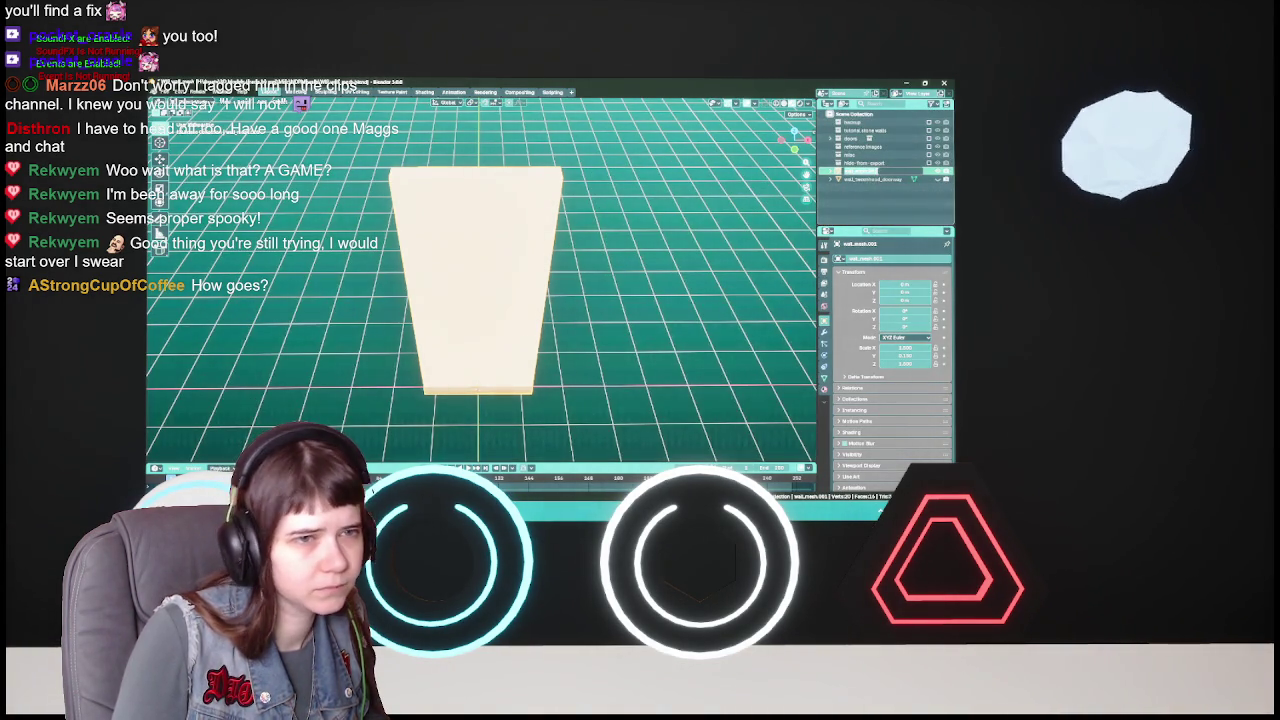
key(Return)
- Export the piece as FBX, overwriting wall_mesh.fbx
key(q)
click(524, 256)
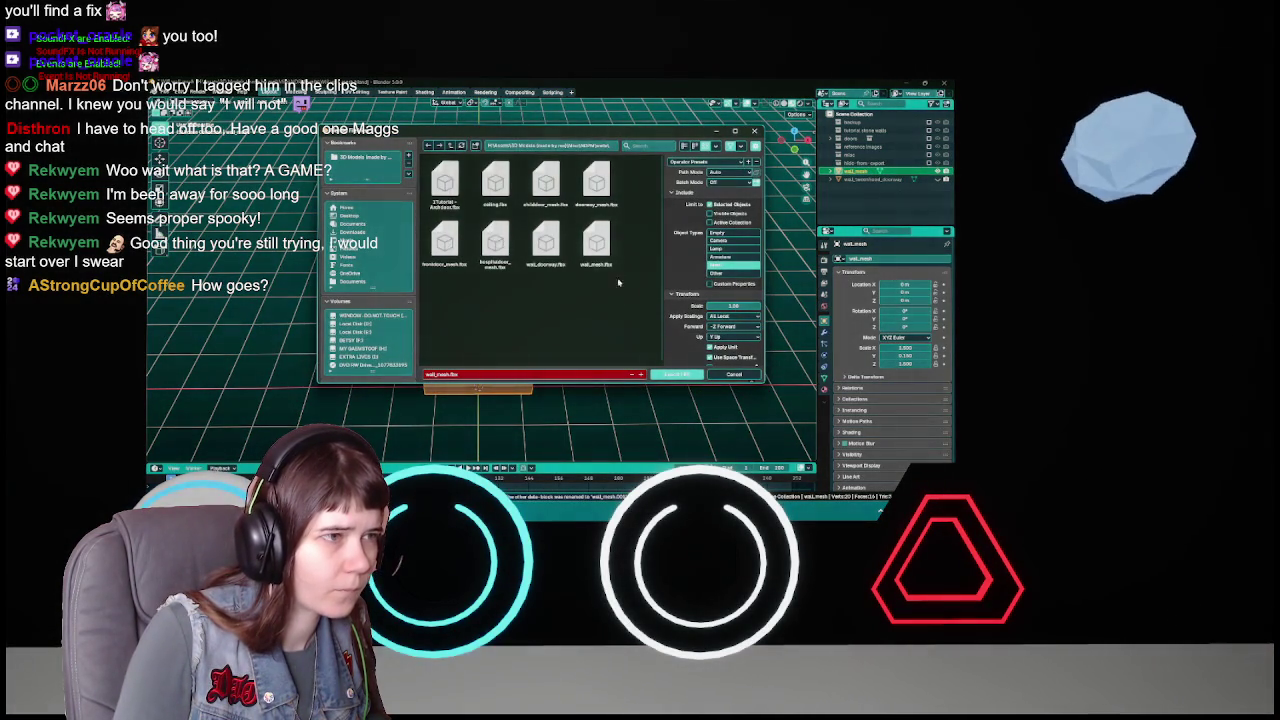
double_click(596, 243)
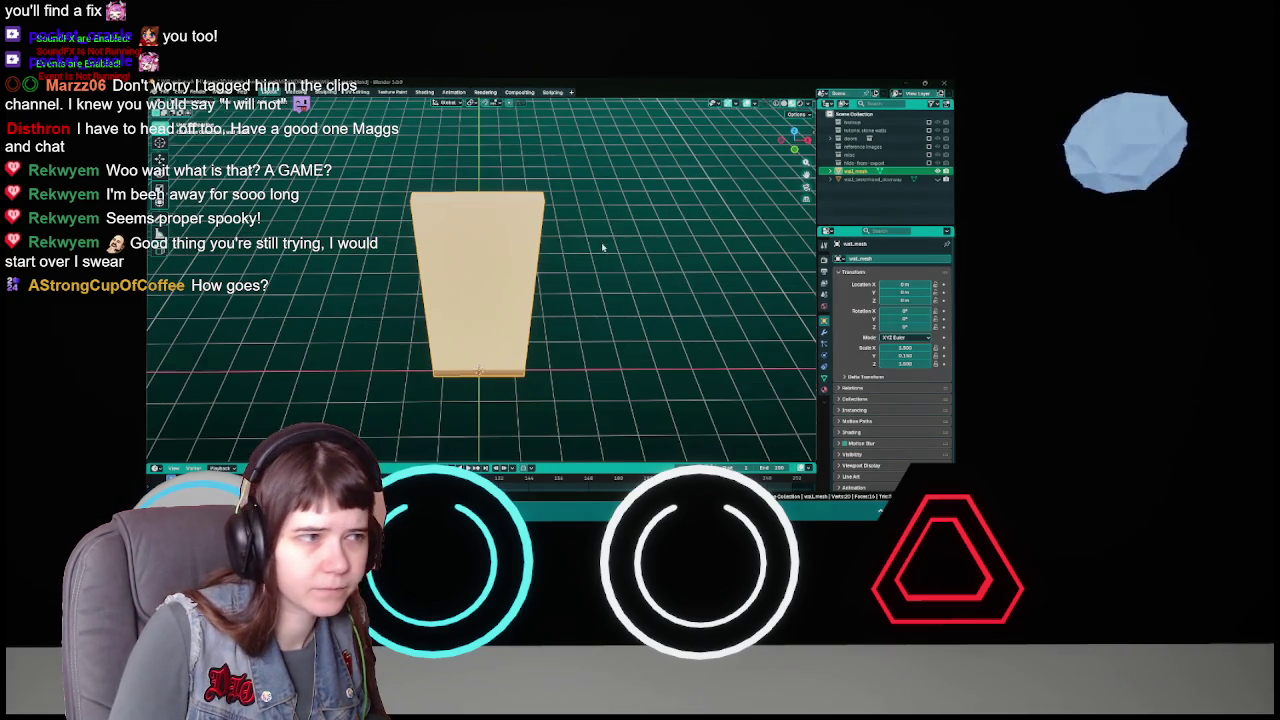
- Hide wall_mesh, show the doorway object, and rename it wall_doorway
click(937, 171)
click(893, 180)
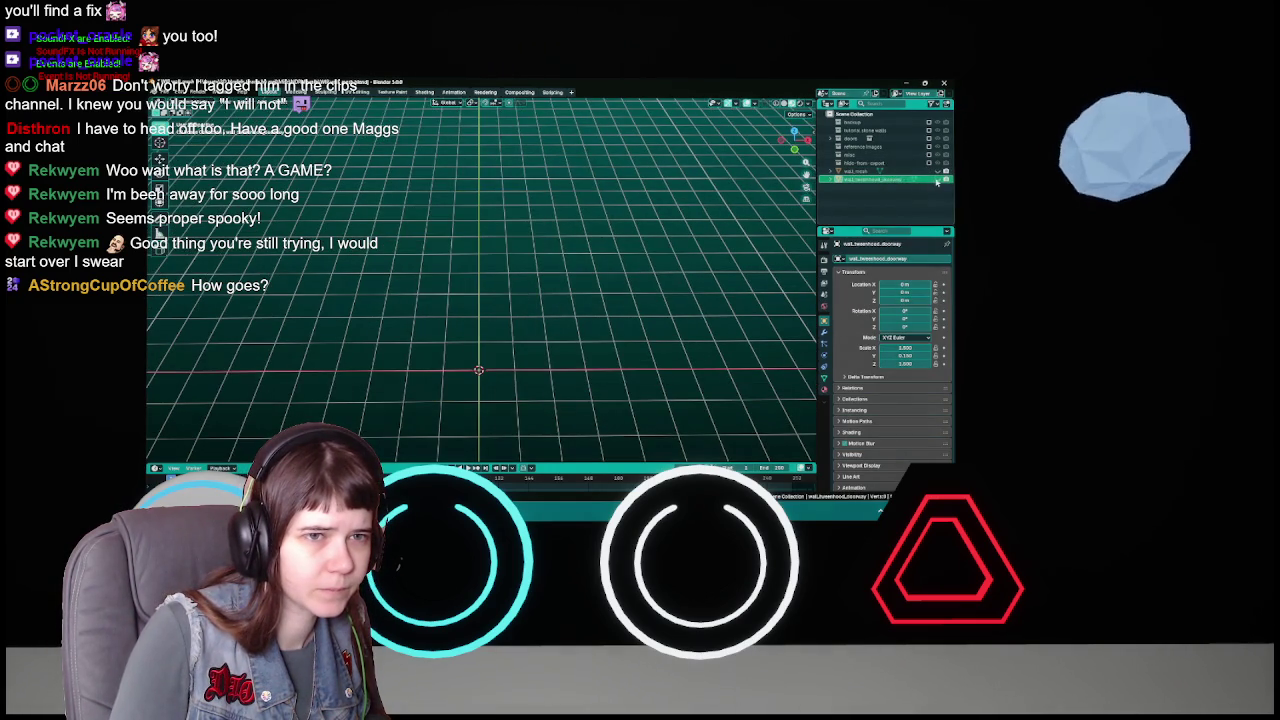
click(937, 179)
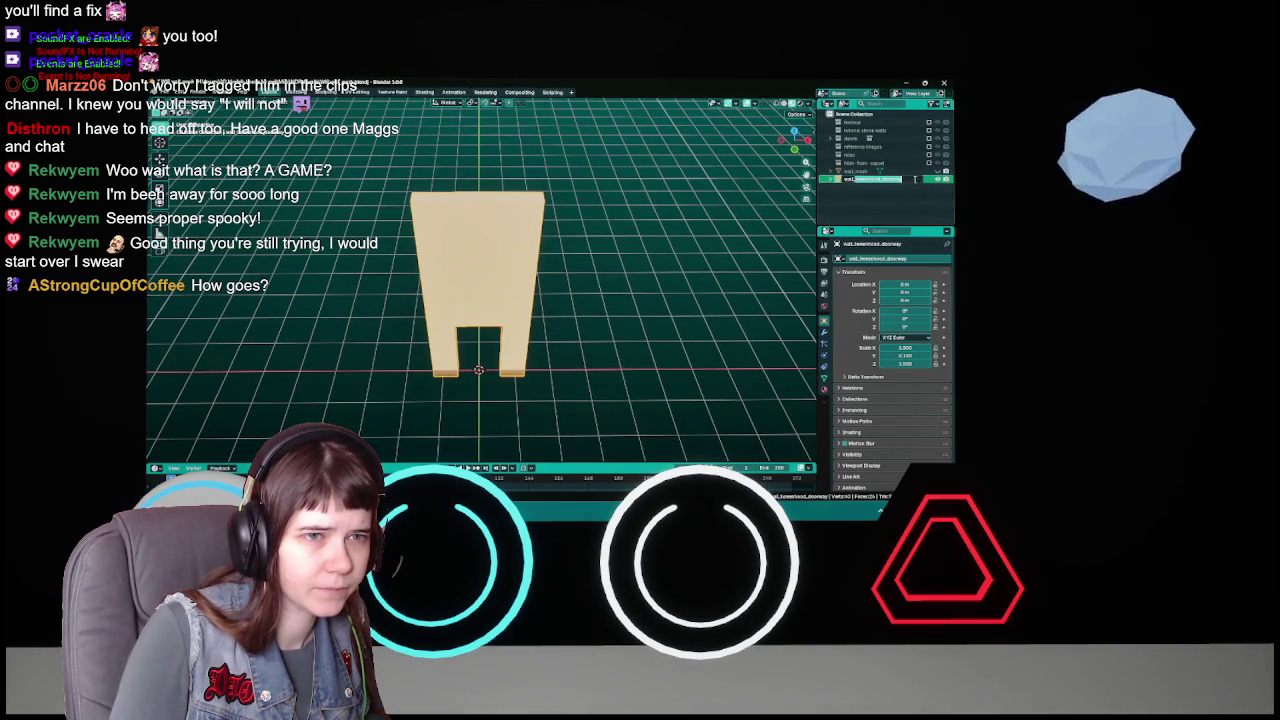
text(wall_doorway)
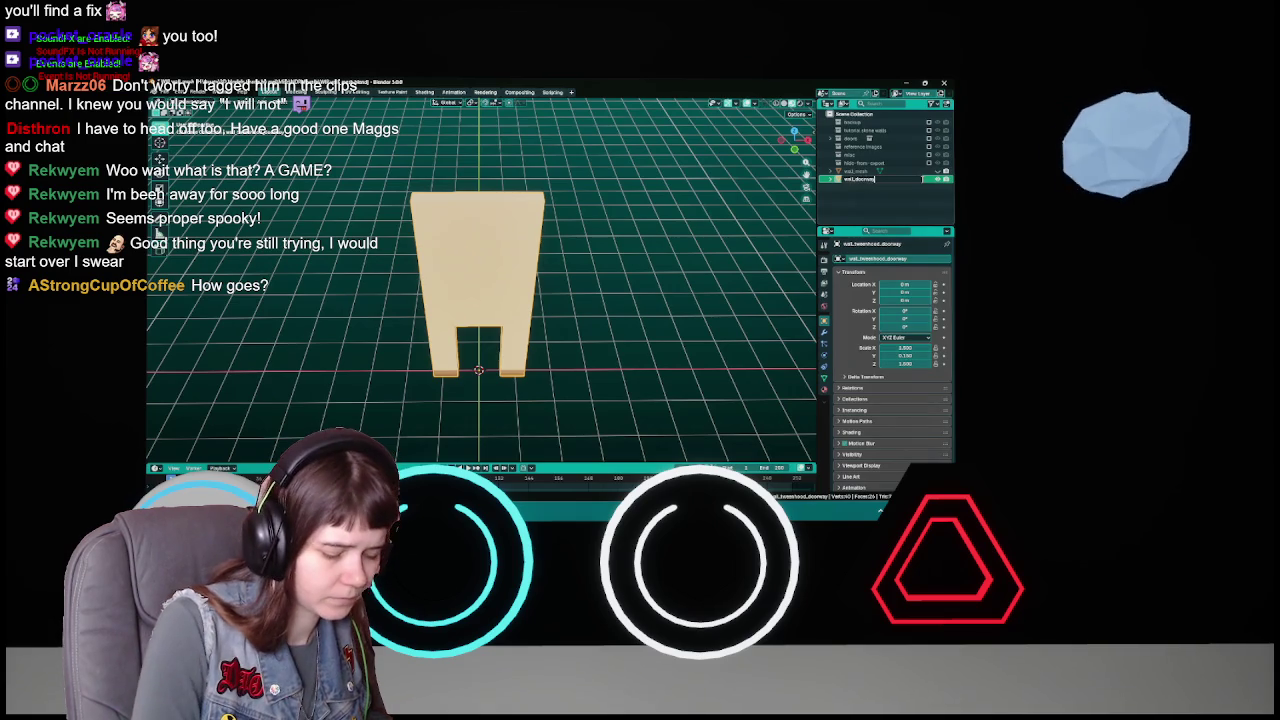
key(Return)
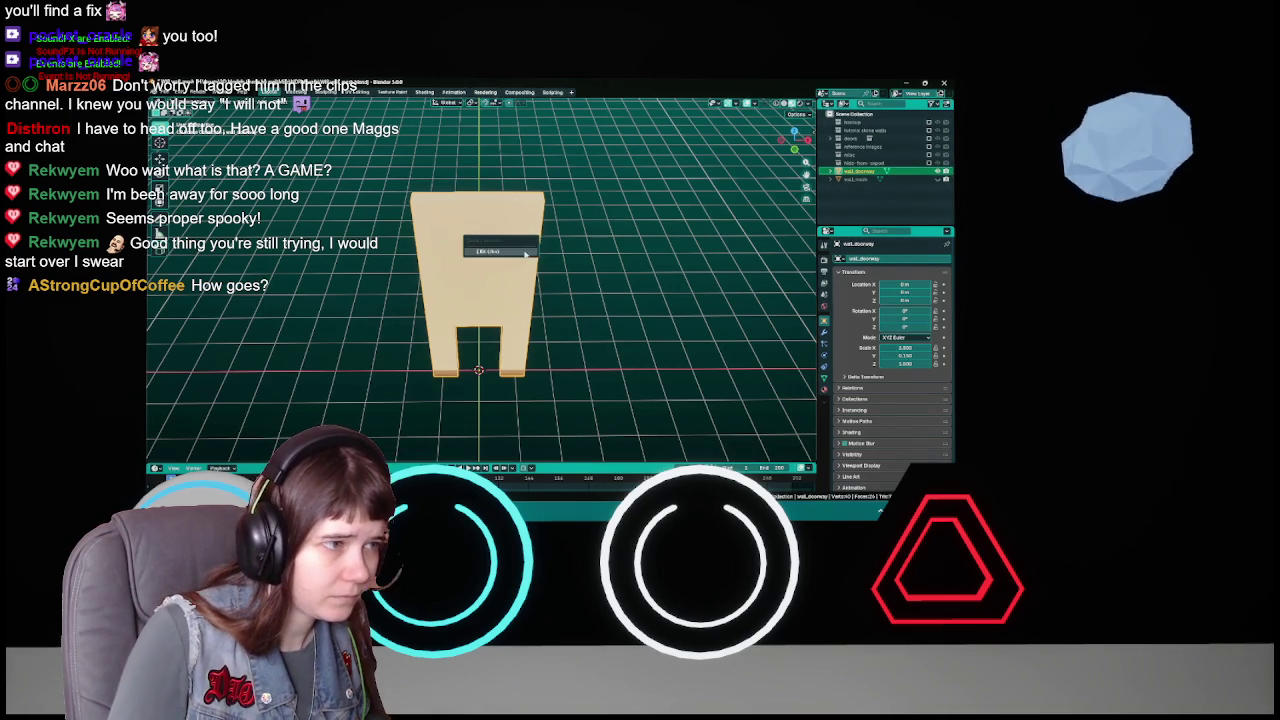
- Export the doorway as wall_doorway.fbx and save the Blender project
key(ctrl+shift+e)
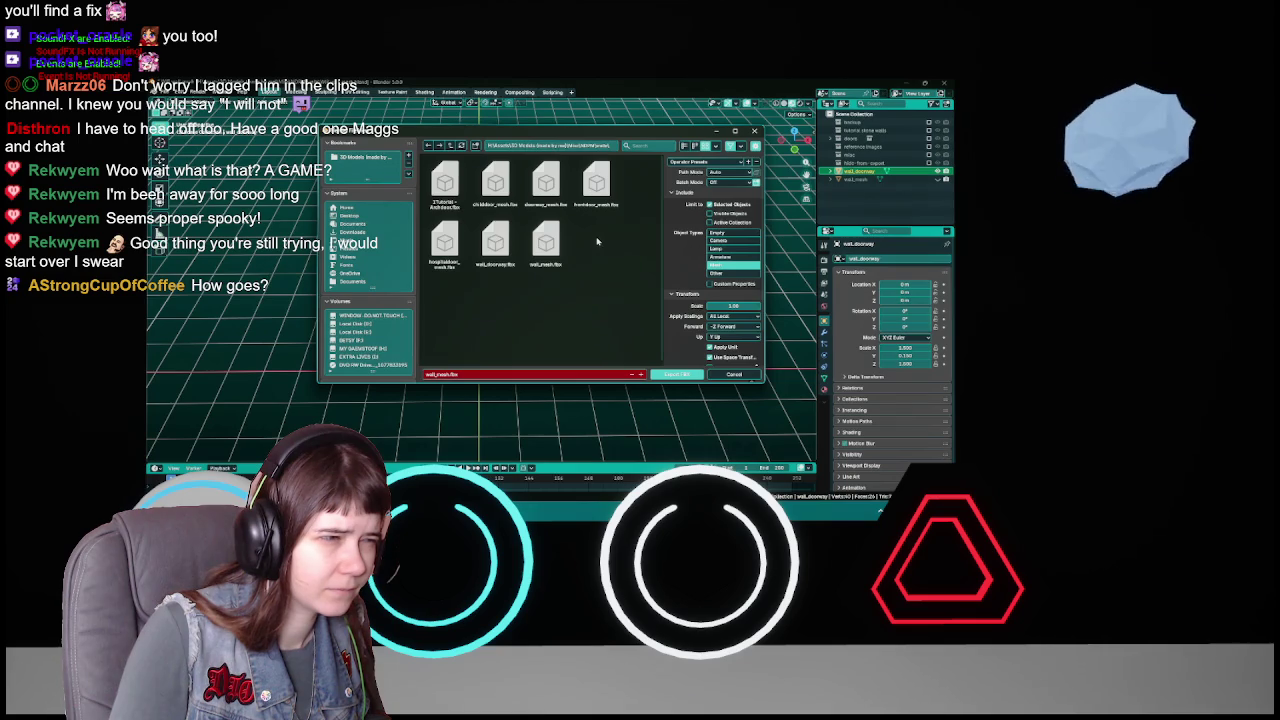
double_click(495, 242)
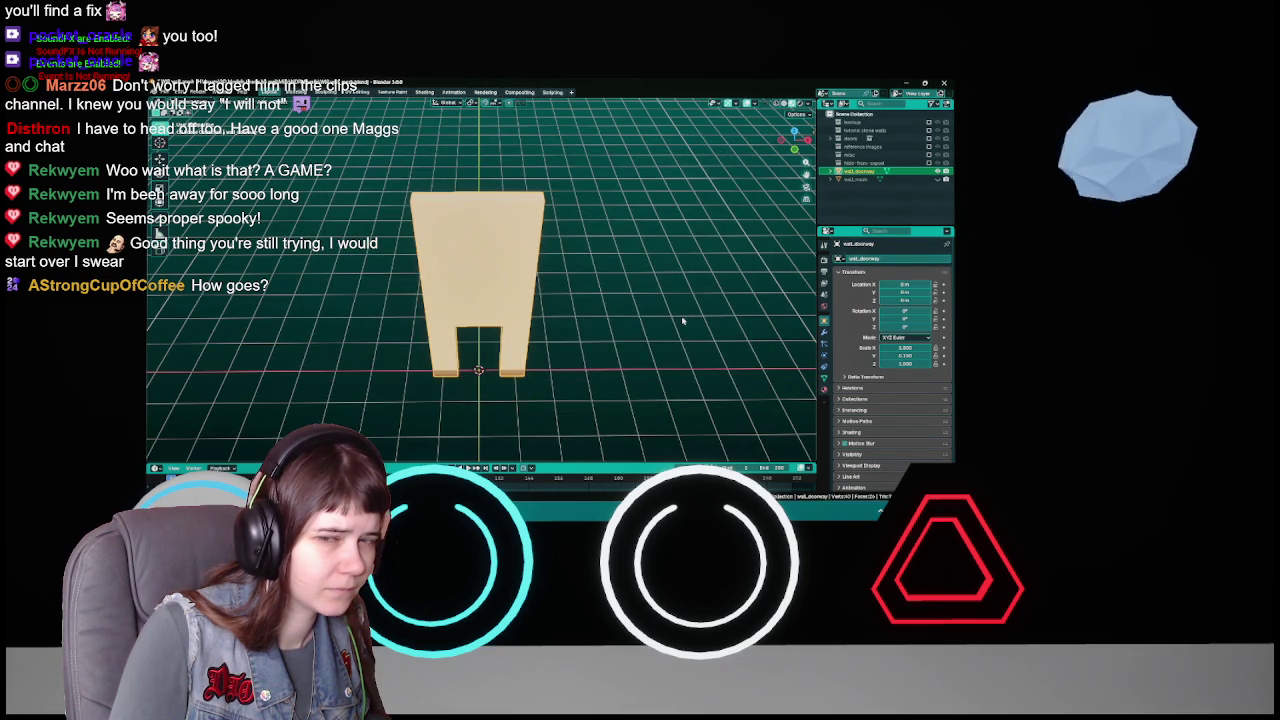
key(ctrl+s)
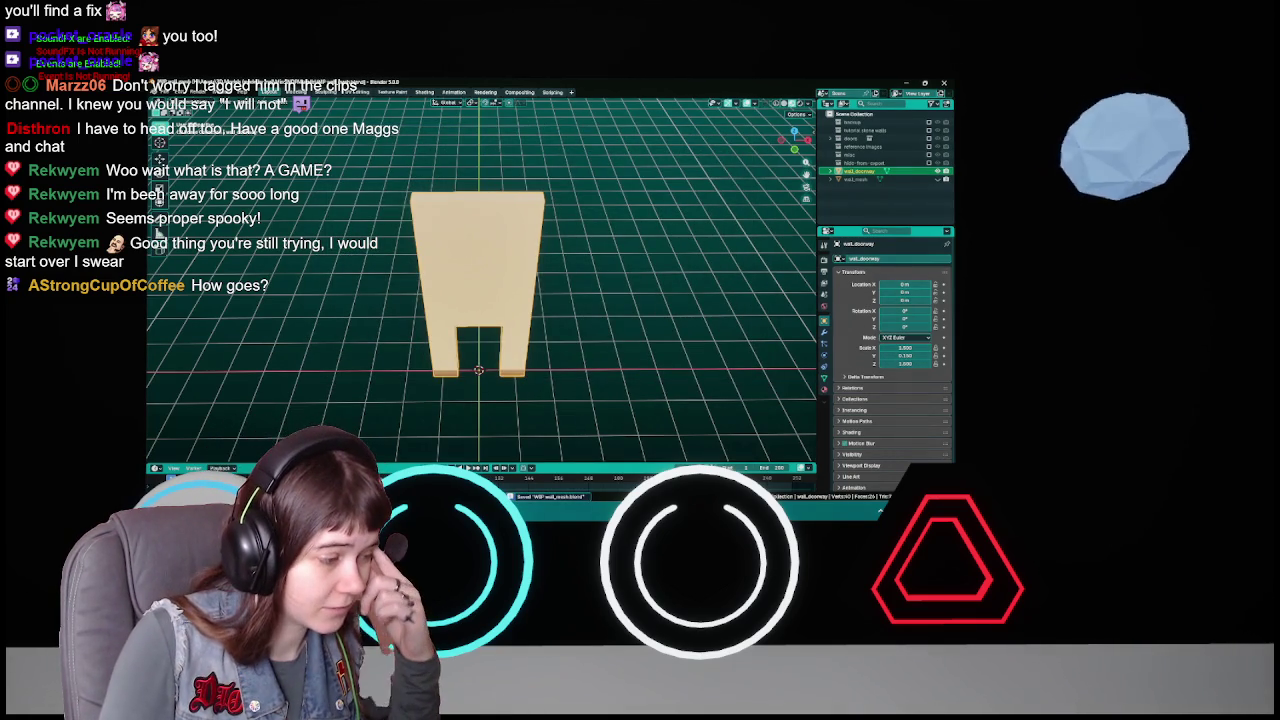
key(alt+Tab)
- Reimport the wall_mesh asset in Unreal and return to the level view
right_click(582, 440)
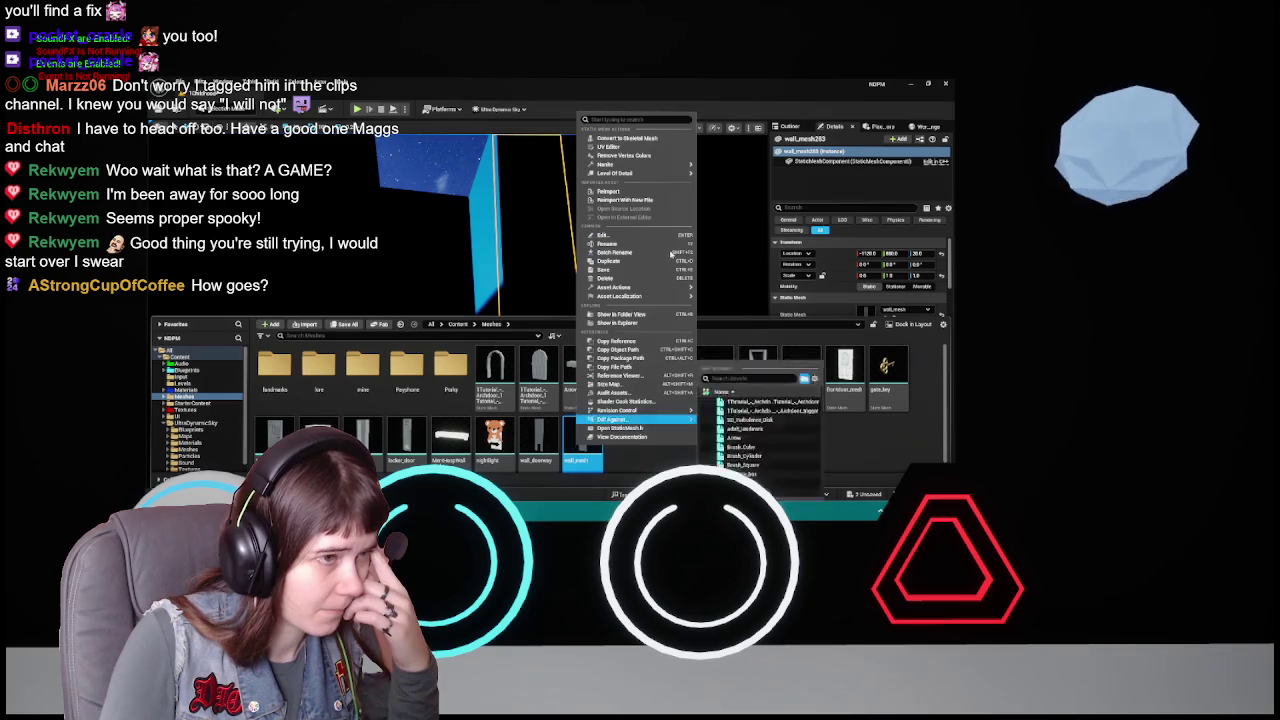
click(612, 191)
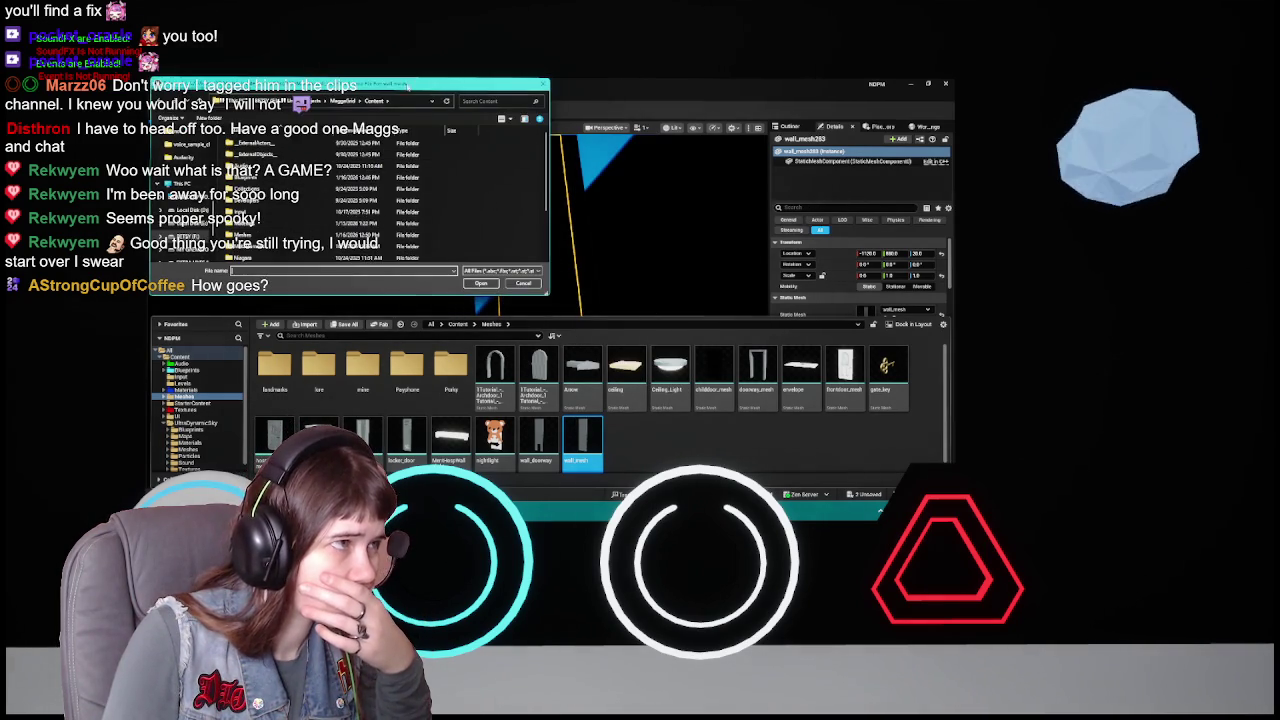
key(Escape)
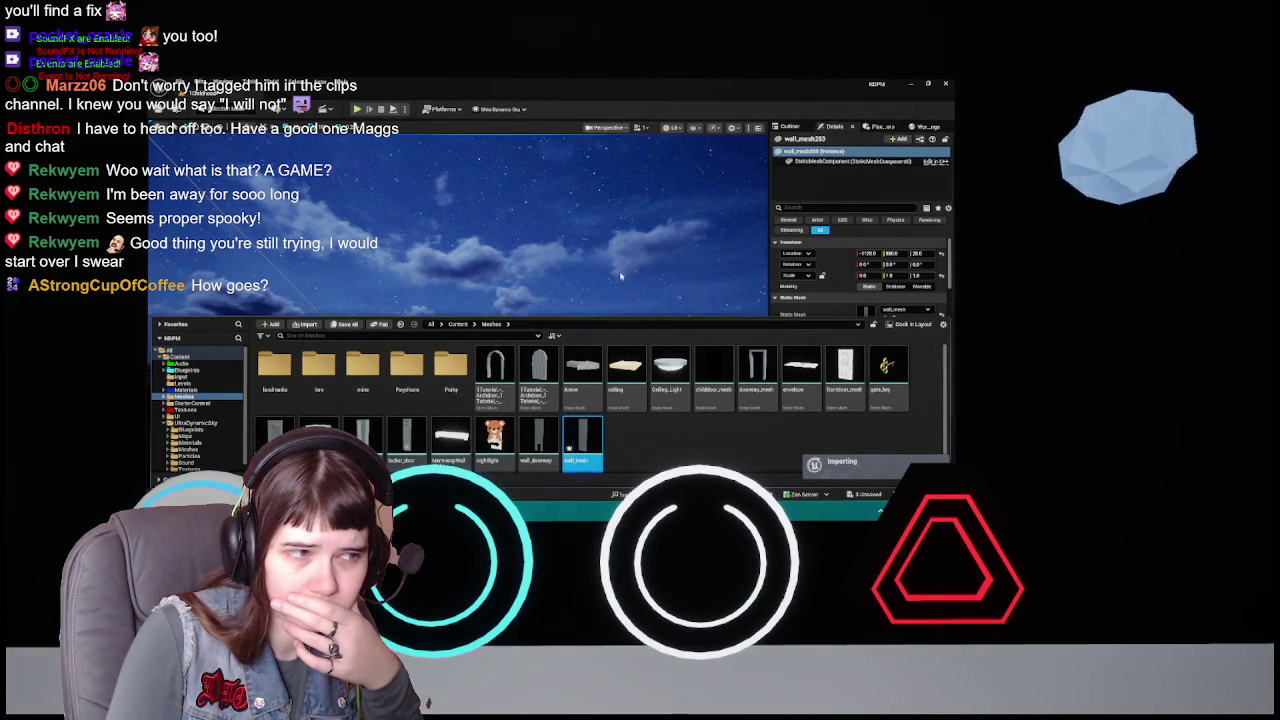
click(620, 276)
mouse_move(619, 283)
mouse_down()
mouse_move(600, 300)
mouse_move(619, 283)
mouse_up()
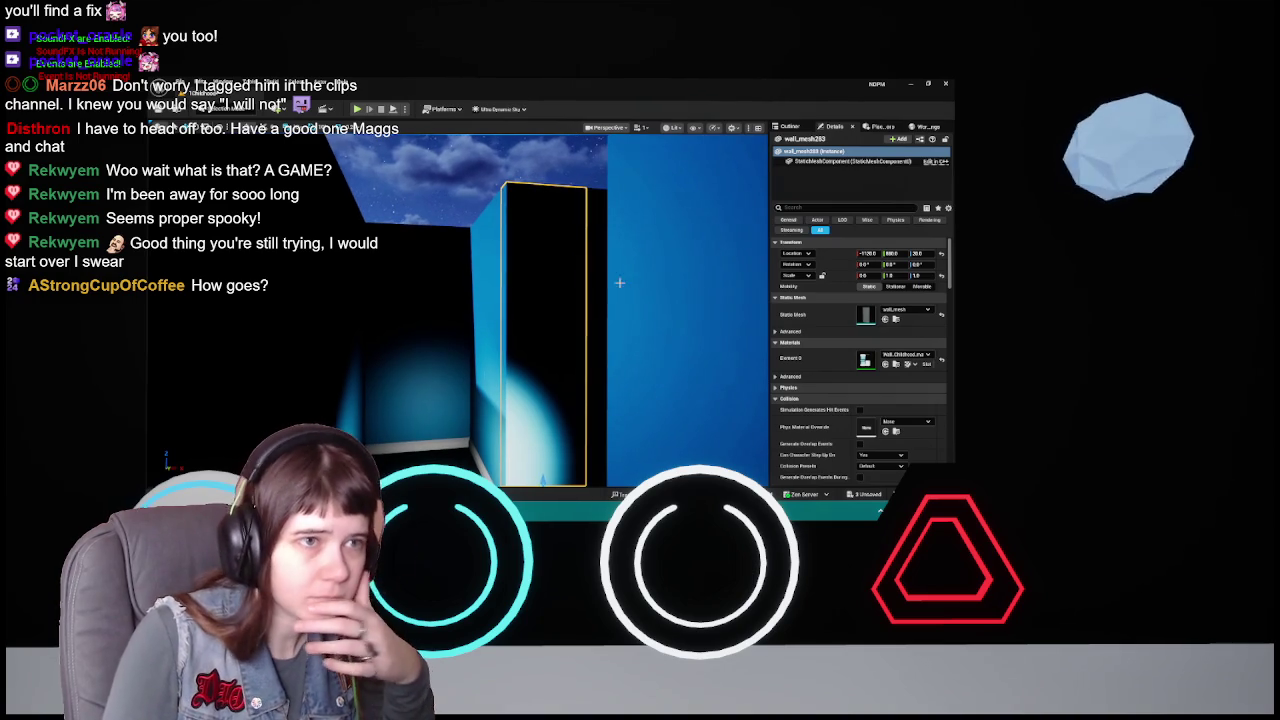
- In the Outliner, expand the Endgoal folder and focus on the doorway_mesh actor
click(790, 126)
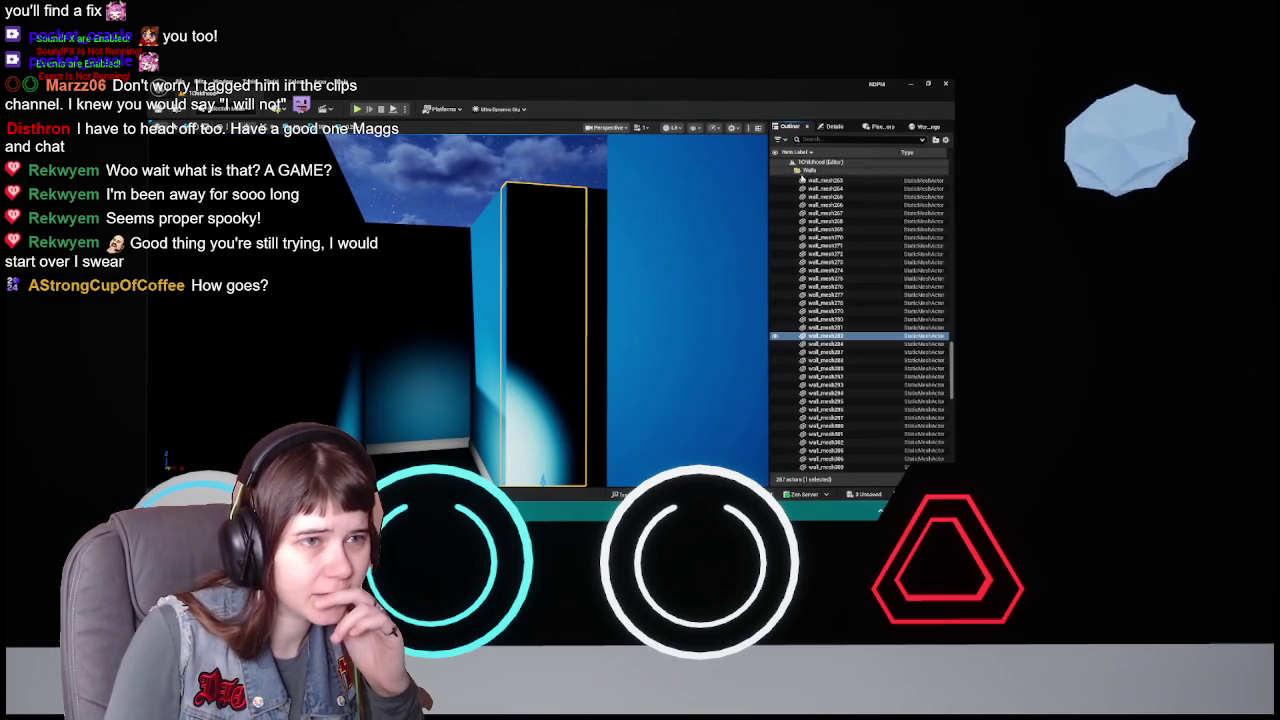
double_click(800, 174)
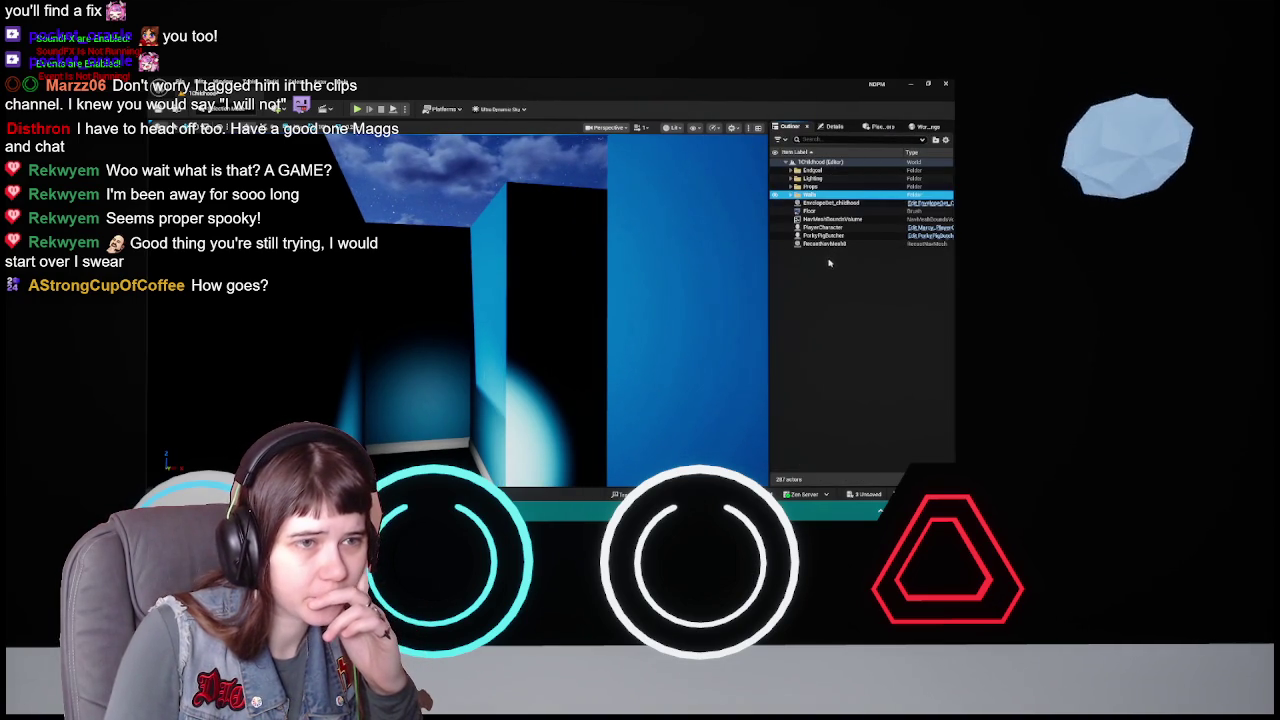
double_click(810, 194)
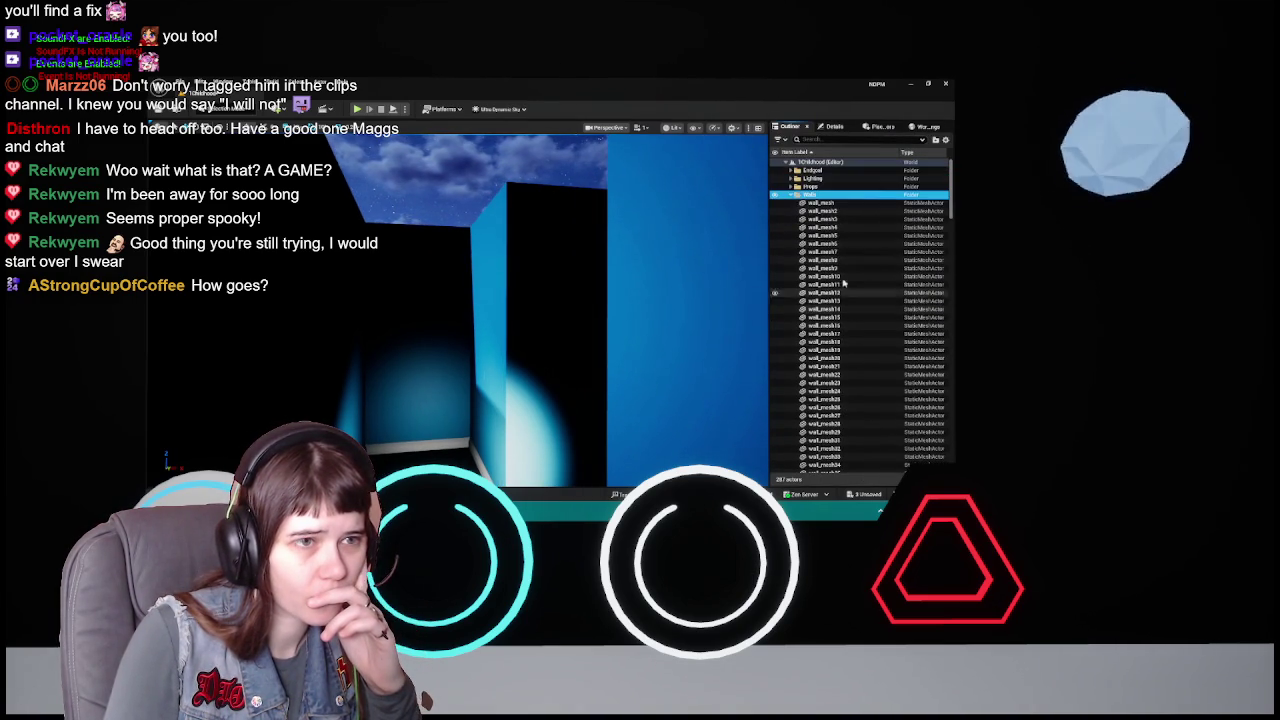
double_click(810, 194)
click(791, 170)
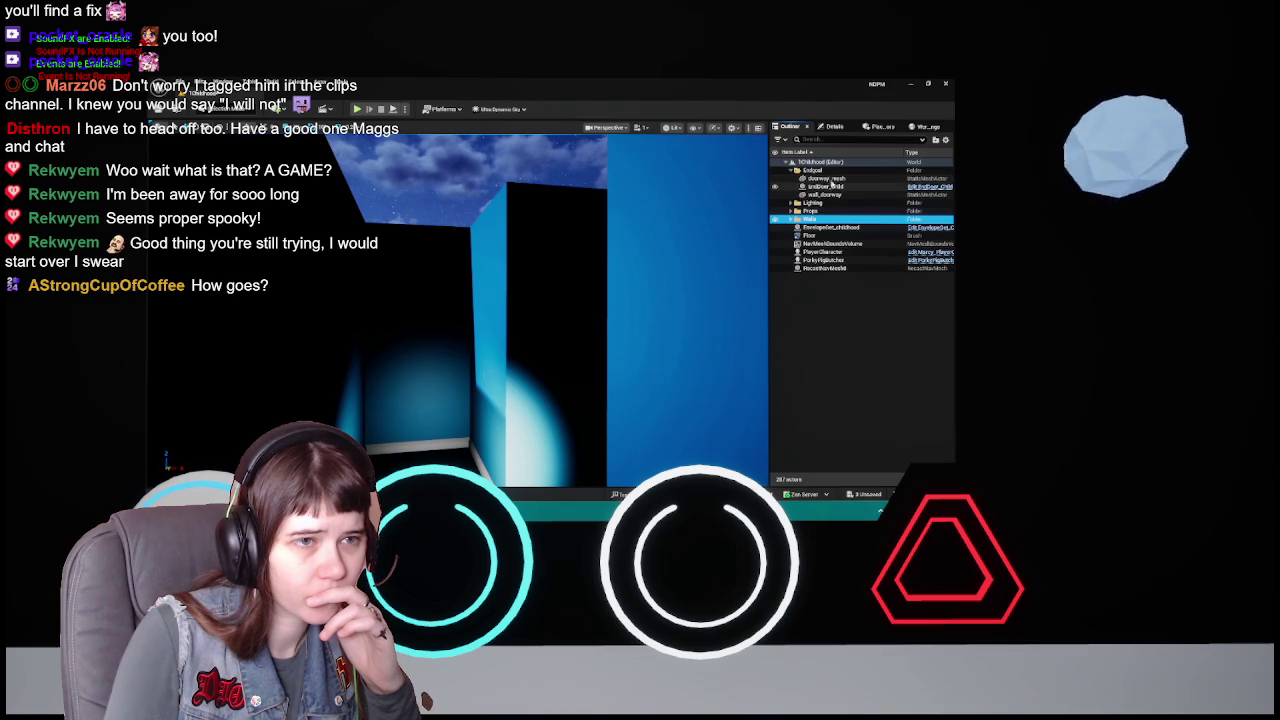
click(830, 178)
key(f)
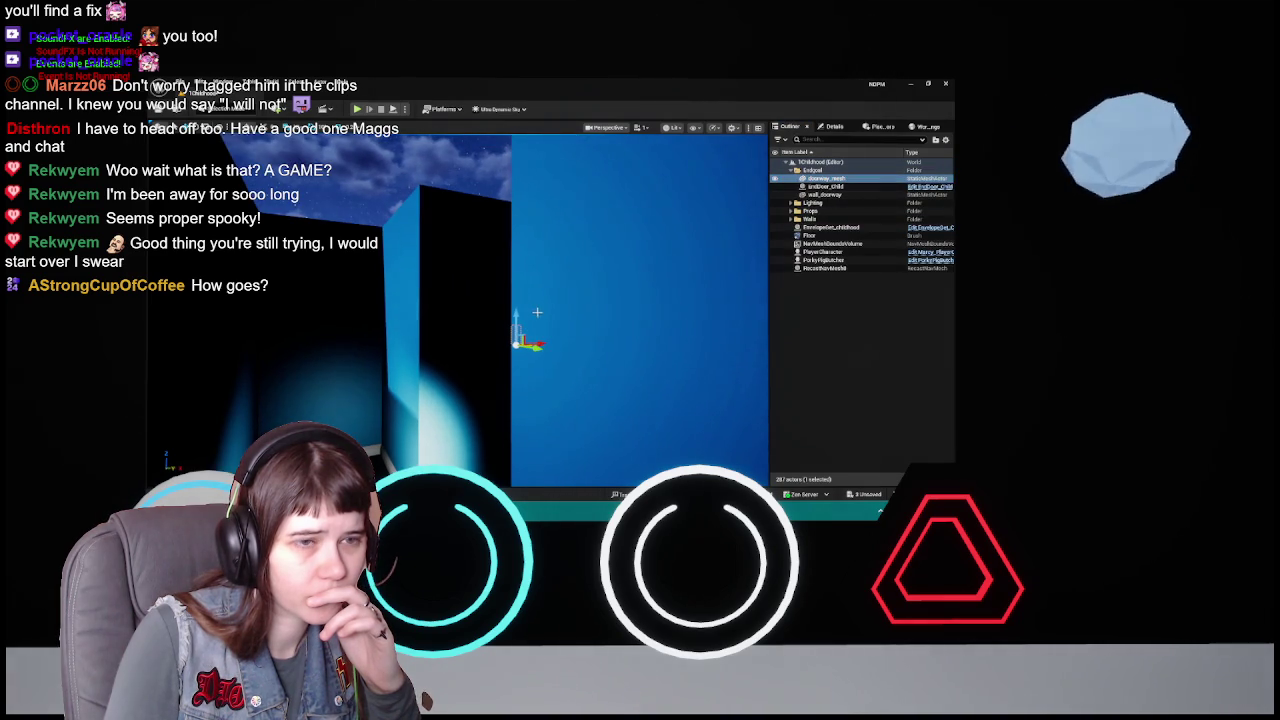
- Check doorway_mesh and wall_doorway in Details, then browse to the wall_doorway asset
click(834, 127)
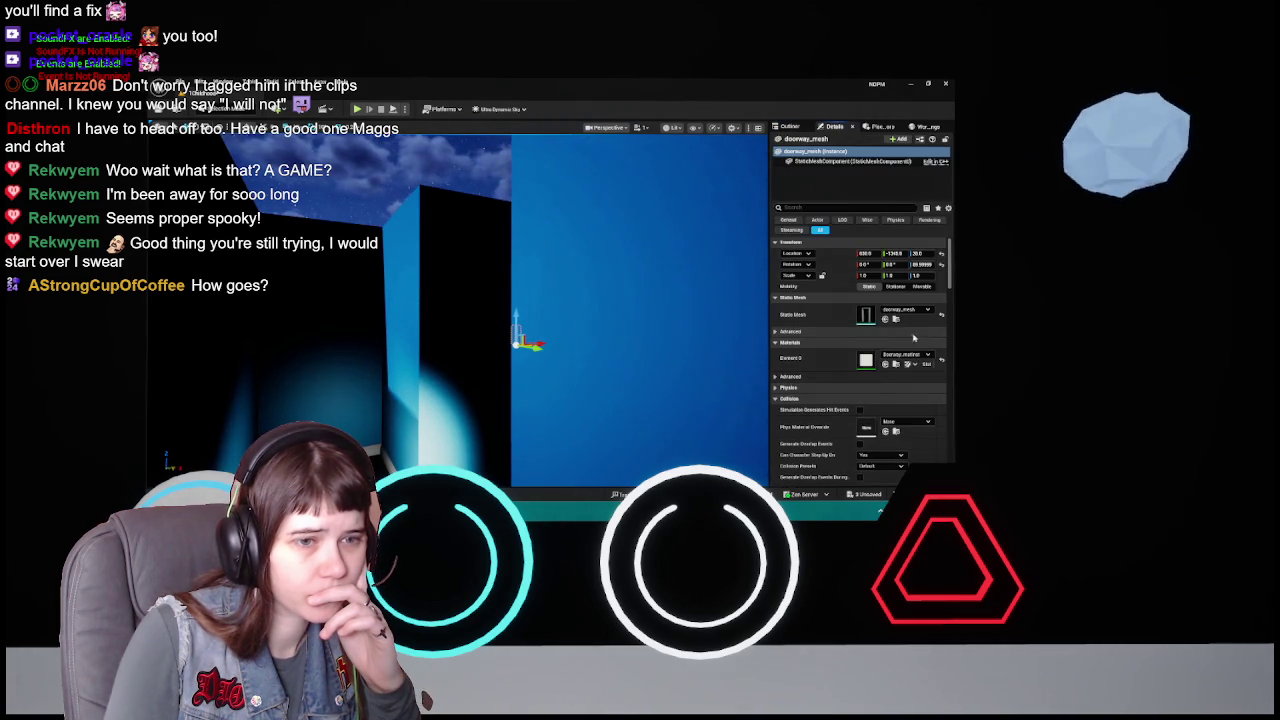
click(790, 127)
click(826, 195)
click(834, 127)
key(ctrl+b)
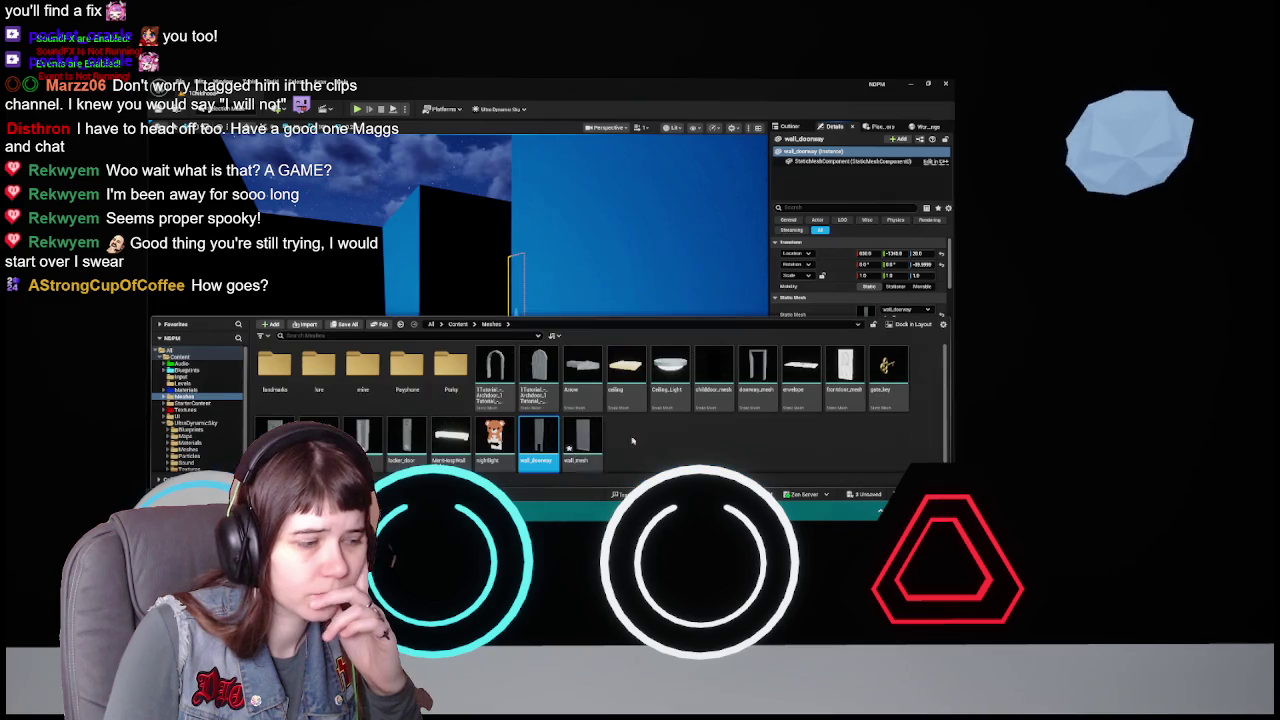
- Reimport wall_doorway from the new FBX file and save all modified assets
right_click(540, 441)
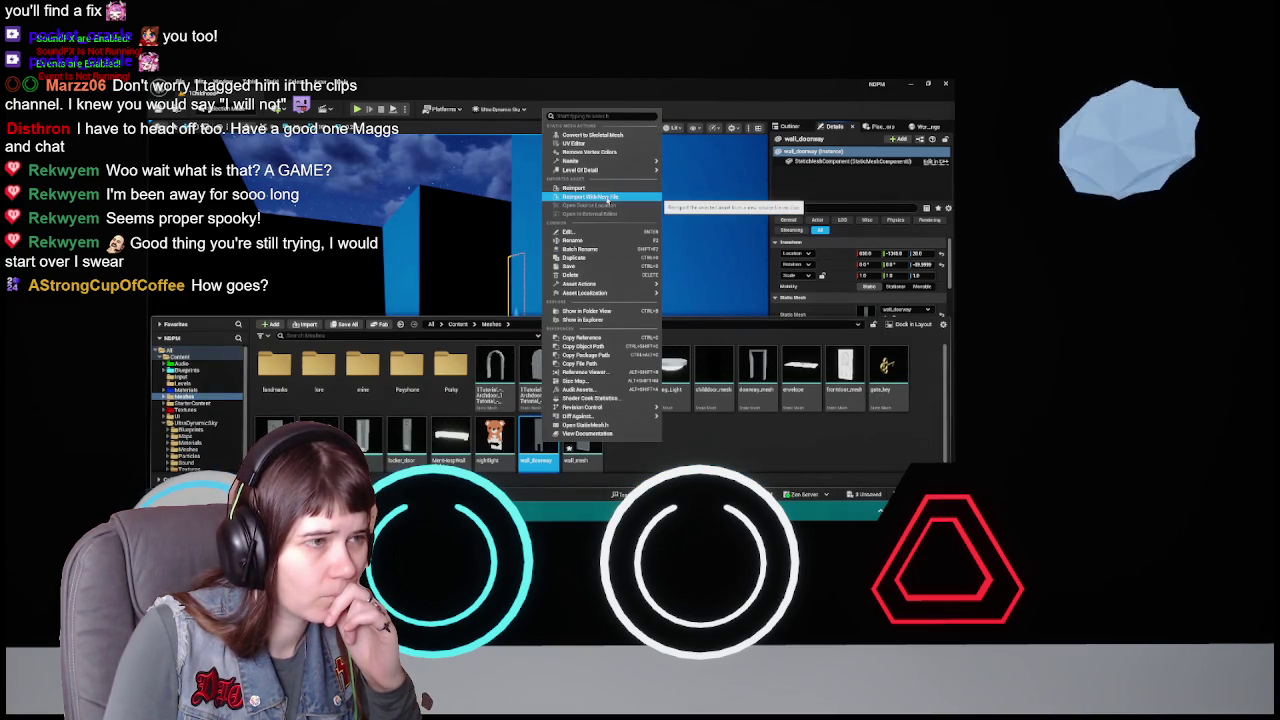
click(608, 199)
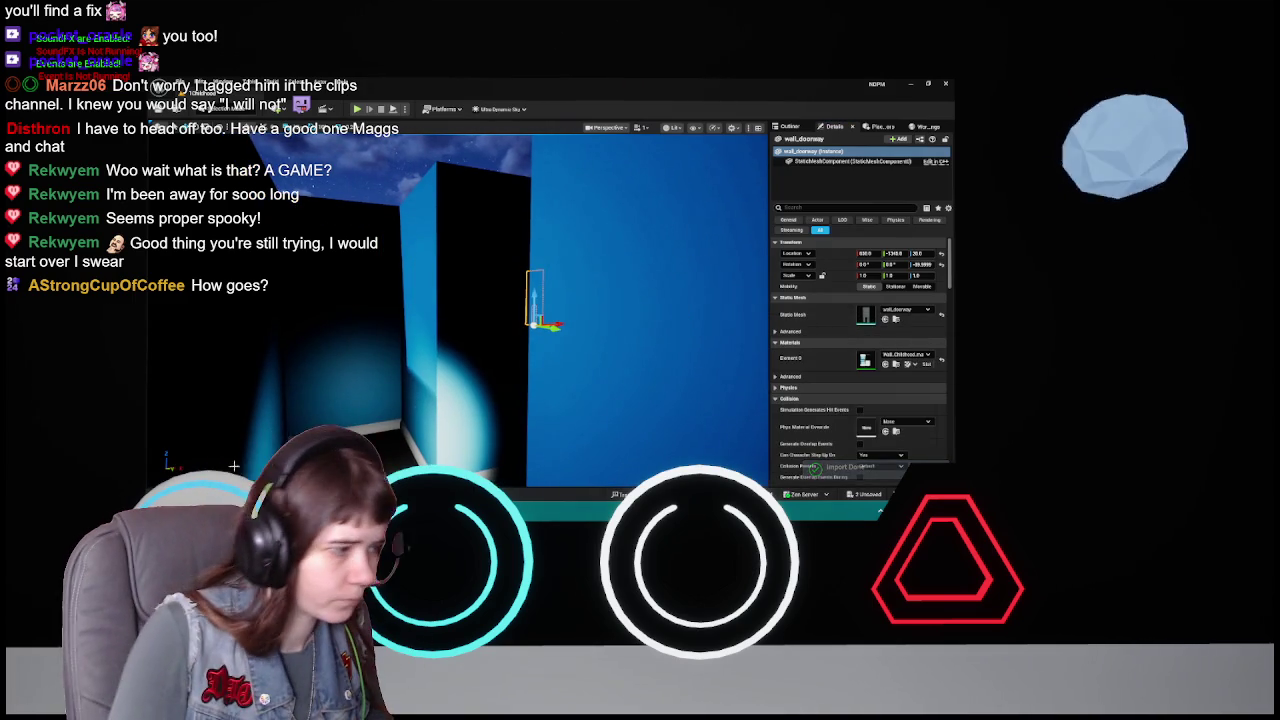
key(ctrl+space)
click(345, 324)
click(620, 390)
- Swing the view over the maze and start a playtest of the level
mouse_move(474, 288)
mouse_down()
mouse_move(558, 230)
mouse_move(560, 270)
mouse_move(580, 275)
mouse_move(592, 240)
mouse_move(610, 228)
mouse_move(612, 240)
mouse_move(614, 210)
mouse_move(618, 250)
mouse_move(600, 244)
mouse_up()
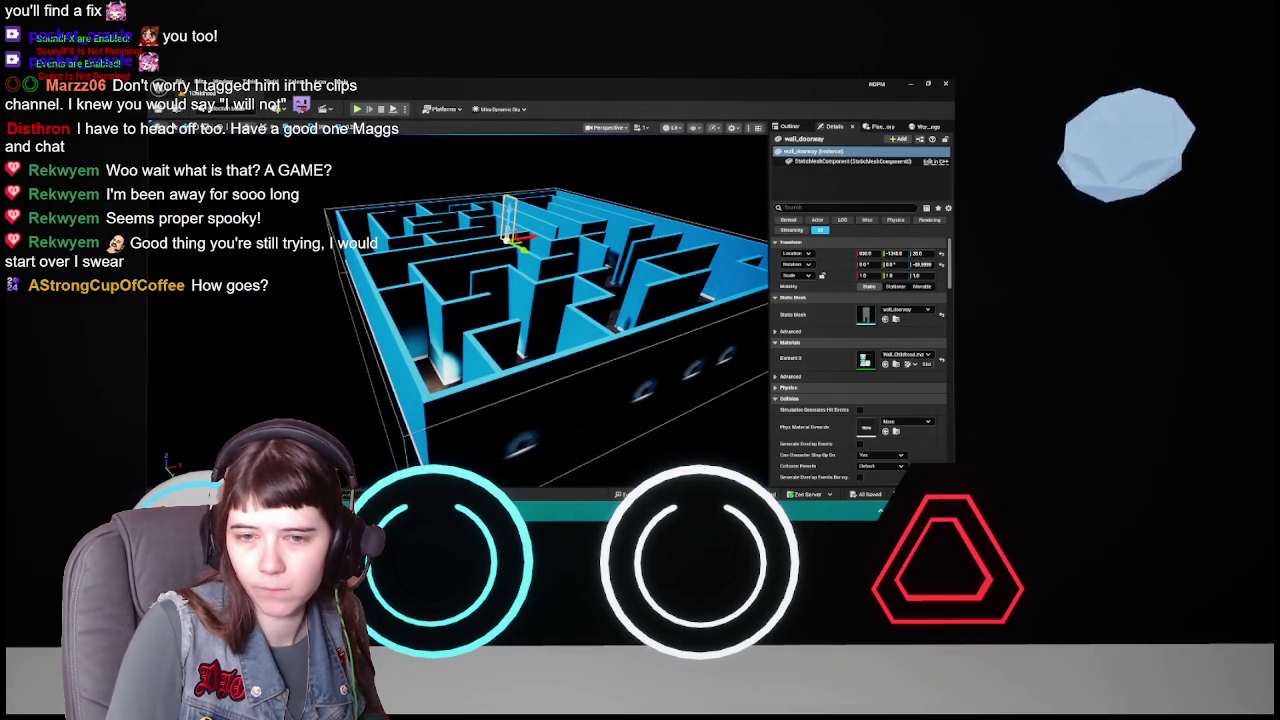
drag(460, 249, 464, 258)
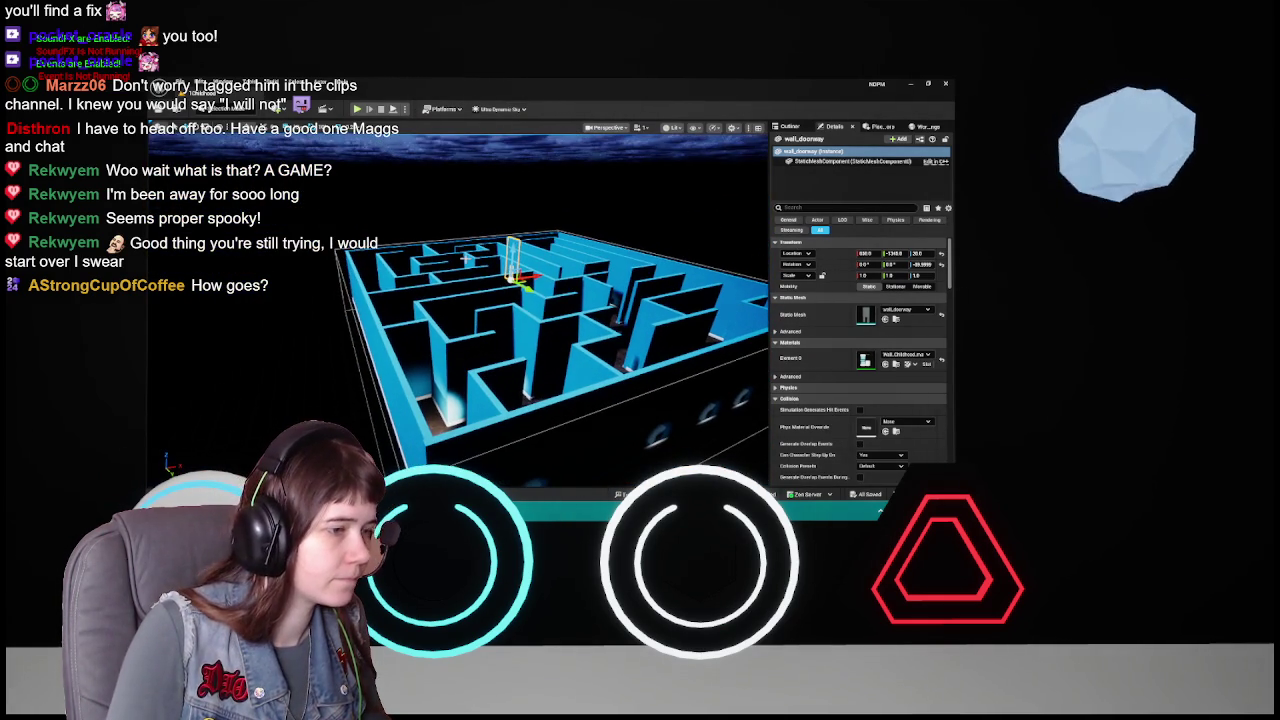
key(alt+p)
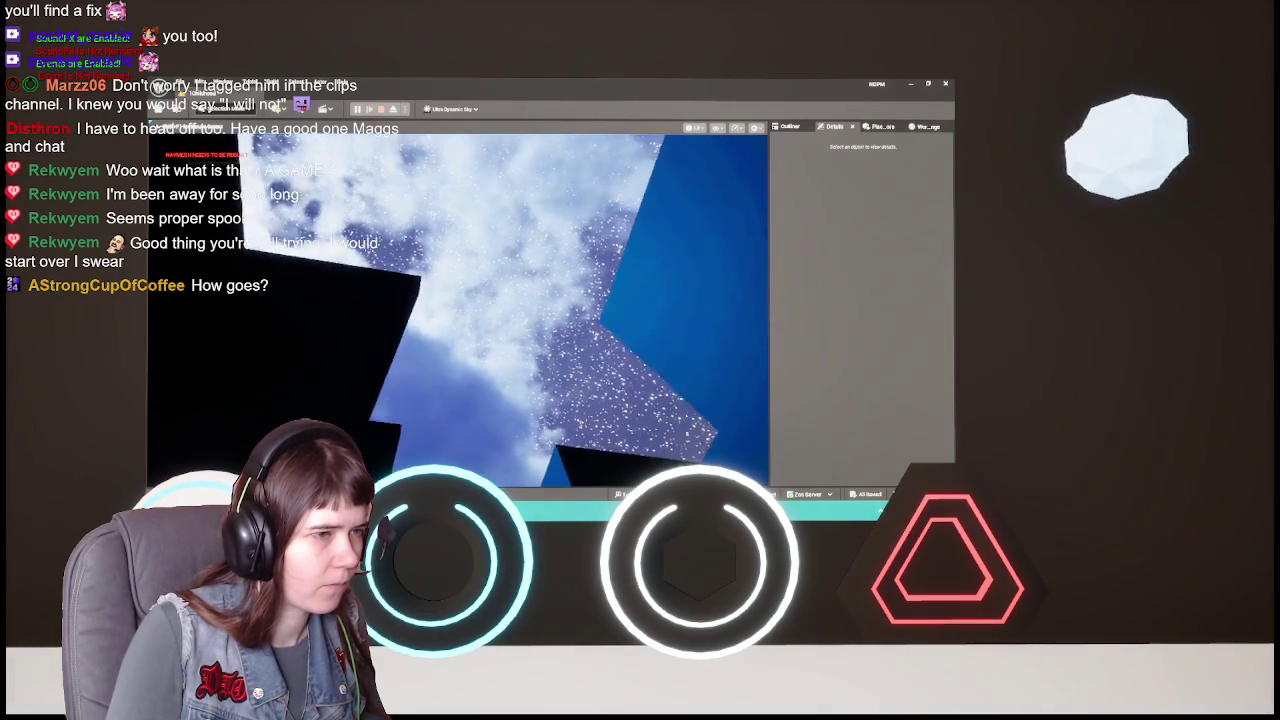
- Stop the playtest, close the Message Log, and delete BP_Sky_Sphere from the Lighting folder
key(Escape)
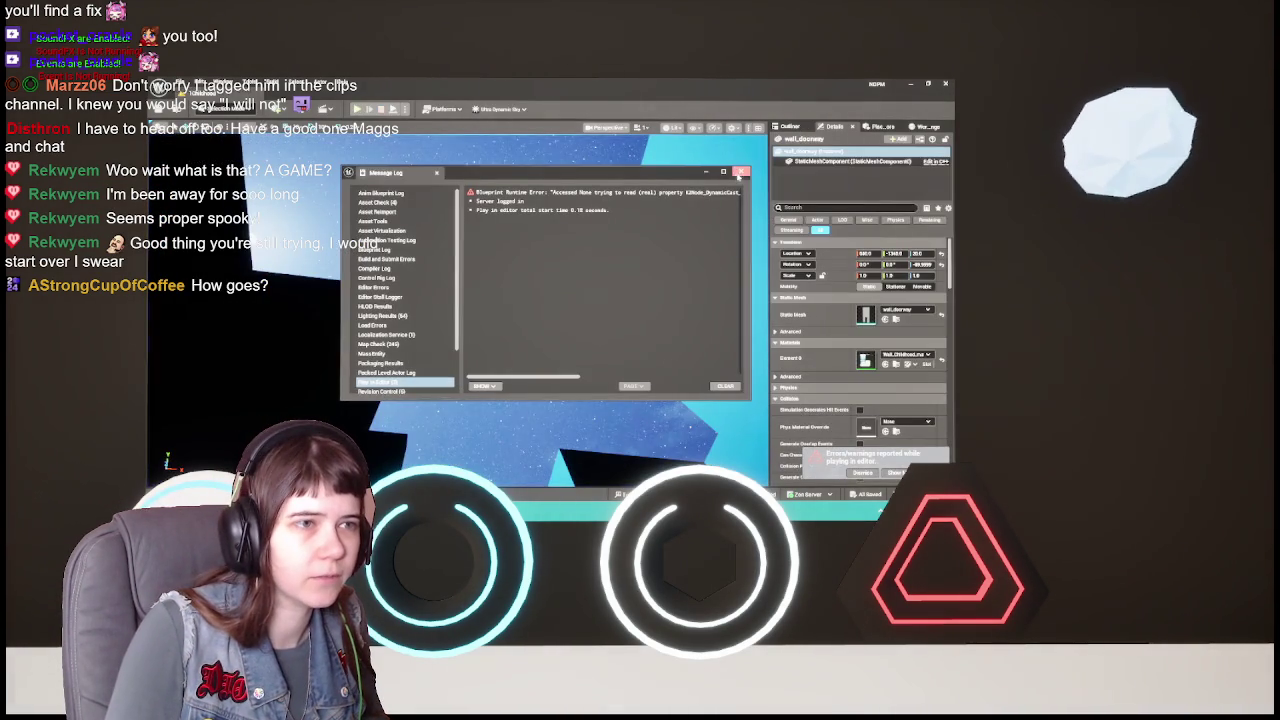
click(741, 171)
click(790, 127)
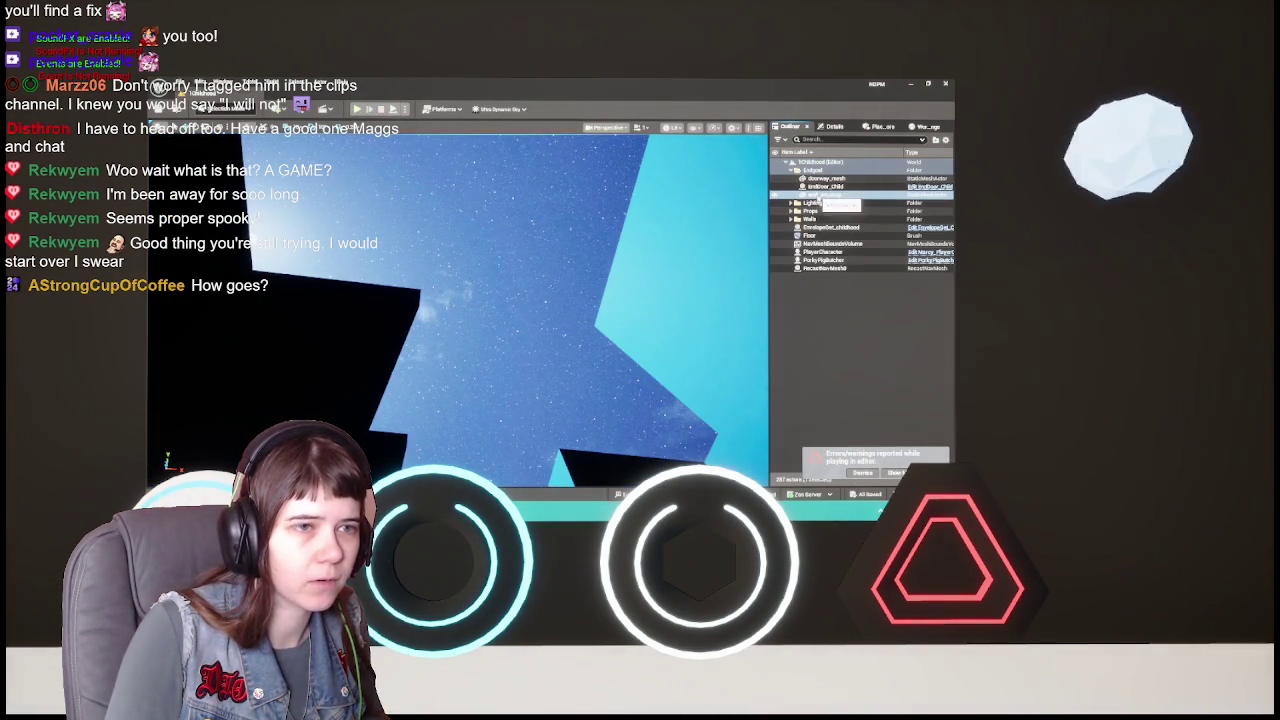
click(797, 170)
click(791, 178)
click(826, 194)
key(Delete)
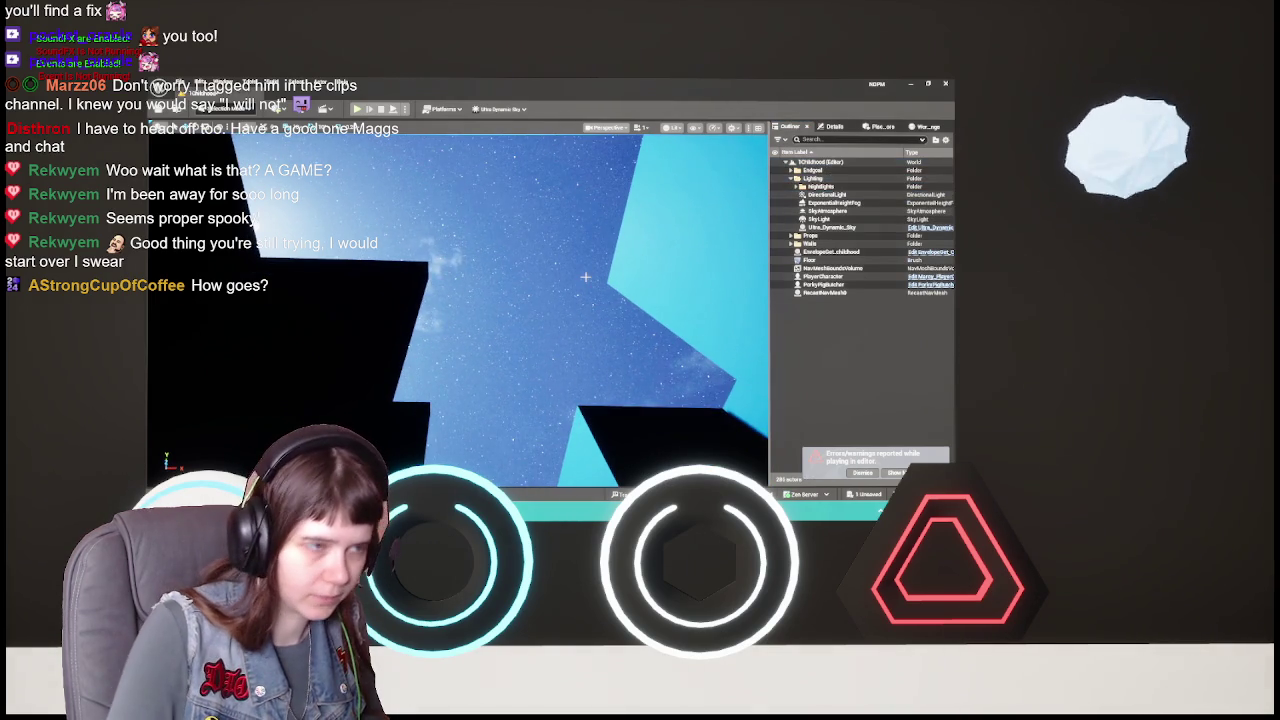
mouse_move(586, 277)
mouse_down()
mouse_move(570, 300)
mouse_move(590, 330)
mouse_up()
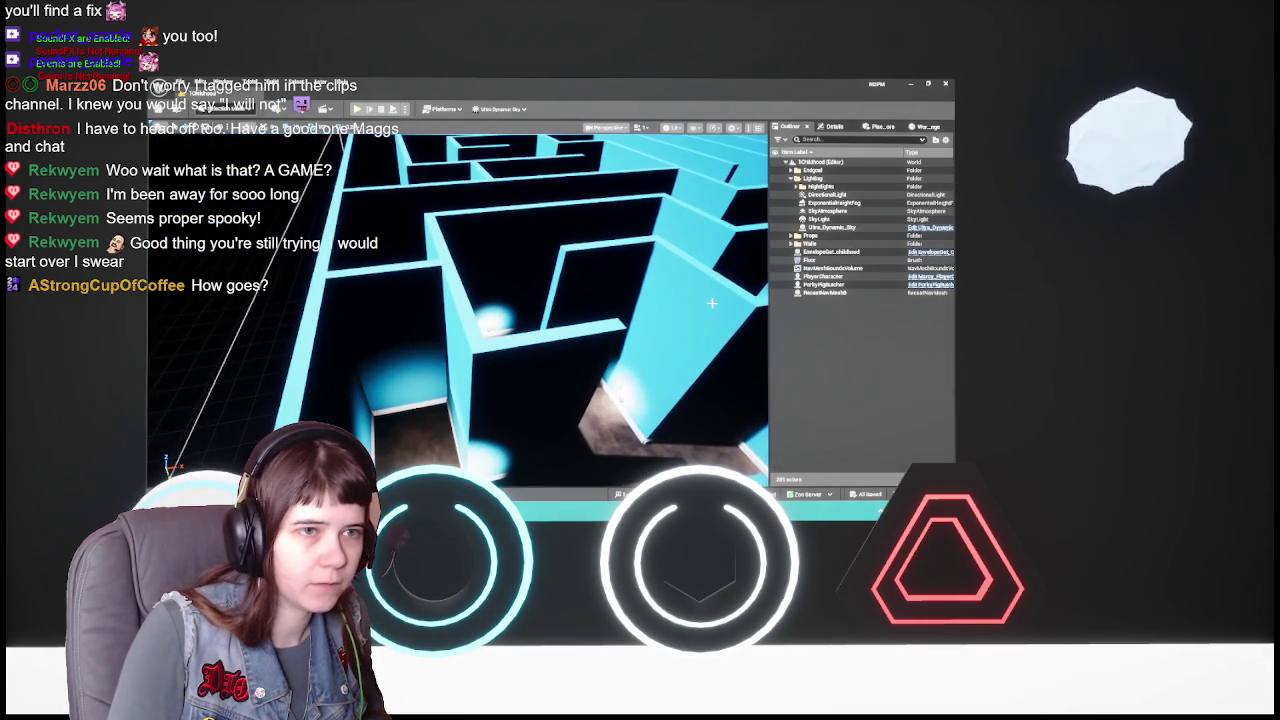
- Select Ultra_Dynamic_Sky and set Sky Mode to No Clouds and Color Mode to Simplified Color
click(850, 228)
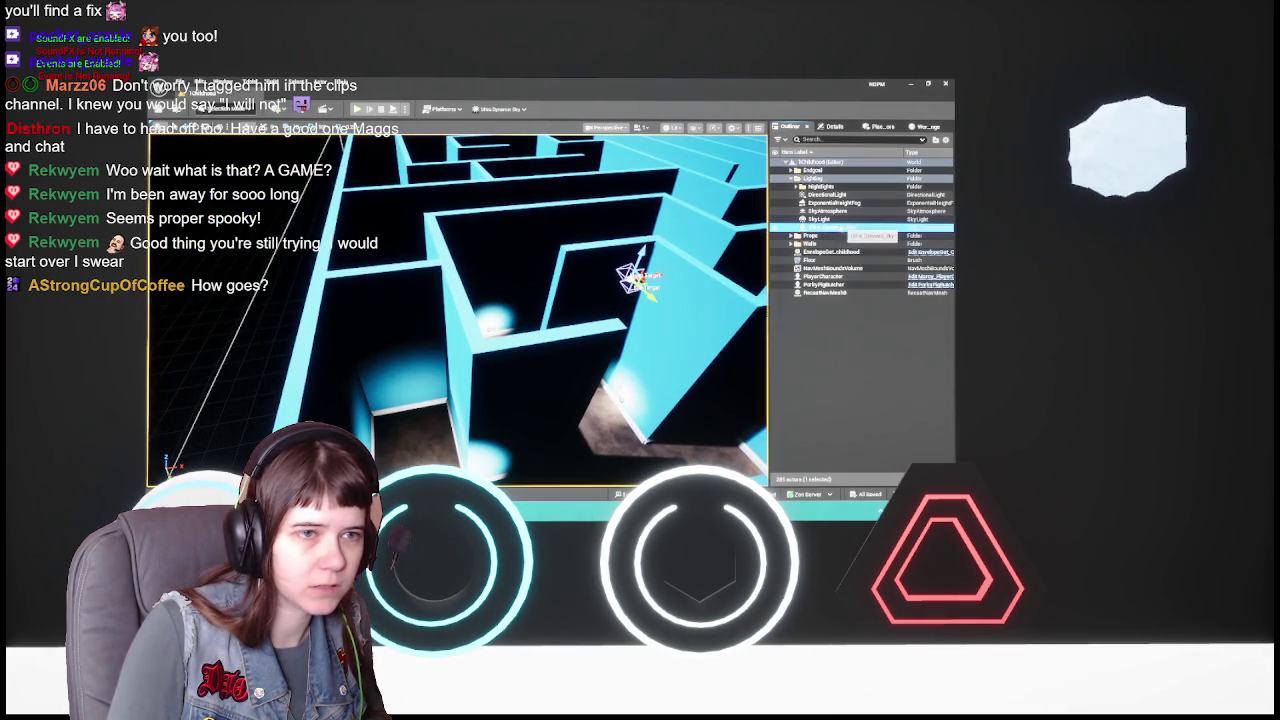
click(837, 128)
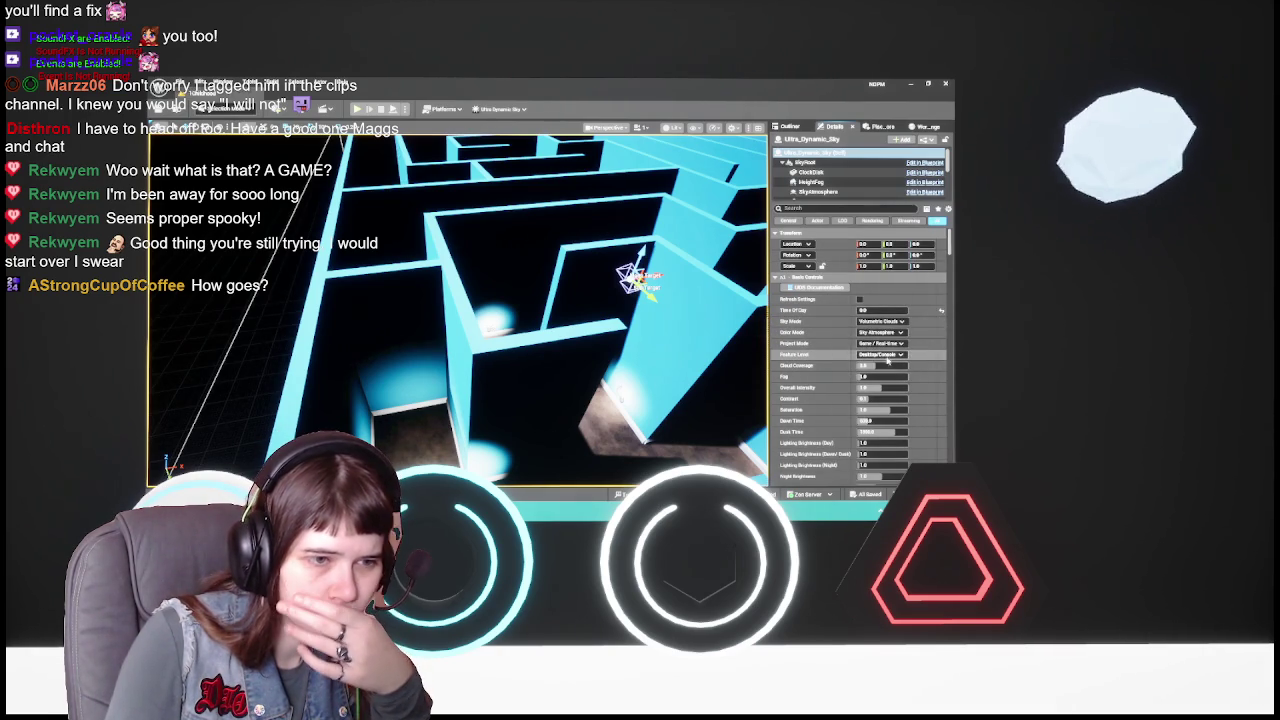
click(884, 321)
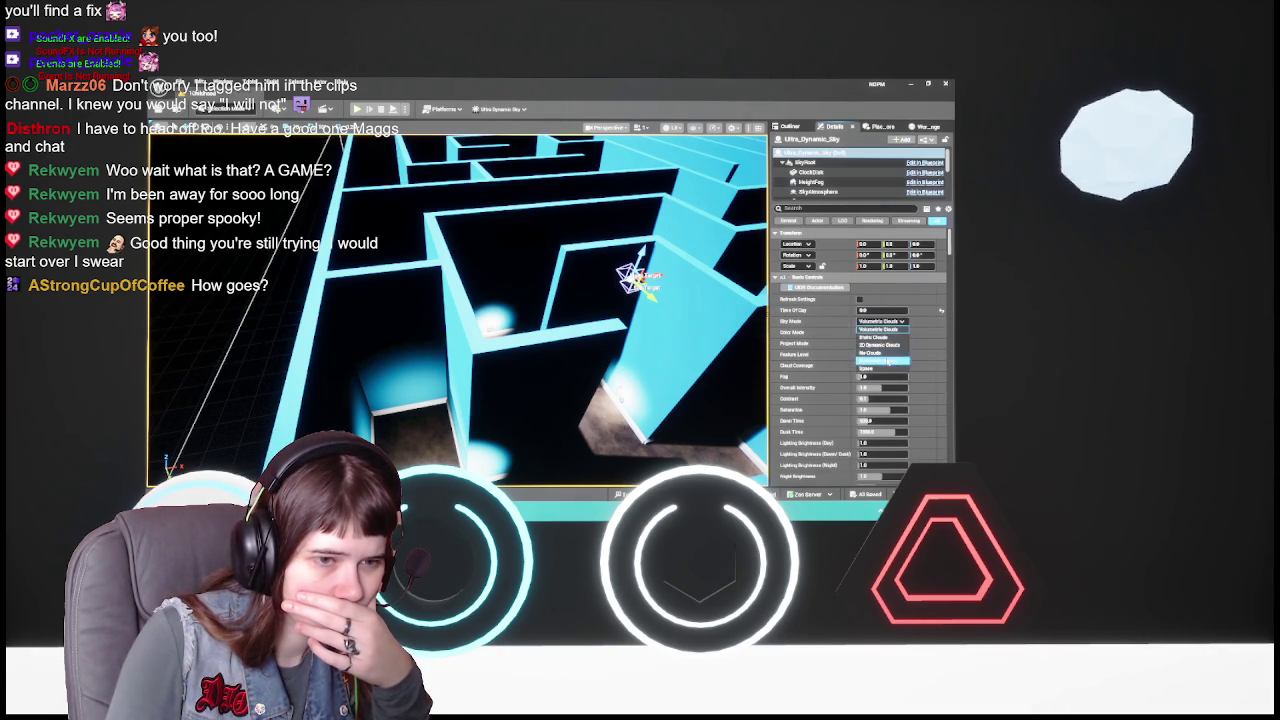
click(886, 354)
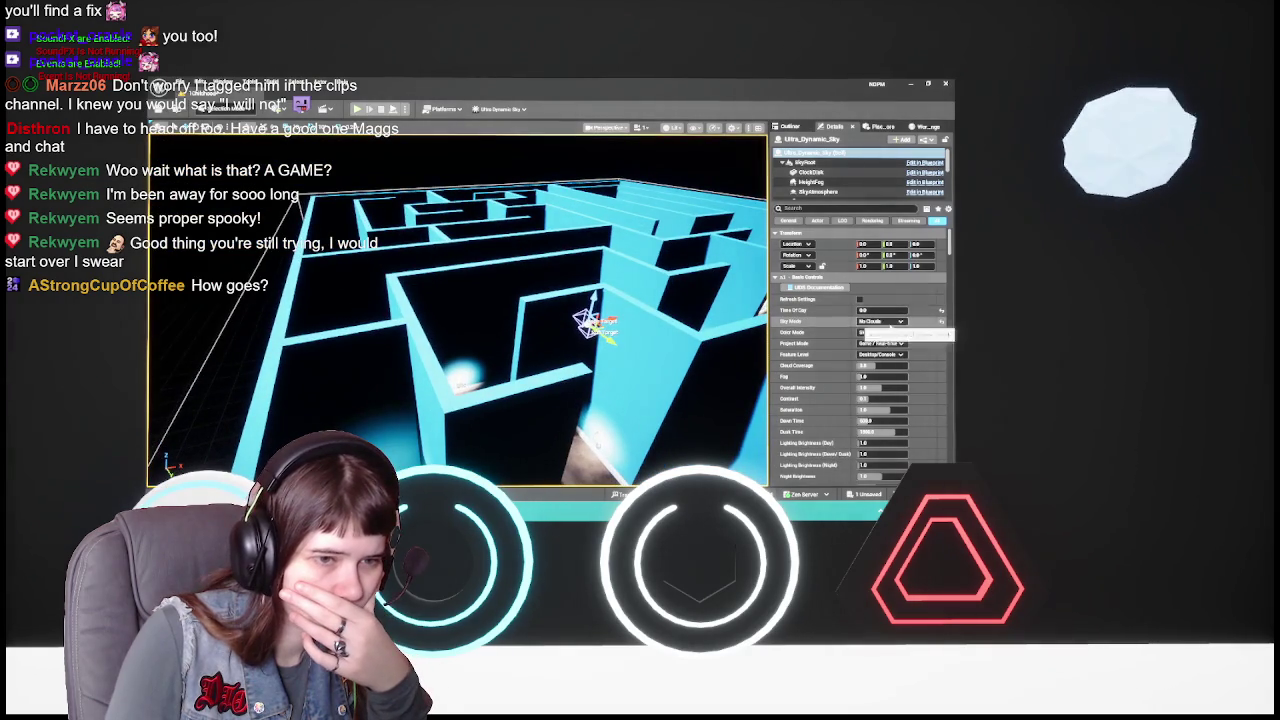
click(884, 332)
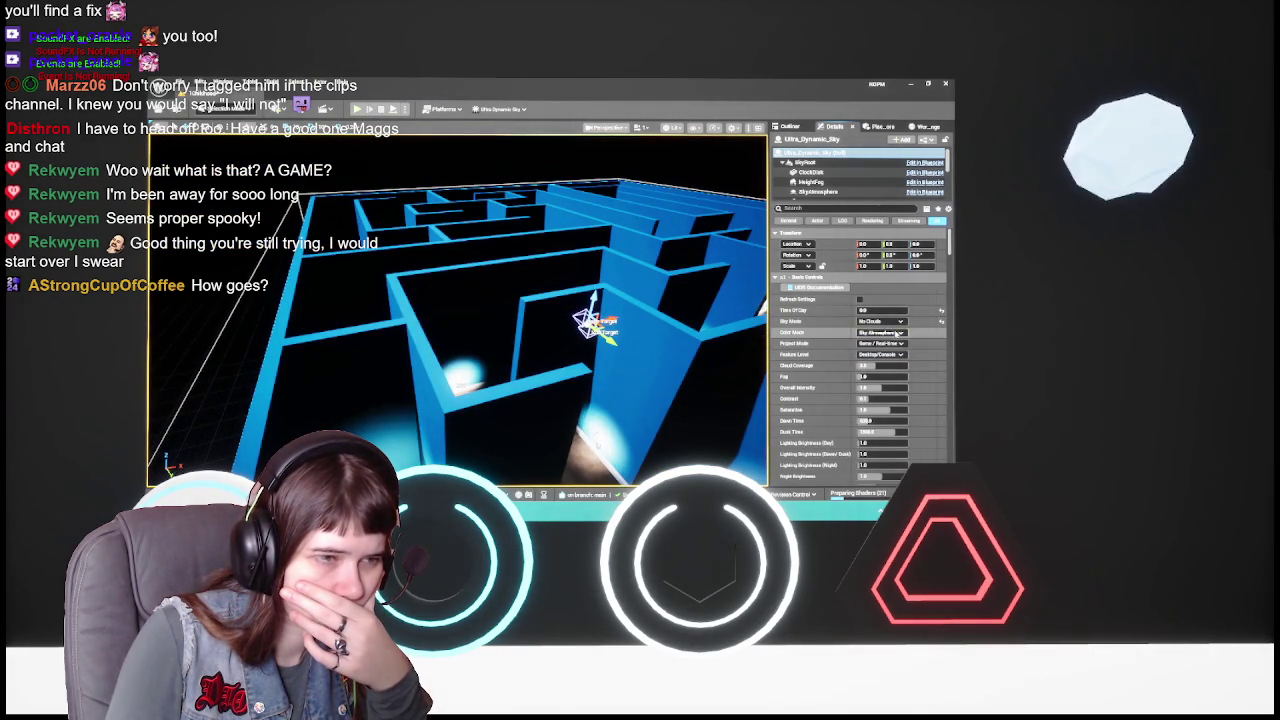
click(882, 348)
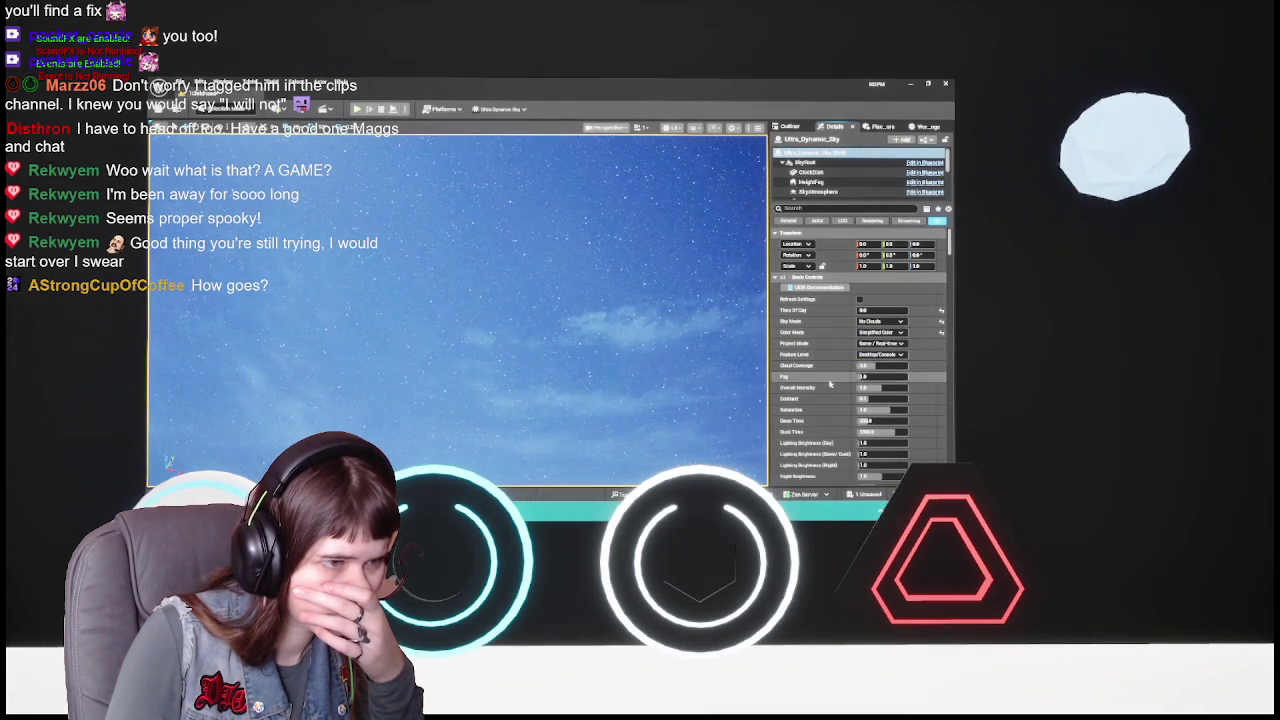
click(892, 333)
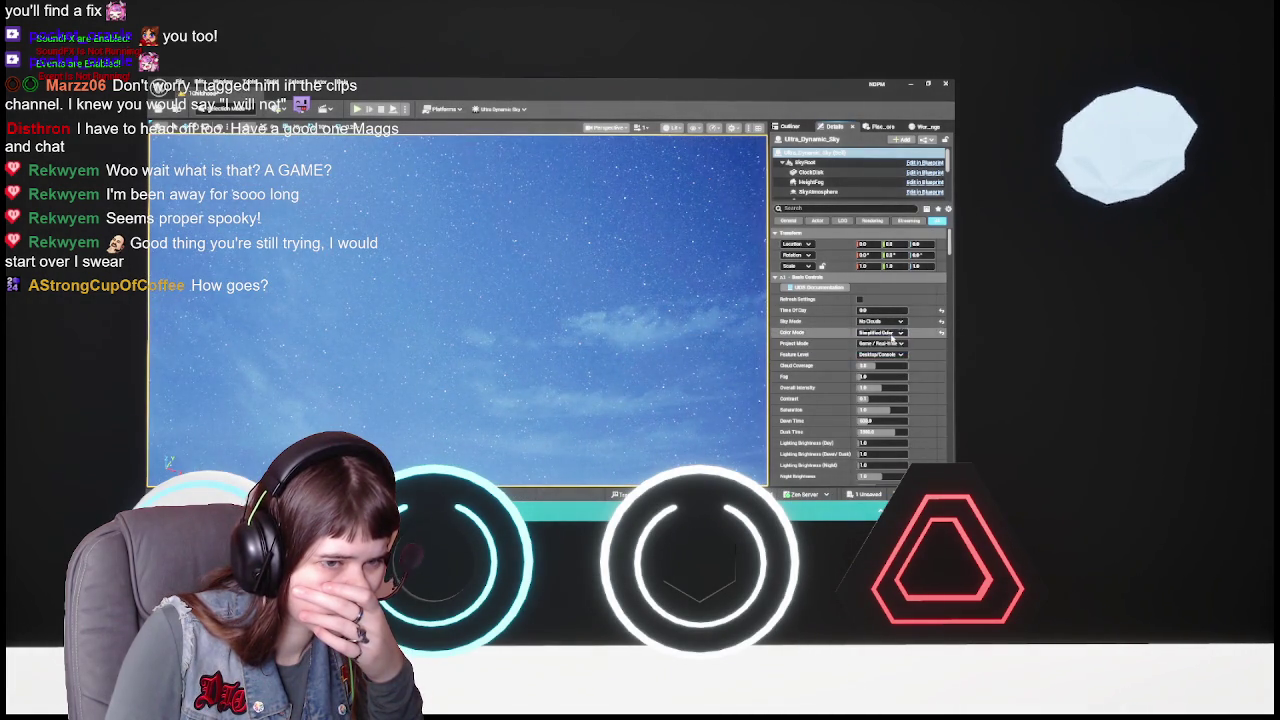
click(880, 344)
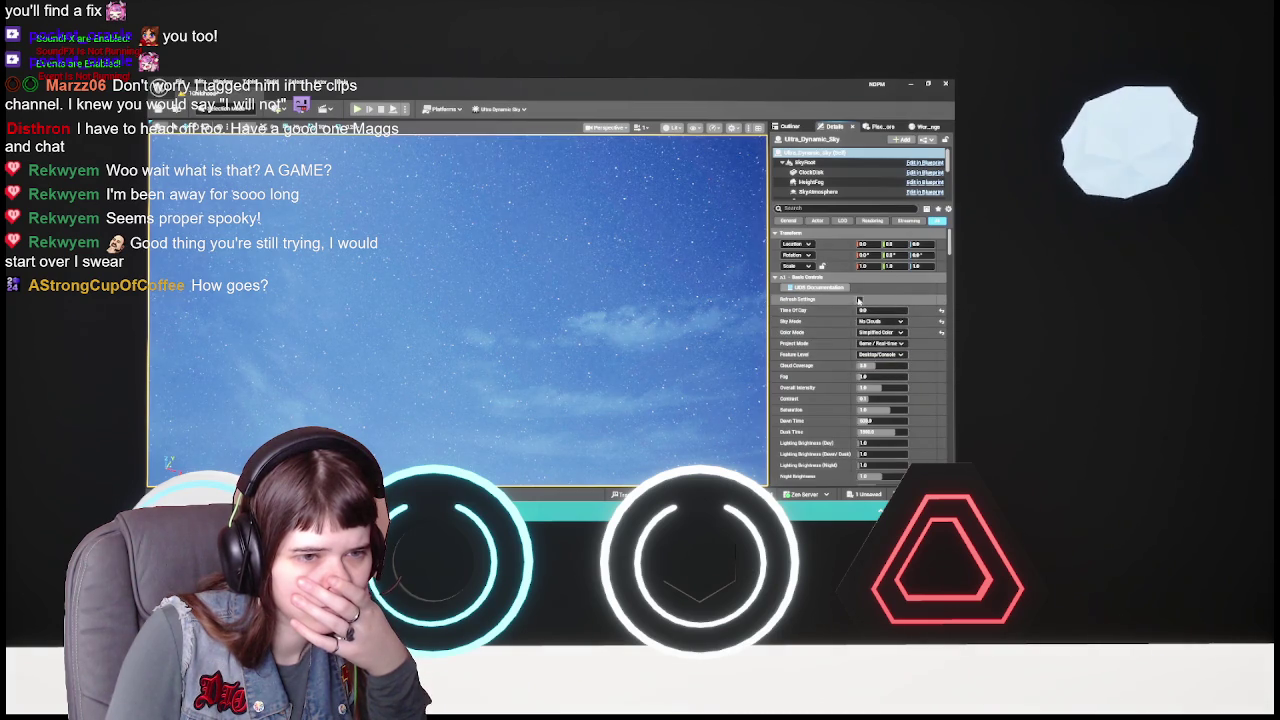
- Collapse the time of day, cloud, and simulation categories in the Ultra_Dynamic_Sky Details
scroll(855, 379, down, 2)
scroll(855, 379, down, 3)
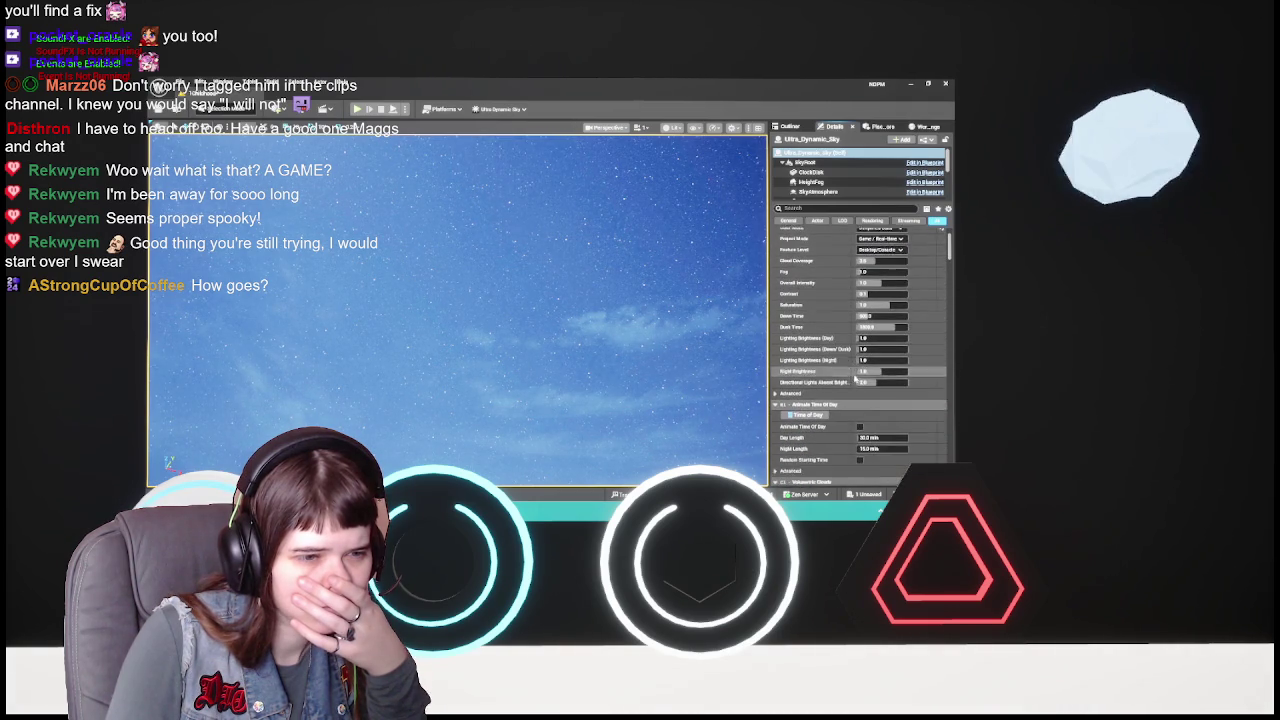
scroll(845, 395, down, 2)
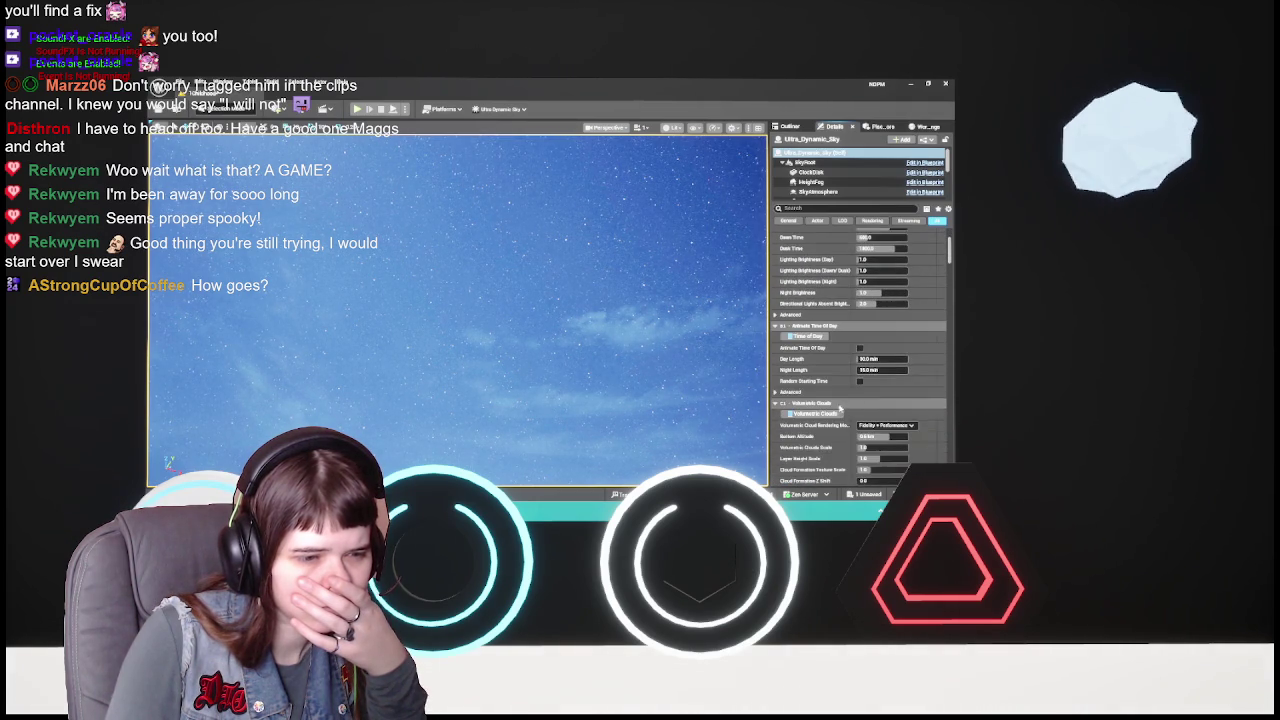
click(845, 392)
scroll(845, 400, down, 1)
scroll(846, 401, down, 1)
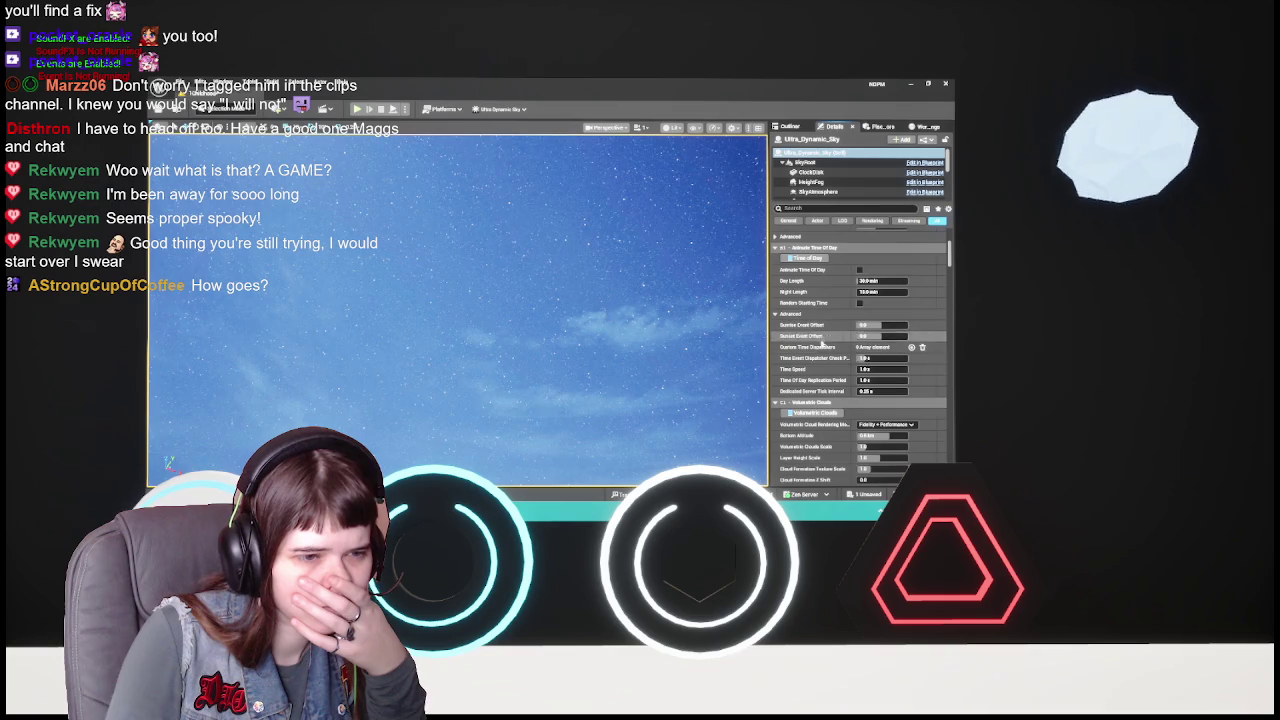
click(773, 314)
scroll(776, 400, up, 2)
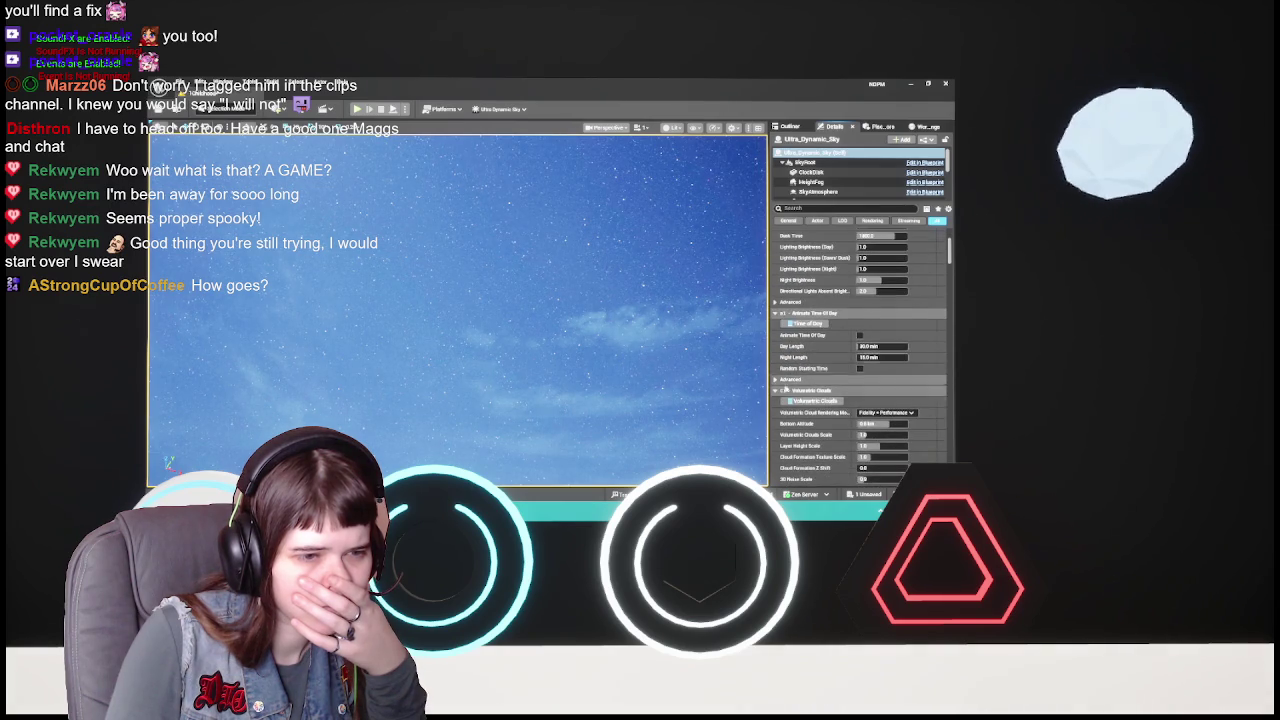
click(777, 401)
click(777, 402)
click(777, 412)
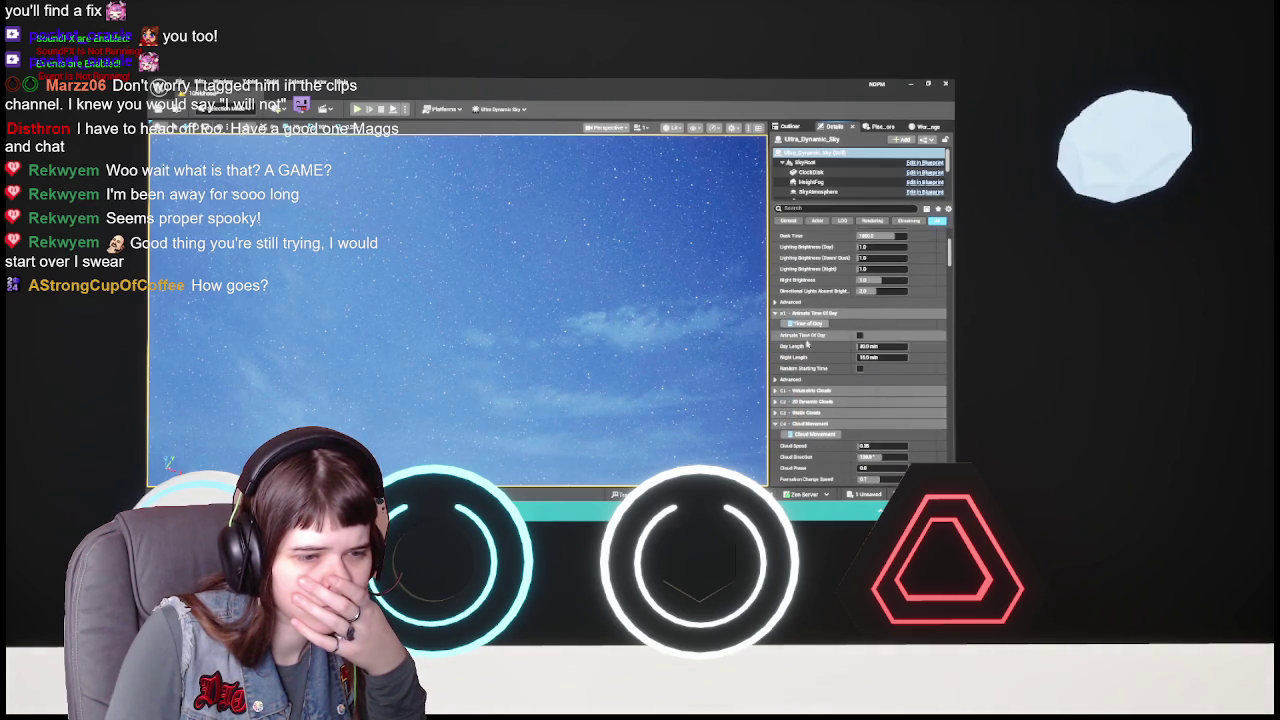
click(778, 424)
click(778, 434)
click(778, 445)
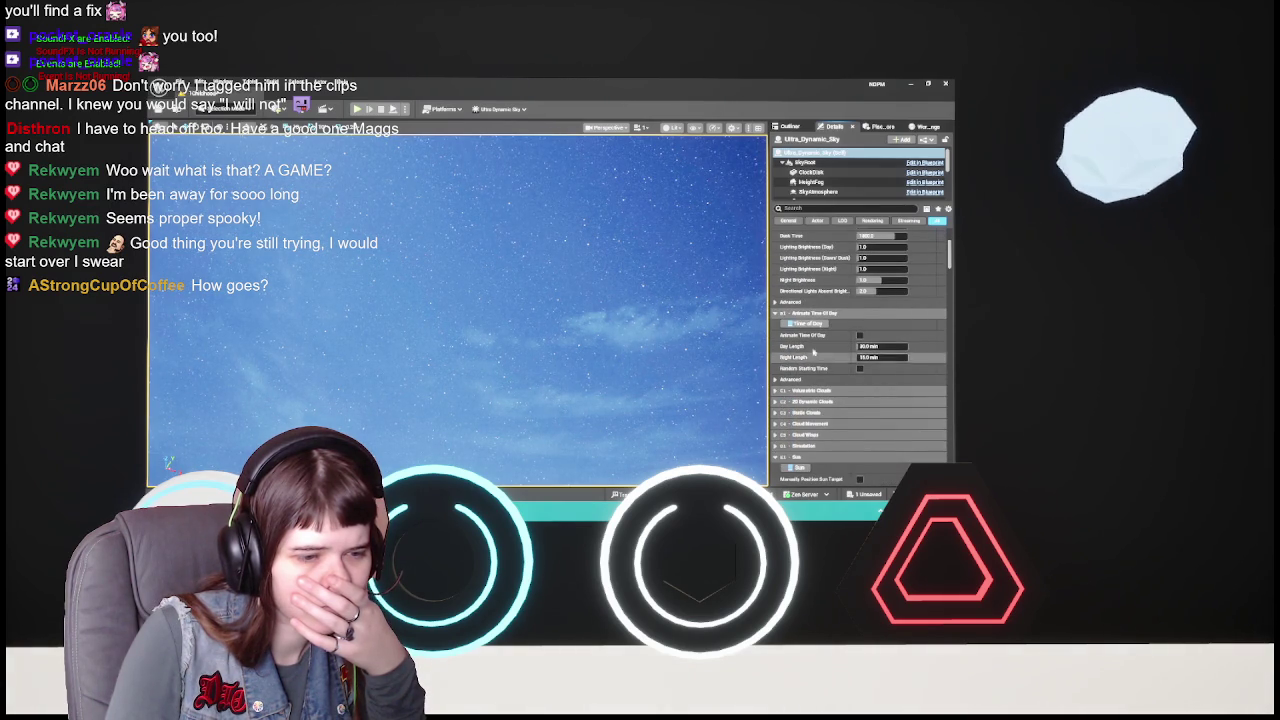
scroll(838, 438, down, 2)
scroll(838, 438, down, 2)
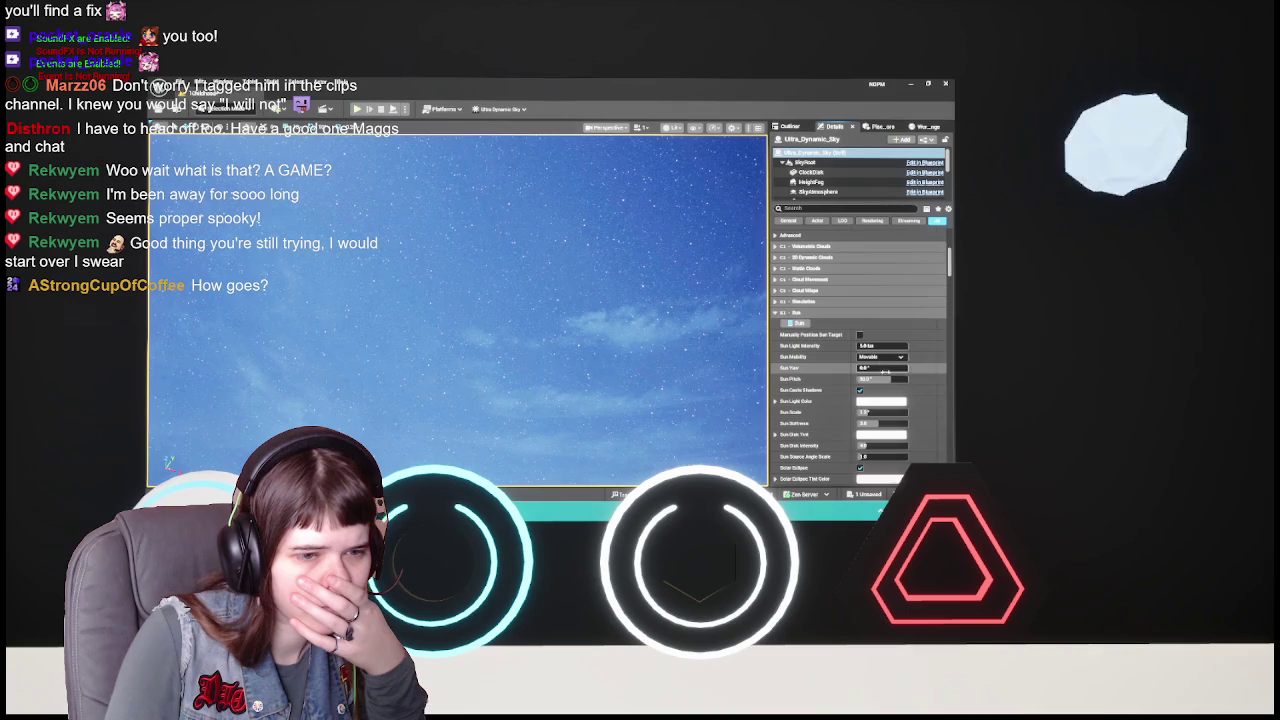
scroll(876, 362, down, 2)
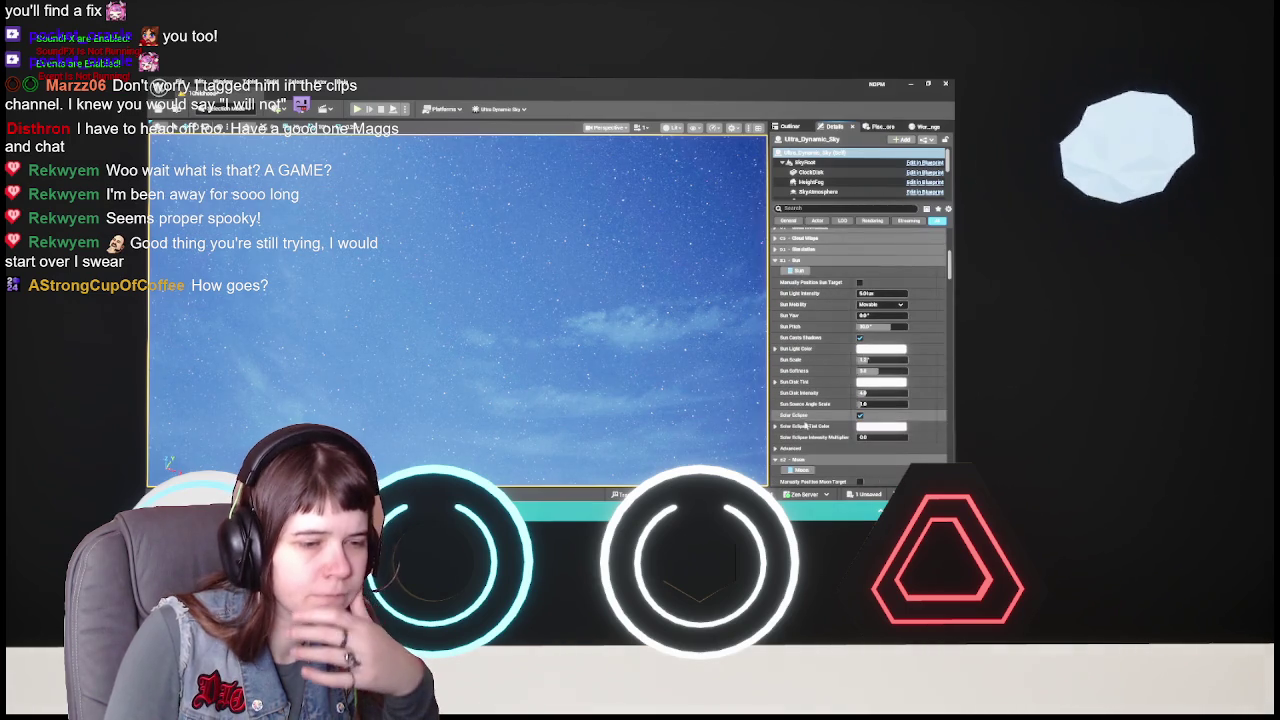
- Set the Sun's Custom Sun Light Actor to DirectionalLight
click(776, 448)
scroll(795, 416, down, 2)
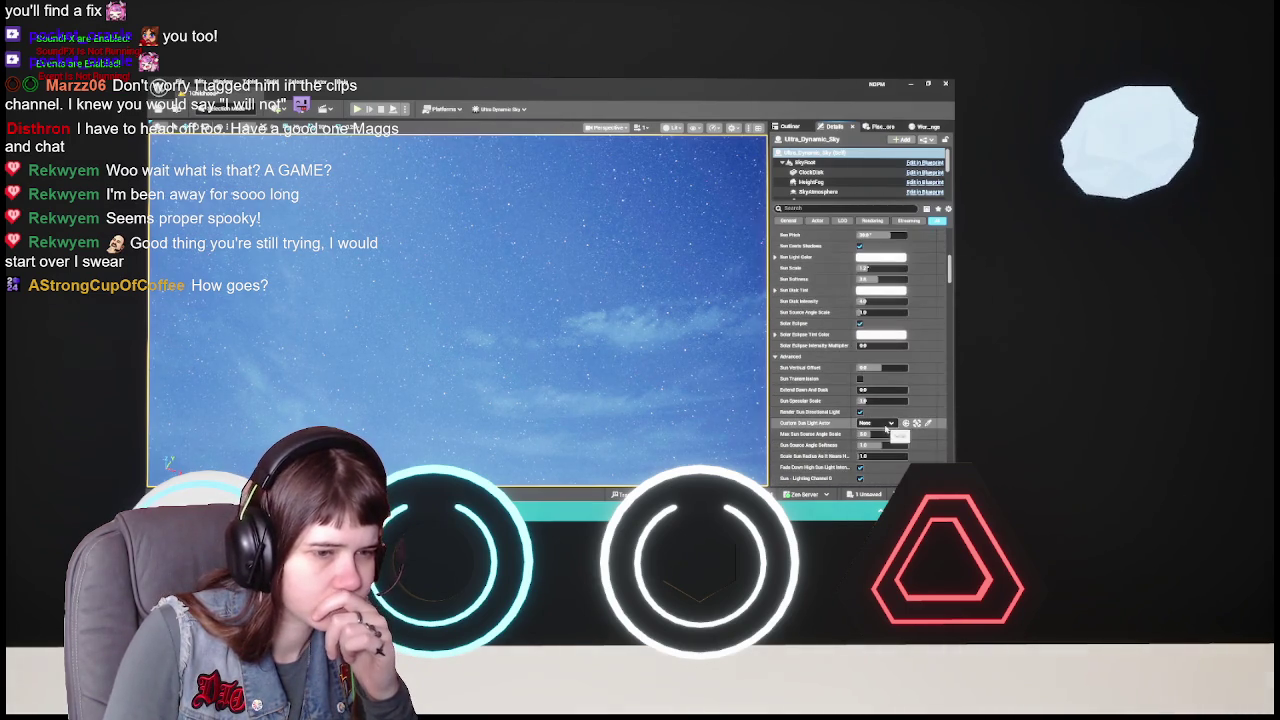
click(885, 425)
click(860, 328)
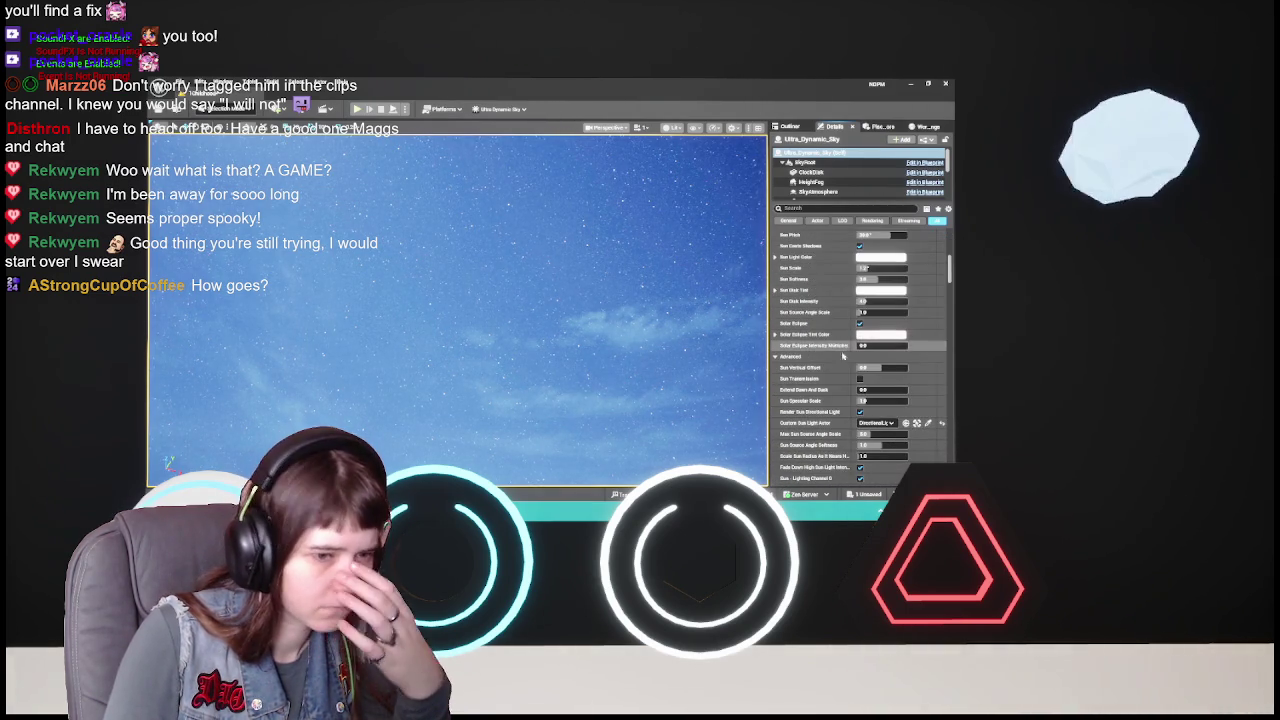
- Scroll to the Moon settings and open the Custom Moon Light Actor picker
scroll(835, 407, up, 10)
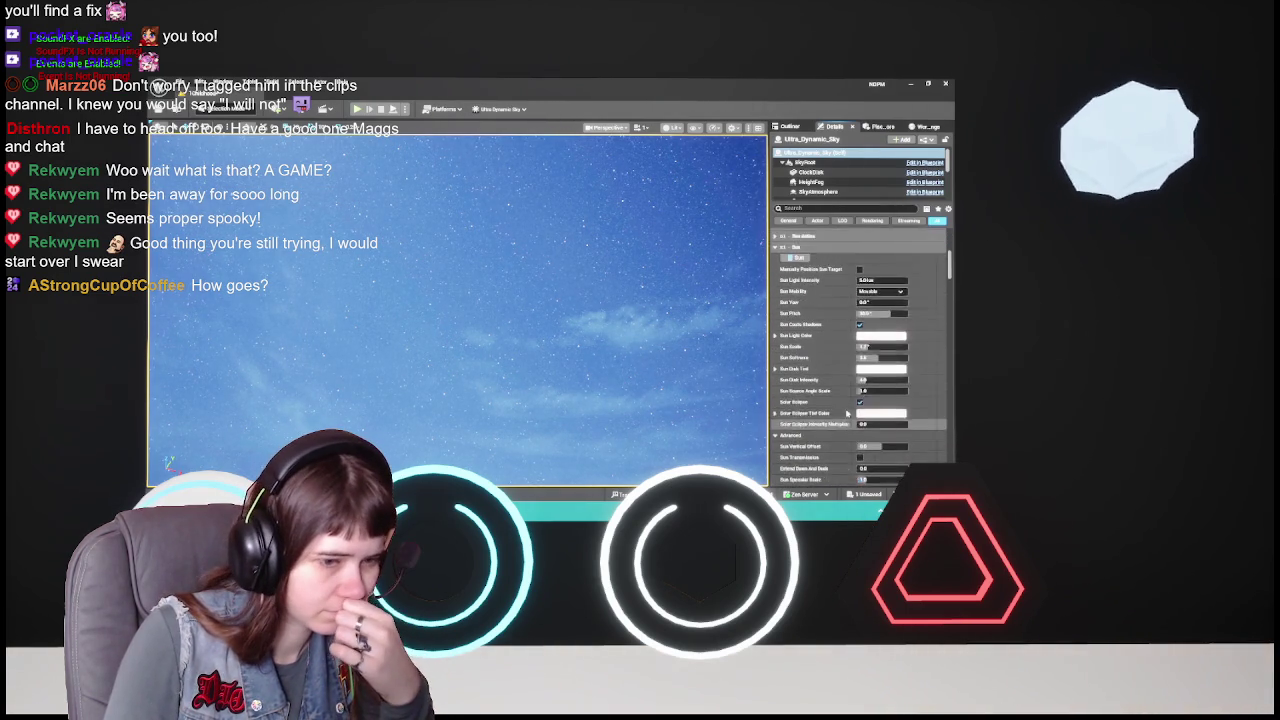
scroll(836, 407, up, 5)
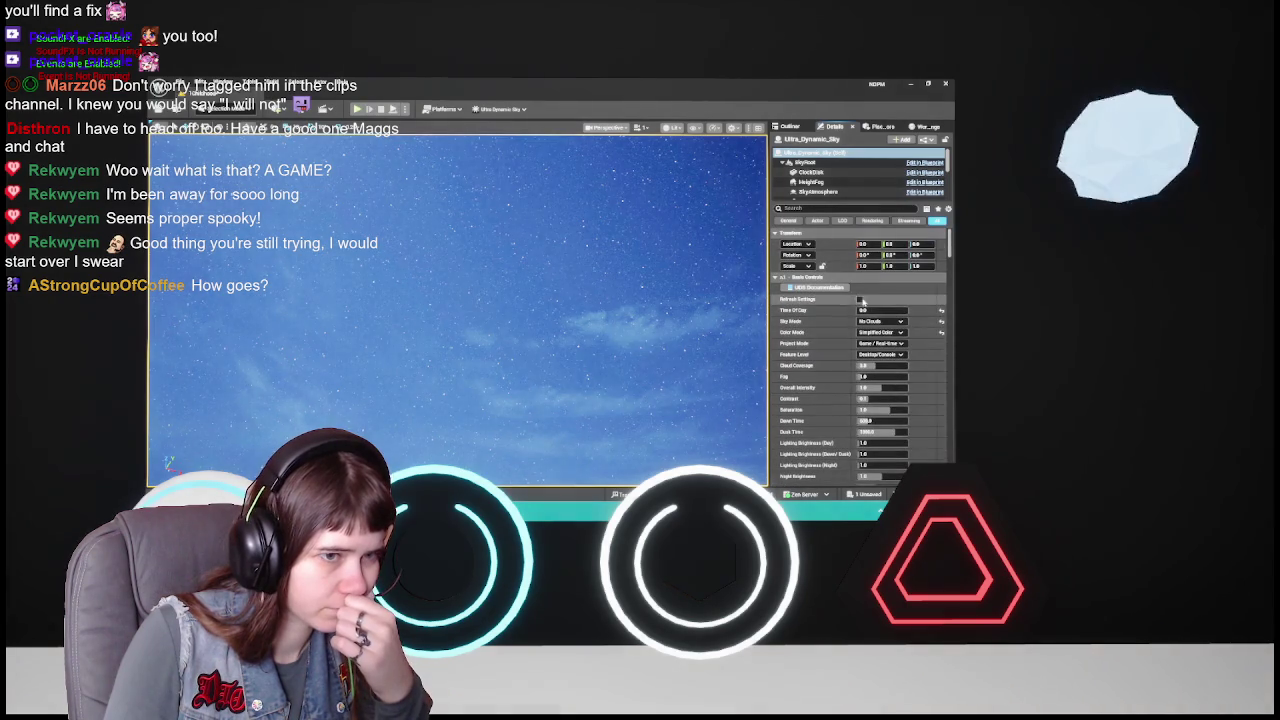
scroll(808, 398, down, 12)
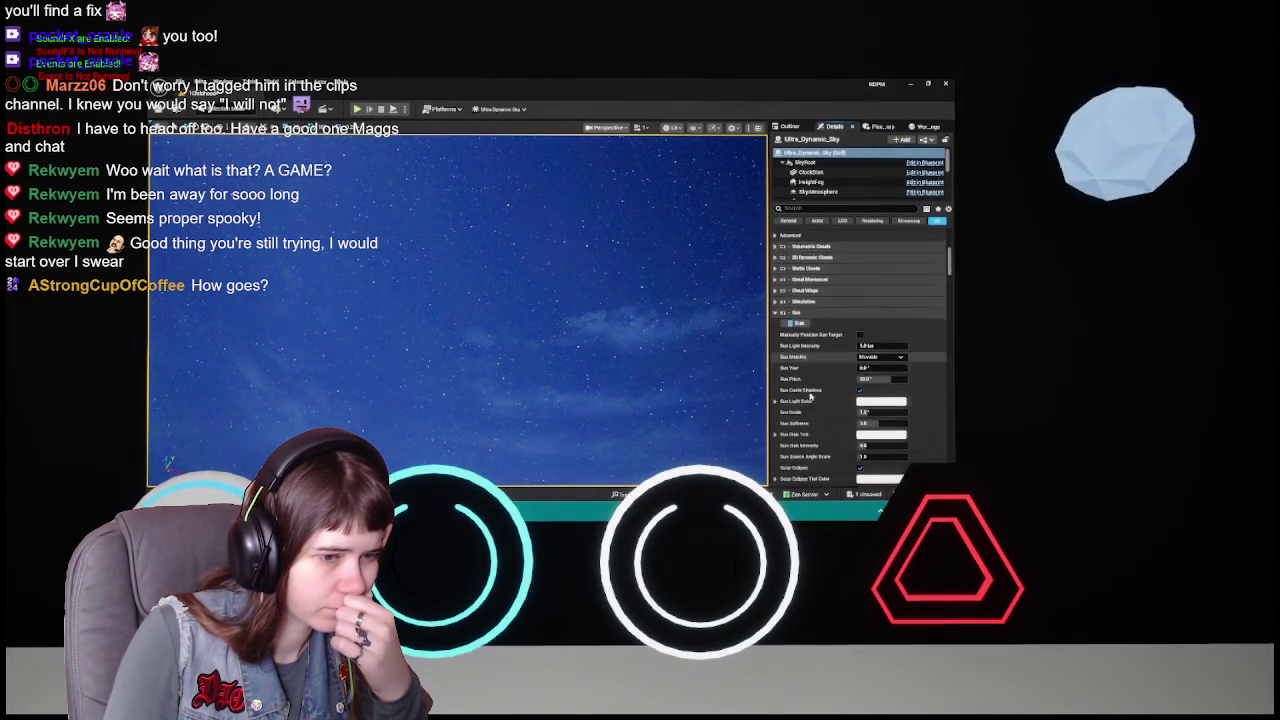
scroll(810, 394, down, 5)
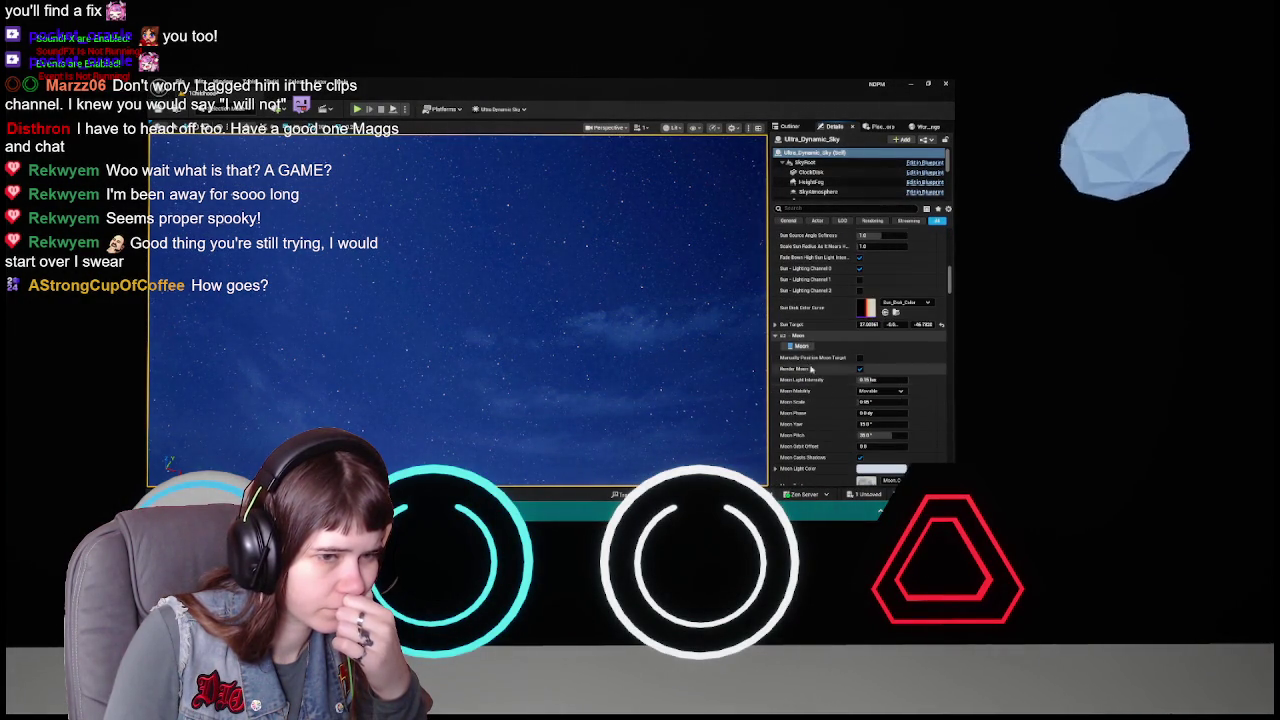
scroll(830, 385, down, 6)
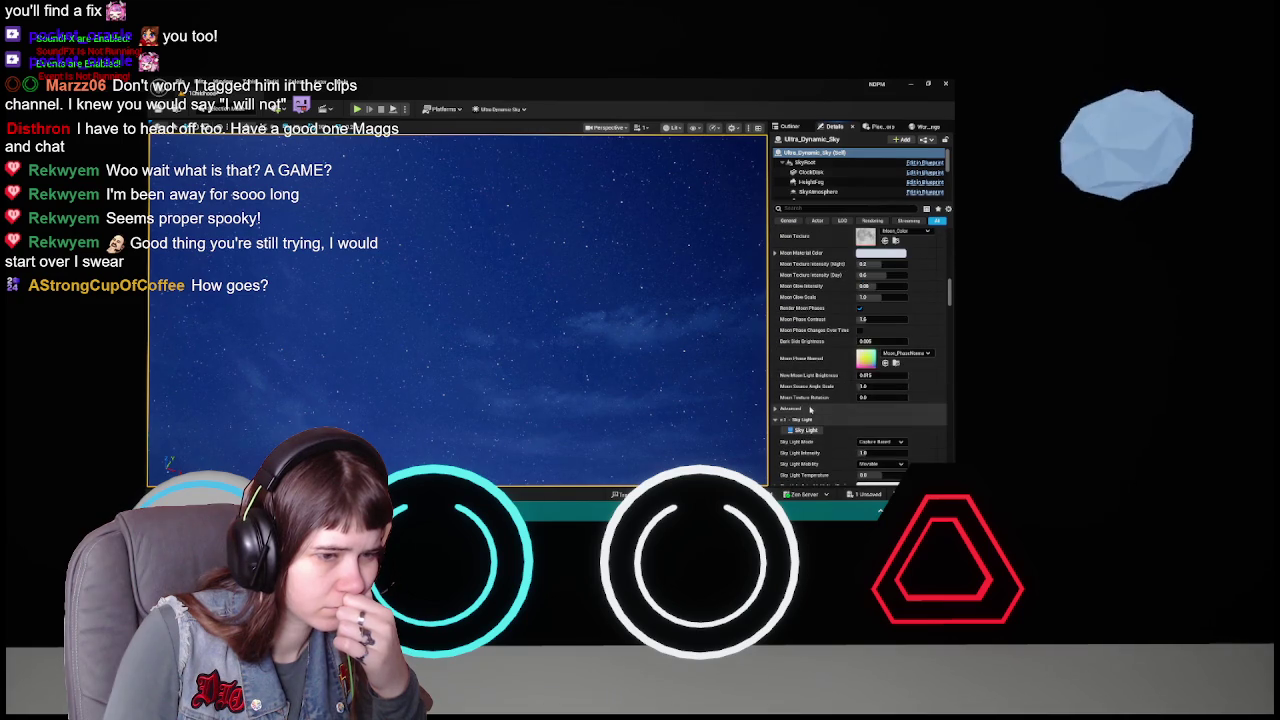
click(876, 366)
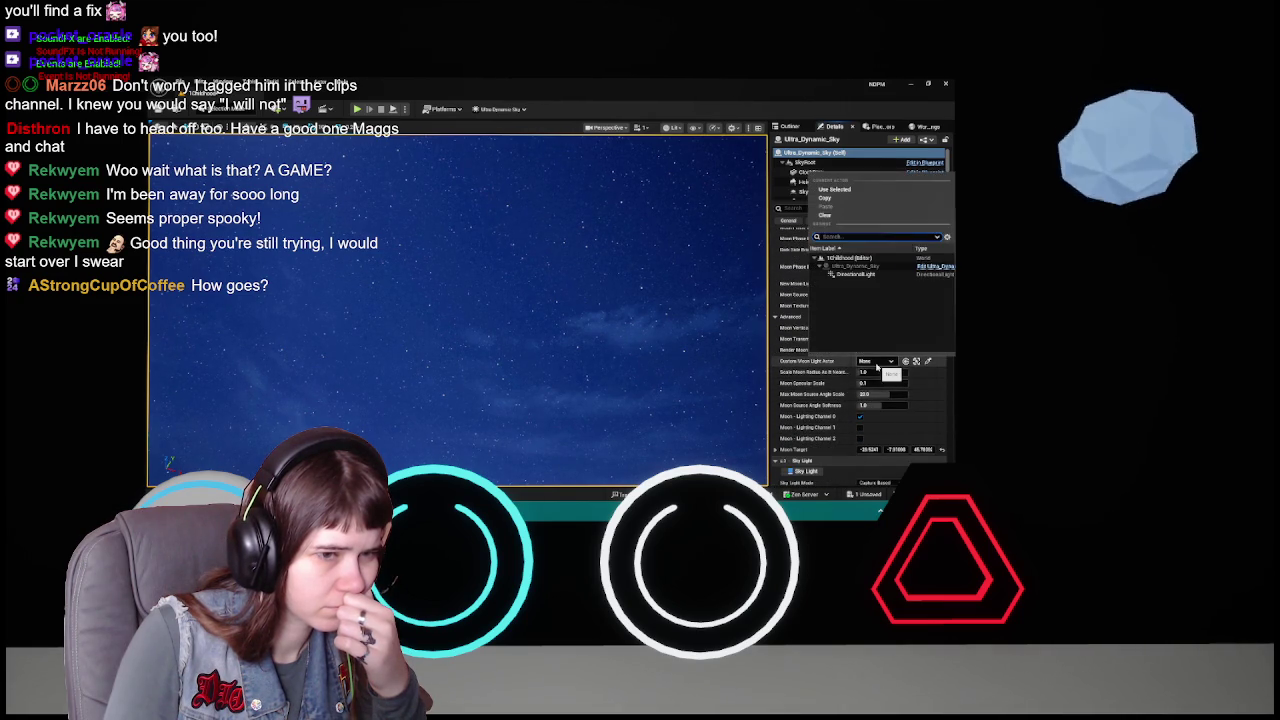
- Choose DirectionalLight as the Custom Moon Light Actor and collapse the Sun category
click(878, 274)
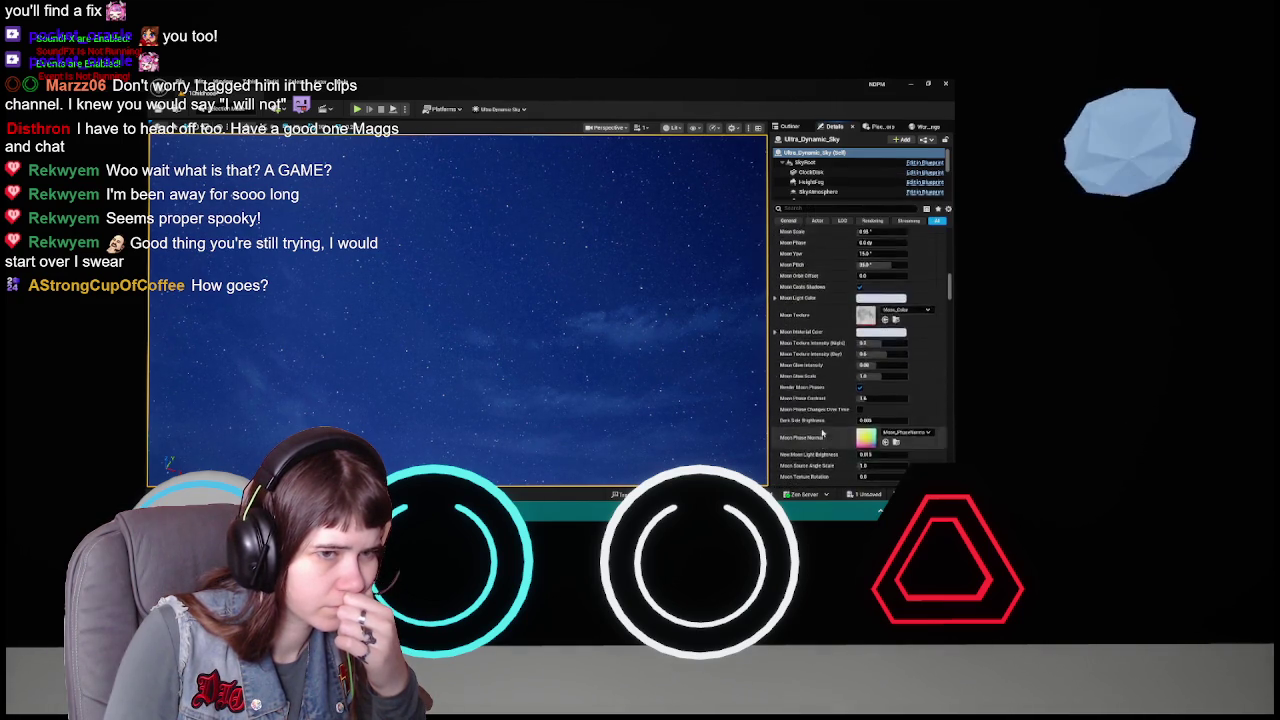
scroll(822, 430, up, 5)
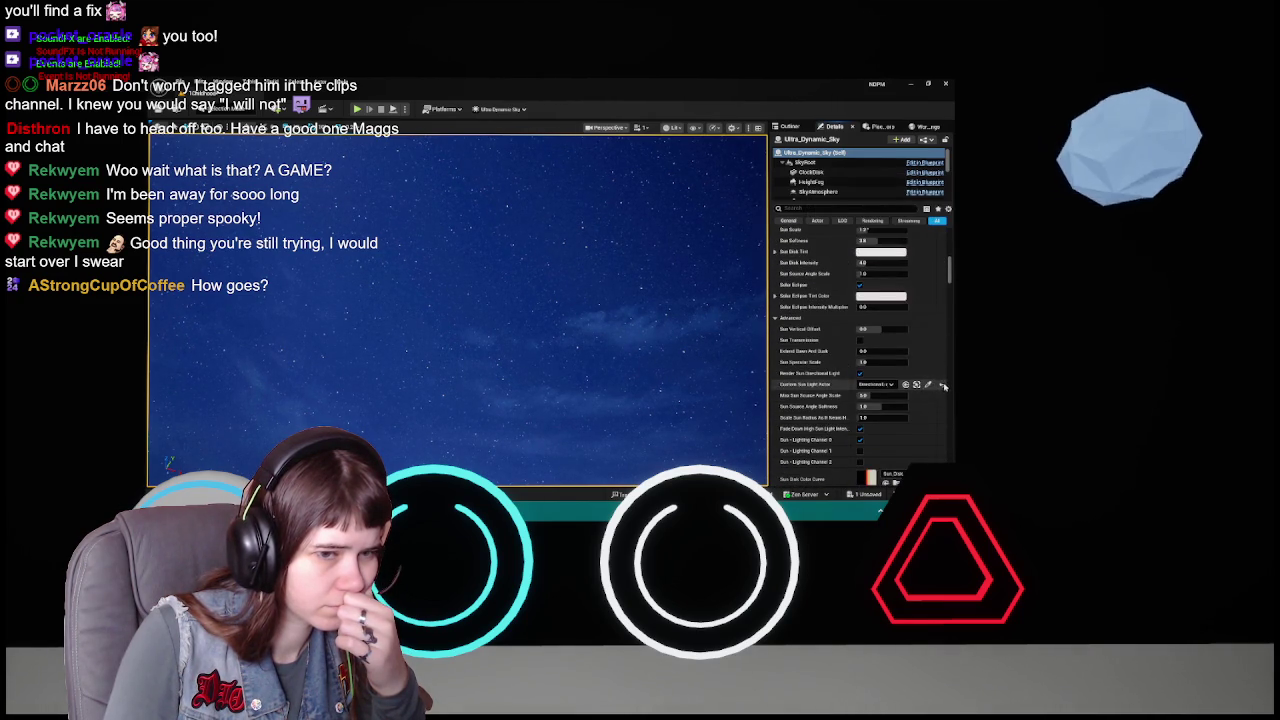
click(776, 314)
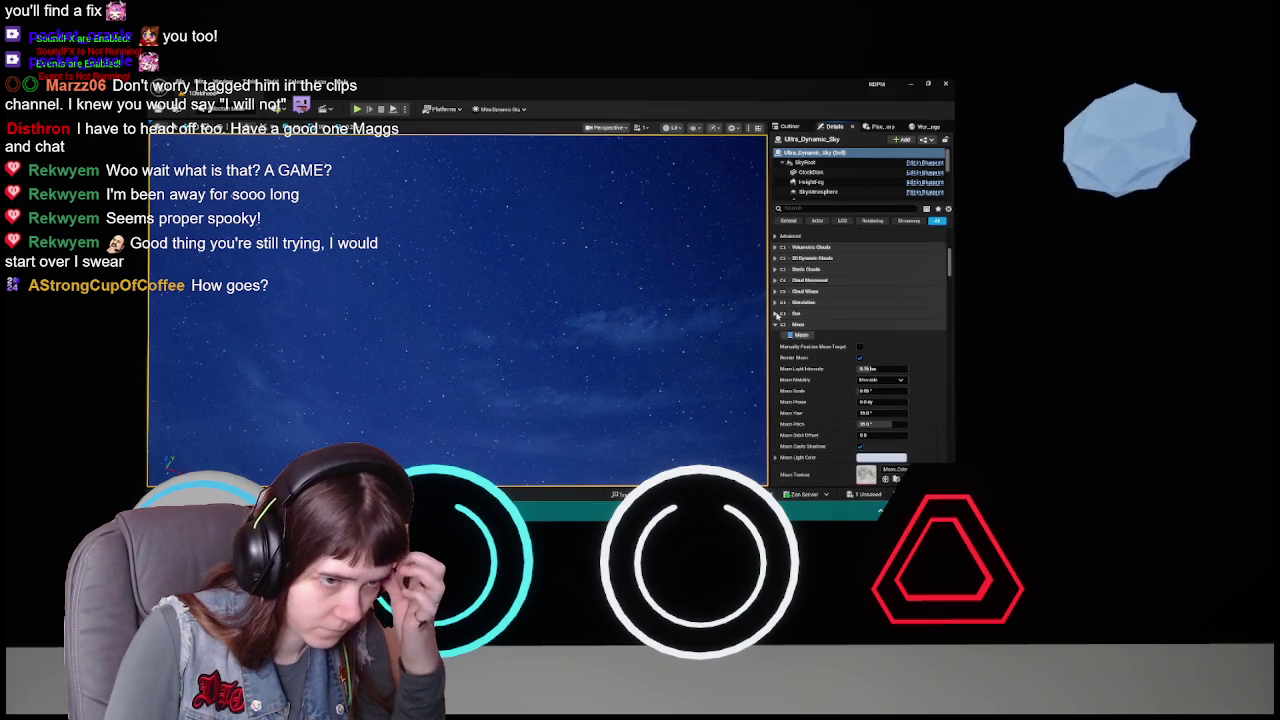
scroll(830, 395, down, 5)
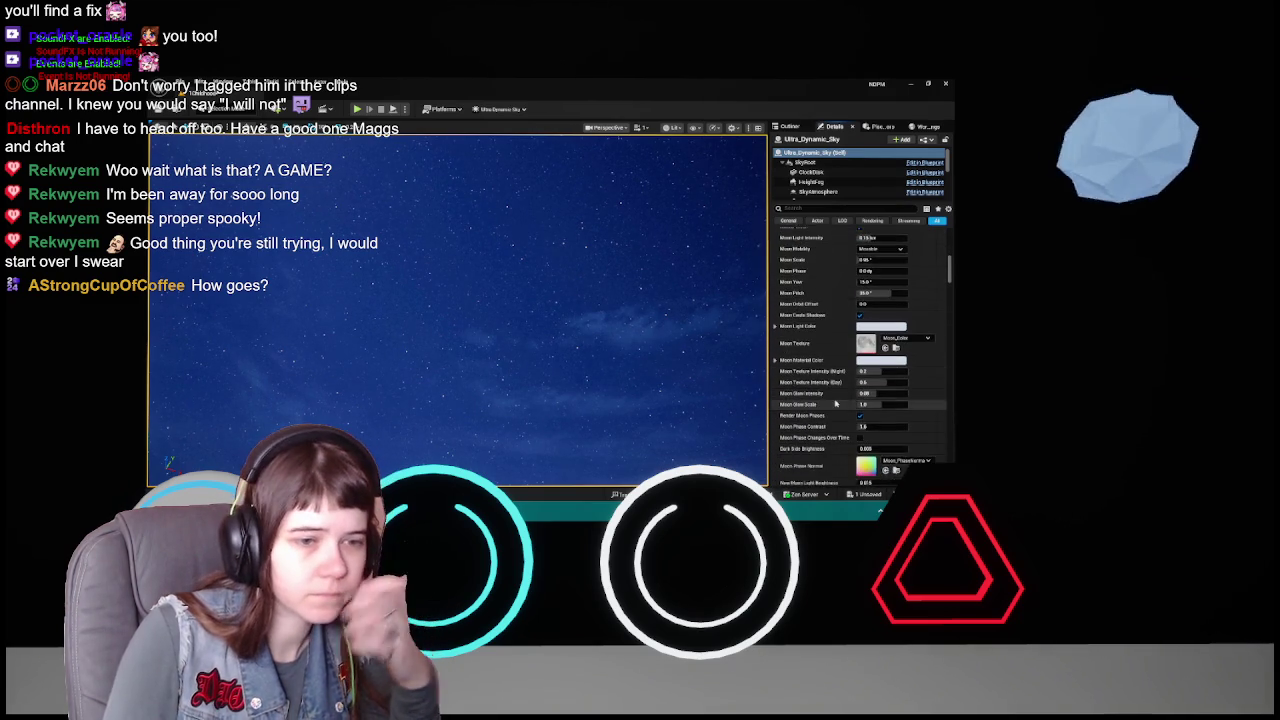
scroll(831, 401, up, 1)
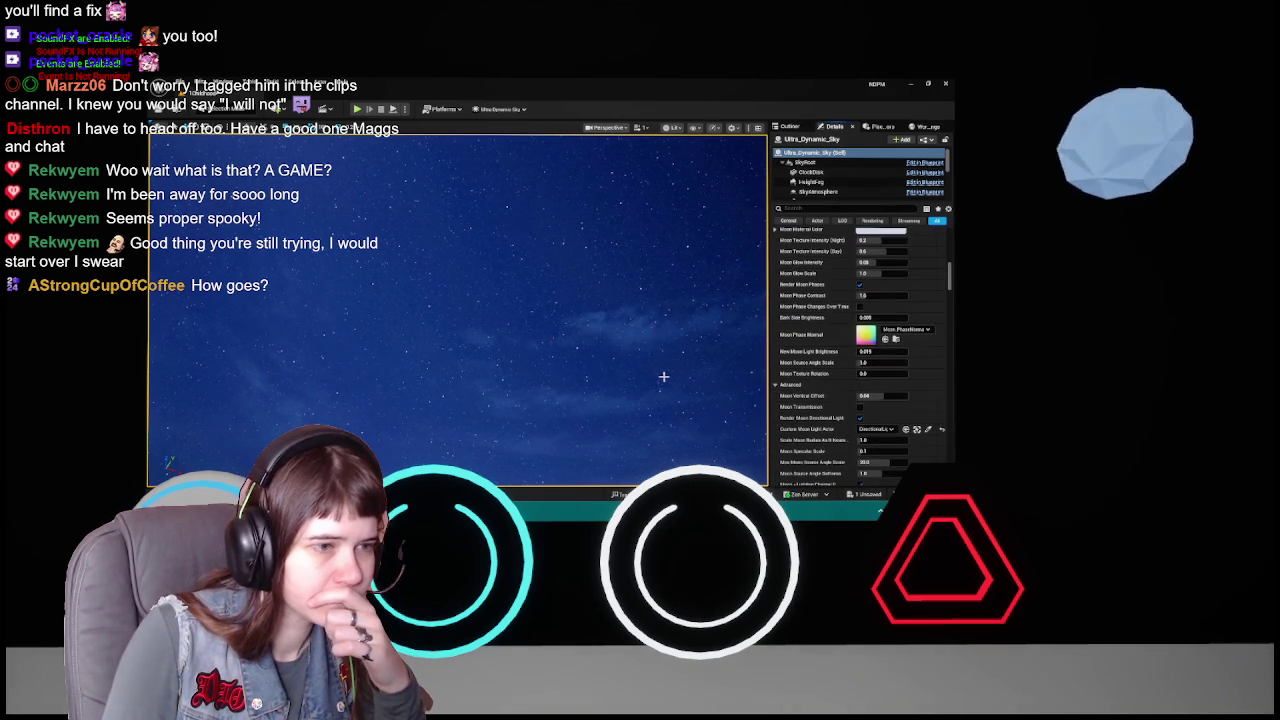
scroll(815, 357, up, 15)
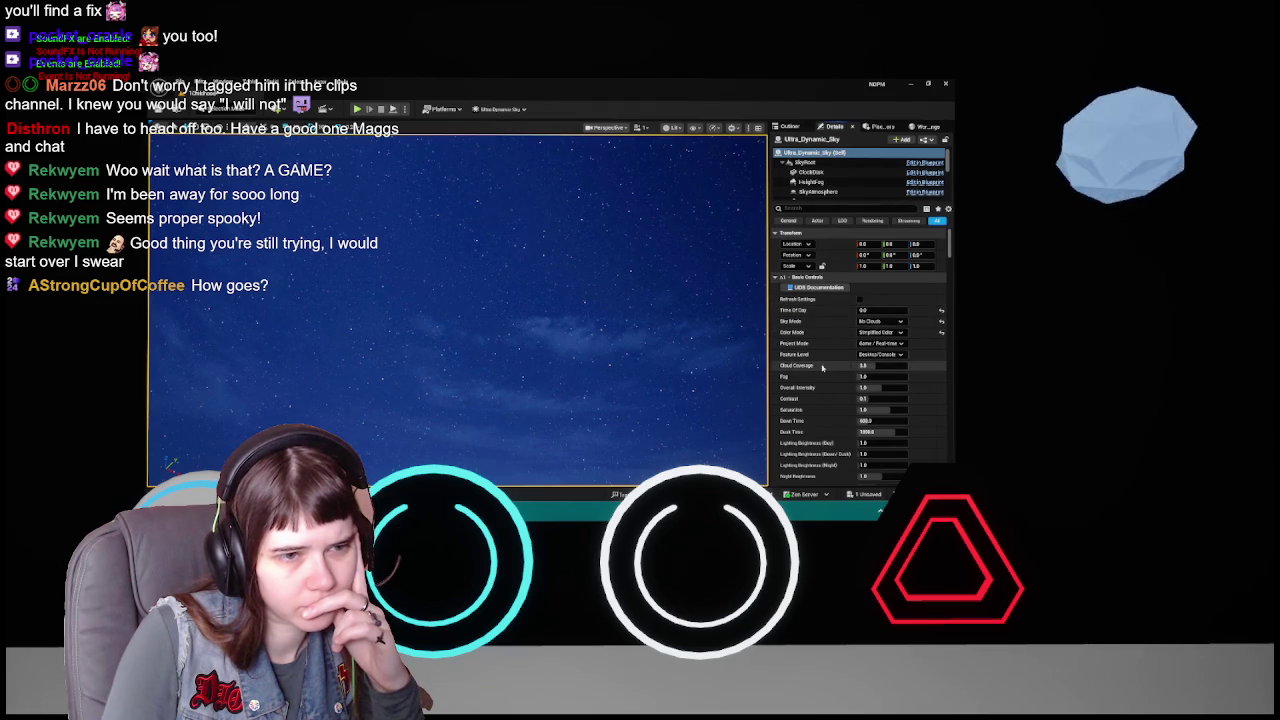
- Leave Manually Position Moon Target off, disable Render Moon, and tilt the view down
scroll(826, 368, down, 5)
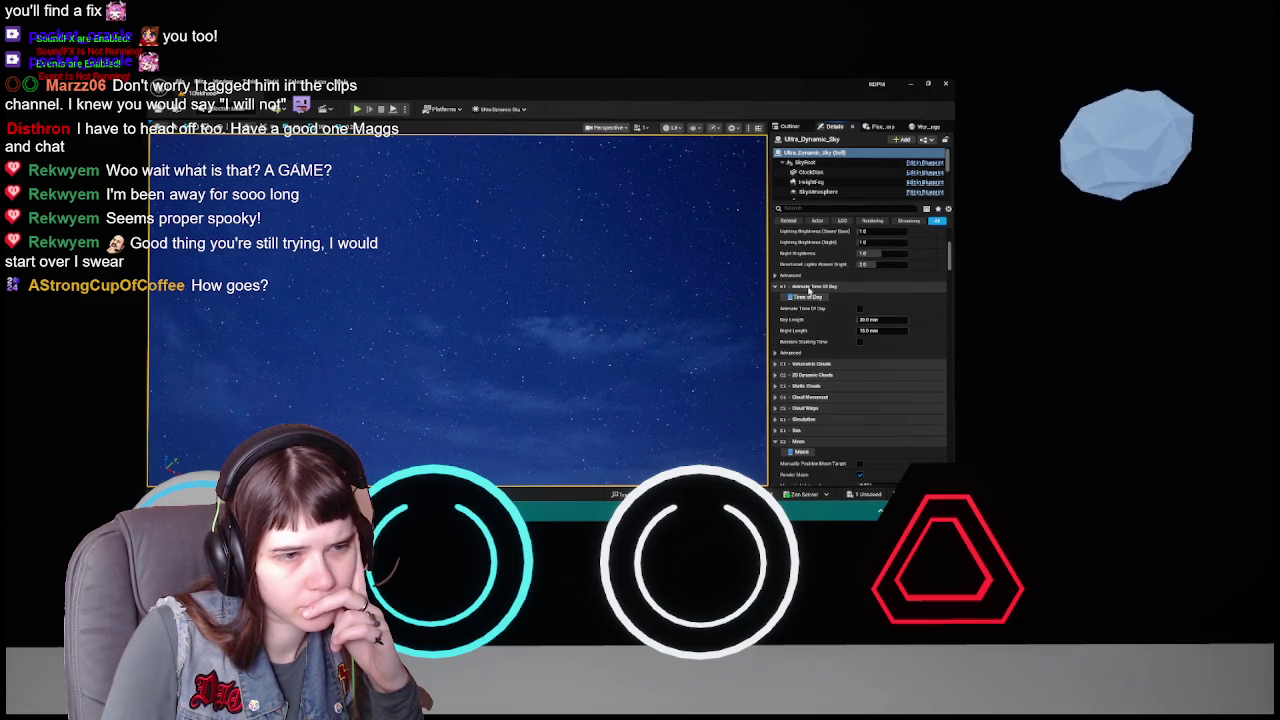
click(810, 287)
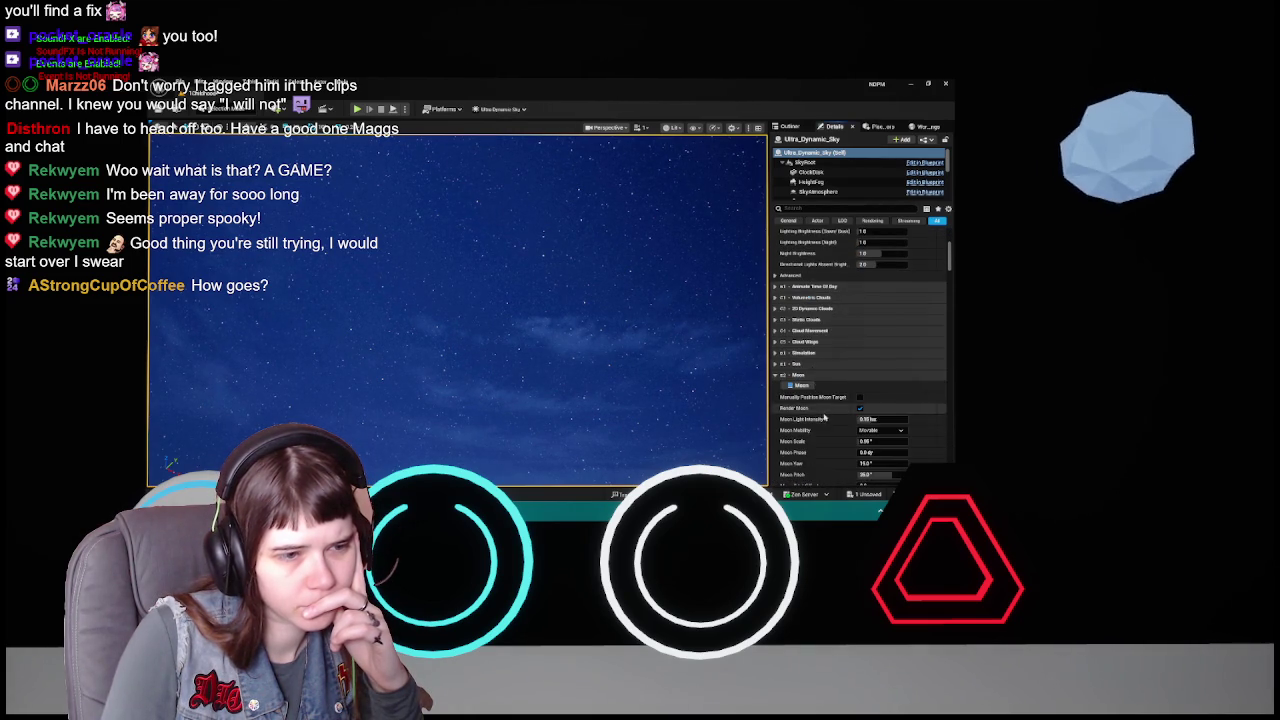
scroll(823, 415, down, 5)
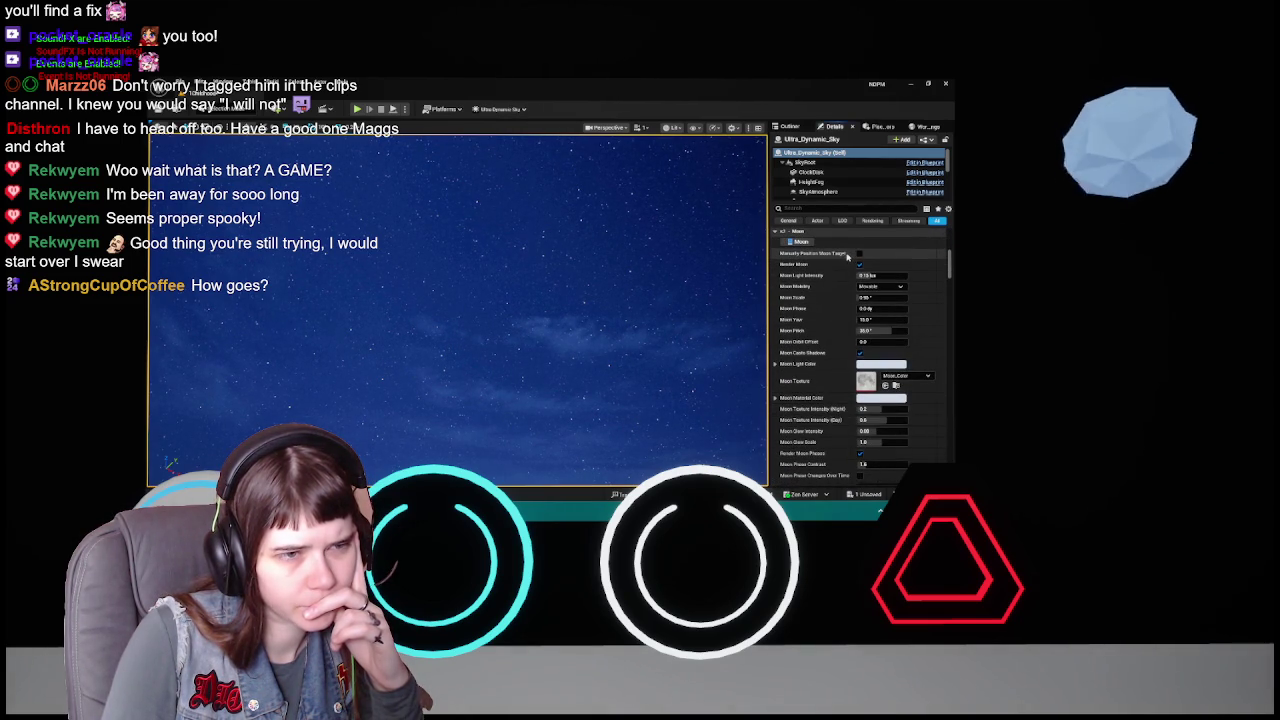
click(859, 253)
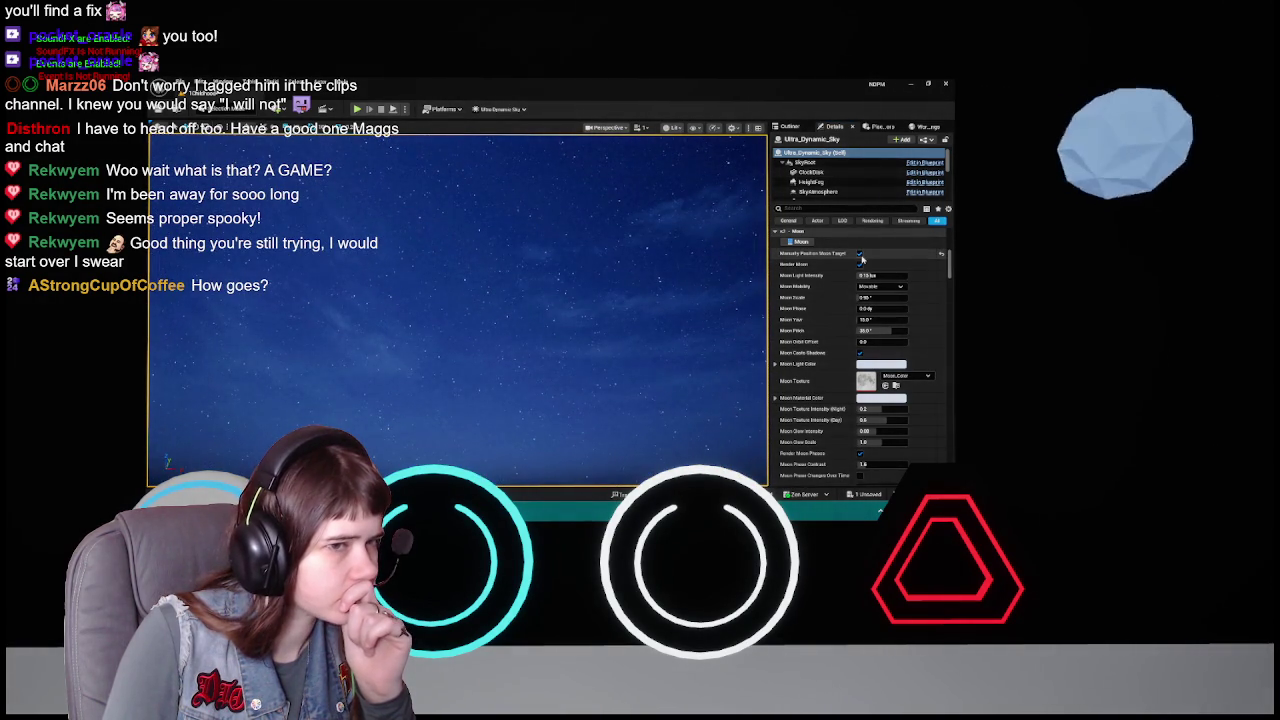
click(858, 254)
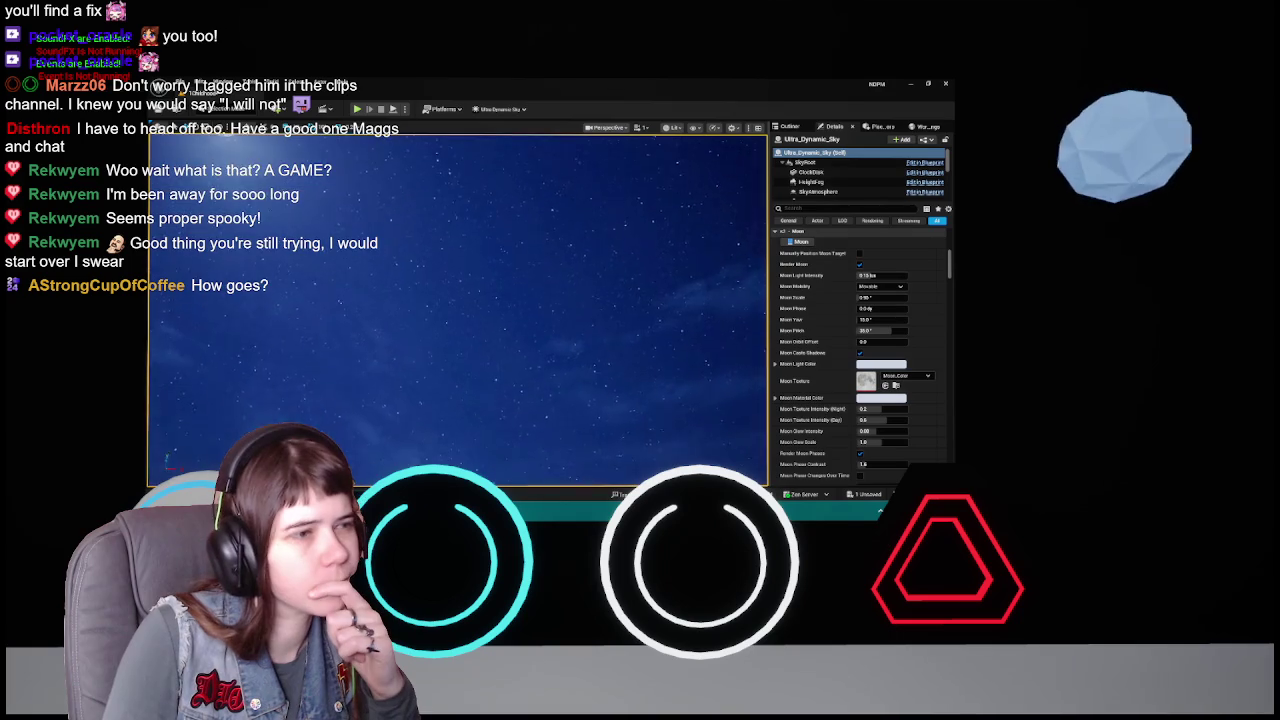
click(860, 264)
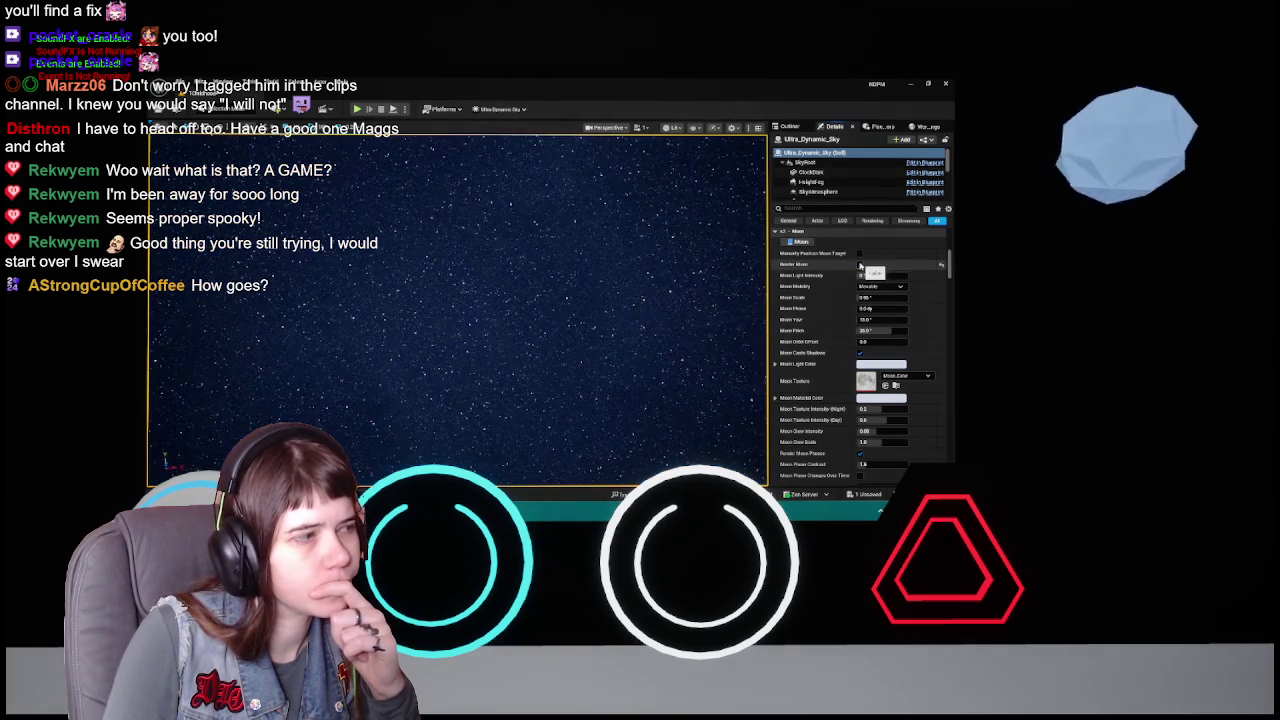
mouse_move(705, 140)
mouse_down()
mouse_move(705, 290)
mouse_move(703, 98)
mouse_move(703, 125)
mouse_up()
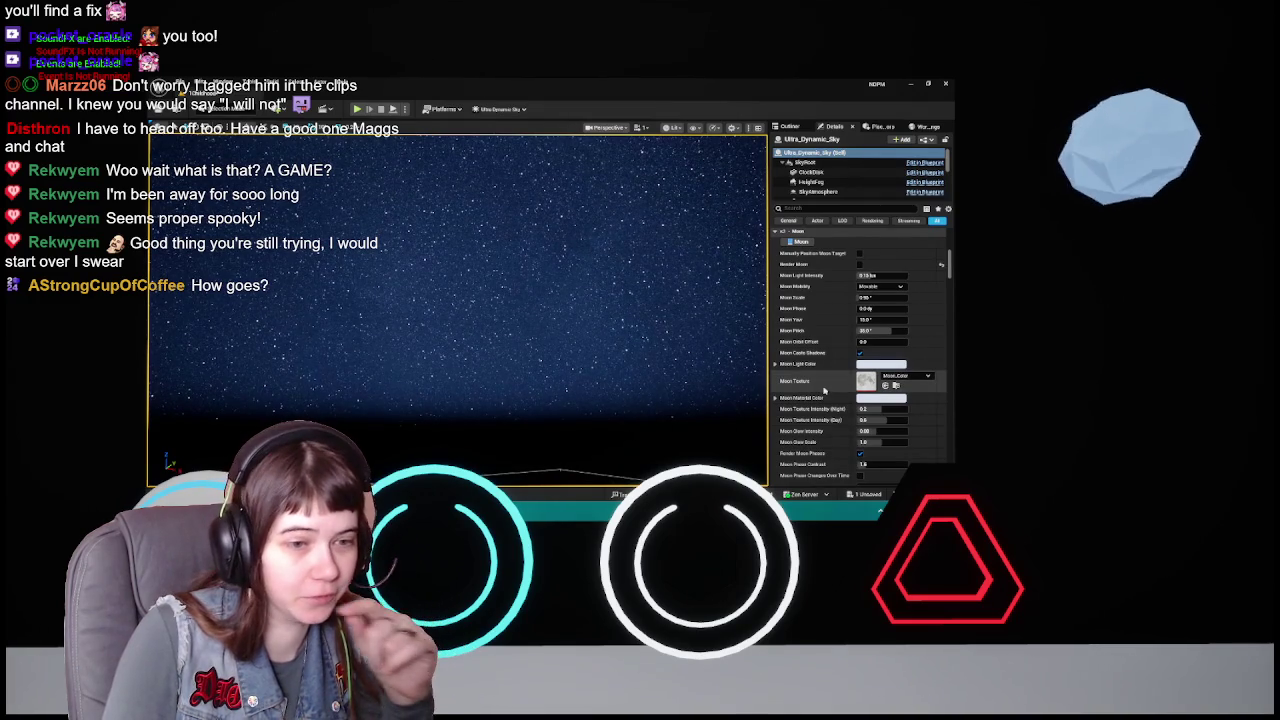
- Expand the Sun settings and assign DirectionalLight as the custom sun light
scroll(824, 387, up, 10)
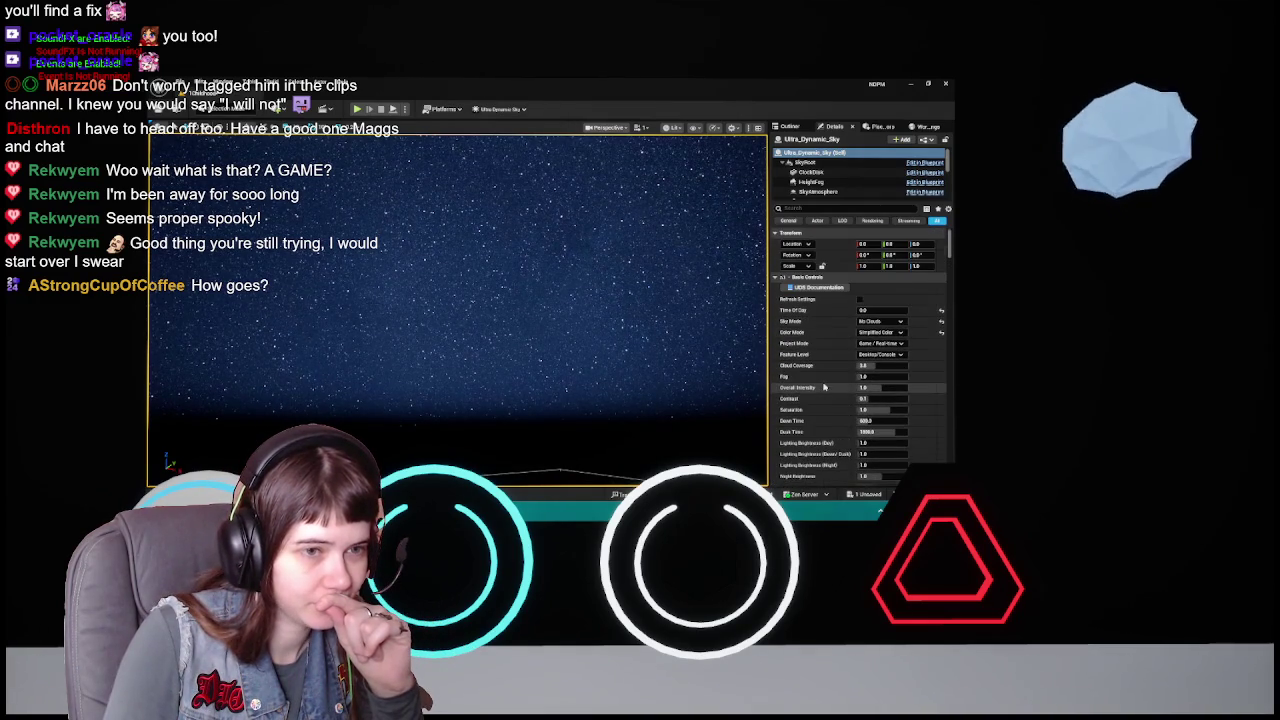
scroll(824, 387, down, 10)
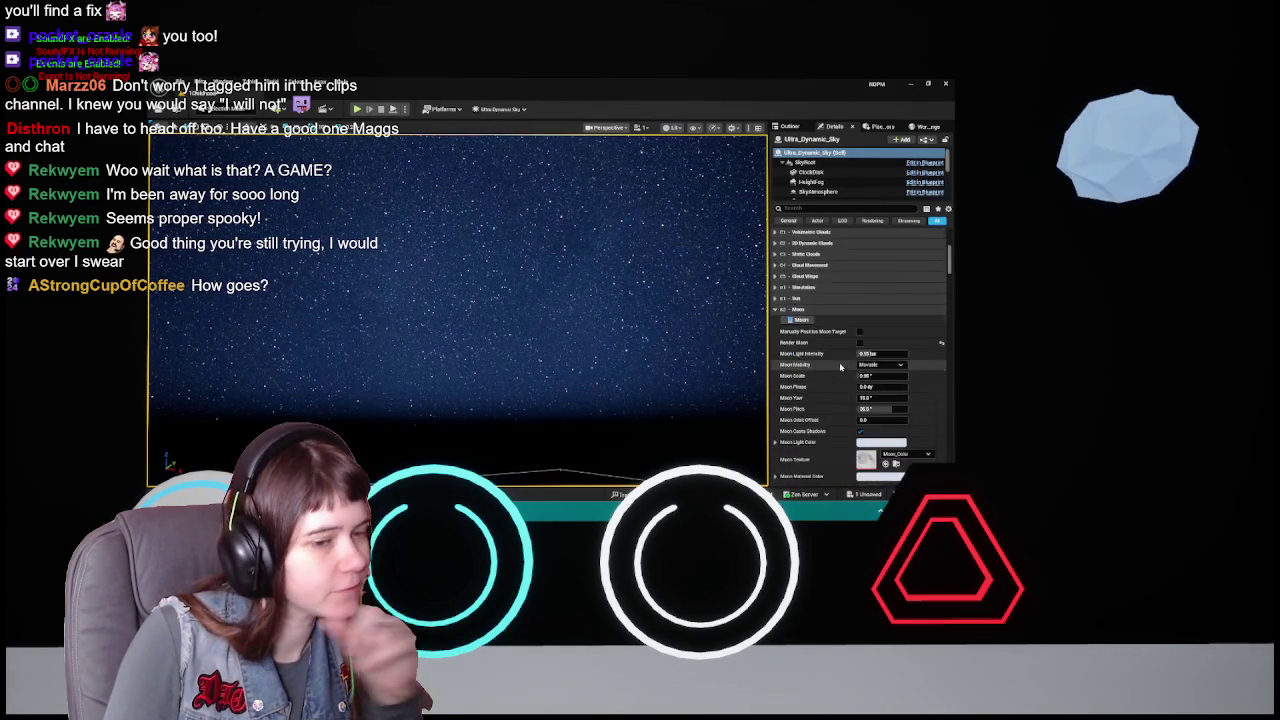
scroll(850, 422, down, 5)
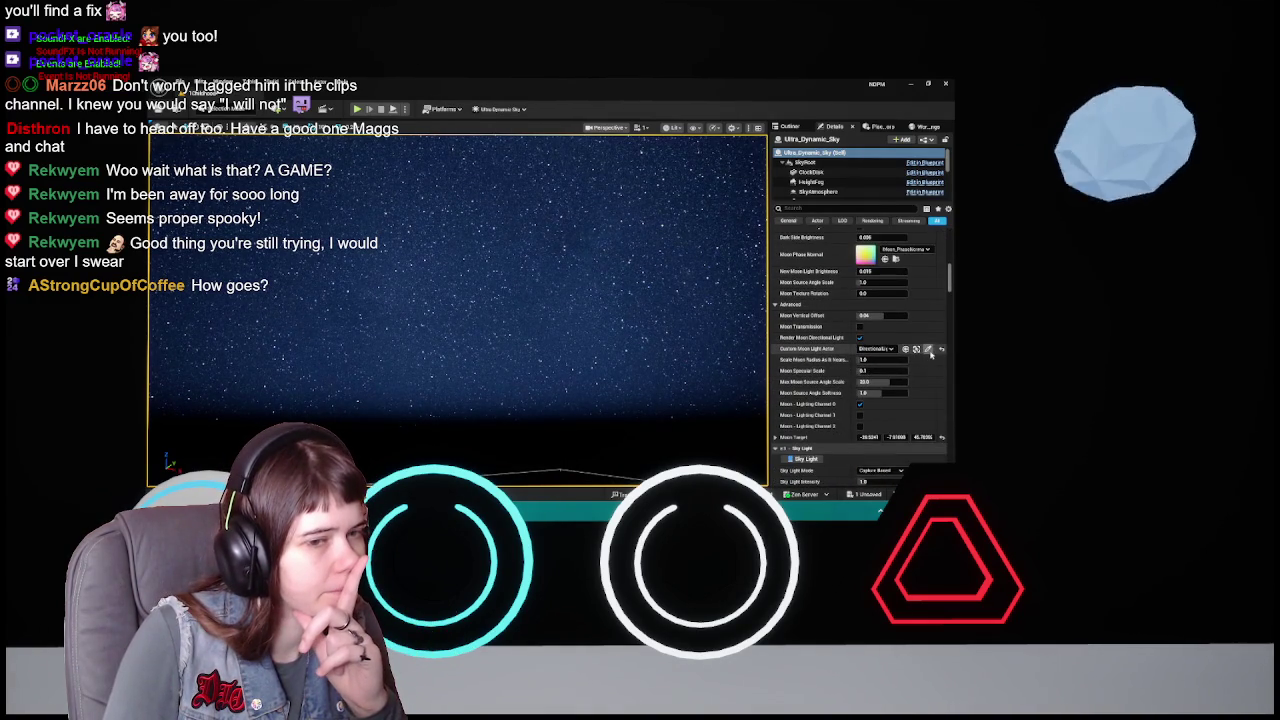
scroll(850, 390, up, 8)
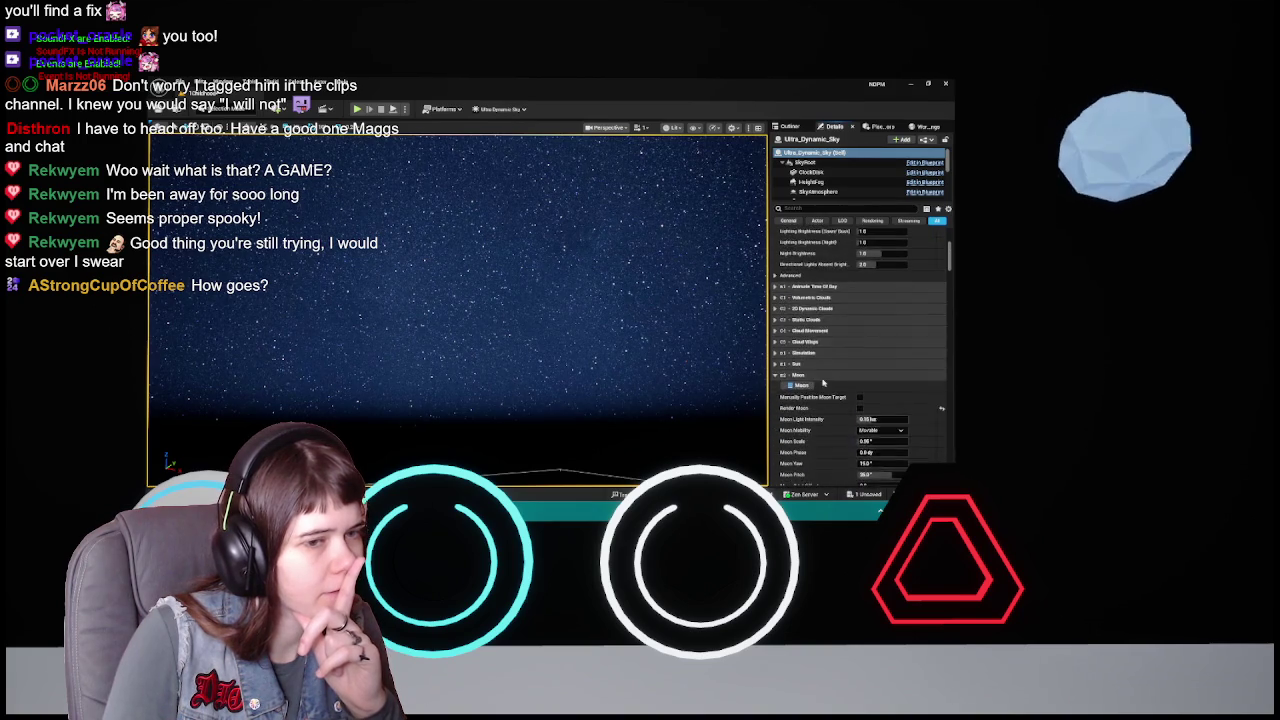
click(810, 440)
scroll(840, 400, down, 5)
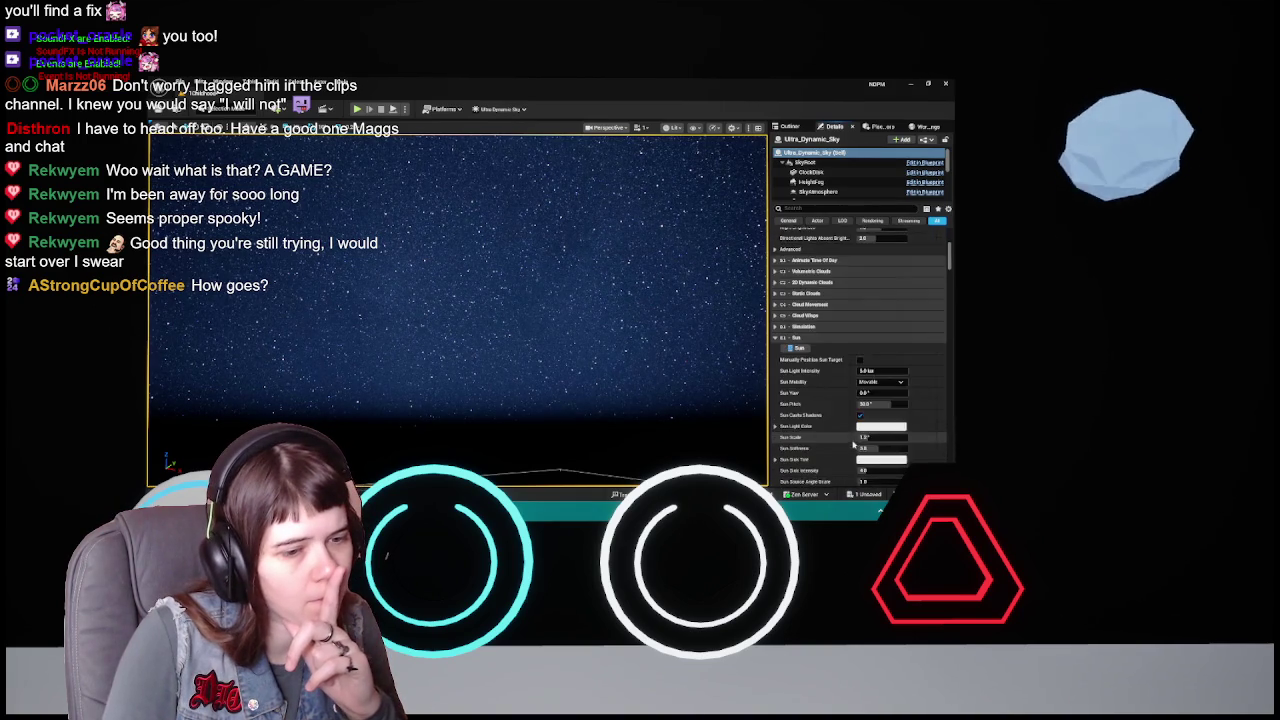
scroll(849, 377, up, 2)
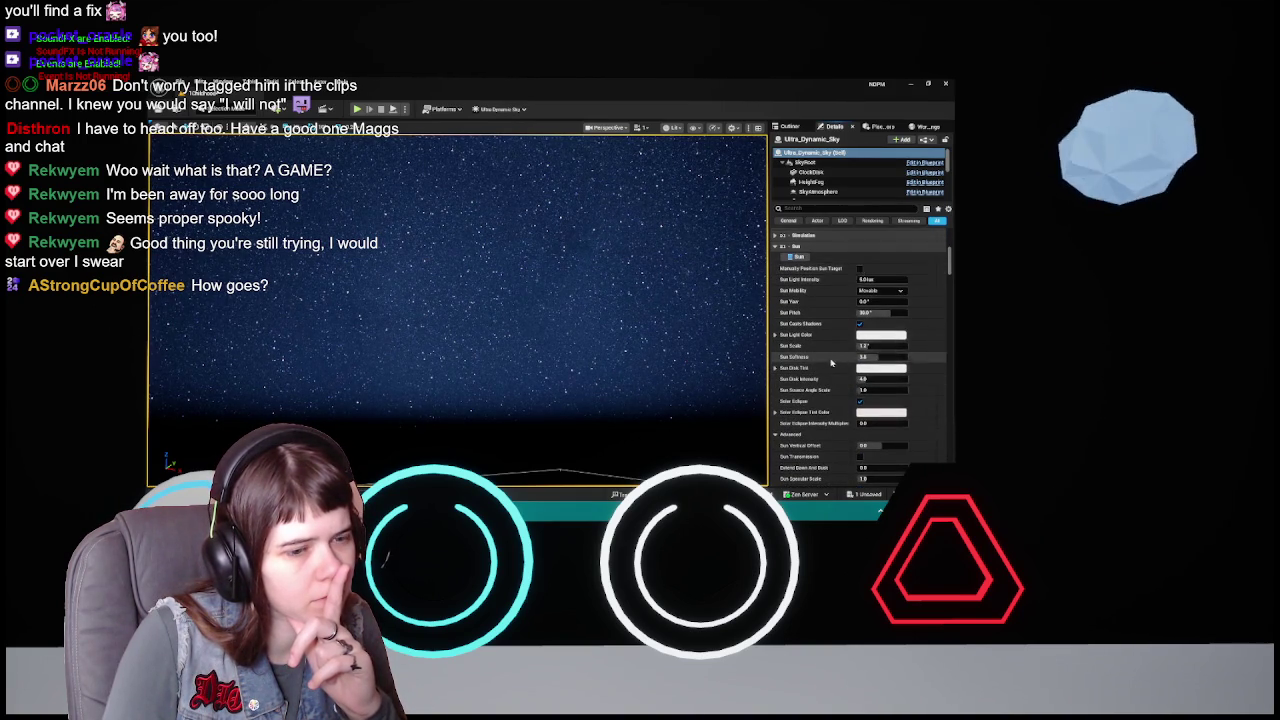
scroll(860, 350, down, 5)
click(889, 331)
click(830, 185)
- Reset Time of Day to 0.0 for night and set Color Mode to Sky Atmosphere
scroll(825, 360, up, 10)
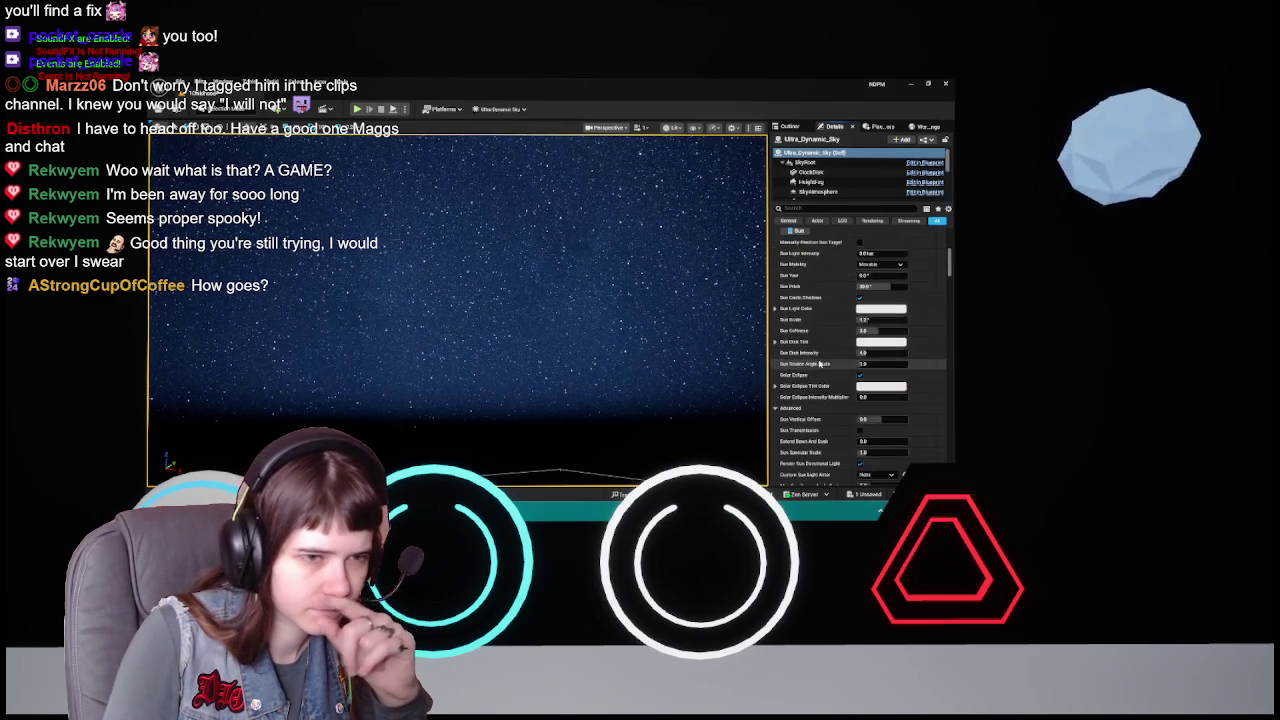
scroll(825, 358, up, 5)
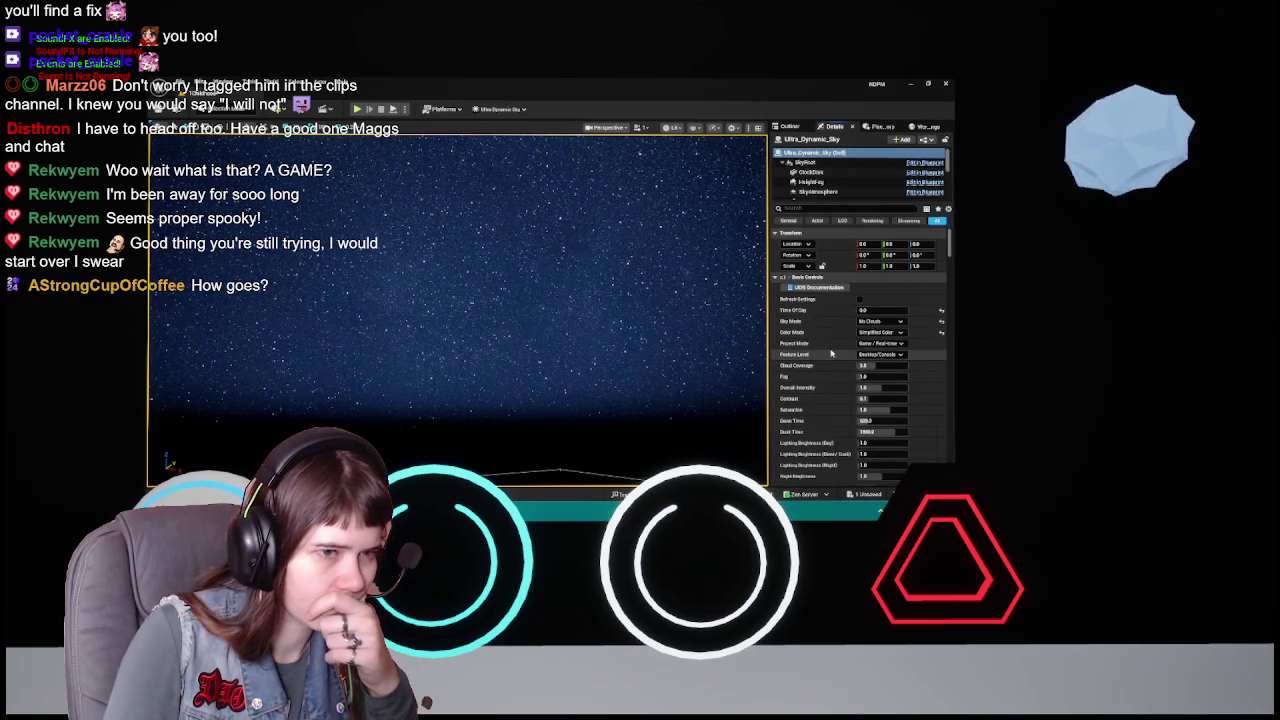
click(940, 313)
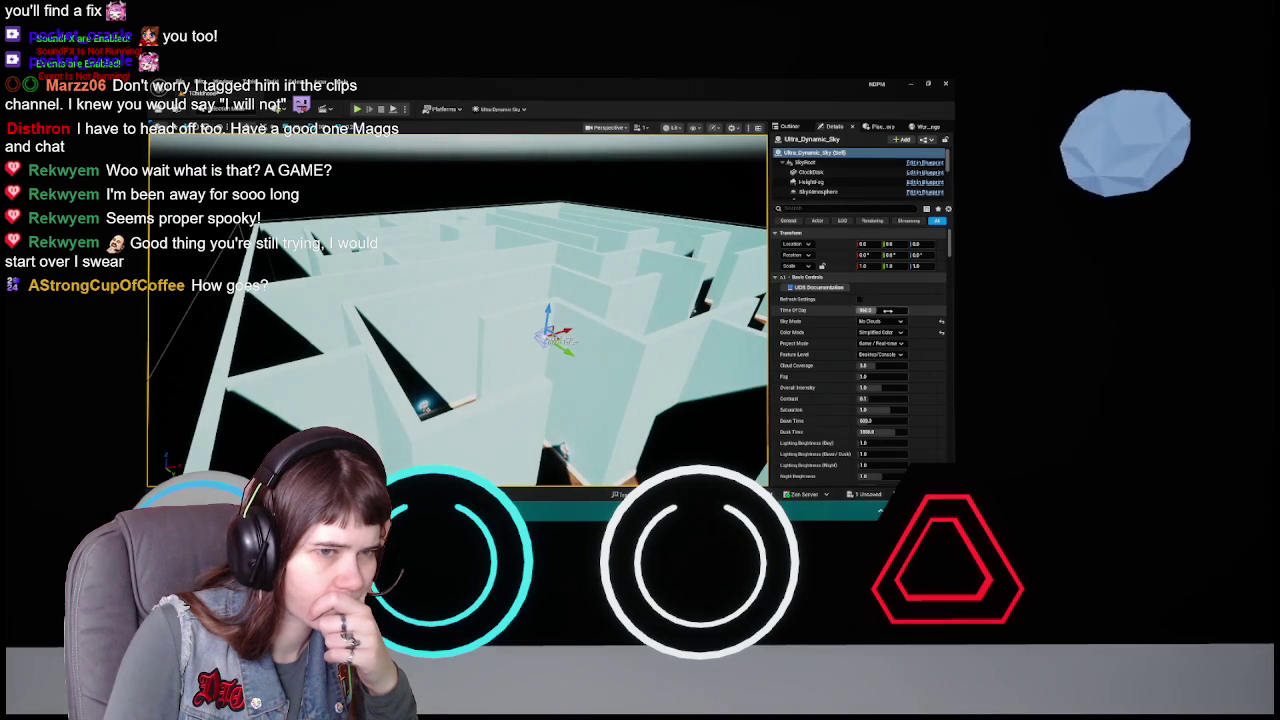
drag(886, 311, 850, 311)
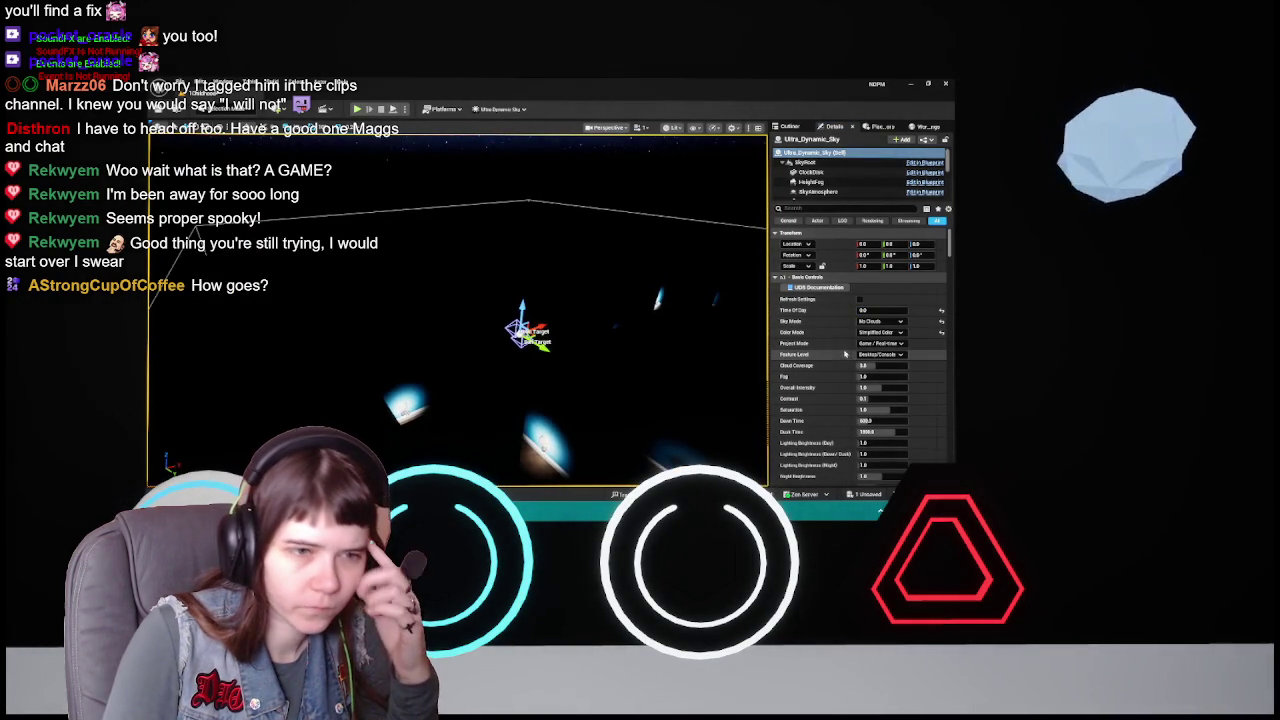
click(880, 343)
click(876, 341)
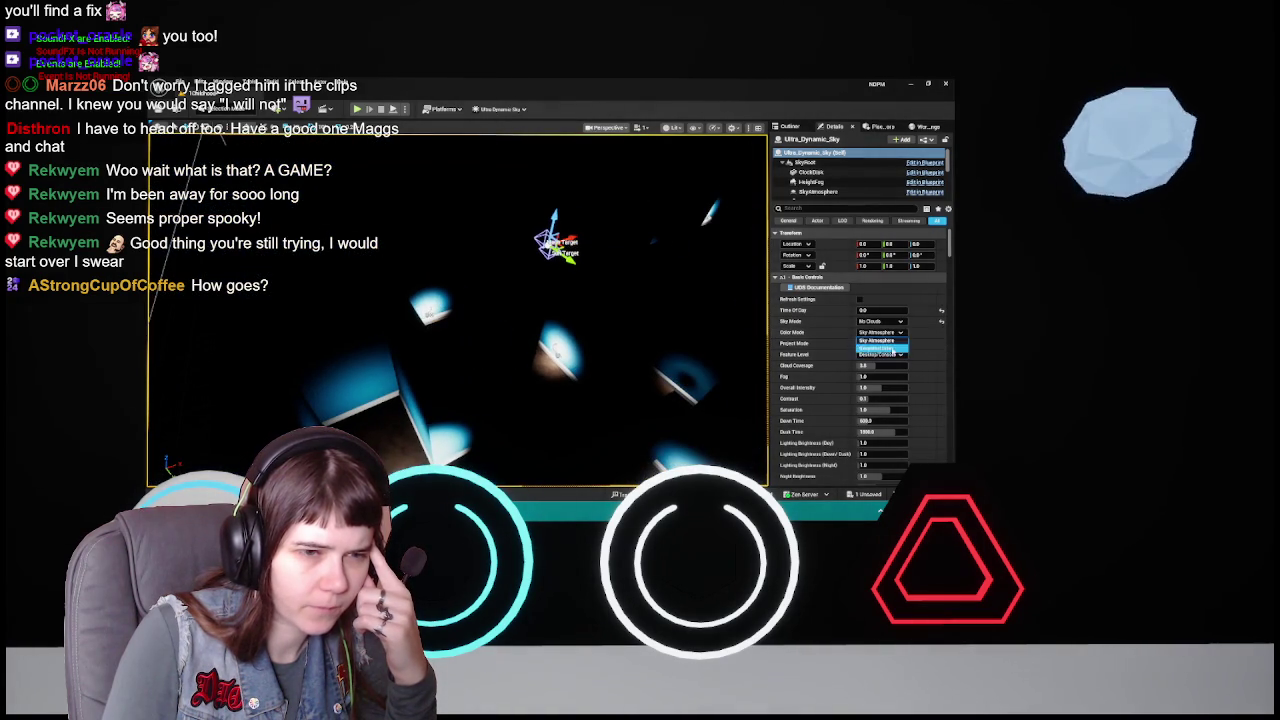
- Fold the Sun category, expand Moon, and switch Render Moon back on
scroll(828, 379, down, 10)
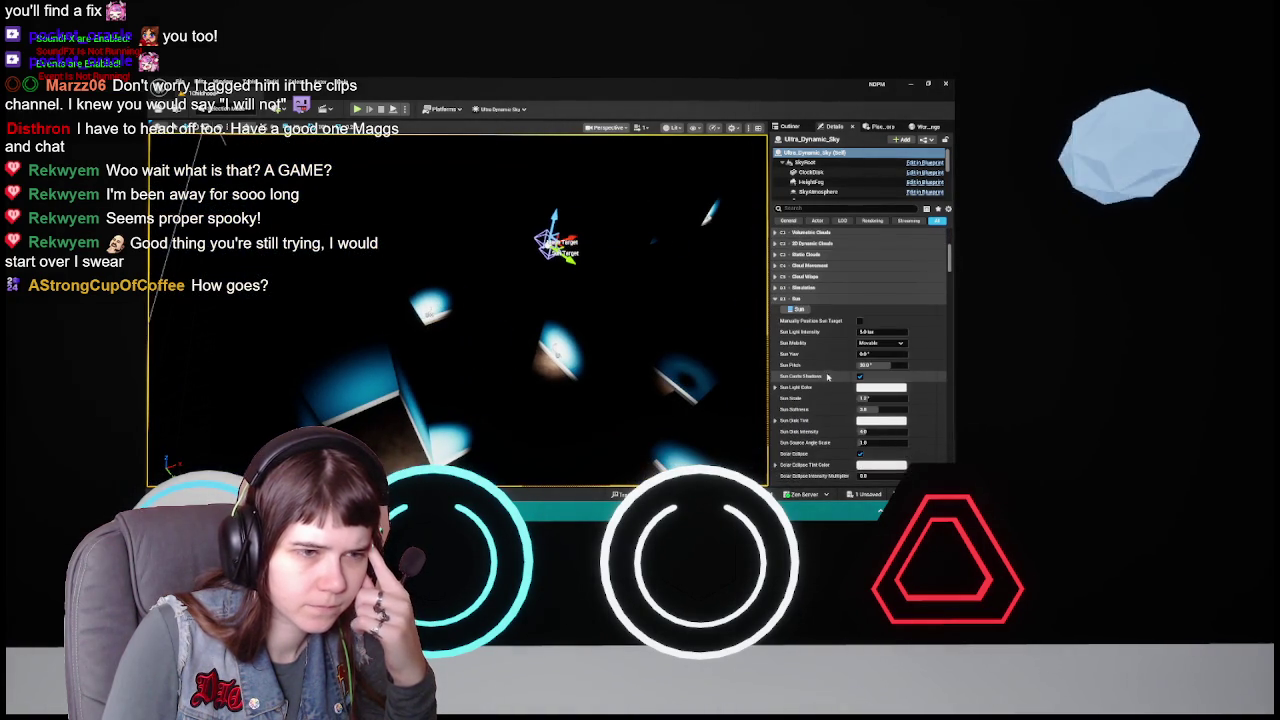
scroll(828, 378, down, 2)
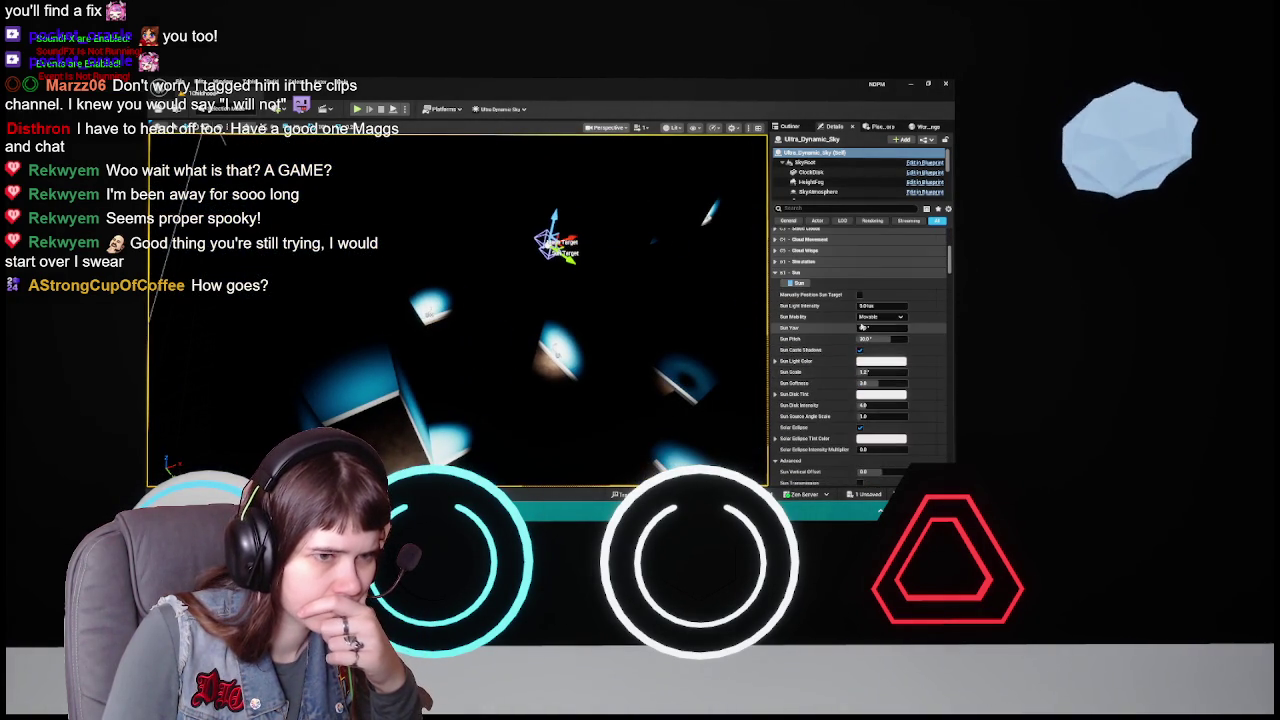
scroll(830, 320, down, 8)
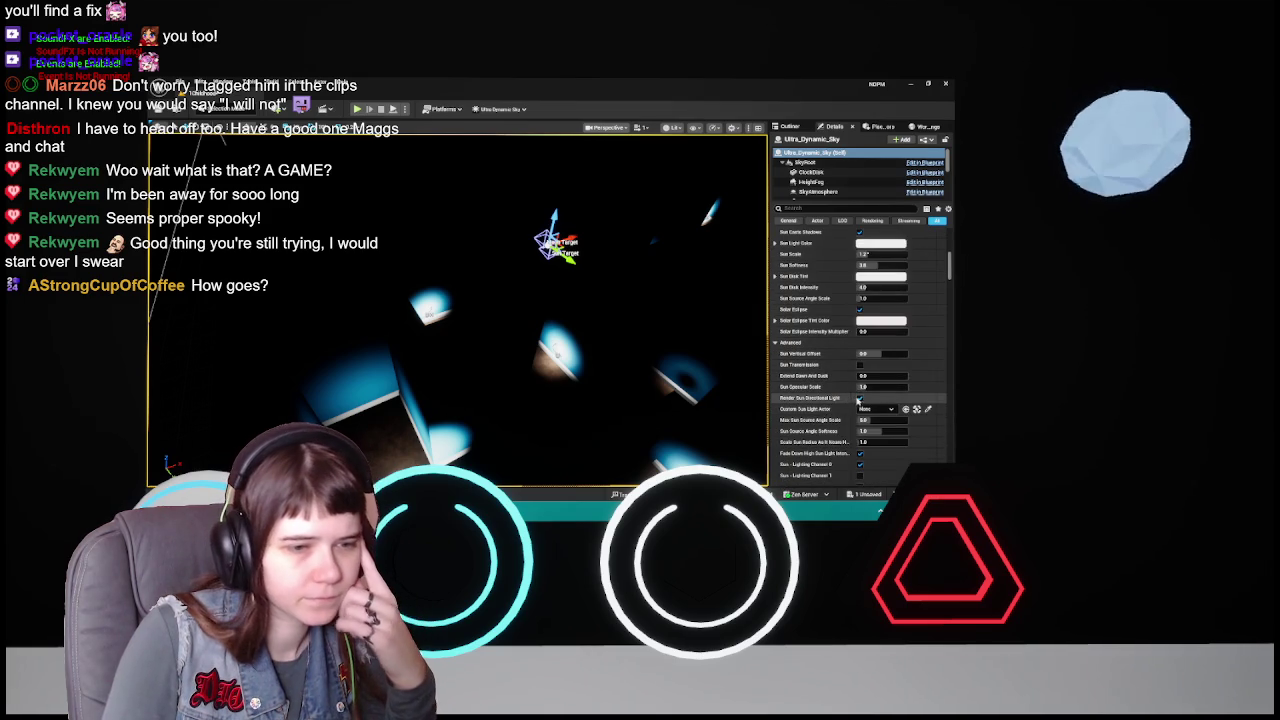
scroll(831, 397, up, 4)
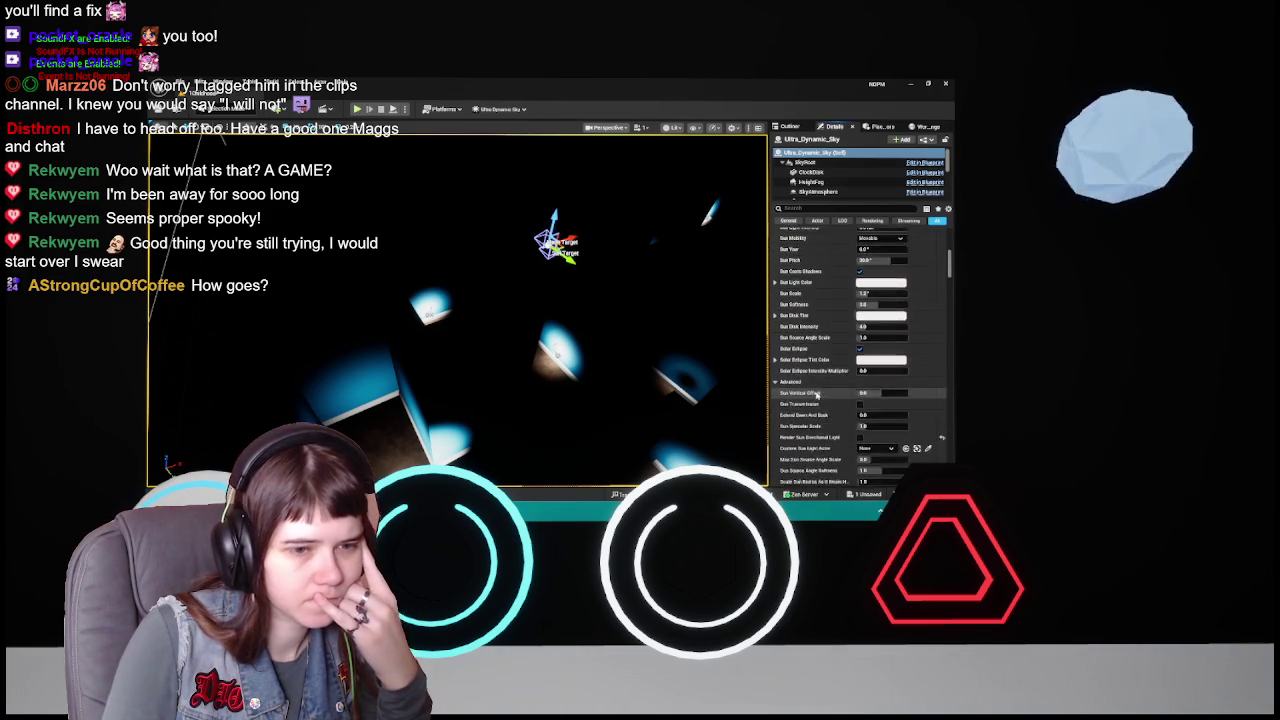
click(796, 272)
click(797, 283)
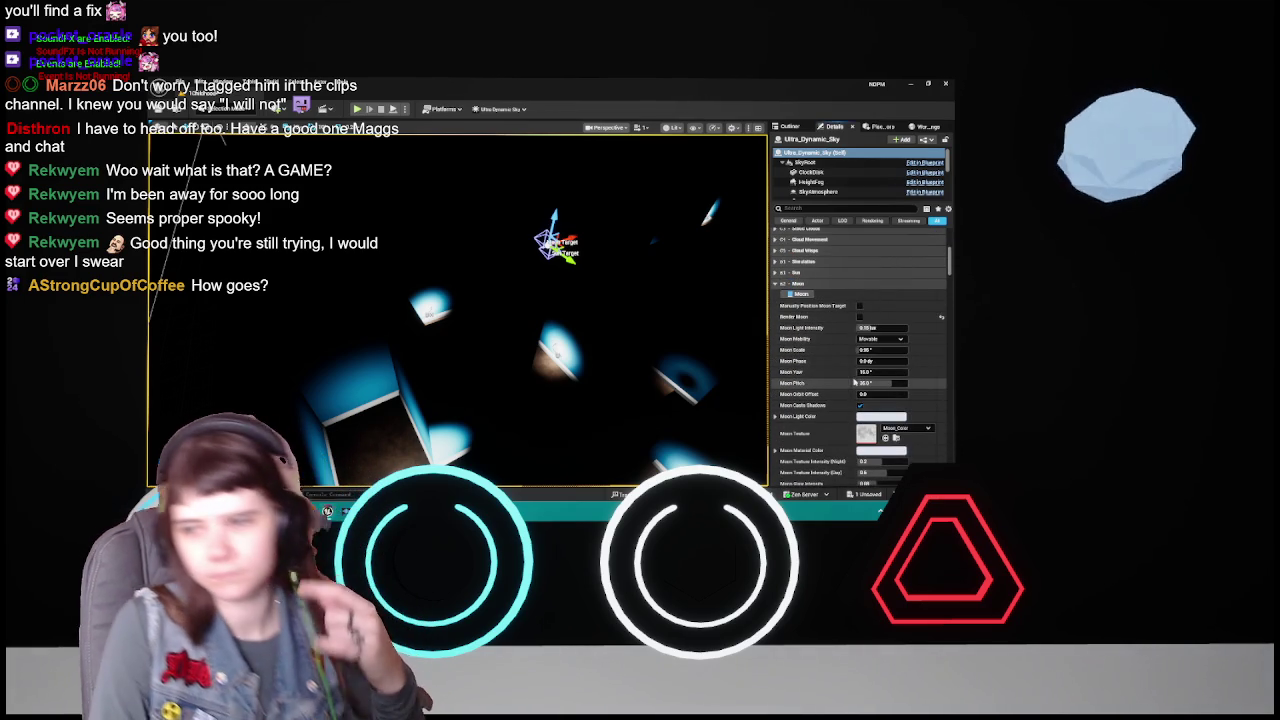
scroll(853, 377, down, 10)
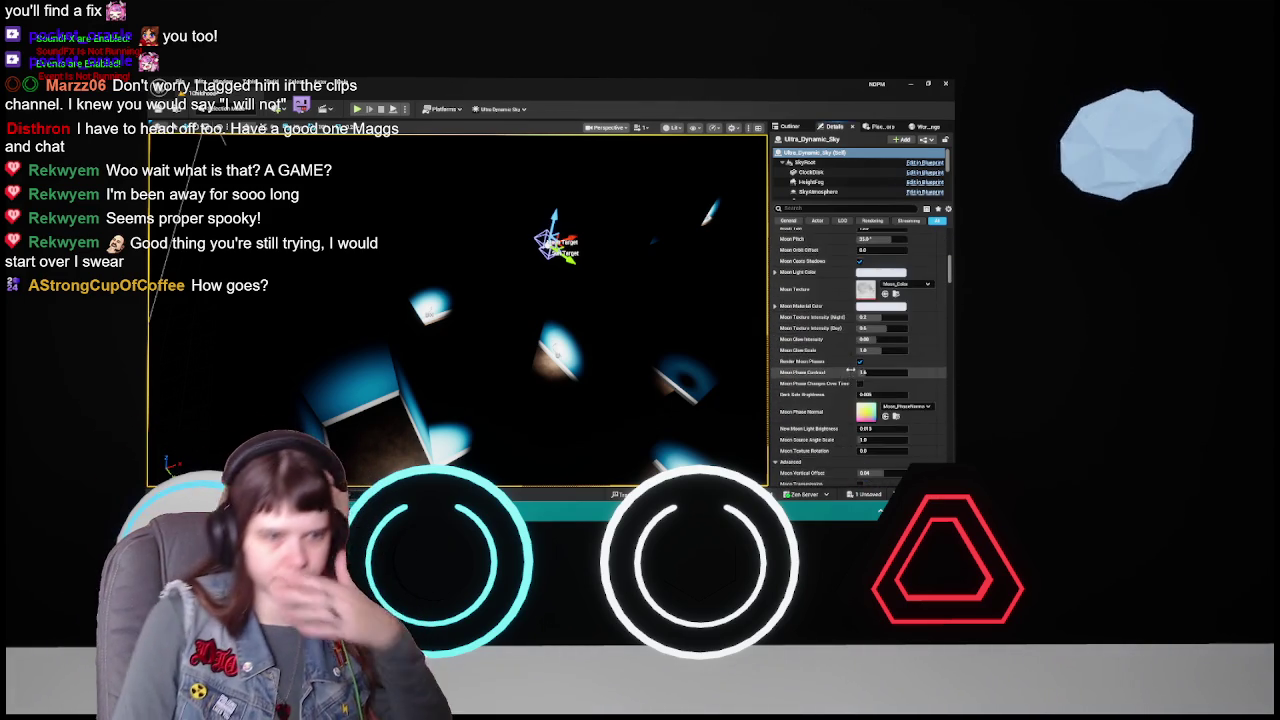
scroll(850, 370, up, 8)
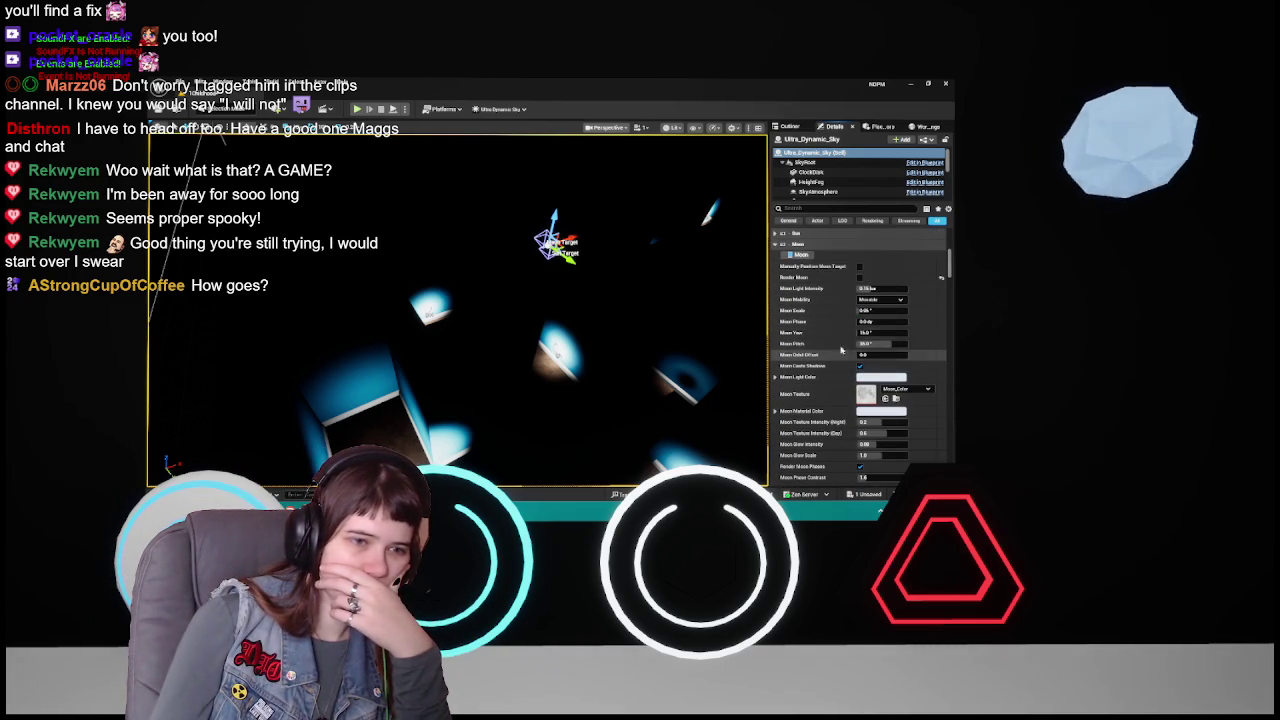
click(859, 277)
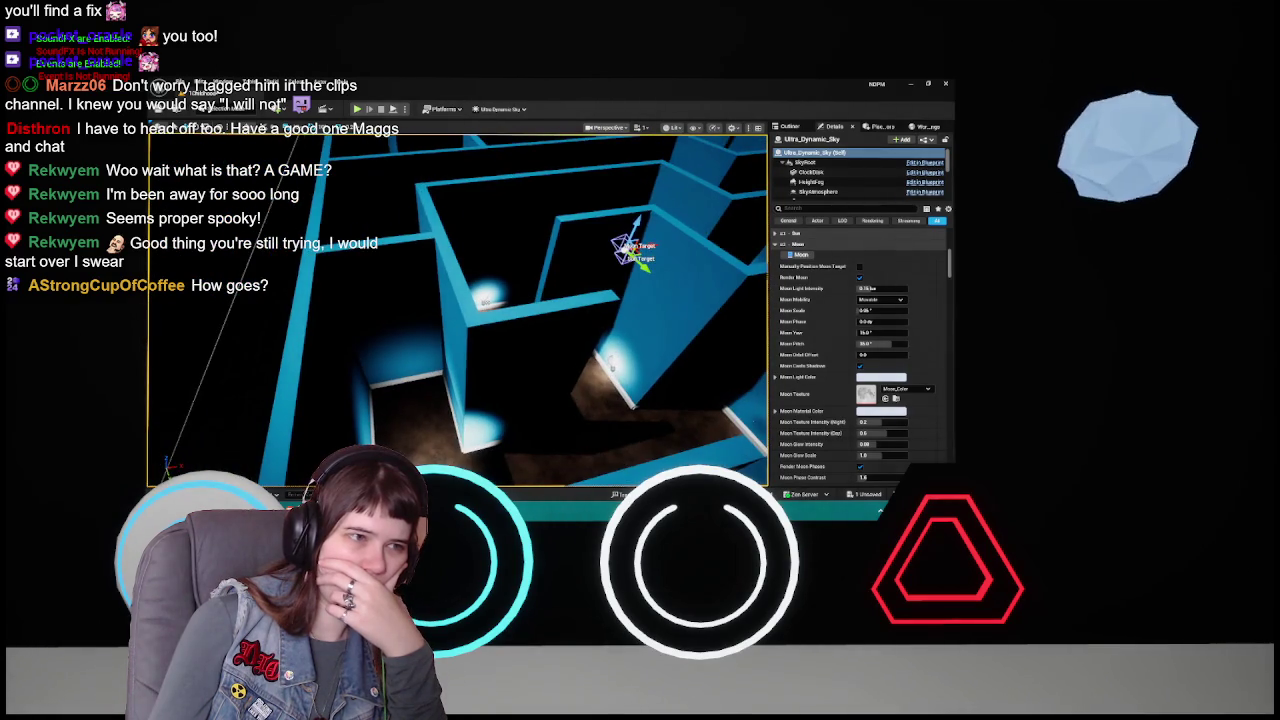
- Set Custom Moon Light Actor to DirectionalLight, then clear it back to None
scroll(823, 399, down, 5)
scroll(823, 399, down, 3)
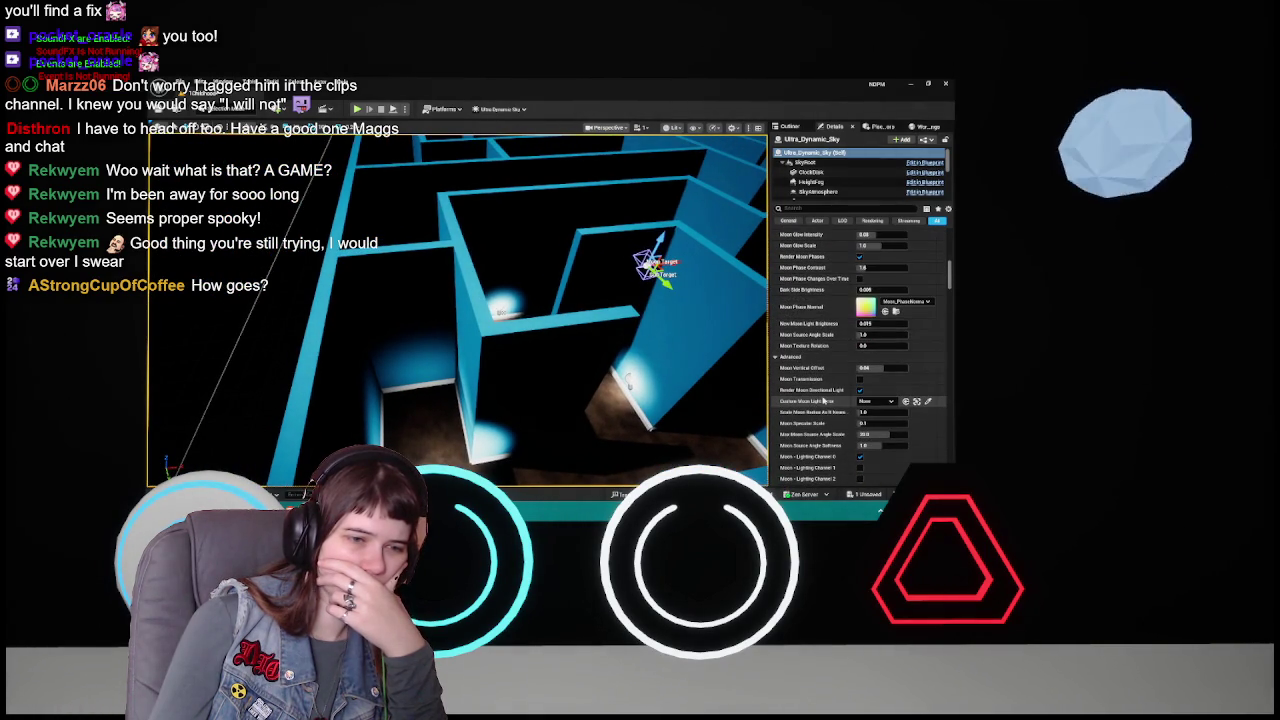
click(865, 401)
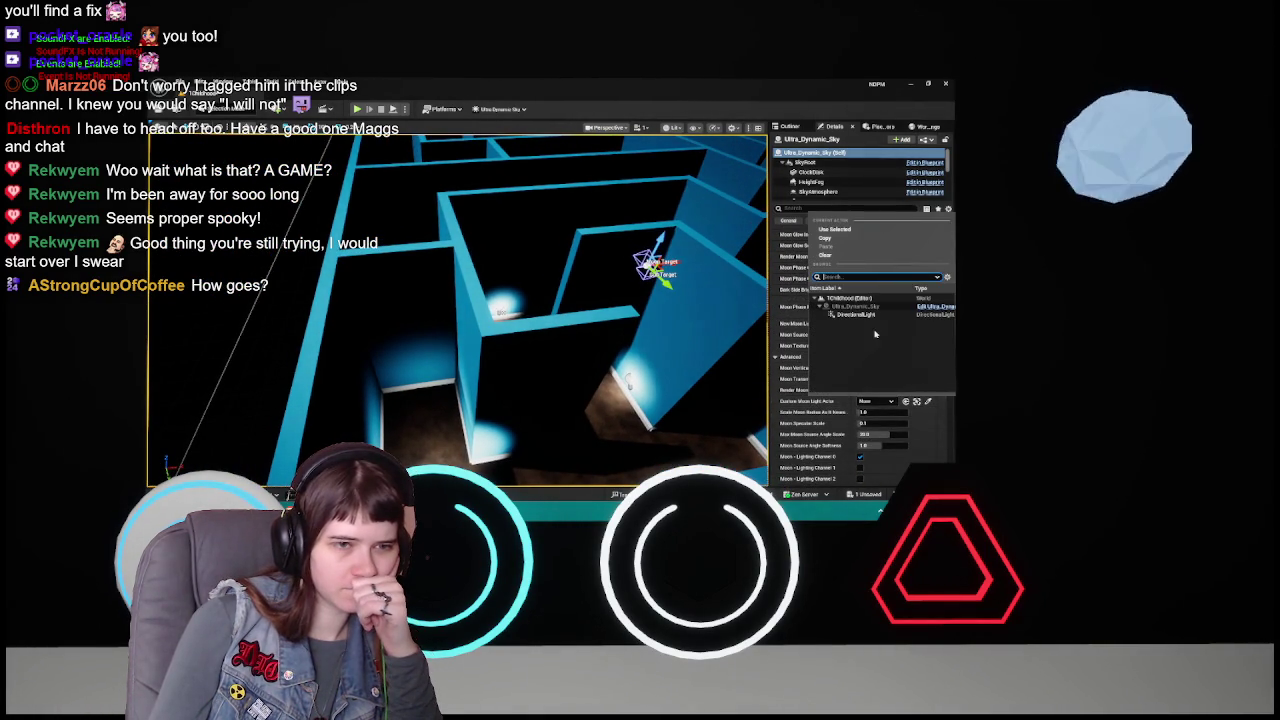
click(878, 317)
click(941, 401)
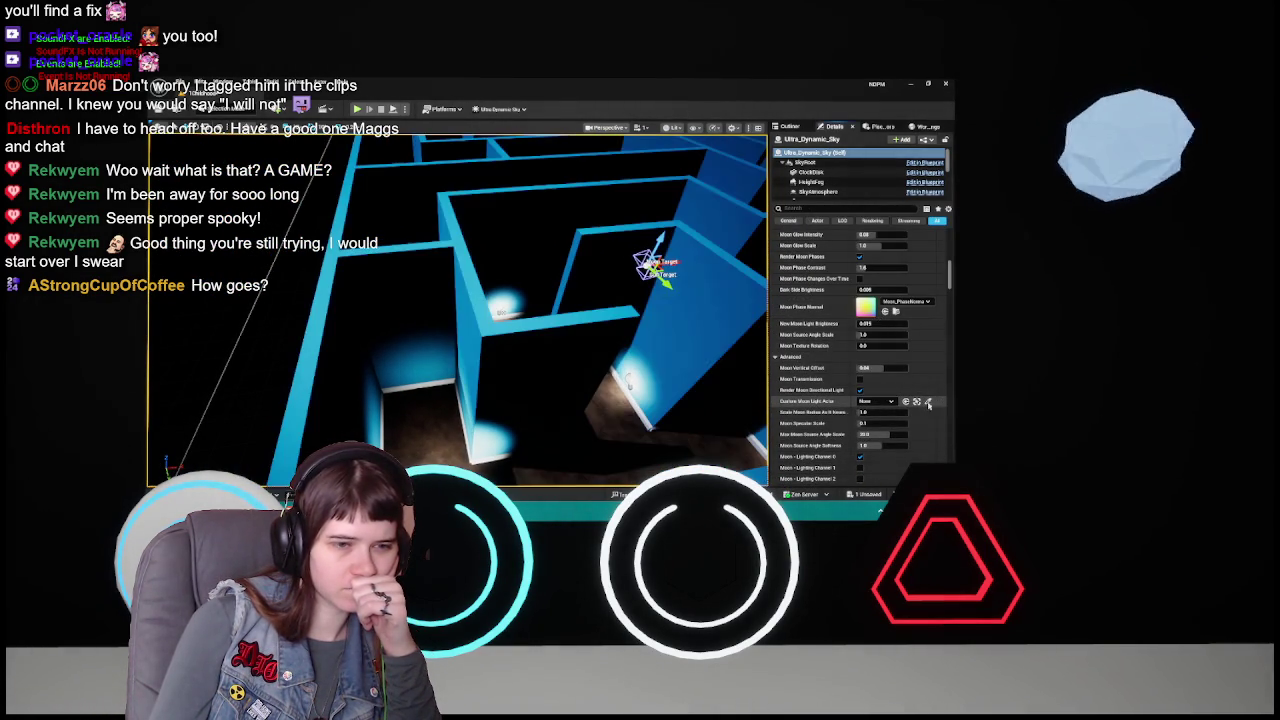
scroll(842, 413, up, 3)
scroll(842, 413, up, 10)
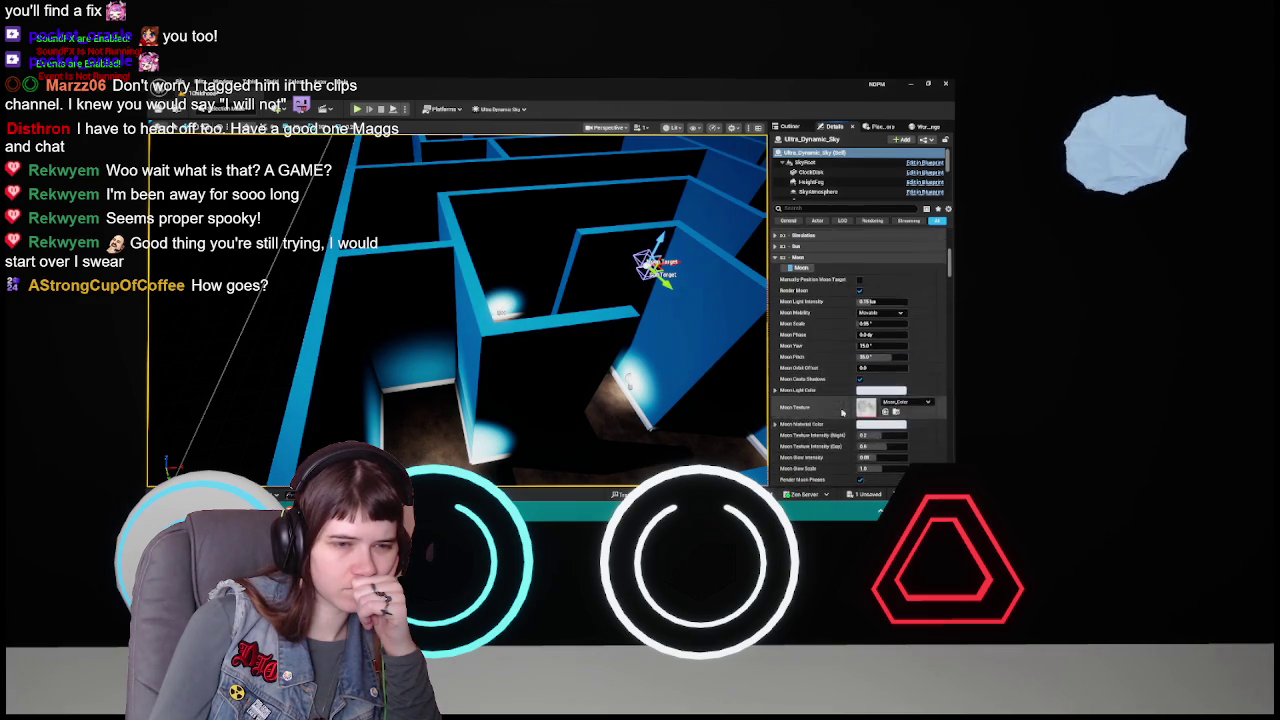
- In the Outliner, select DirectionalLight, collapse Ultra_Dynamic_Sky, and deselect all actors
click(790, 126)
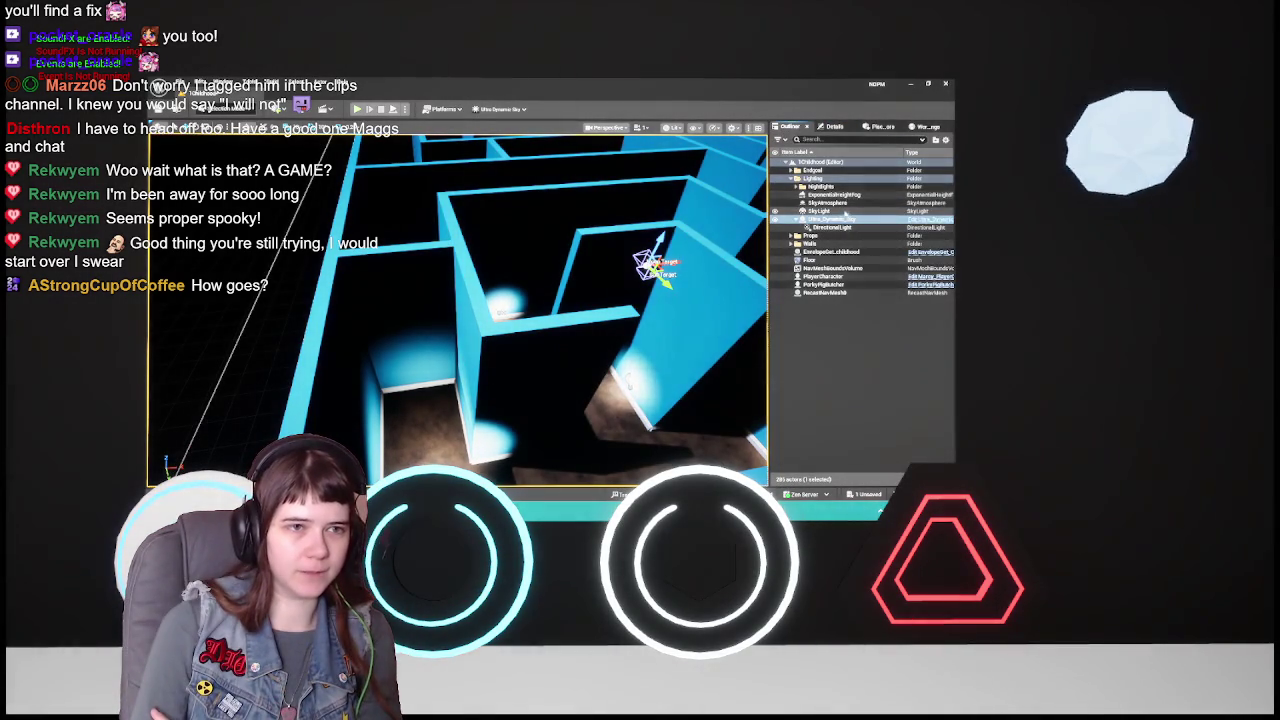
click(832, 227)
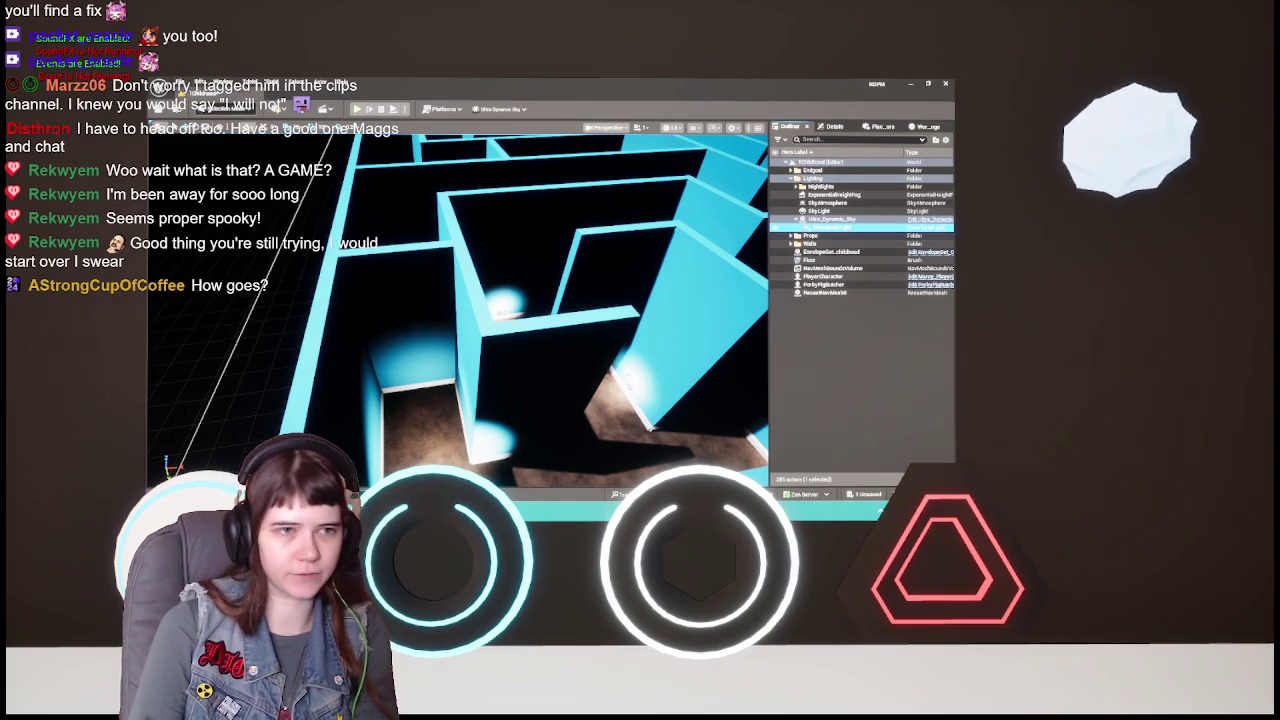
click(797, 219)
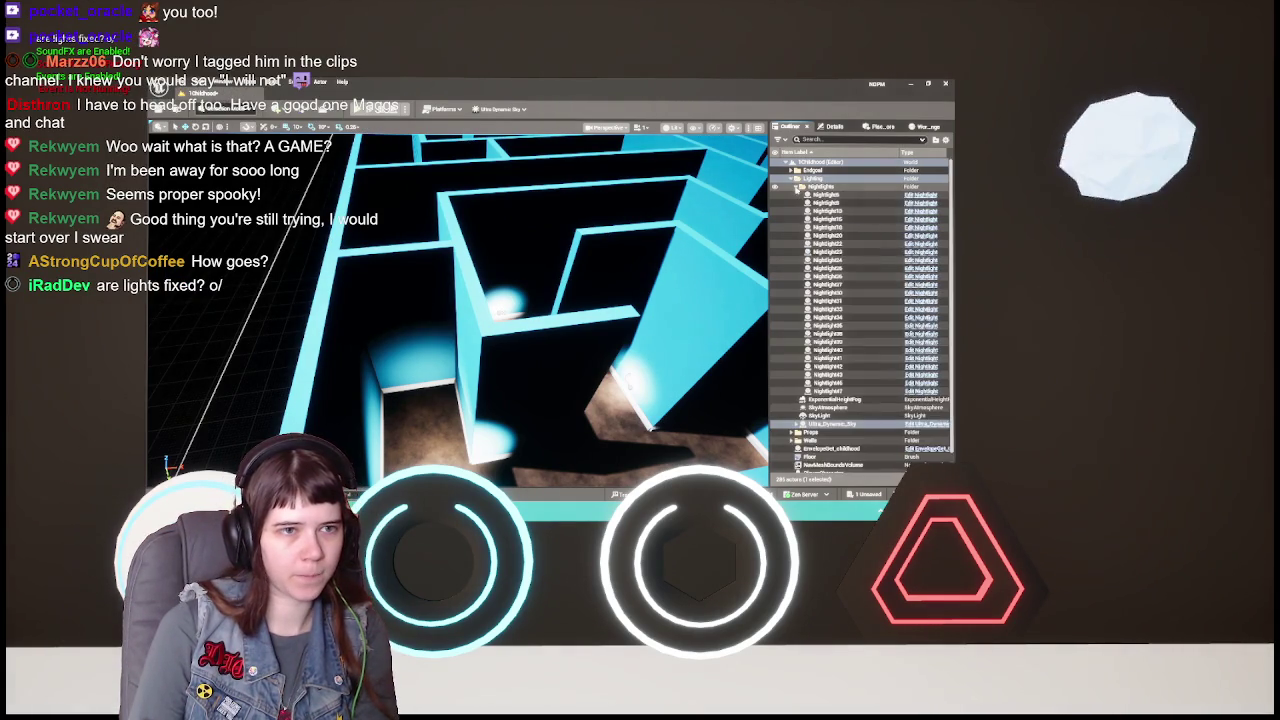
click(826, 327)
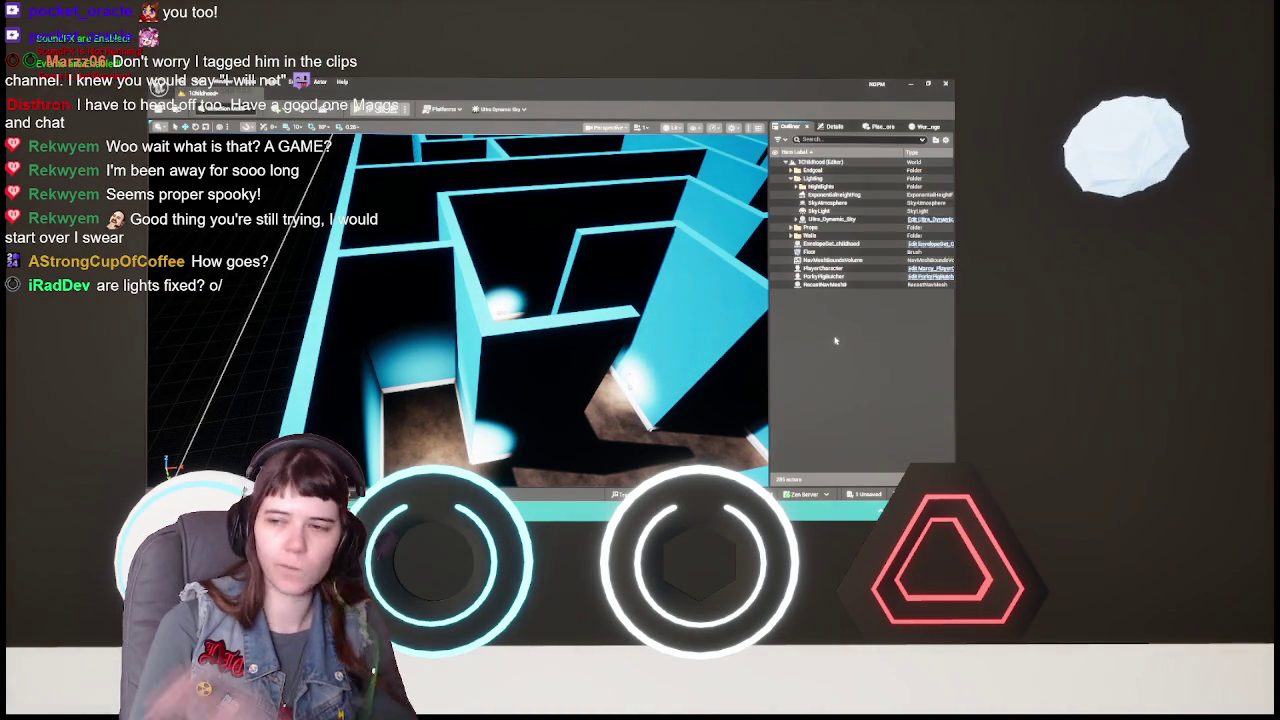
mouse_move(361, 317)
mouse_down()
mouse_move(361, 260)
mouse_move(370, 330)
mouse_move(390, 340)
mouse_move(382, 316)
mouse_up()
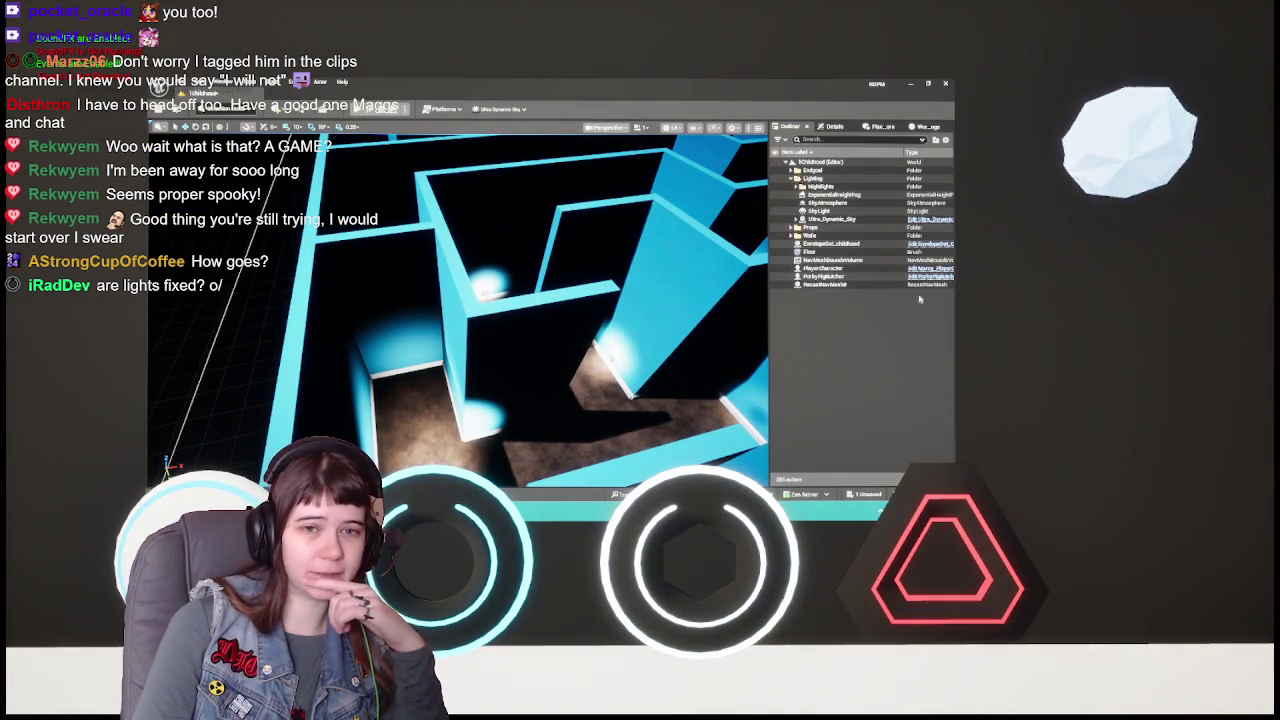
click(837, 127)
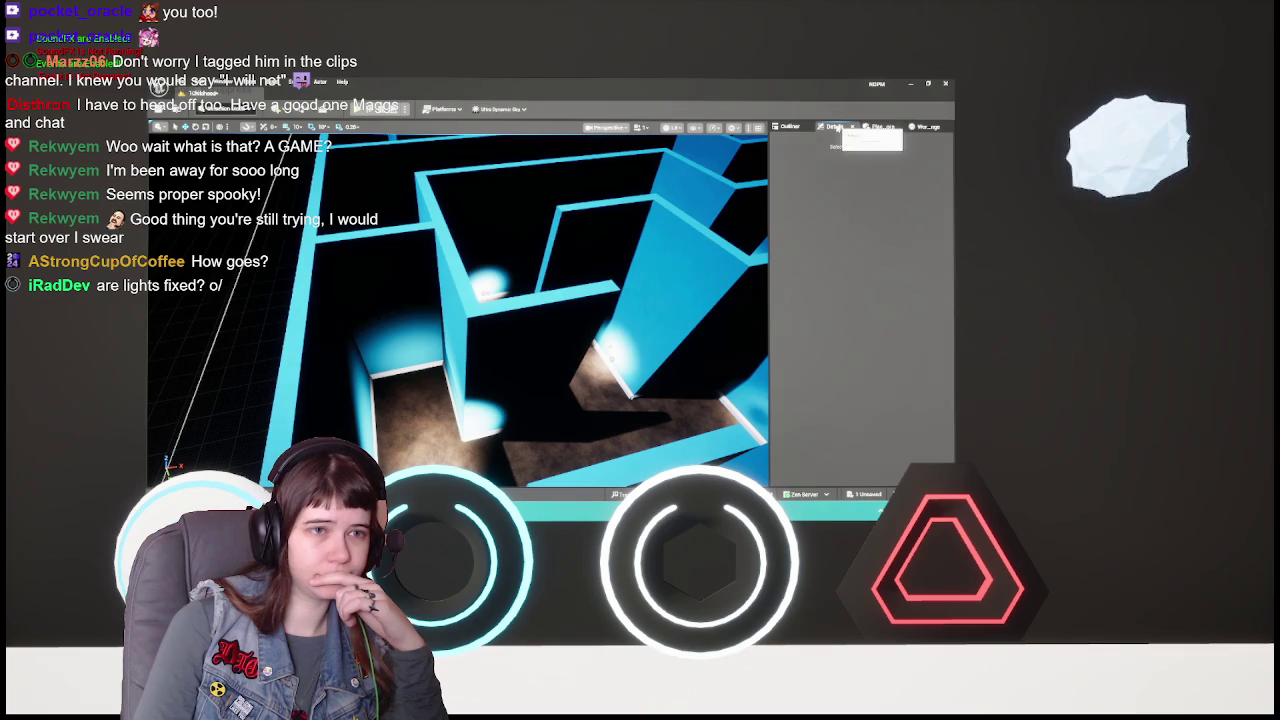
click(805, 127)
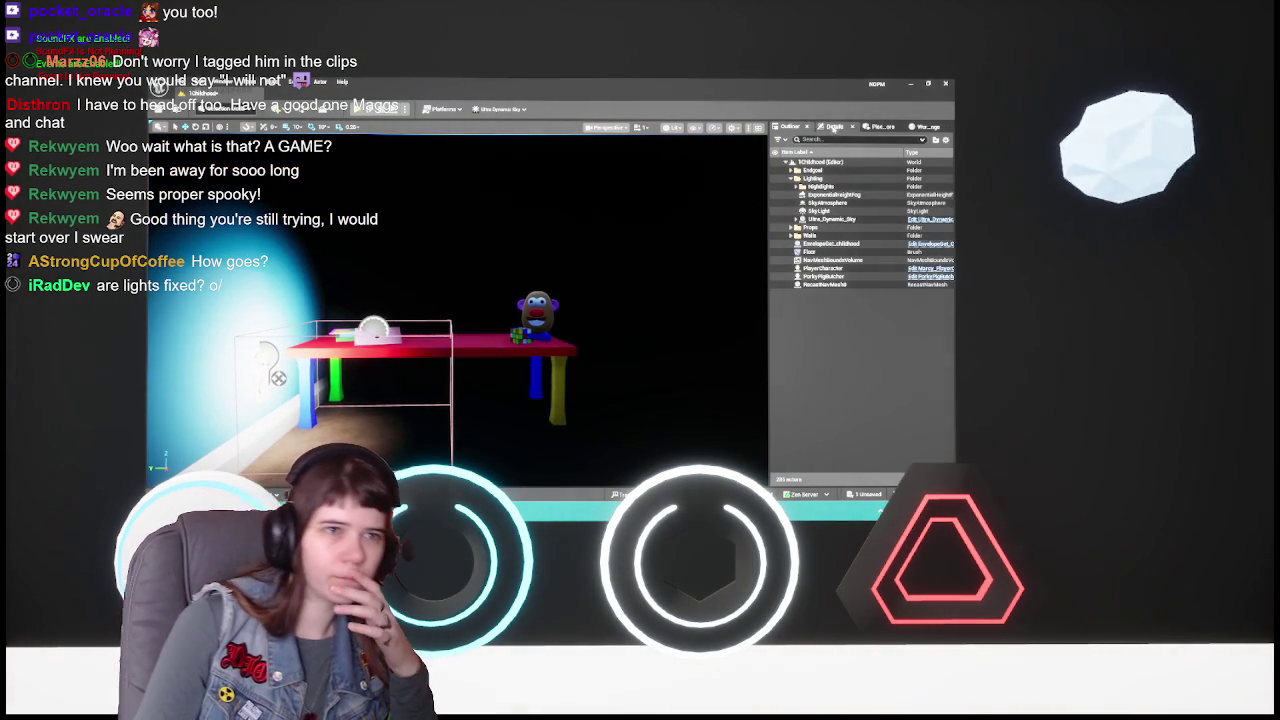
- Select Ultra_Dynamic_Sky in the Outliner and show its Details
click(834, 126)
click(806, 126)
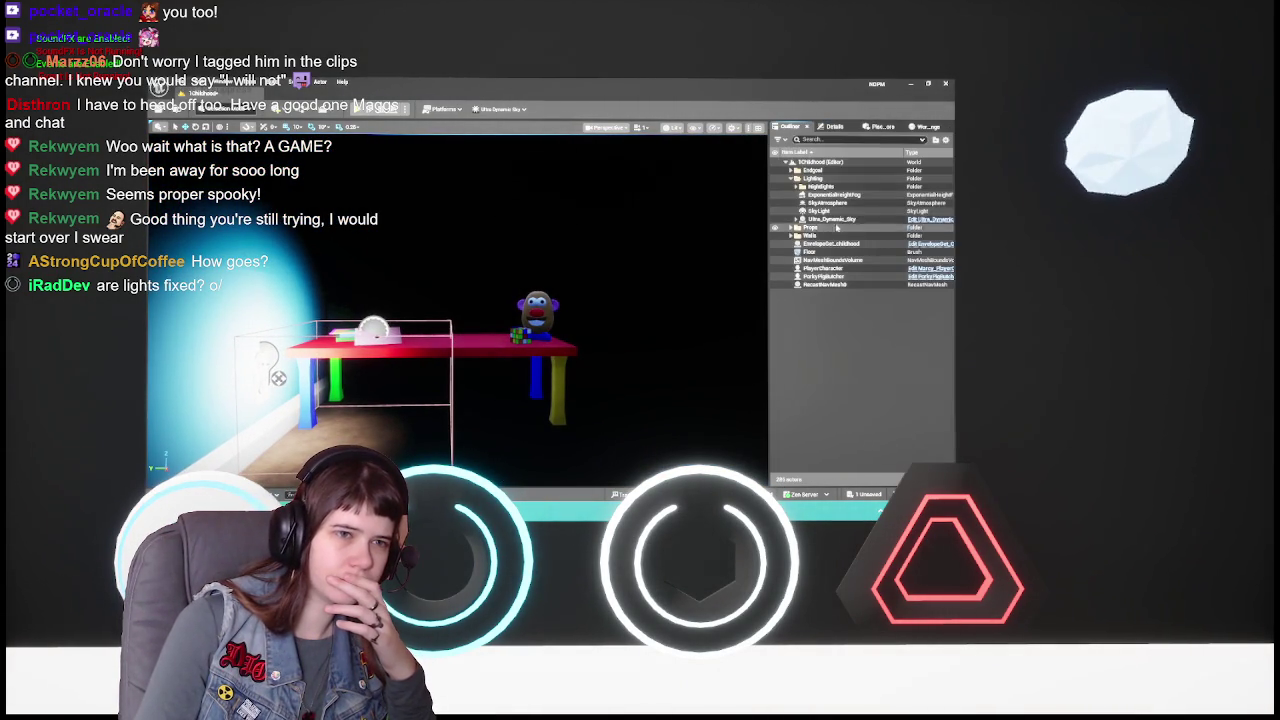
click(830, 219)
click(834, 126)
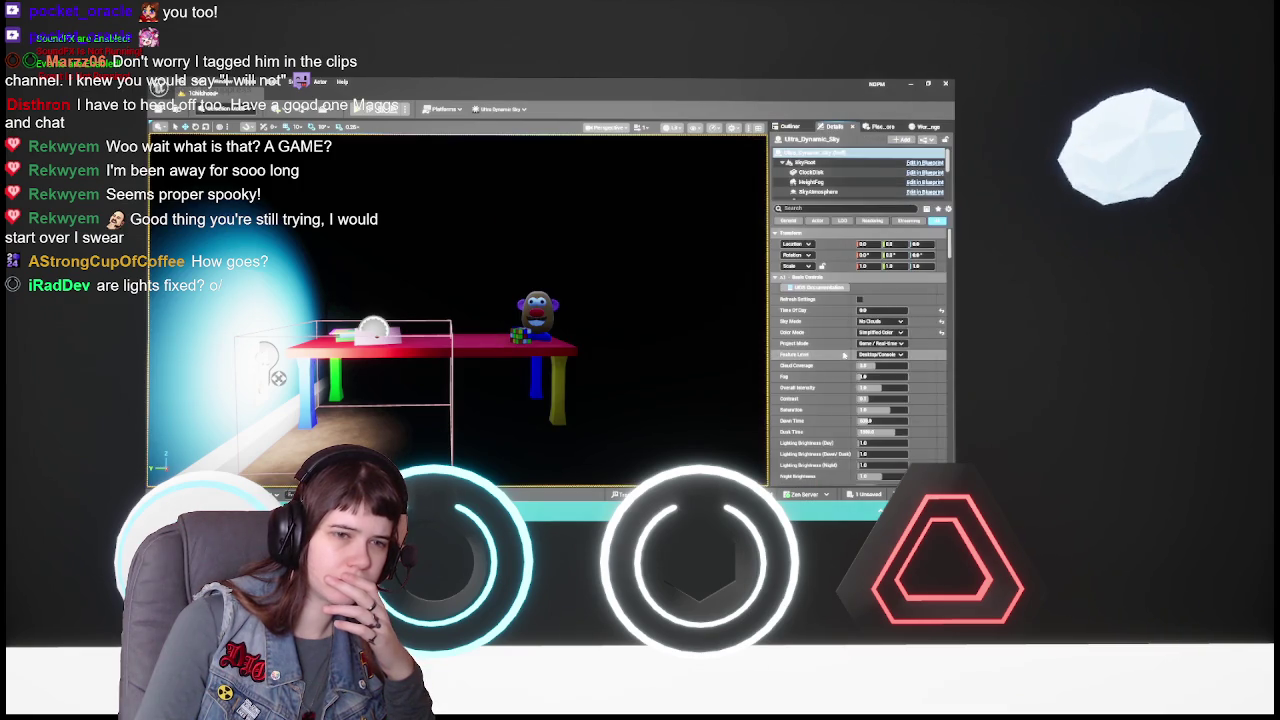
- Expand the Sky Light category's Advanced section to show render and capture options
scroll(843, 355, down, 8)
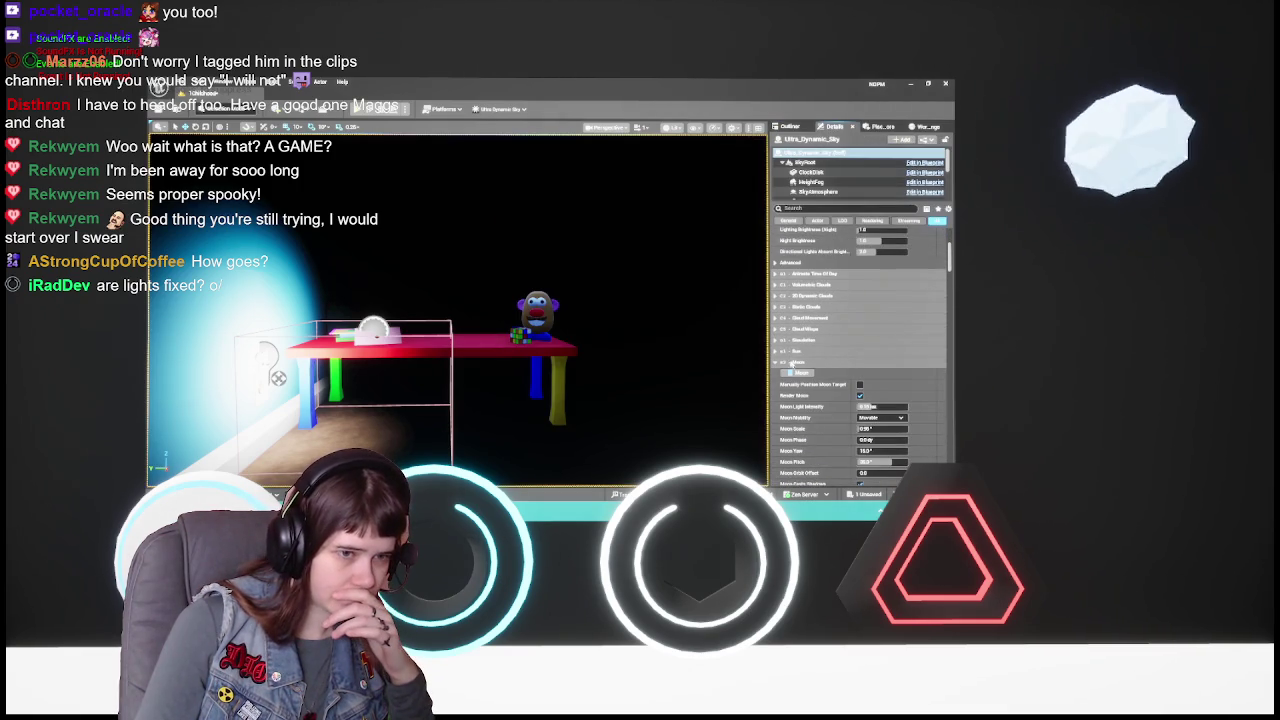
scroll(800, 361, down, 10)
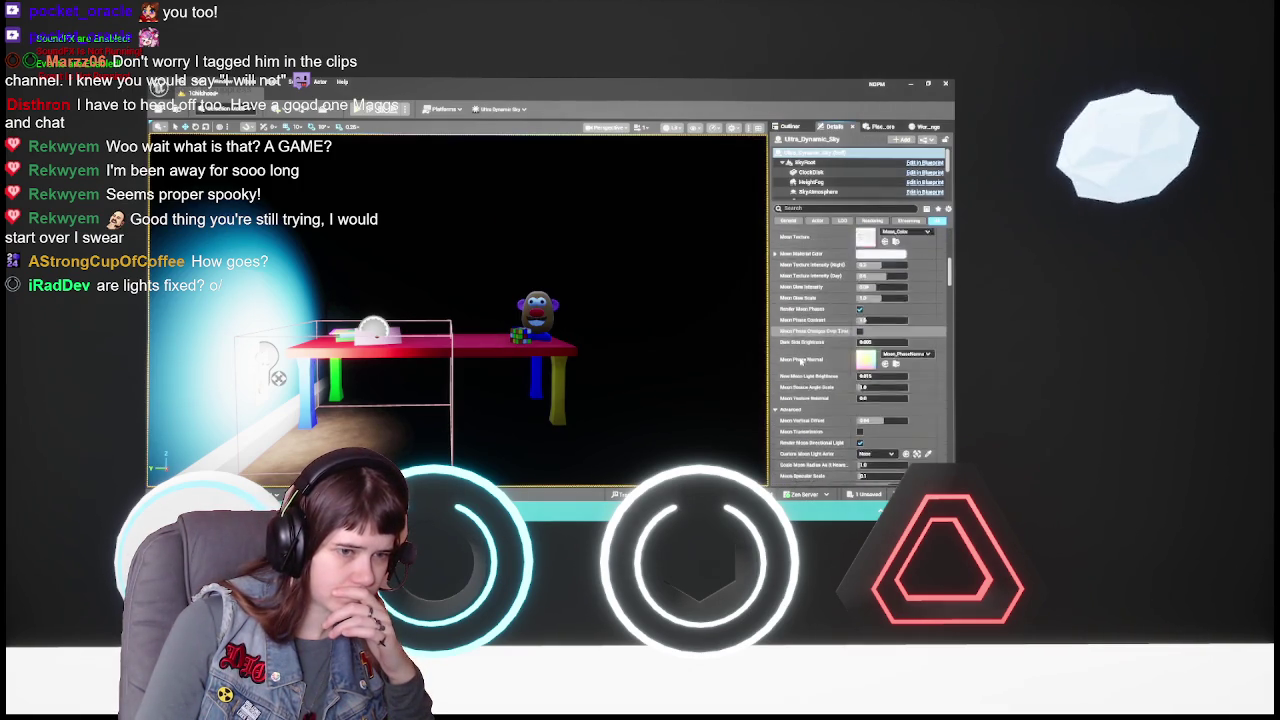
scroll(894, 372, down, 10)
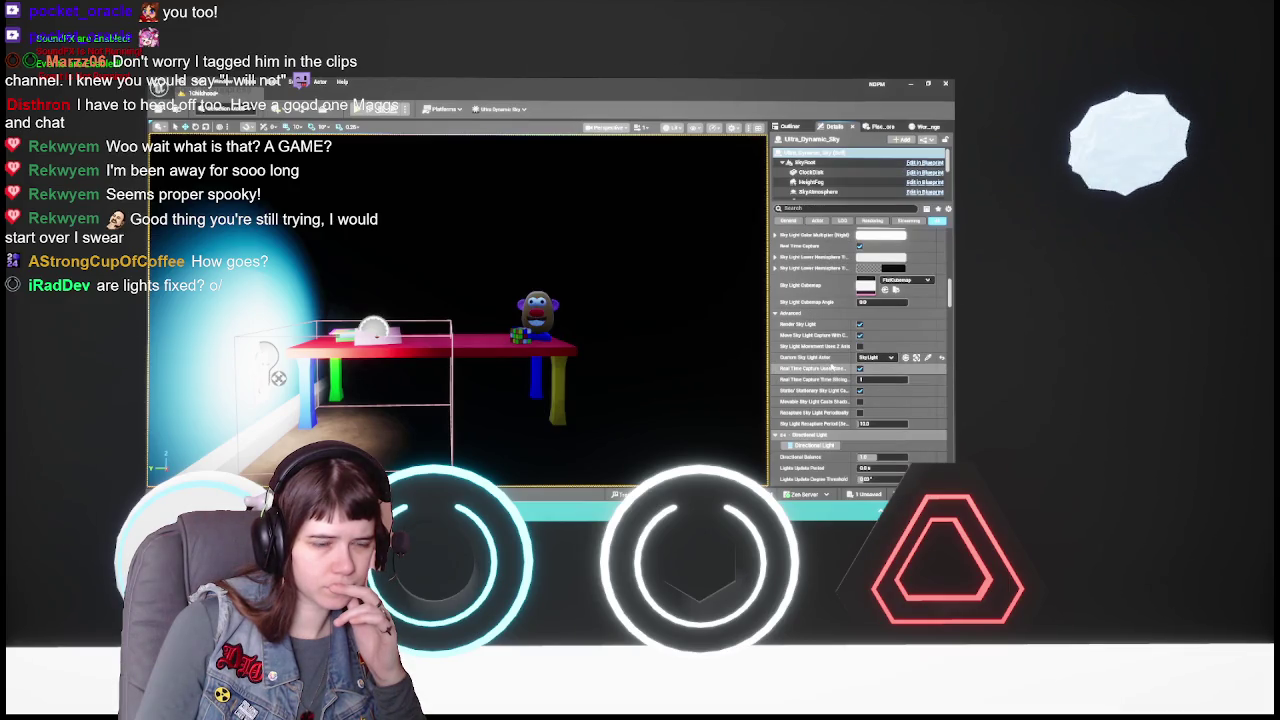
mouse_move(834, 373)
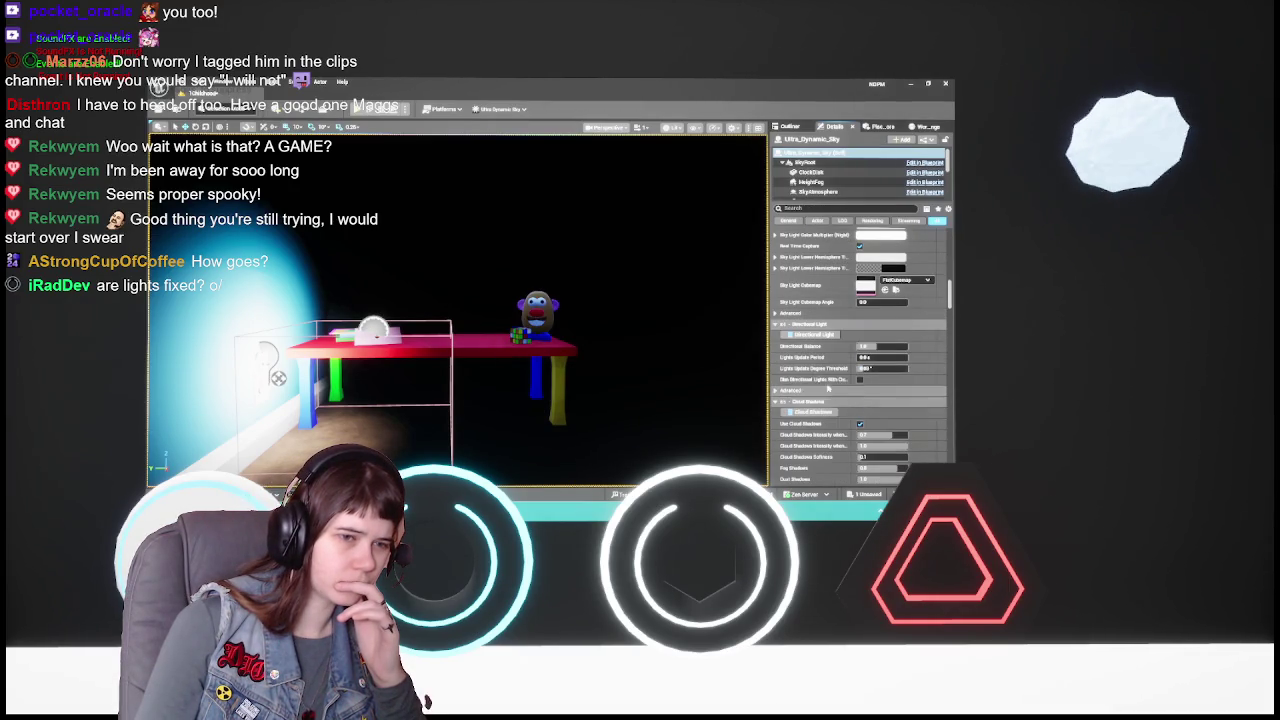
scroll(828, 384, down, 5)
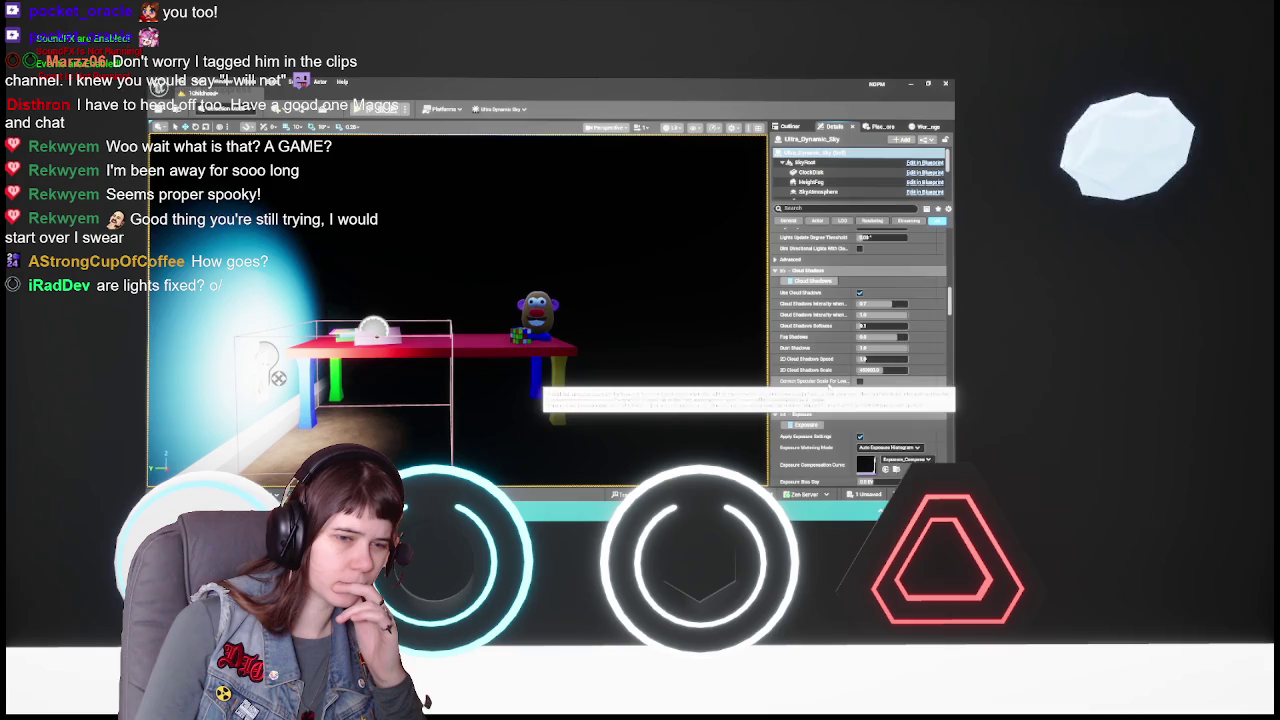
scroll(828, 384, up, 3)
click(792, 341)
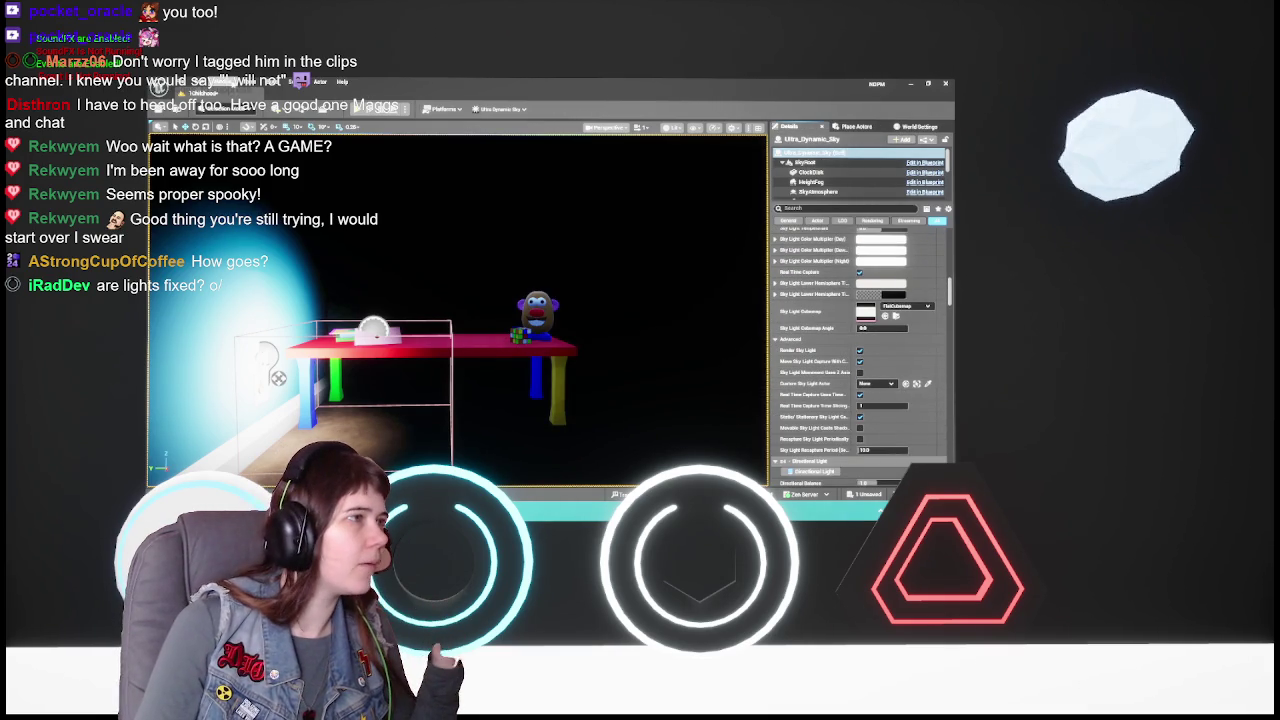
- Reopen the Outliner via Window, dock it first in the tab strip, and select the old SkyLight
click(218, 81)
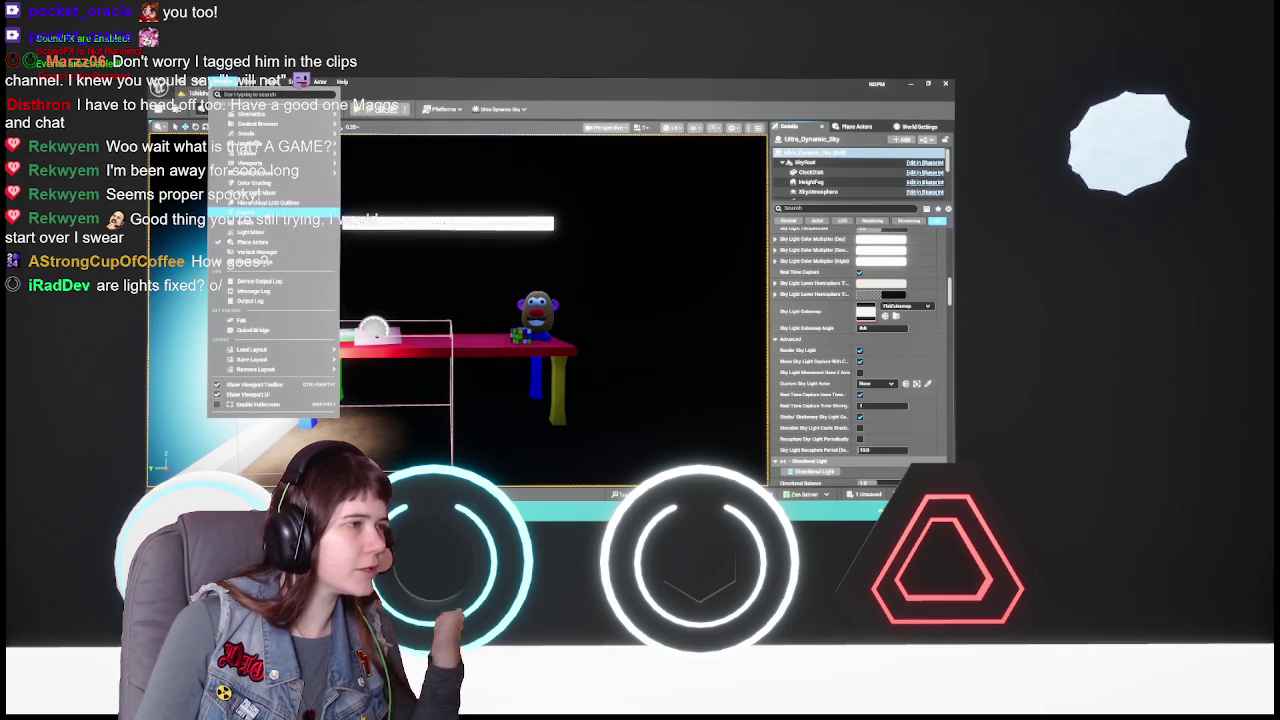
mouse_move(265, 162)
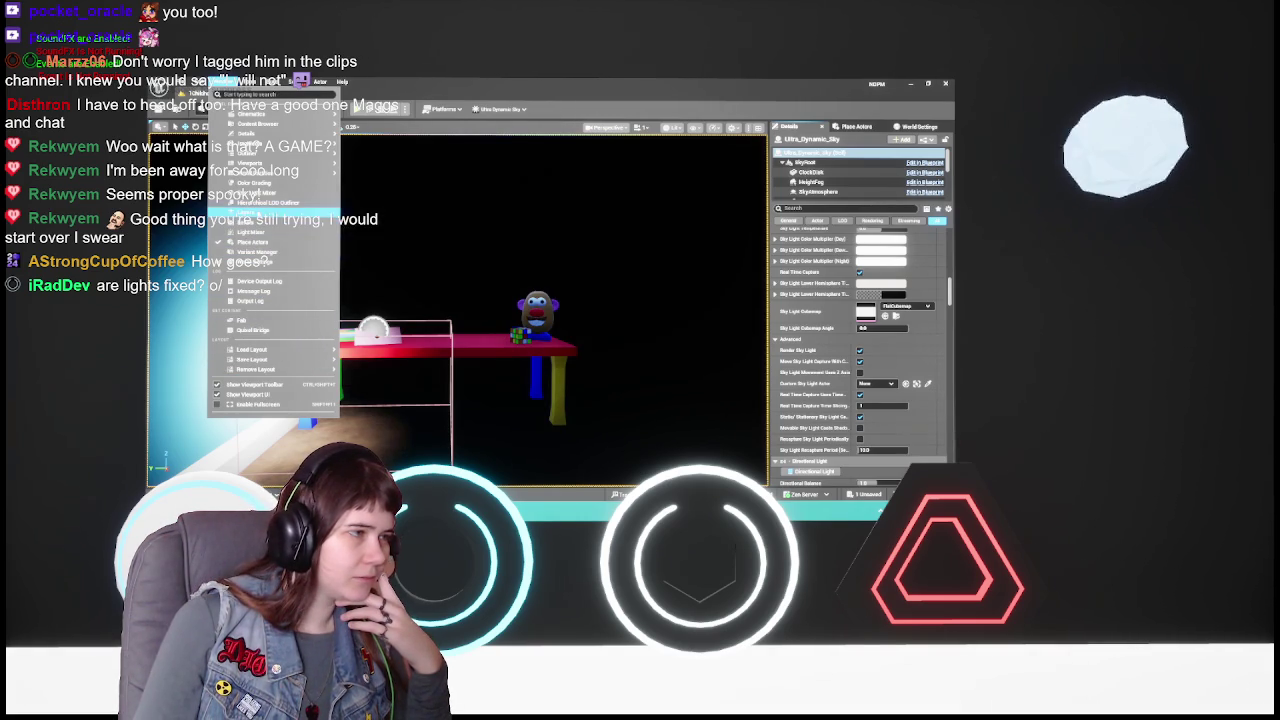
mouse_move(284, 125)
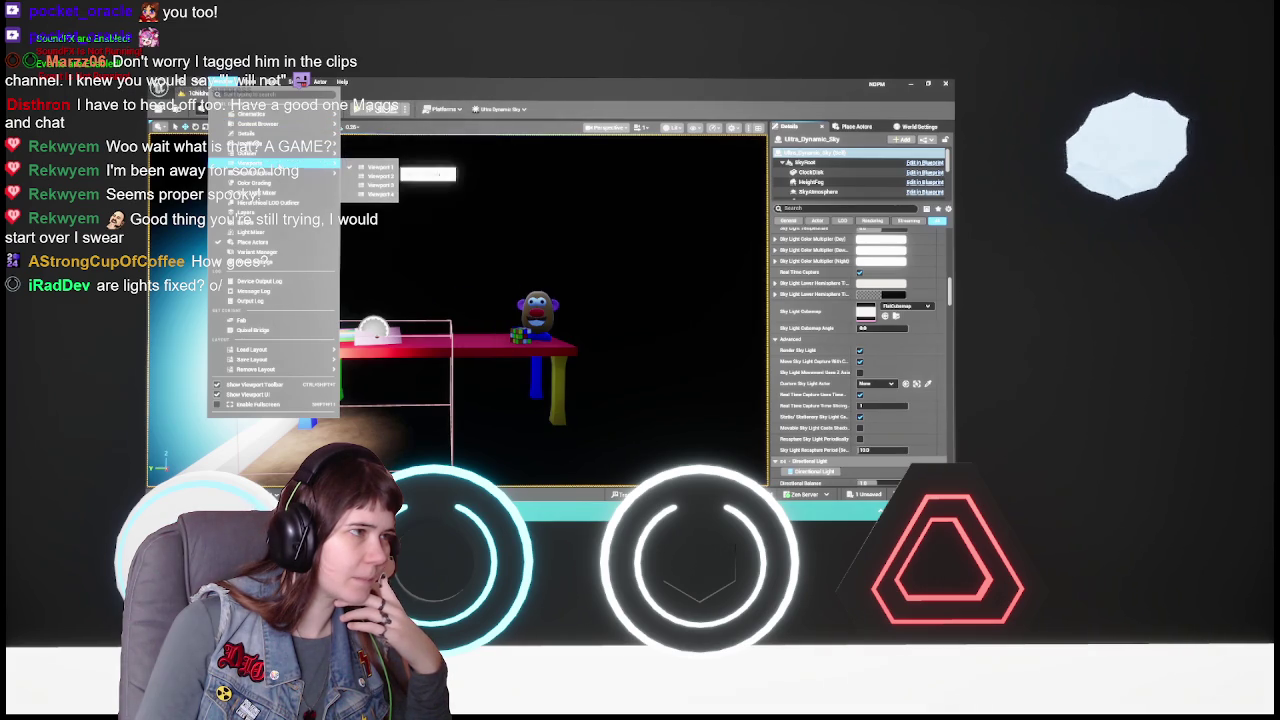
click(370, 160)
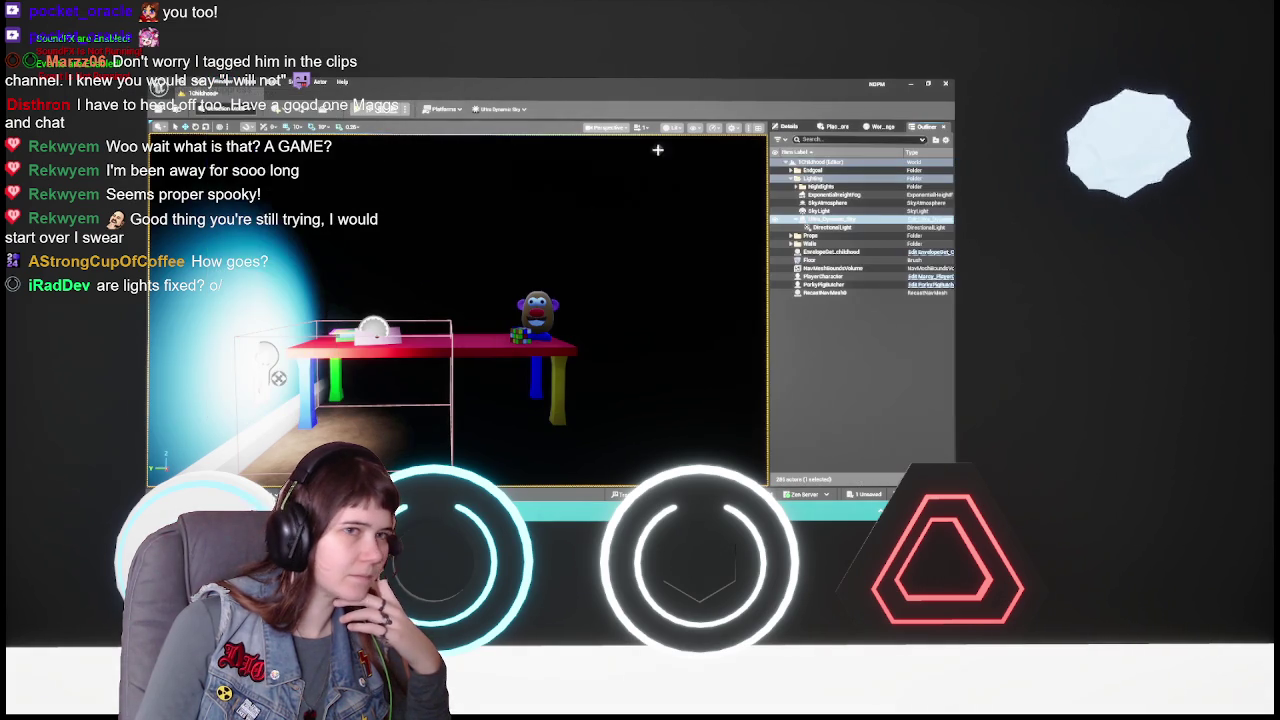
drag(927, 127, 788, 128)
click(826, 209)
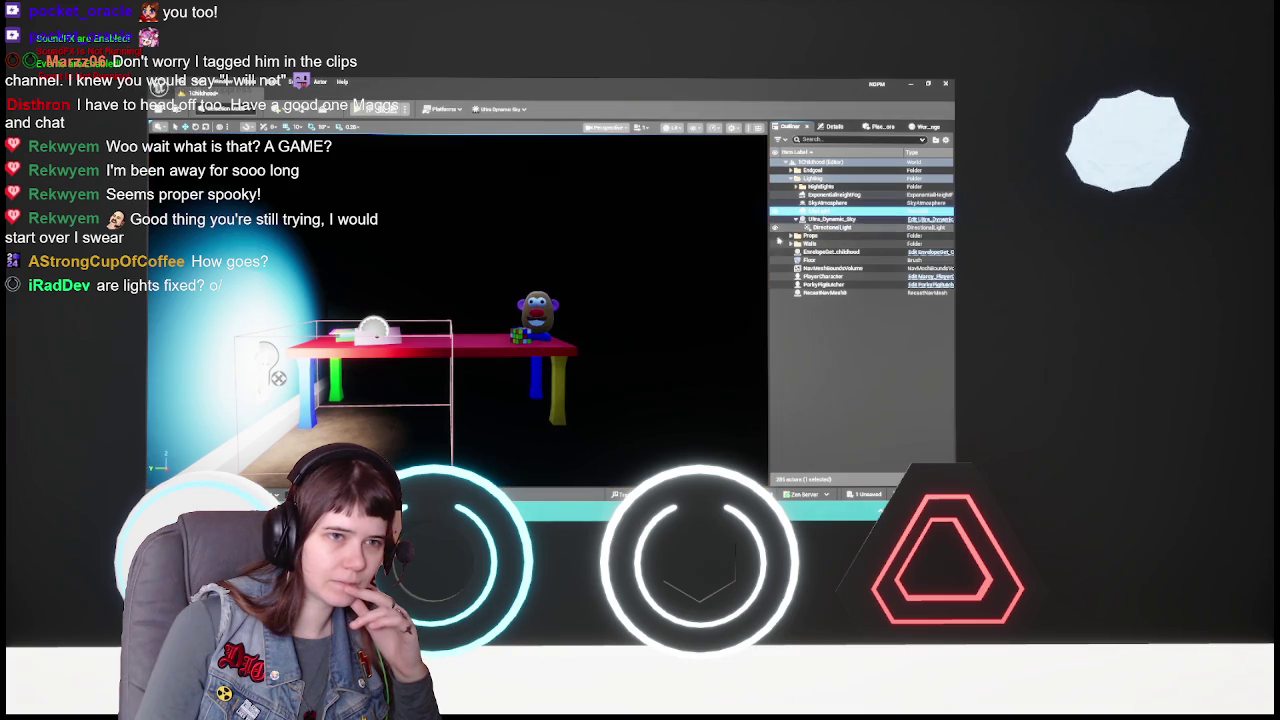
- Delete the separate SkyLight actor and save the level
key(Delete)
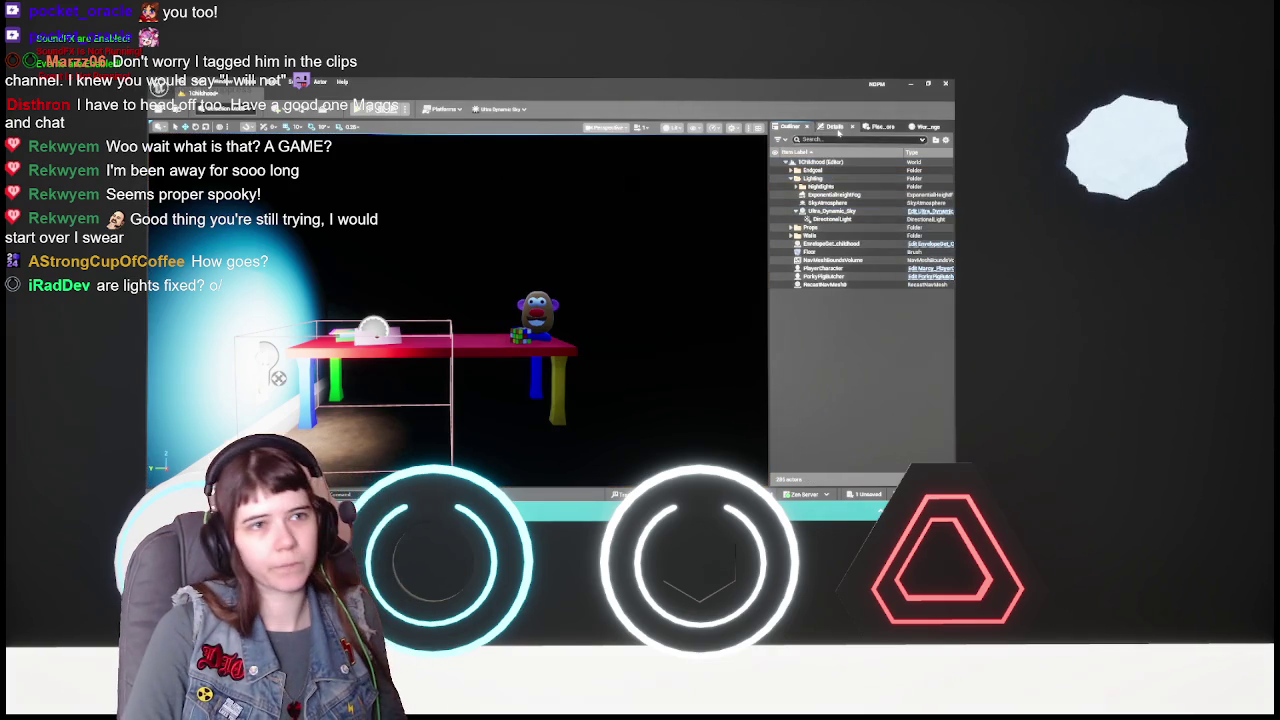
click(833, 126)
drag(540, 300, 585, 306)
key(ctrl+s)
click(790, 126)
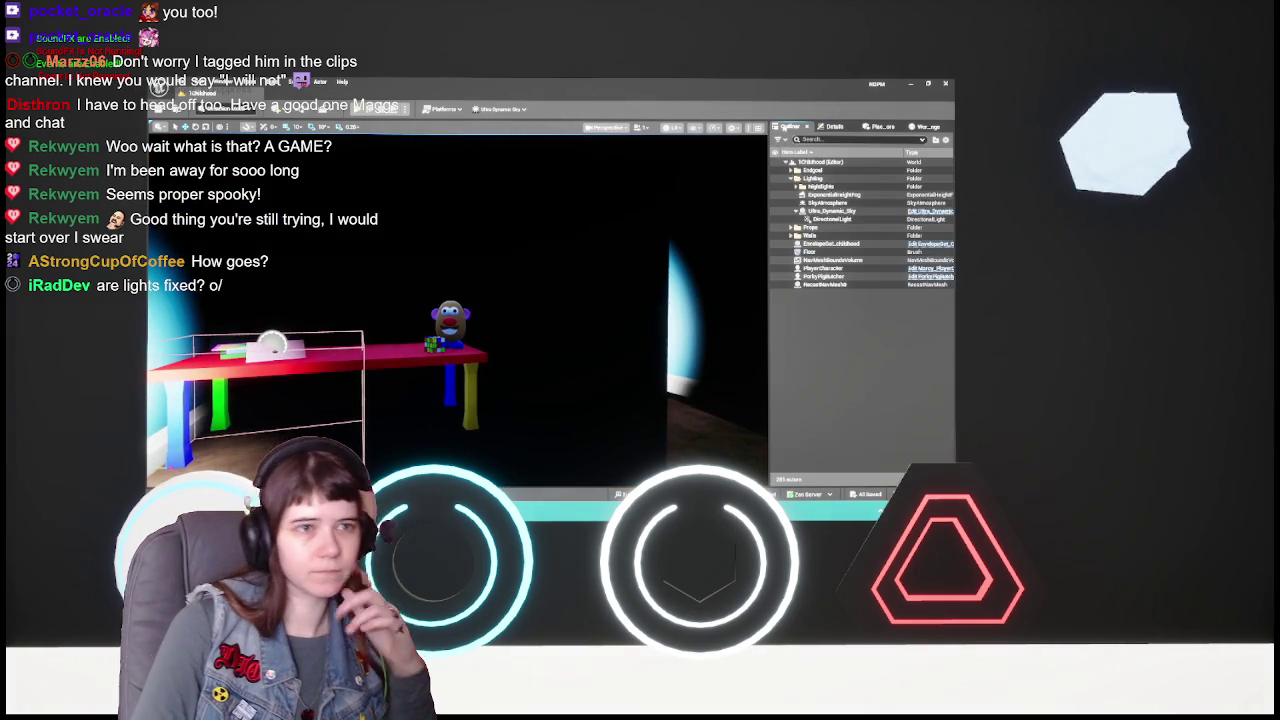
click(833, 126)
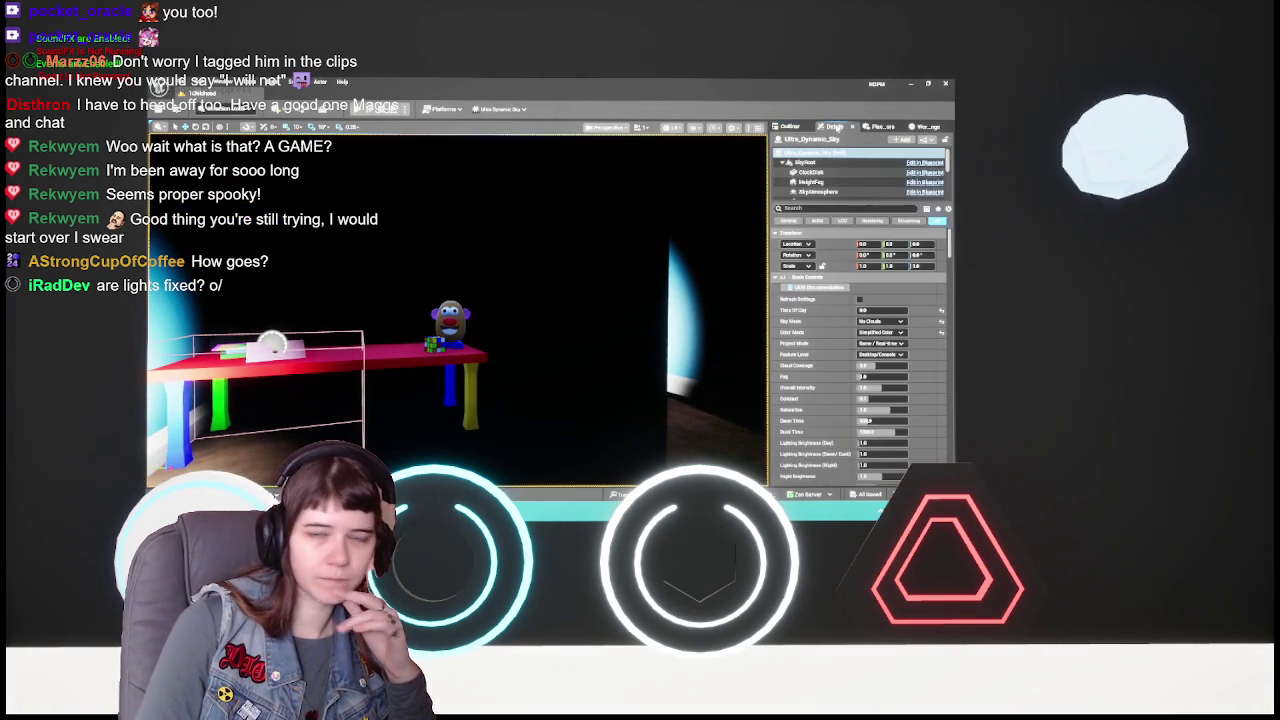
- Collapse the Sky Light, Directional Light, Cloud Shadows, Fog, Dust, Sky Atmosphere, Simplified Color and Stars categories
scroll(834, 389, down, 8)
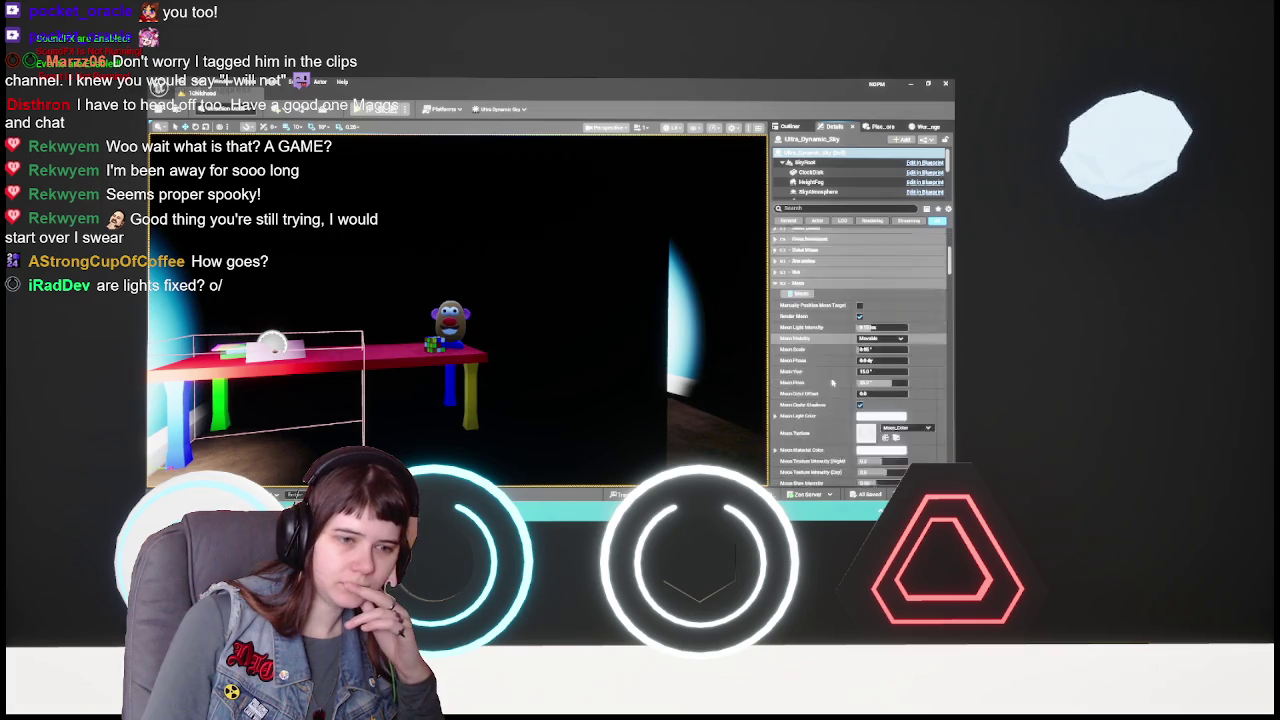
scroll(833, 376, down, 5)
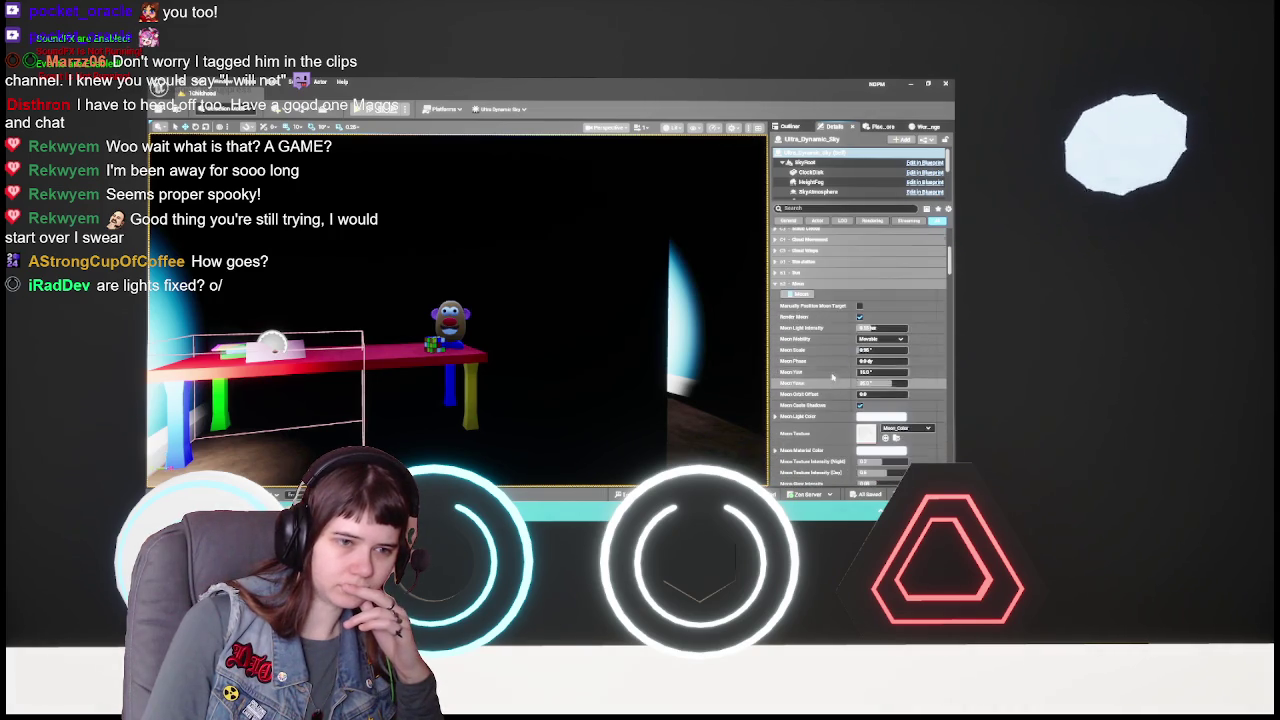
scroll(830, 378, down, 3)
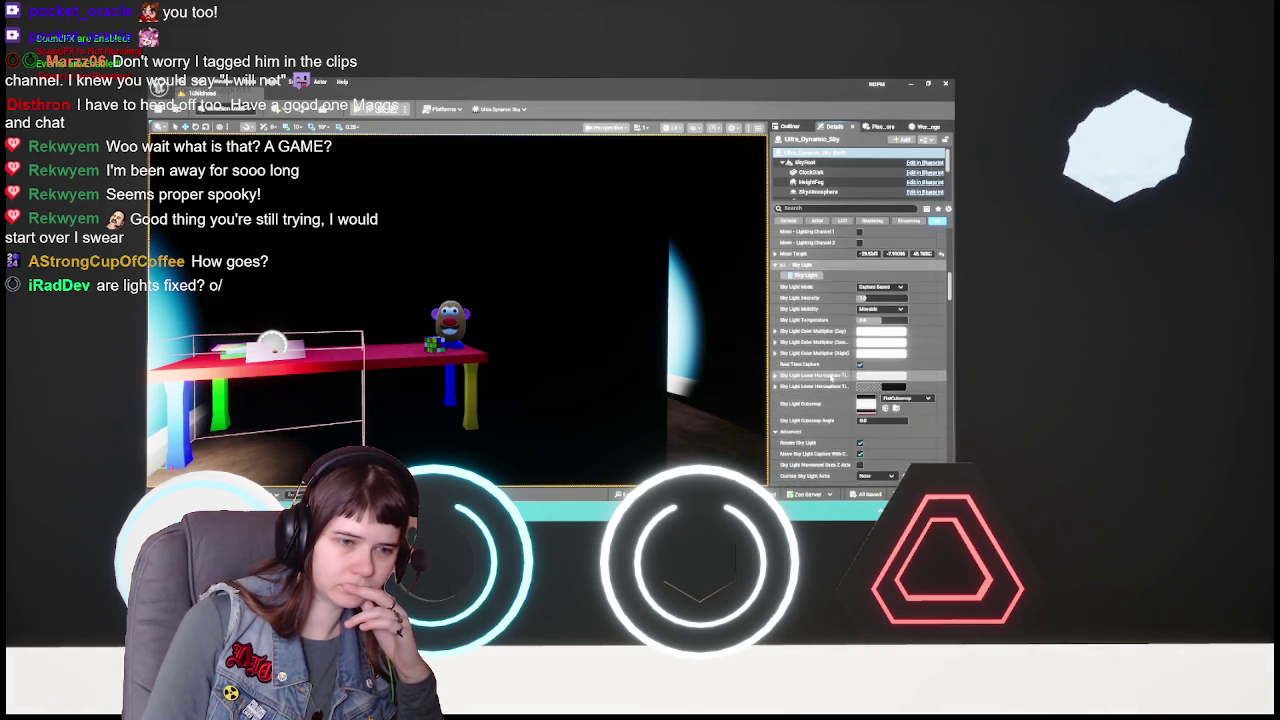
scroll(831, 378, down, 2)
click(806, 251)
click(808, 264)
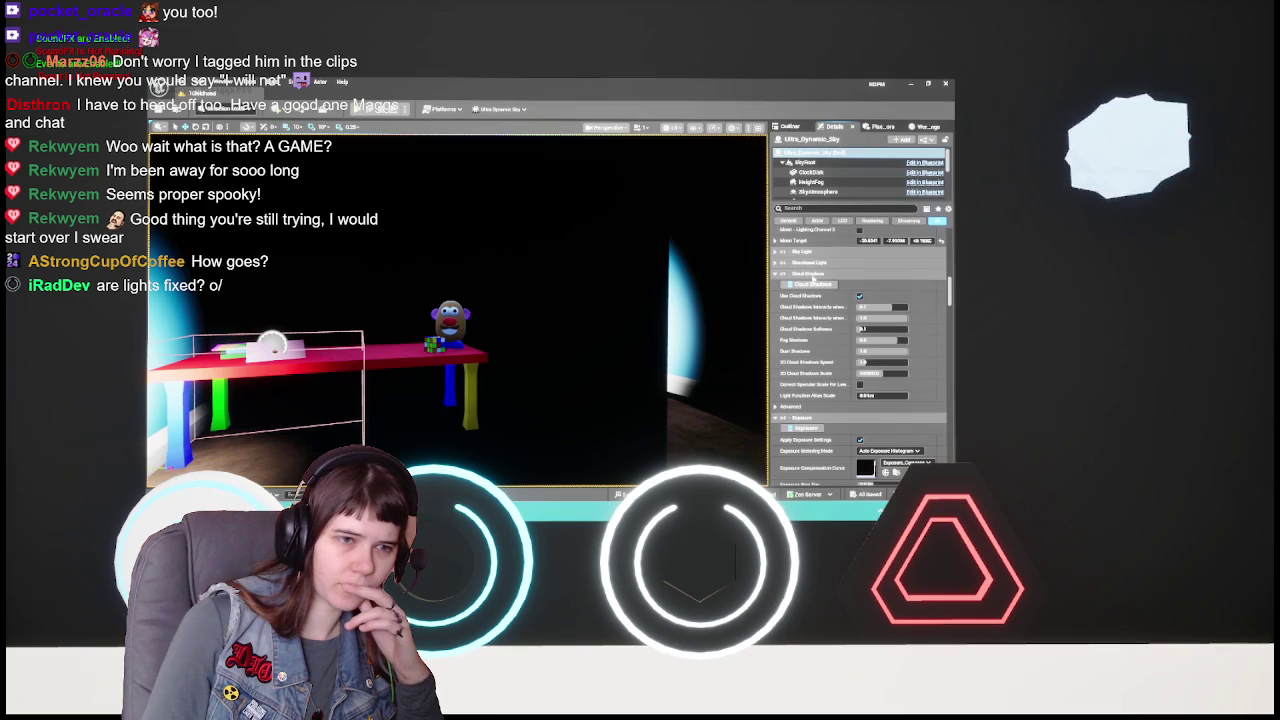
click(808, 273)
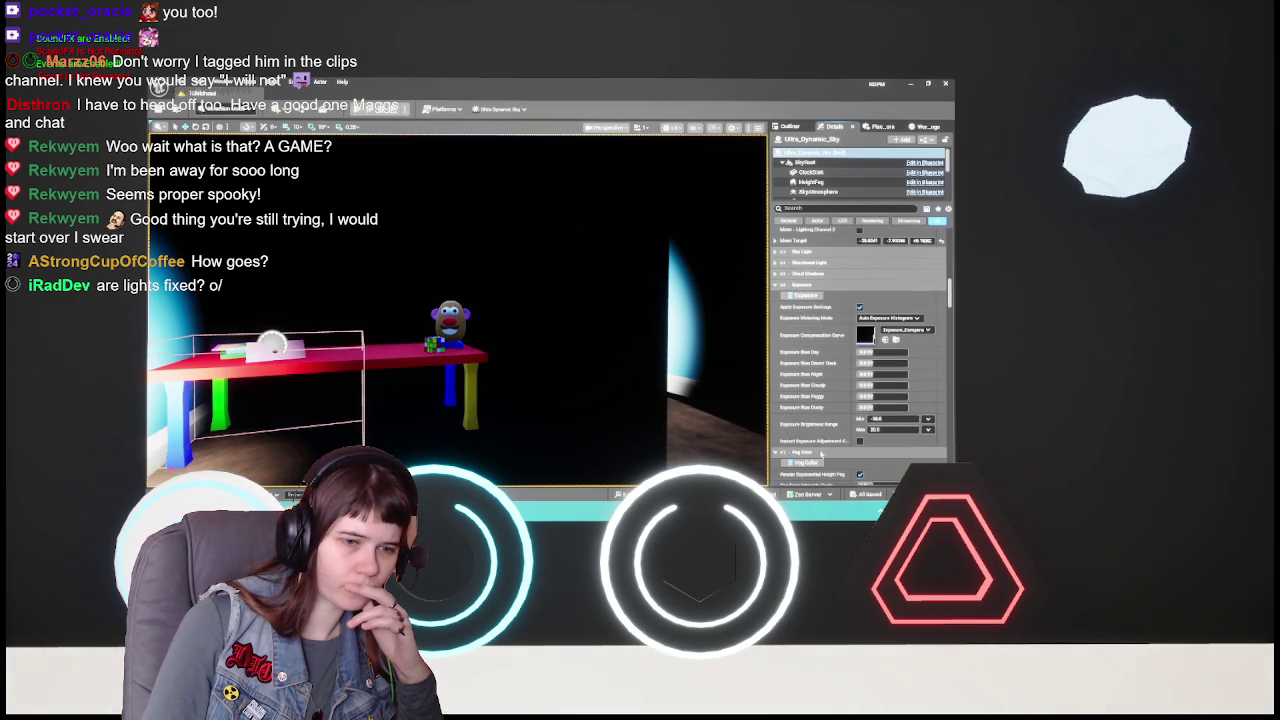
scroll(820, 375, down, 2)
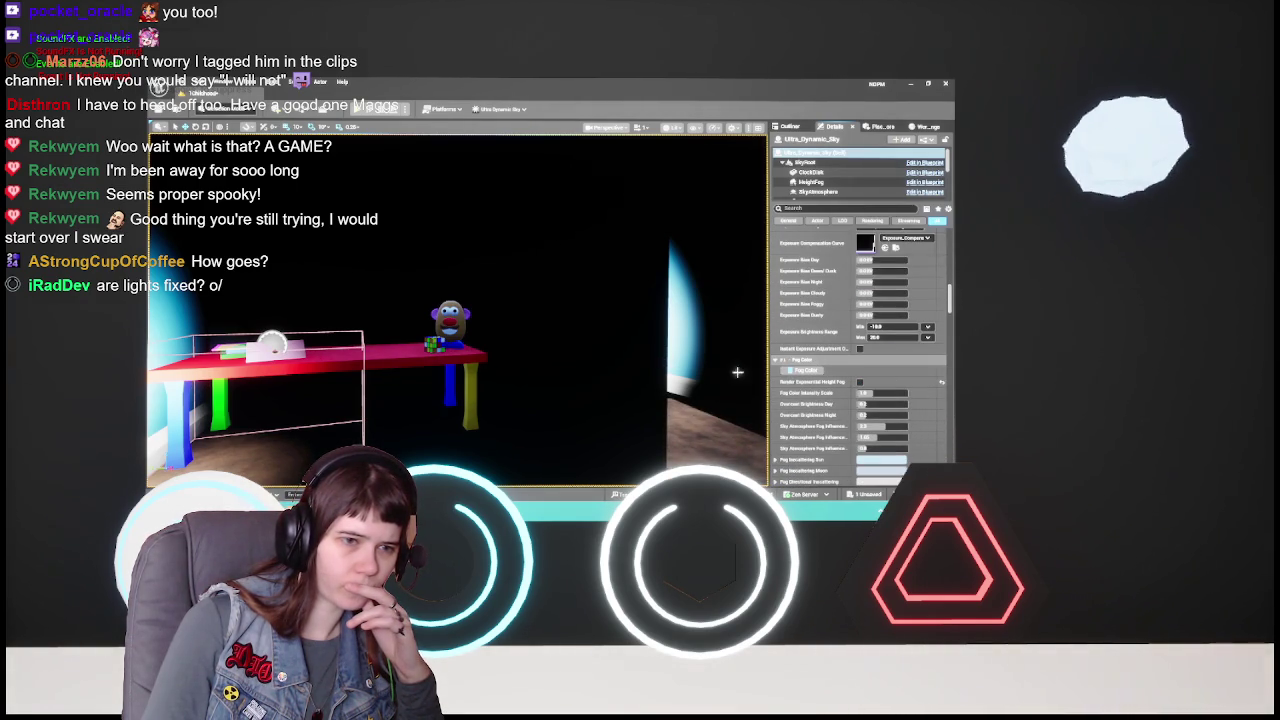
mouse_move(646, 357)
mouse_down()
mouse_move(610, 340)
mouse_move(560, 400)
mouse_move(470, 350)
mouse_up()
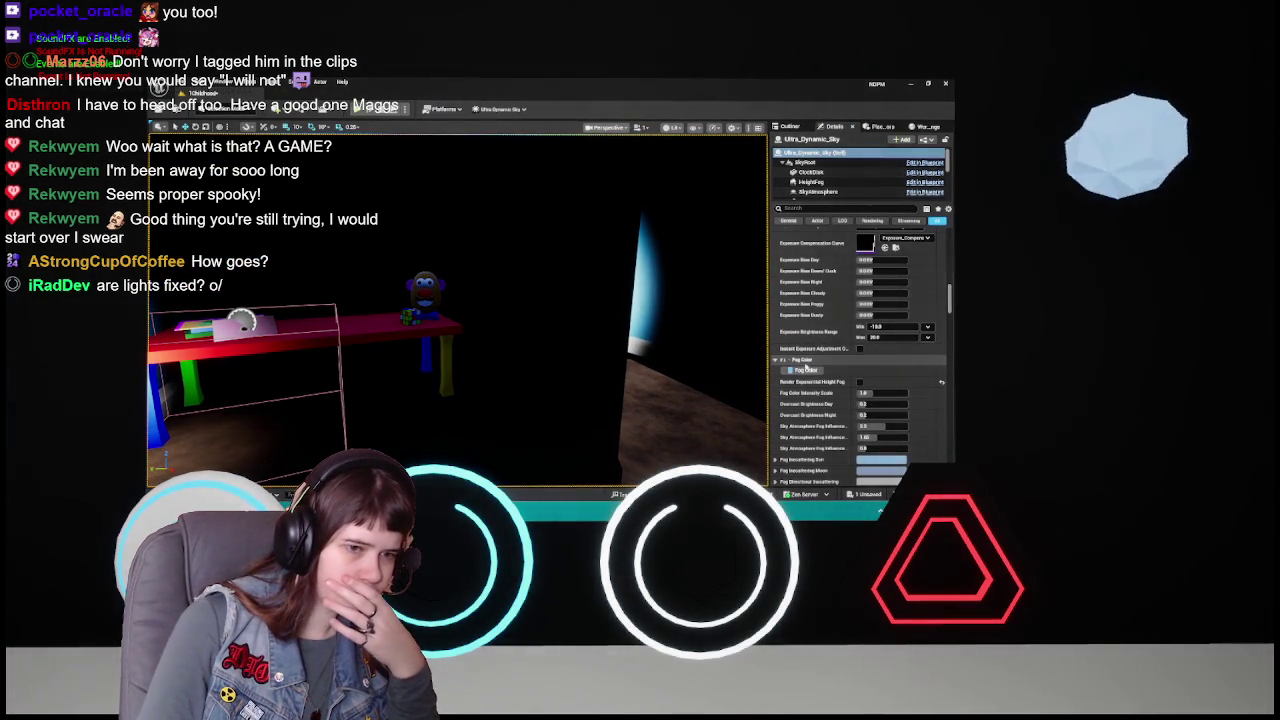
click(806, 360)
scroll(806, 340, down, 2)
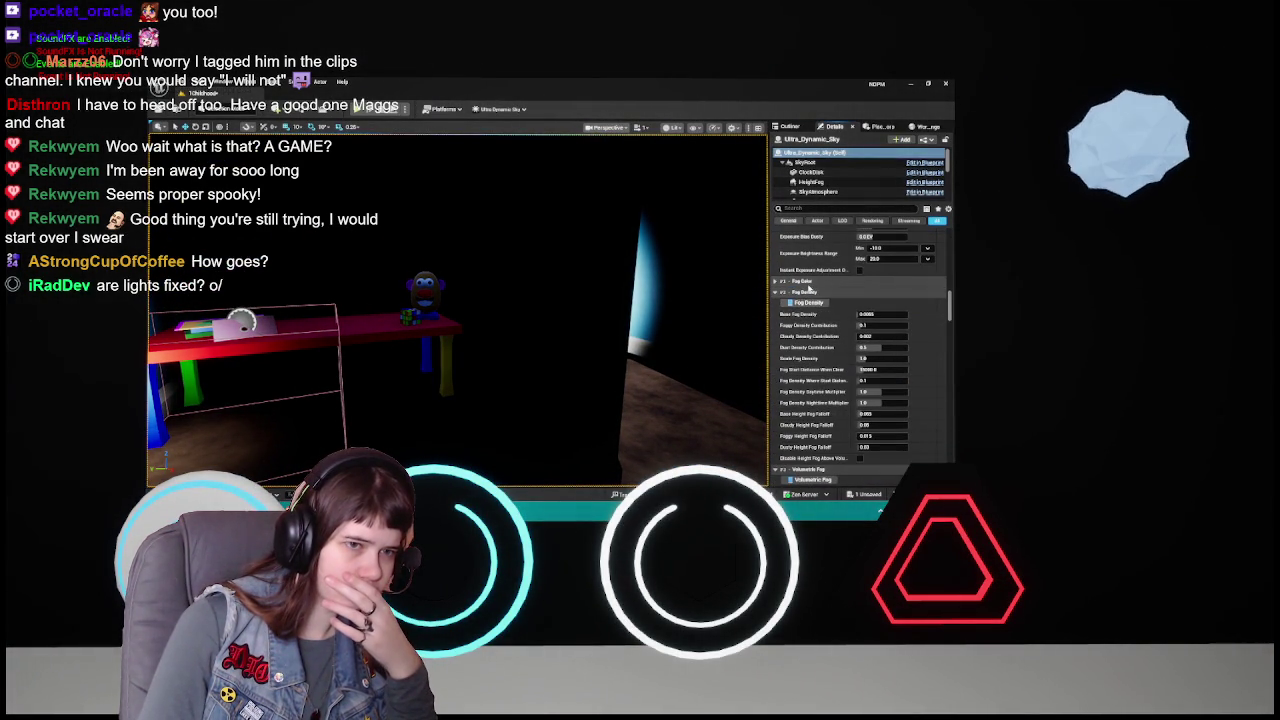
click(813, 293)
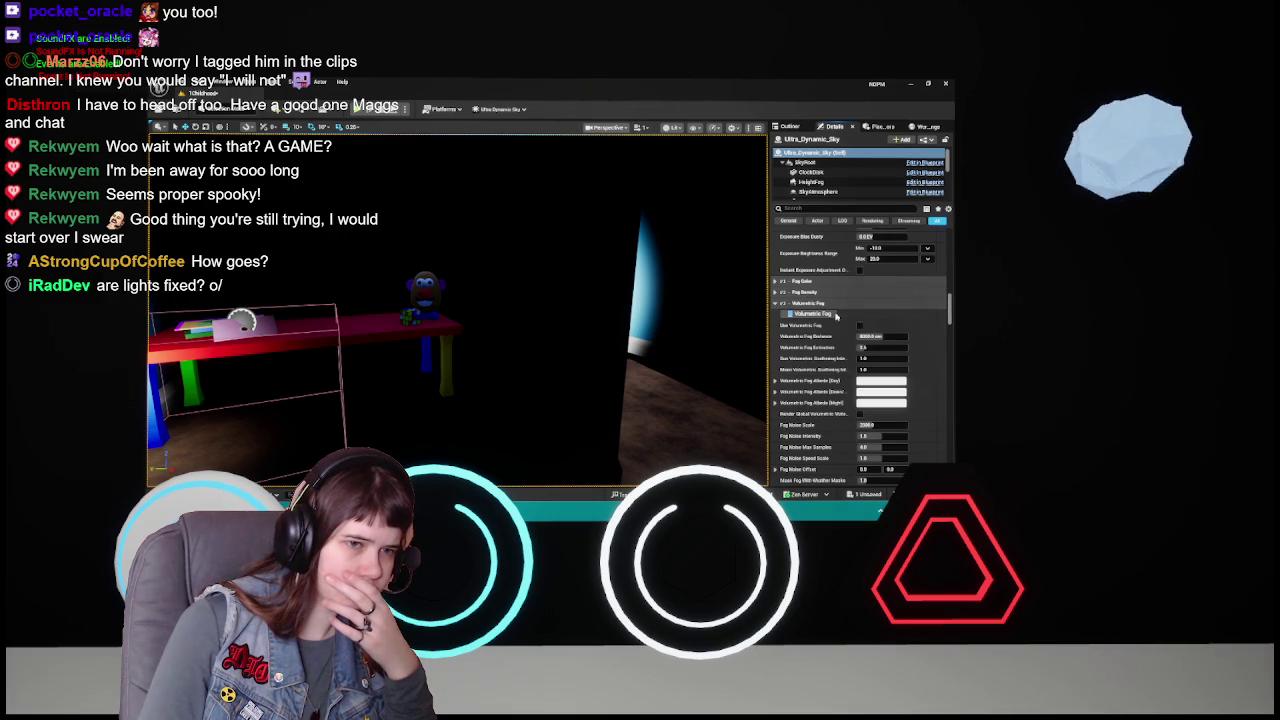
drag(548, 343, 548, 343)
click(832, 303)
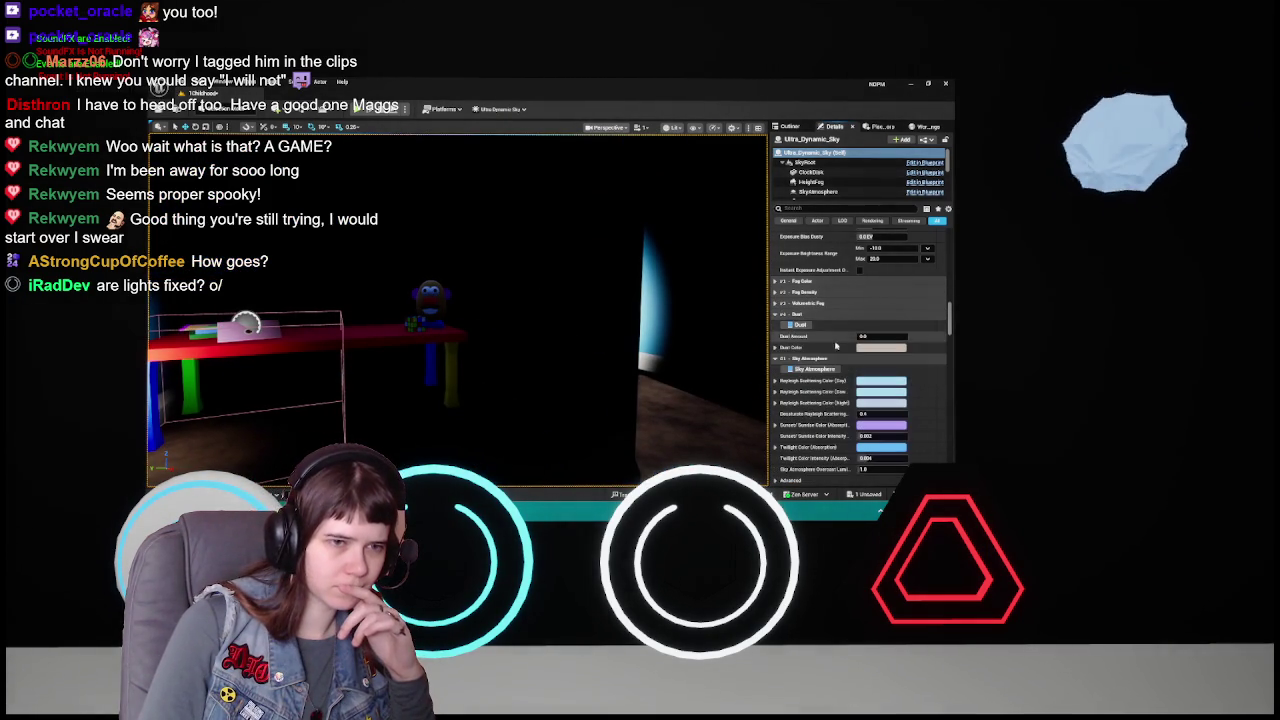
click(827, 314)
click(823, 326)
click(824, 336)
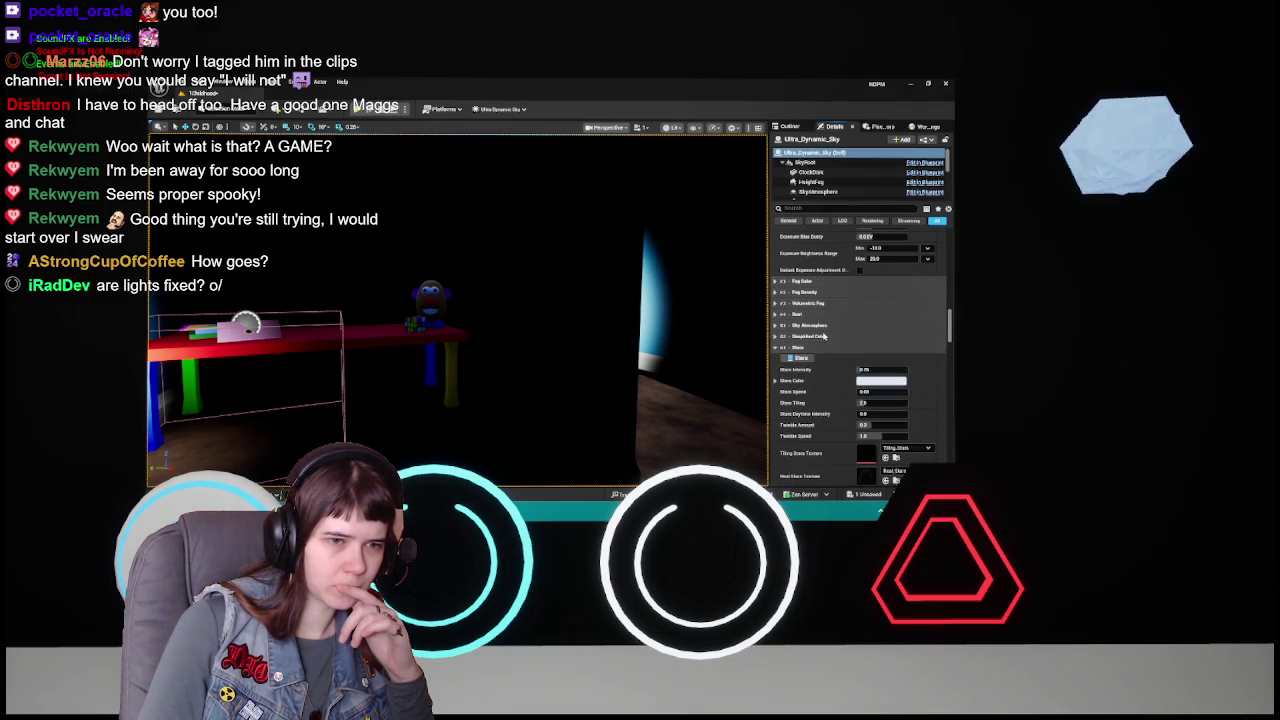
click(824, 348)
click(824, 349)
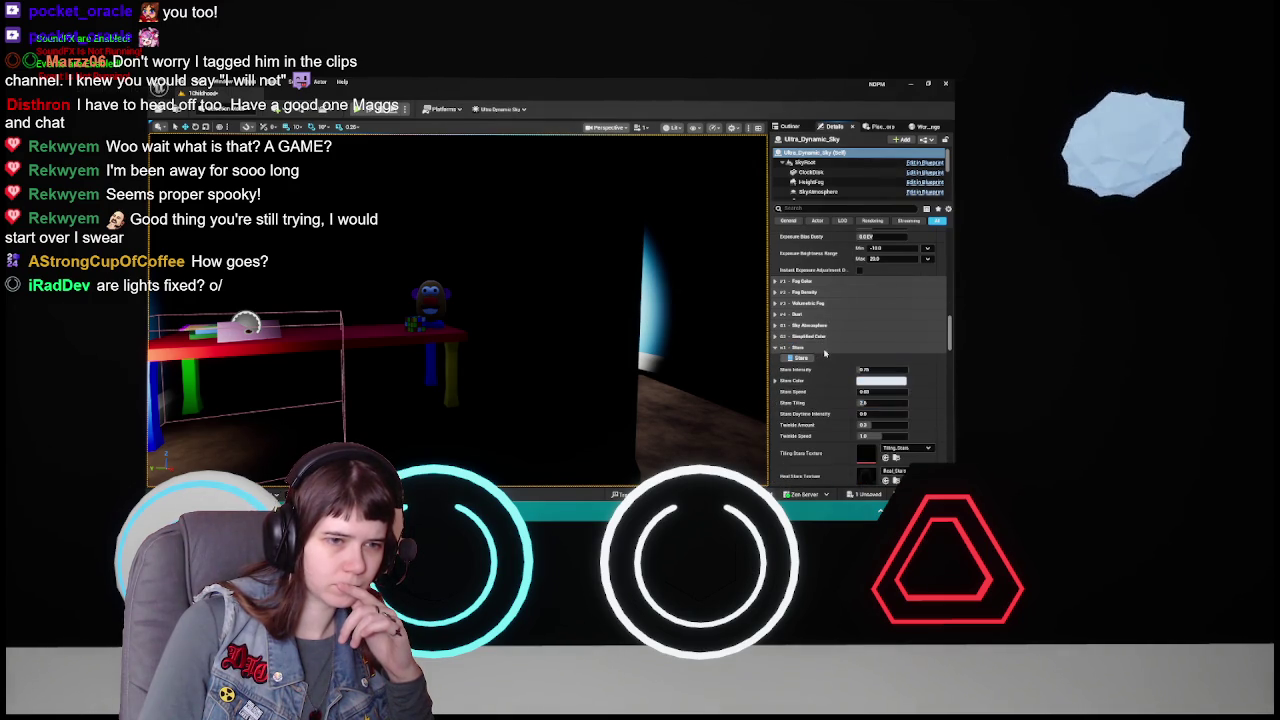
click(826, 348)
- Collapse Aurora, Light Shafts, Lens Flare, Post Processing, Water, Volumetric Cloud and Sky Modifiers categories
scroll(829, 355, down, 2)
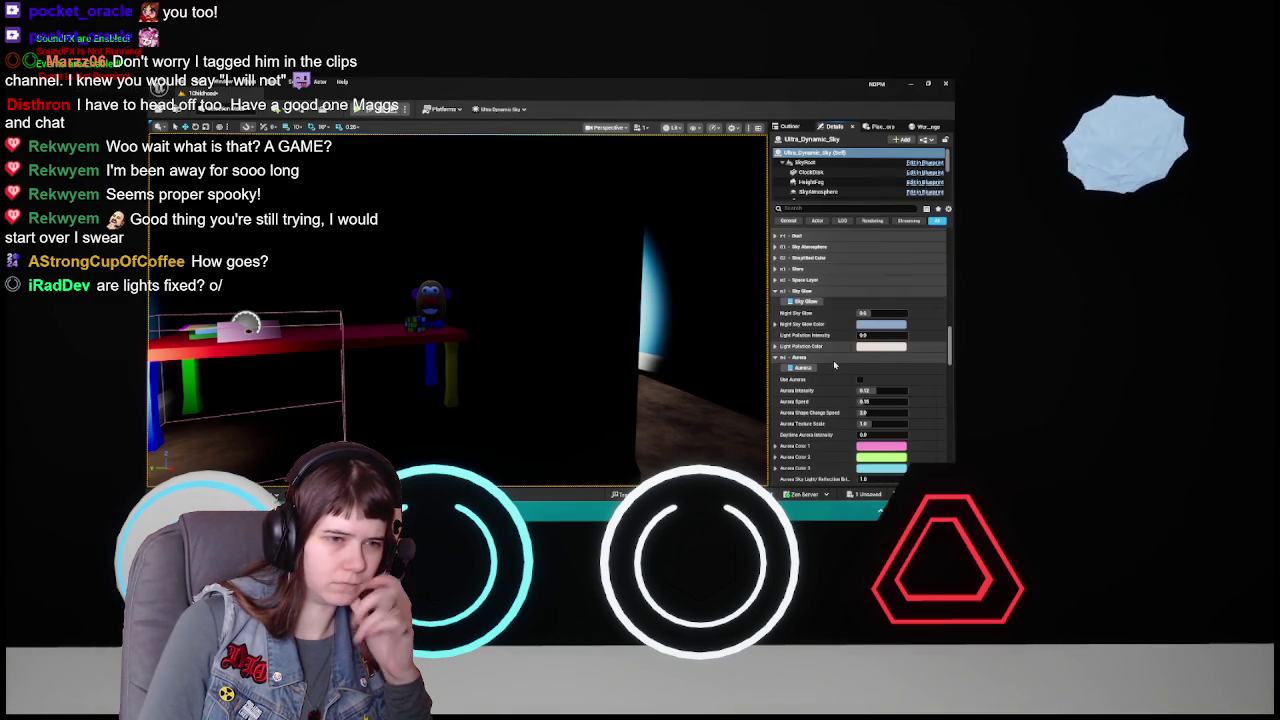
click(829, 357)
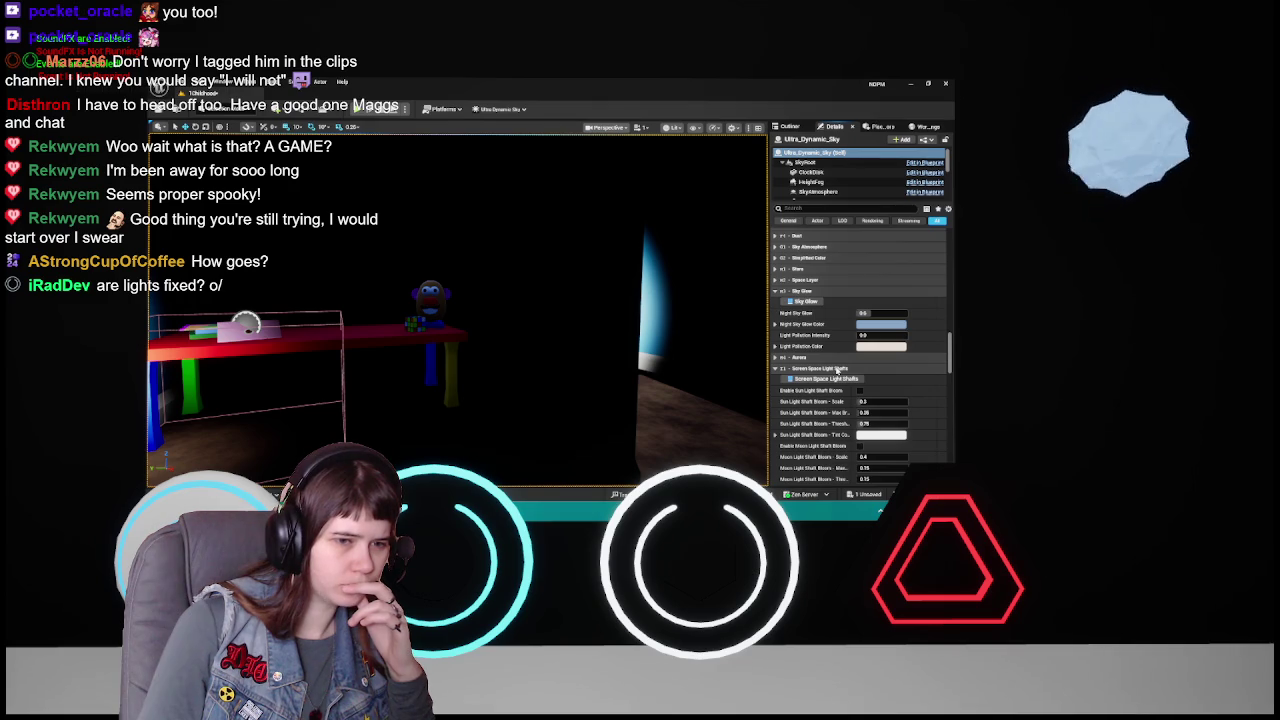
click(838, 369)
click(835, 381)
click(833, 391)
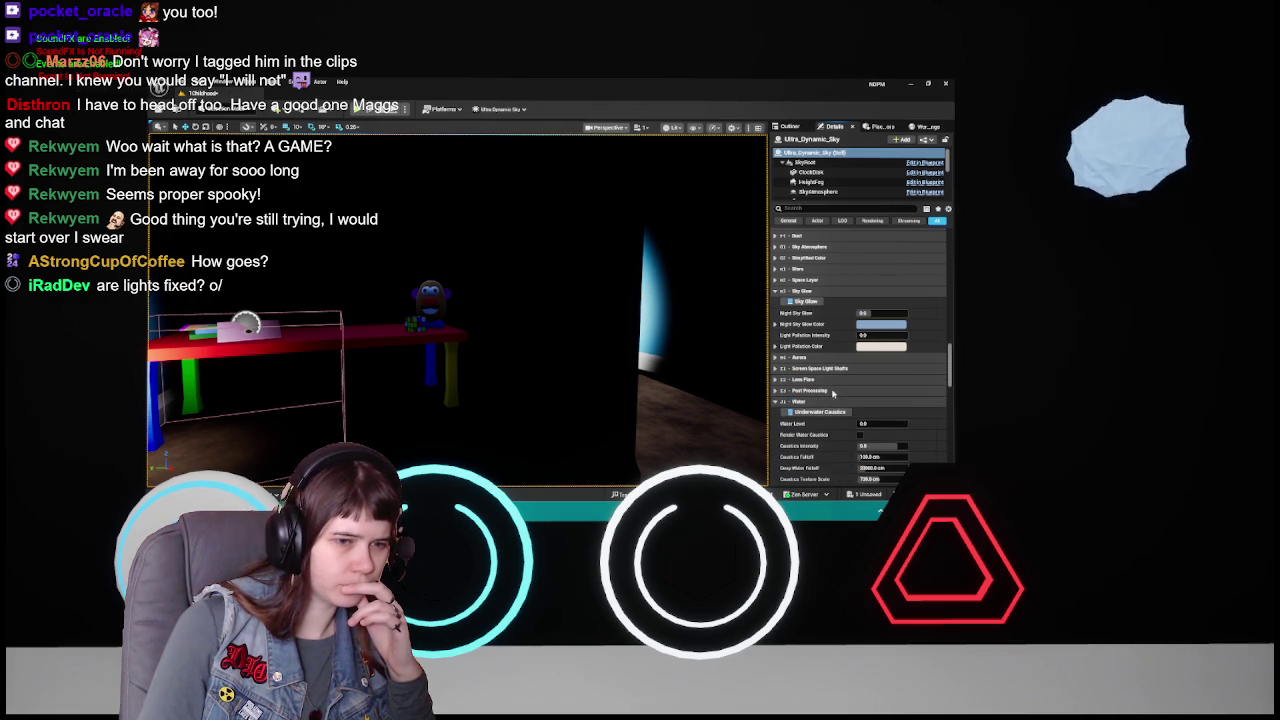
click(832, 402)
click(835, 413)
scroll(840, 400, down, 3)
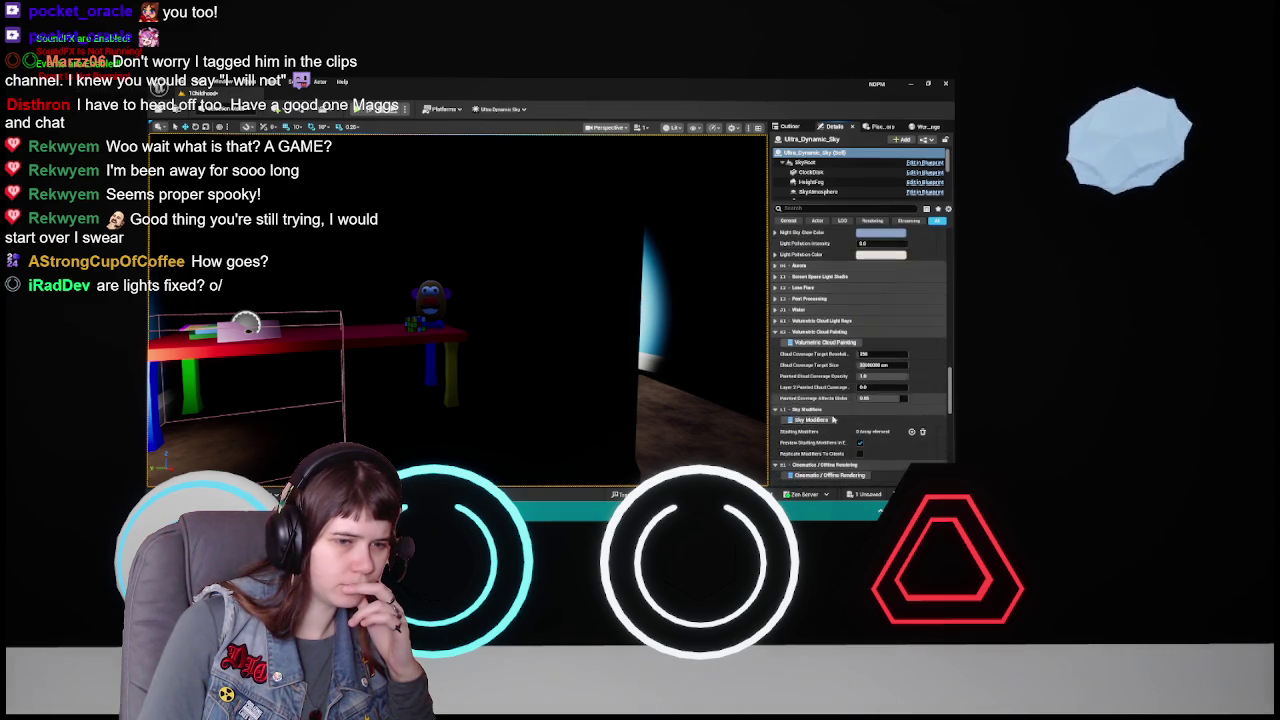
click(857, 257)
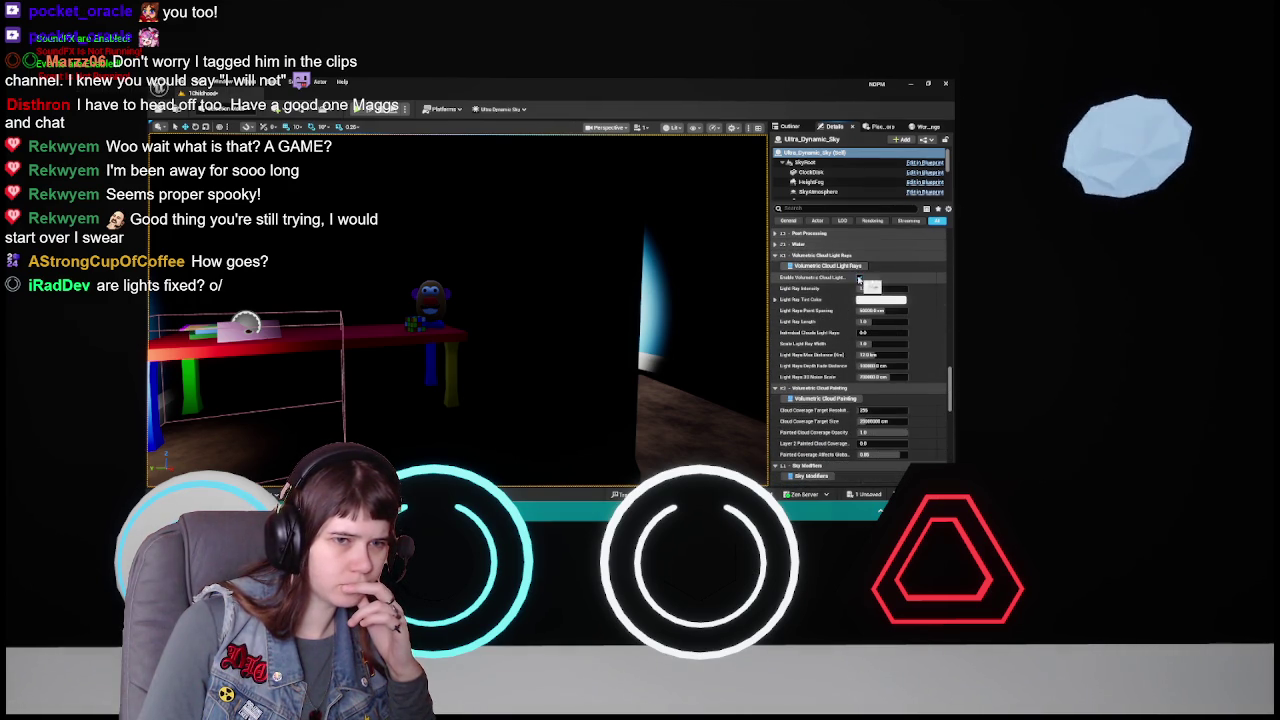
click(840, 256)
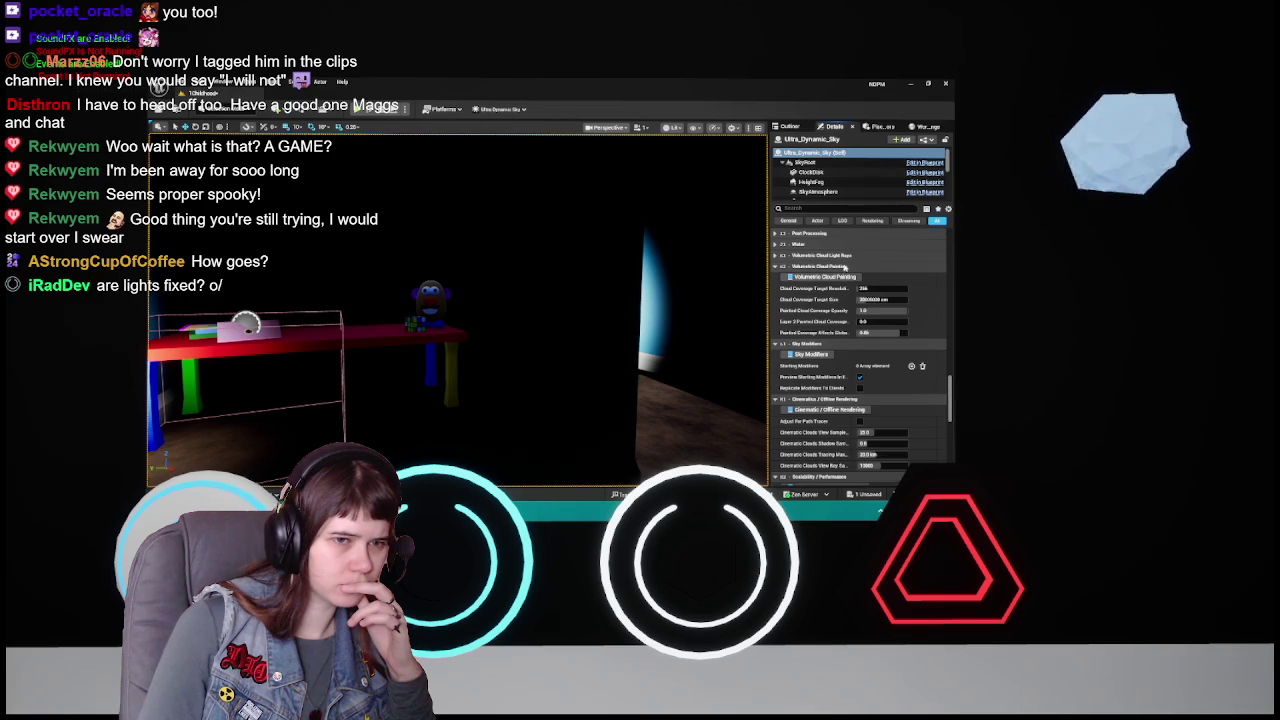
click(845, 267)
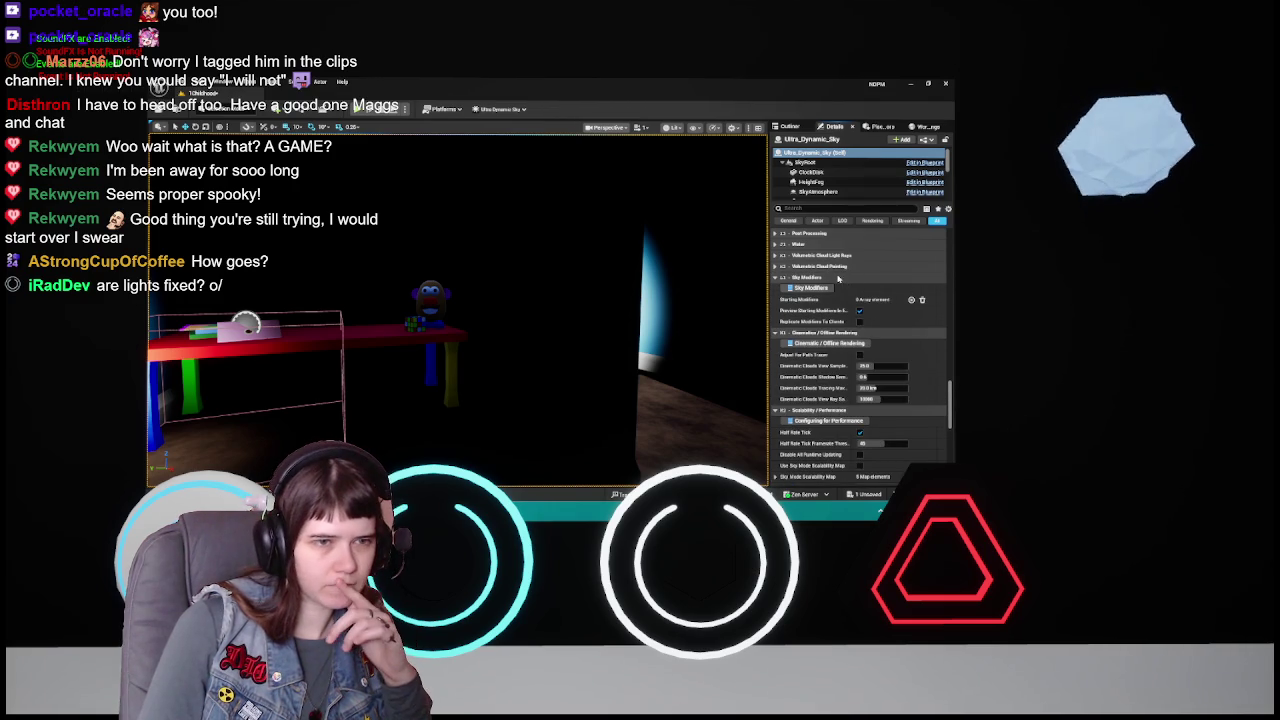
click(838, 279)
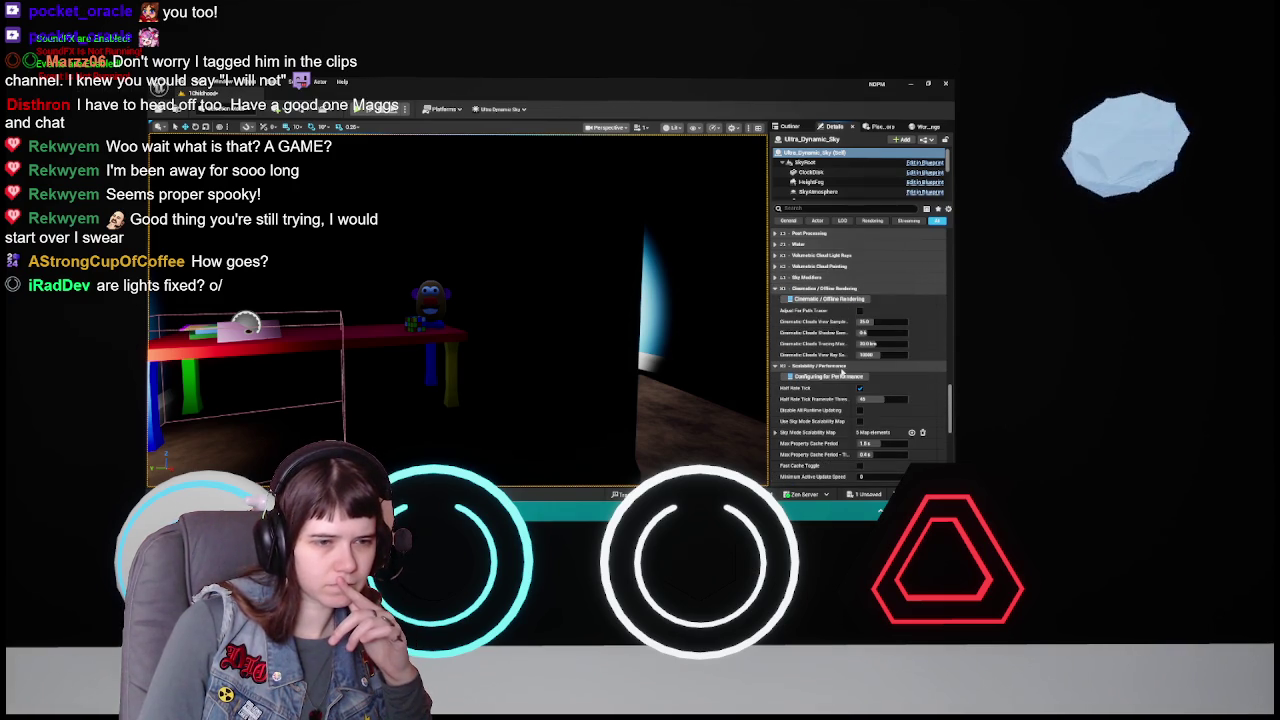
- Fold Scalability/Performance, Rendering, HLOD and Actor, then expand Sky Glow
click(841, 367)
scroll(851, 289, down, 5)
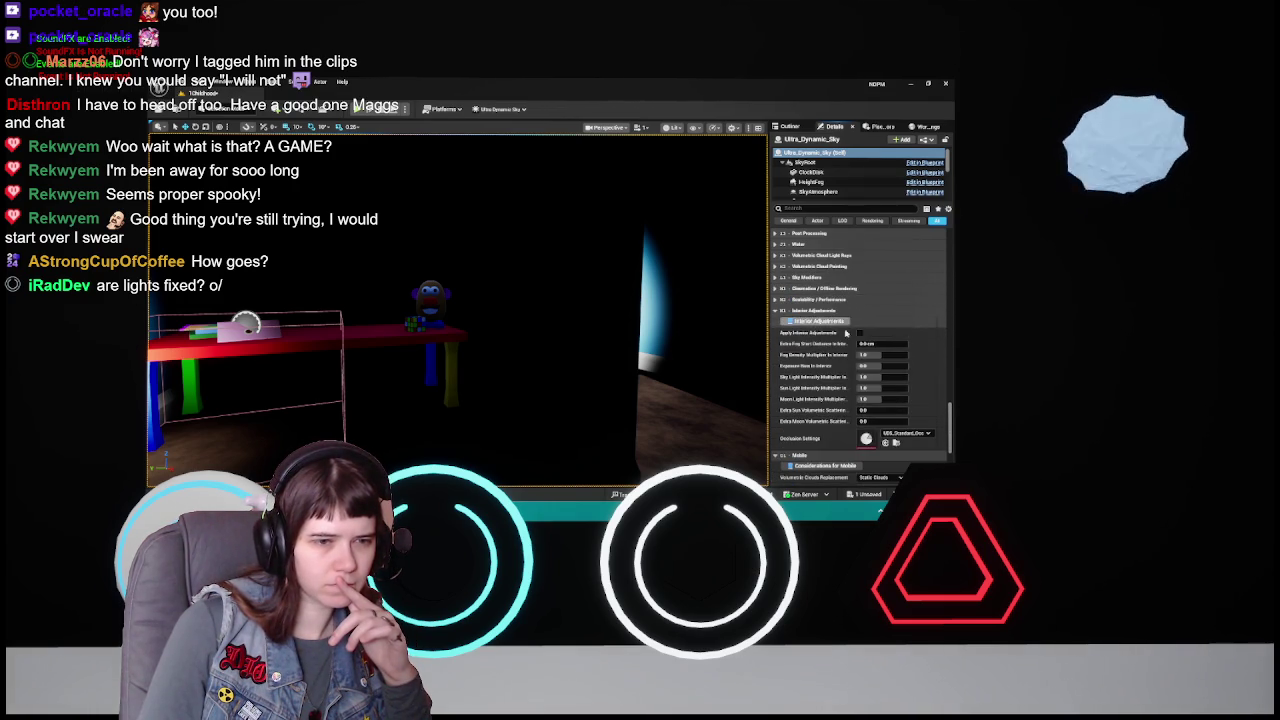
click(830, 388)
click(831, 398)
click(828, 410)
scroll(833, 300, up, 5)
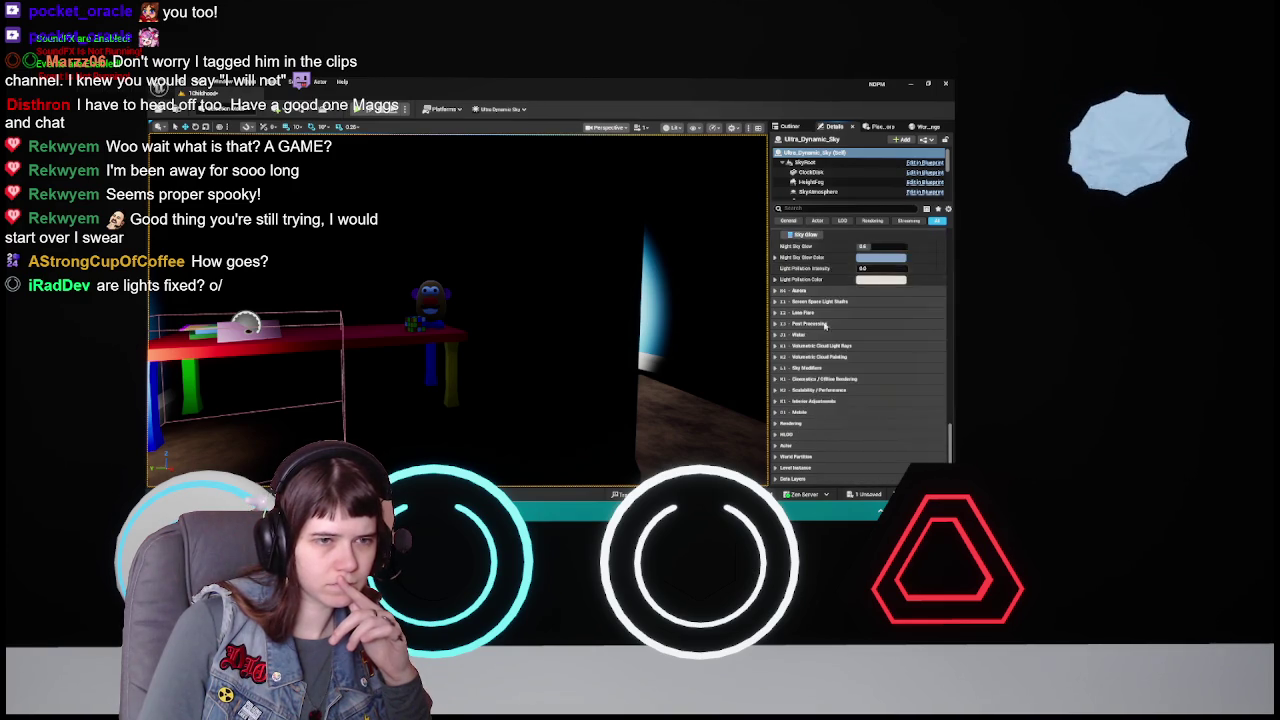
click(815, 395)
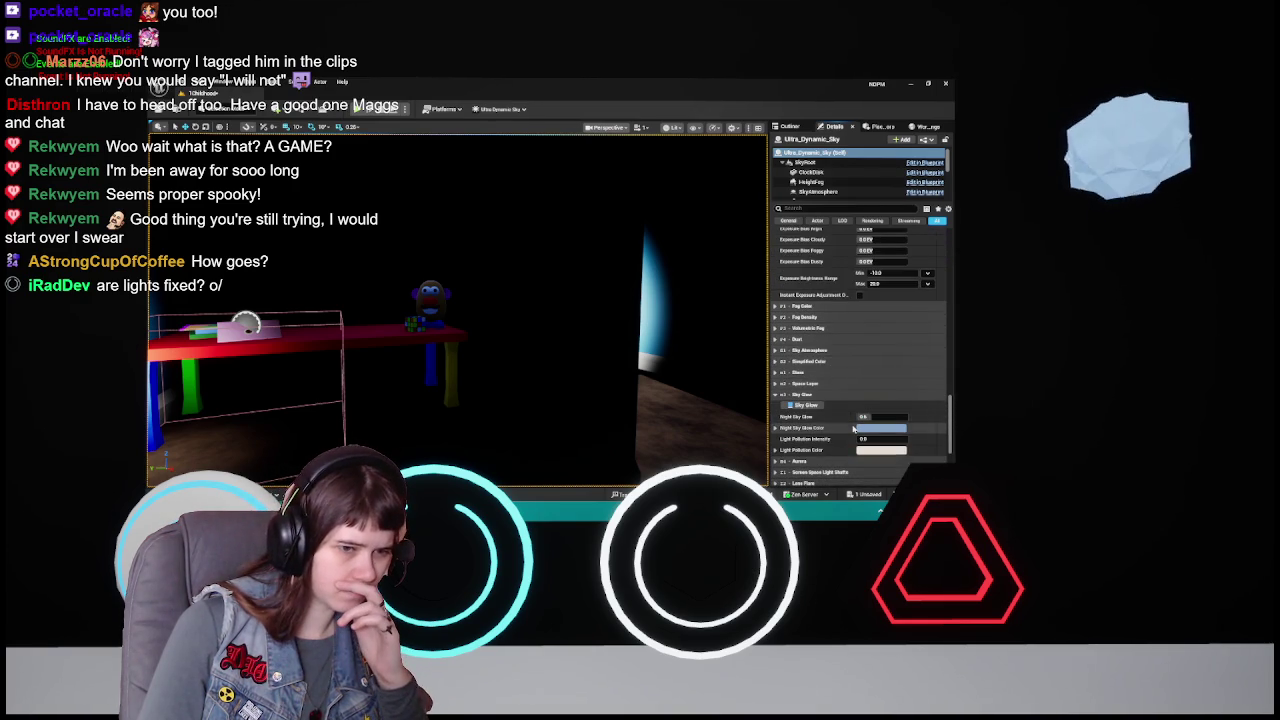
mouse_move(740, 410)
mouse_down()
mouse_move(720, 380)
mouse_move(726, 445)
mouse_move(740, 410)
mouse_up()
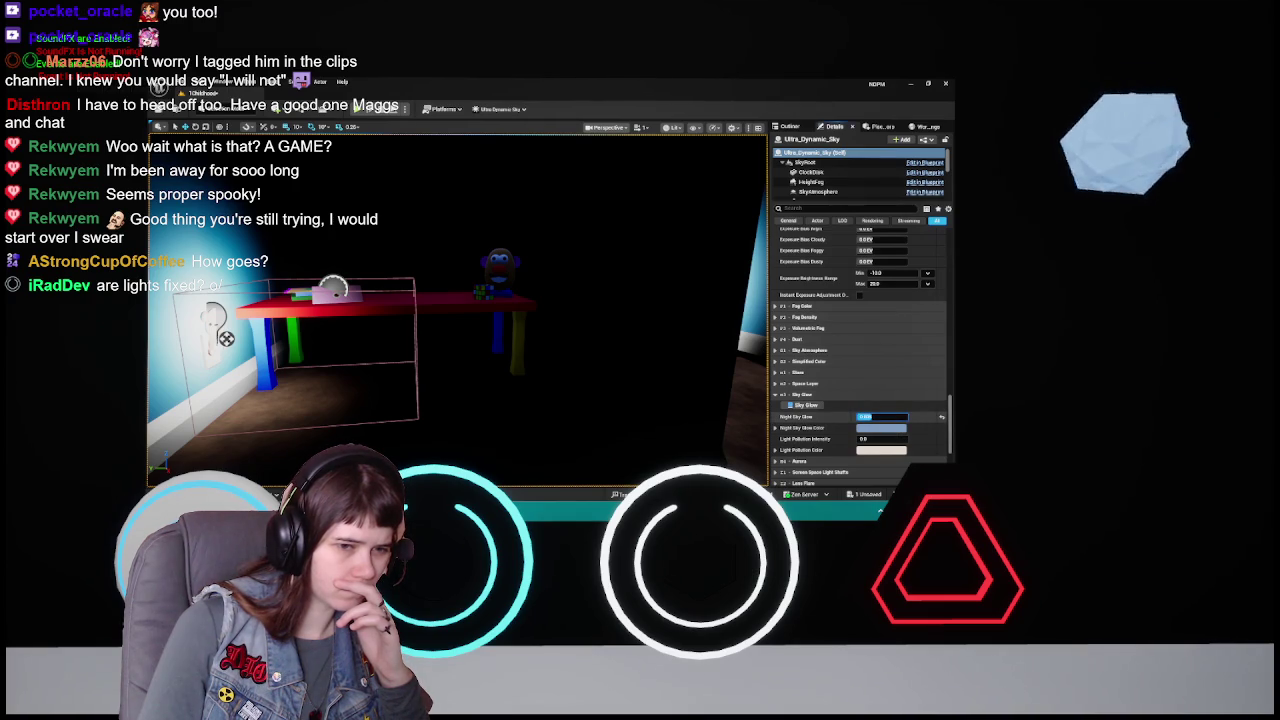
- Try Night Sky Glow at 0.005, then settle it at 0
key(Return)
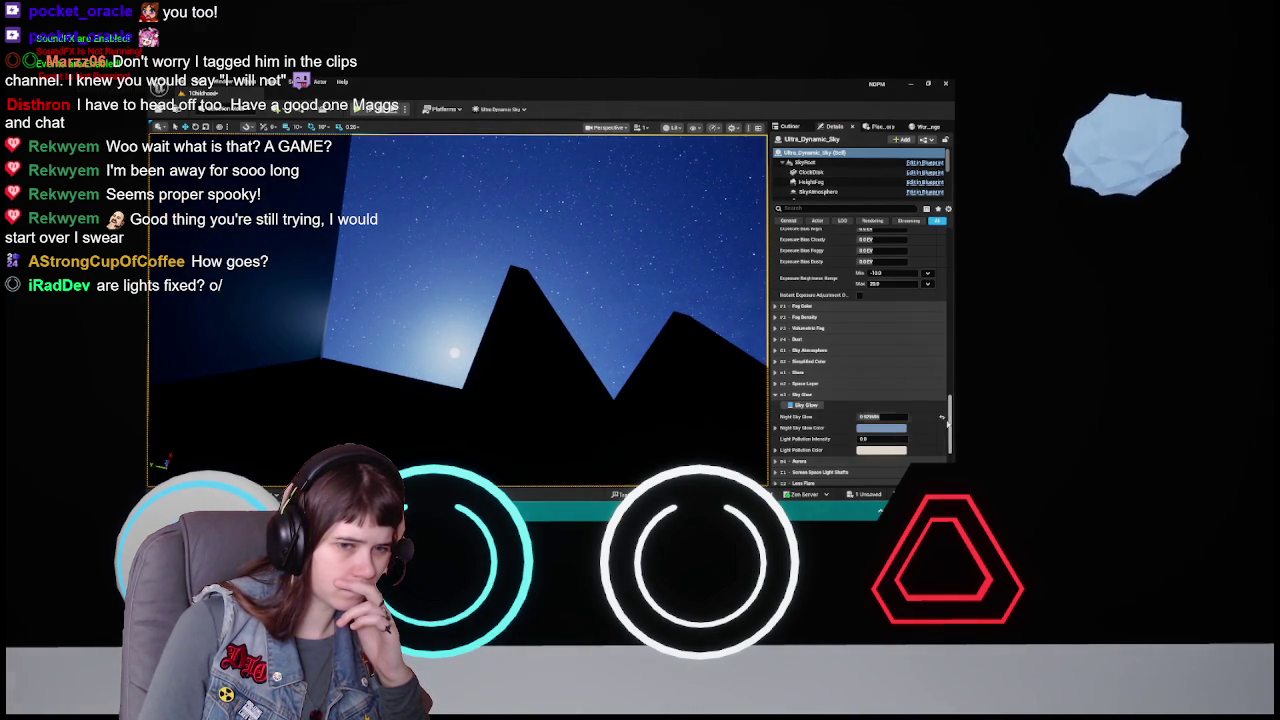
mouse_move(766, 382)
mouse_down()
mouse_move(740, 370)
mouse_move(768, 382)
mouse_up()
click(866, 416)
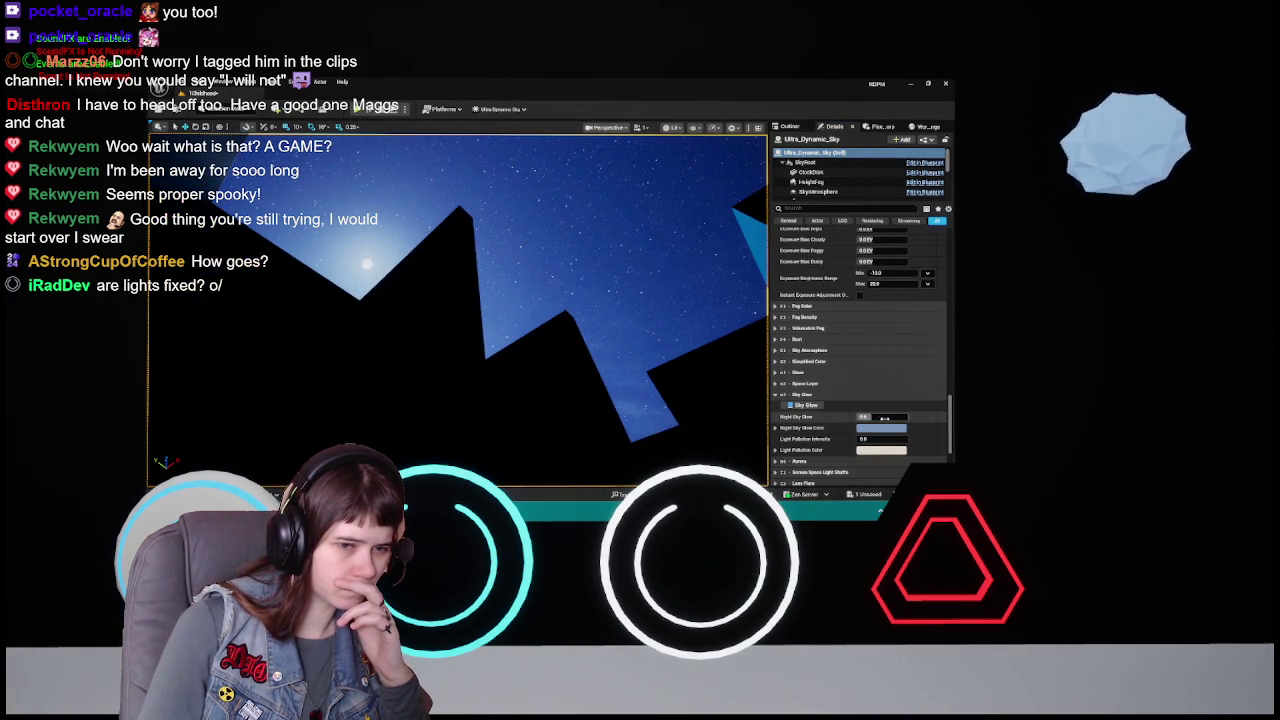
text(0)
key(Return)
click(866, 416)
text(0.005)
key(Return)
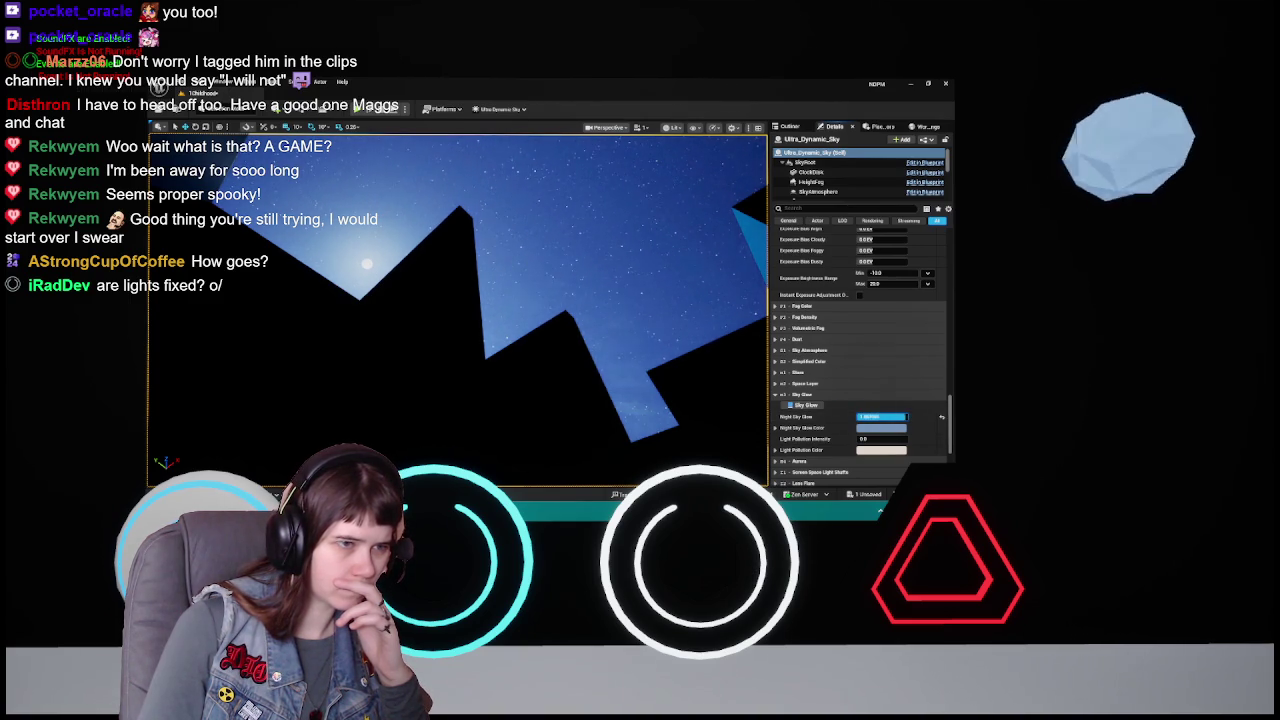
text(0)
key(Return)
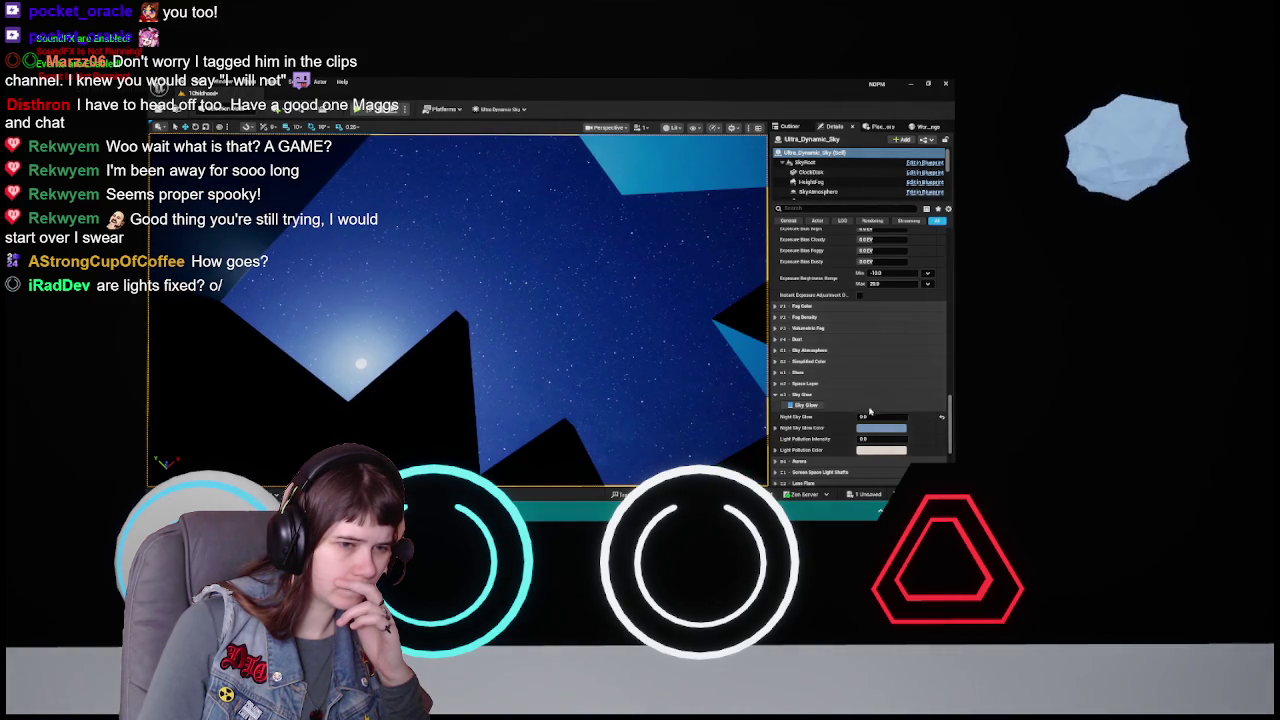
- Collapse Sky Glow, expand Stars, and raise Stars Intensity to about 0.7
click(802, 395)
click(810, 384)
click(810, 384)
click(800, 372)
scroll(850, 360, down, 2)
drag(862, 329, 900, 329)
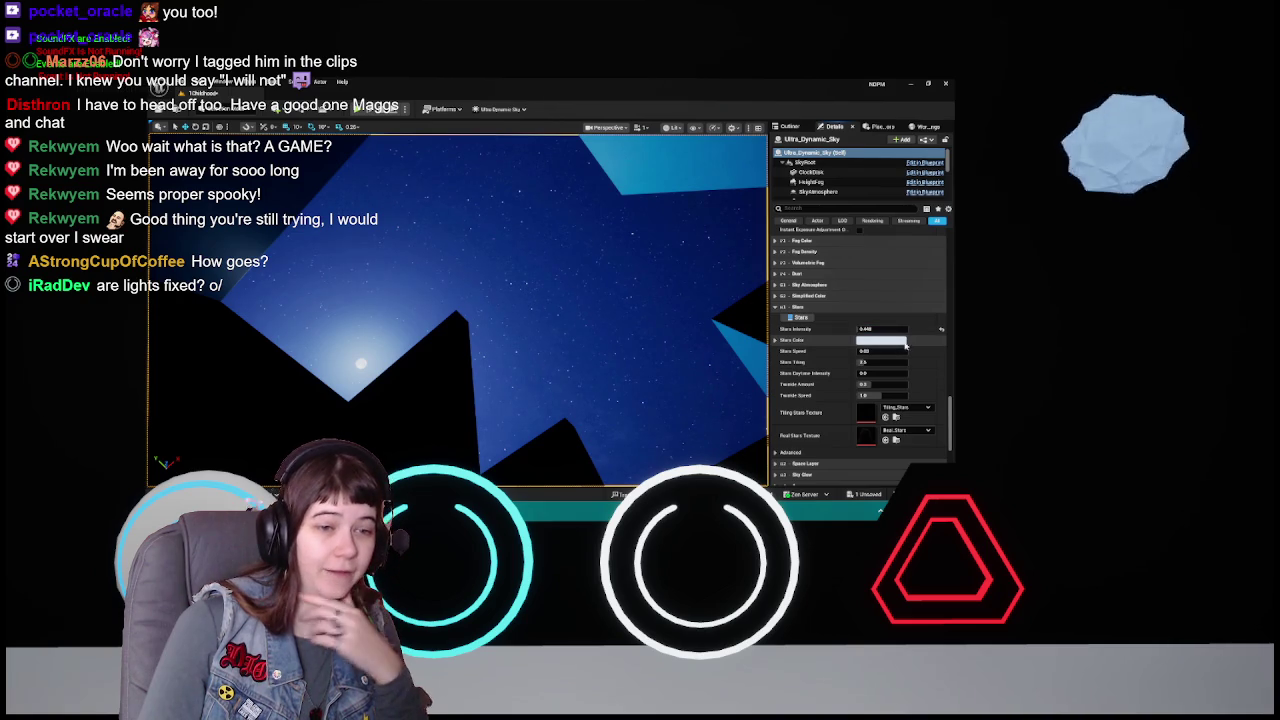
- Open the Stars Color picker, cancel without changes, and collapse the Stars category
click(880, 340)
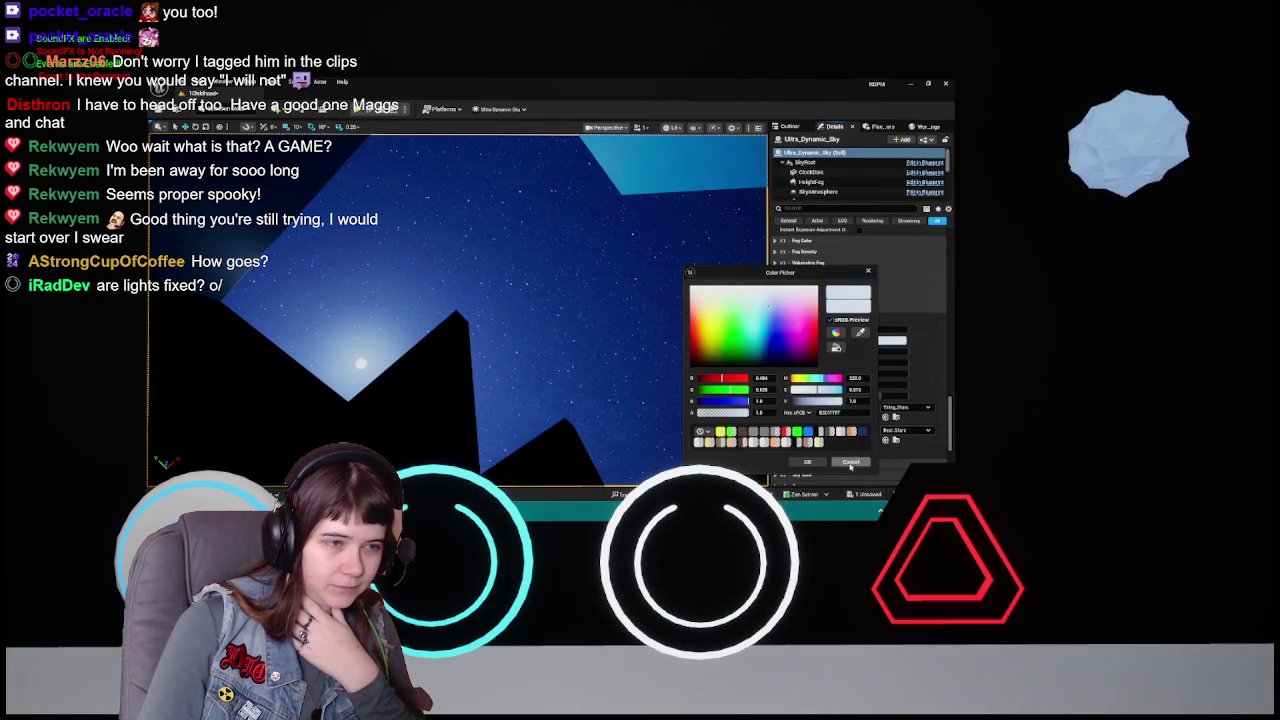
click(850, 461)
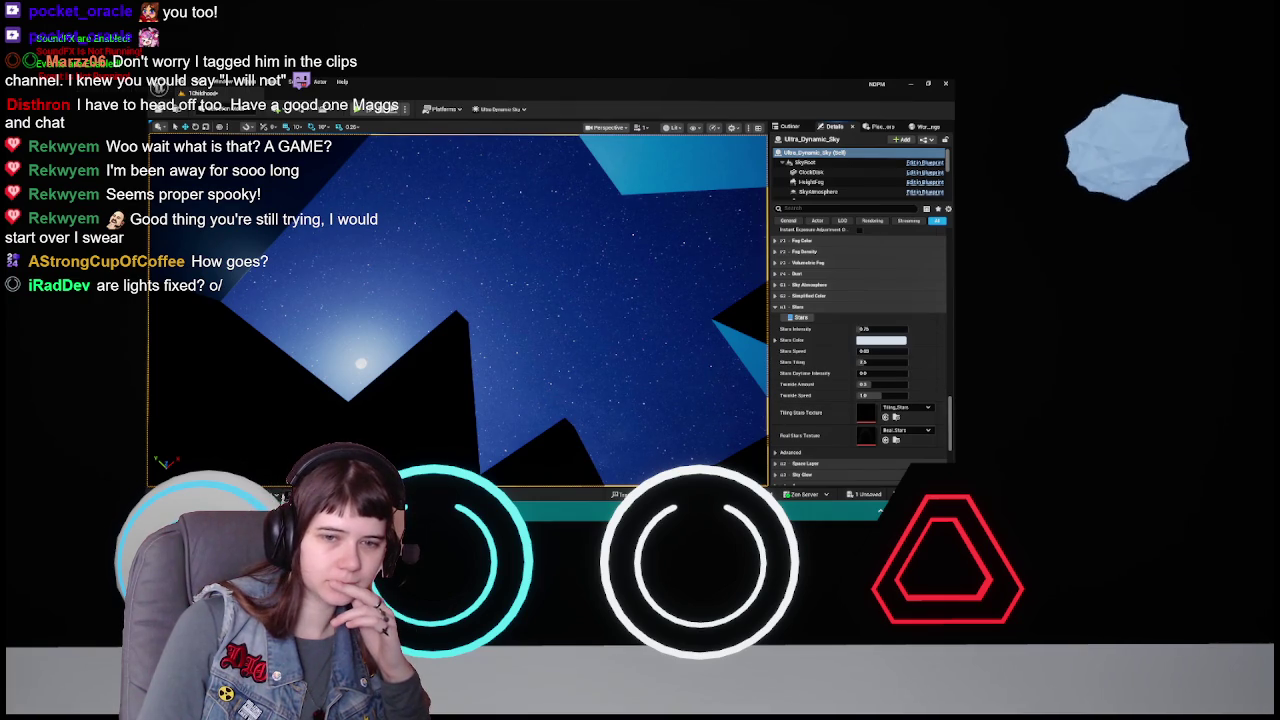
click(787, 307)
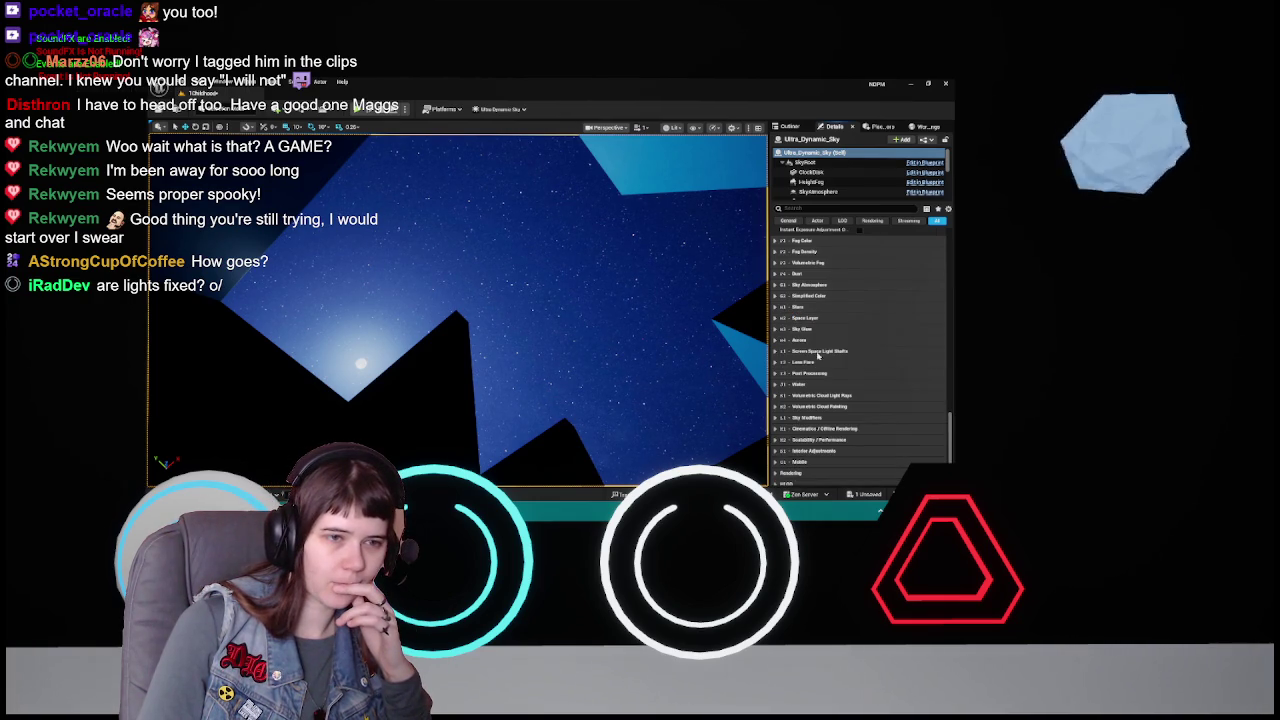
- Toggle Apply Exposure Settings off and back on, then enable Instant Exposure Adjustment
scroll(820, 332, up, 5)
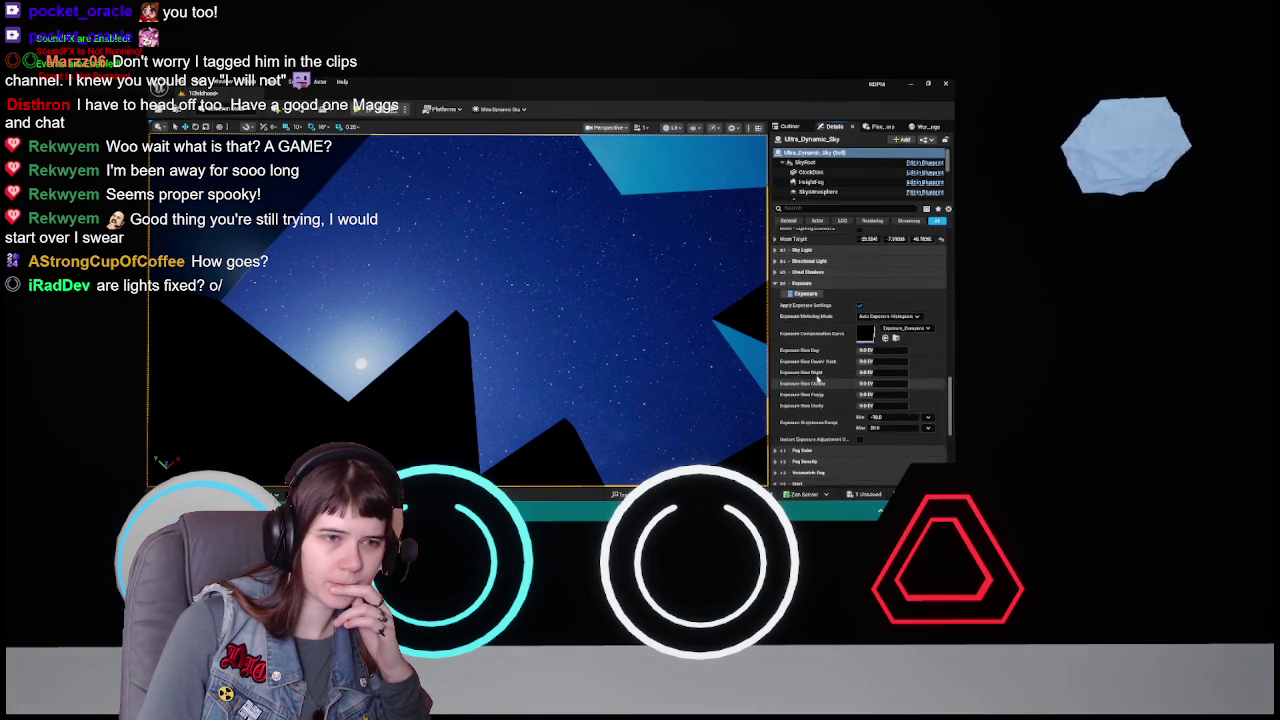
click(860, 319)
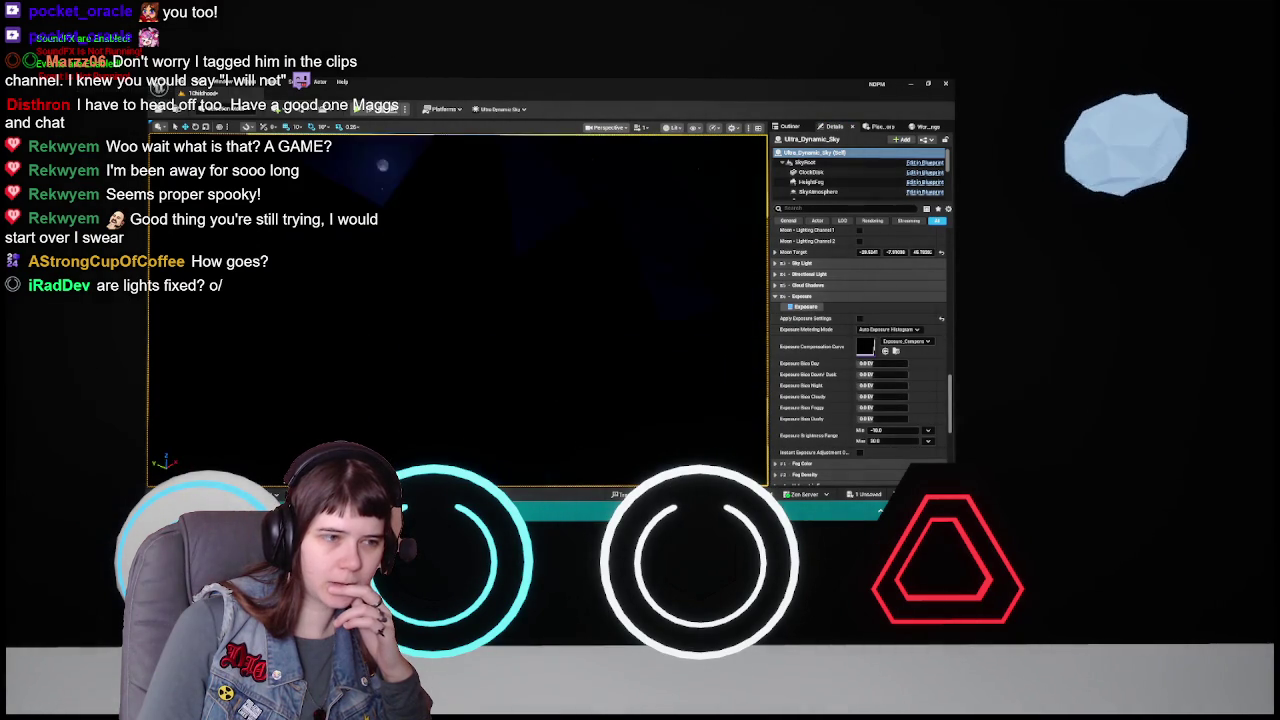
click(860, 319)
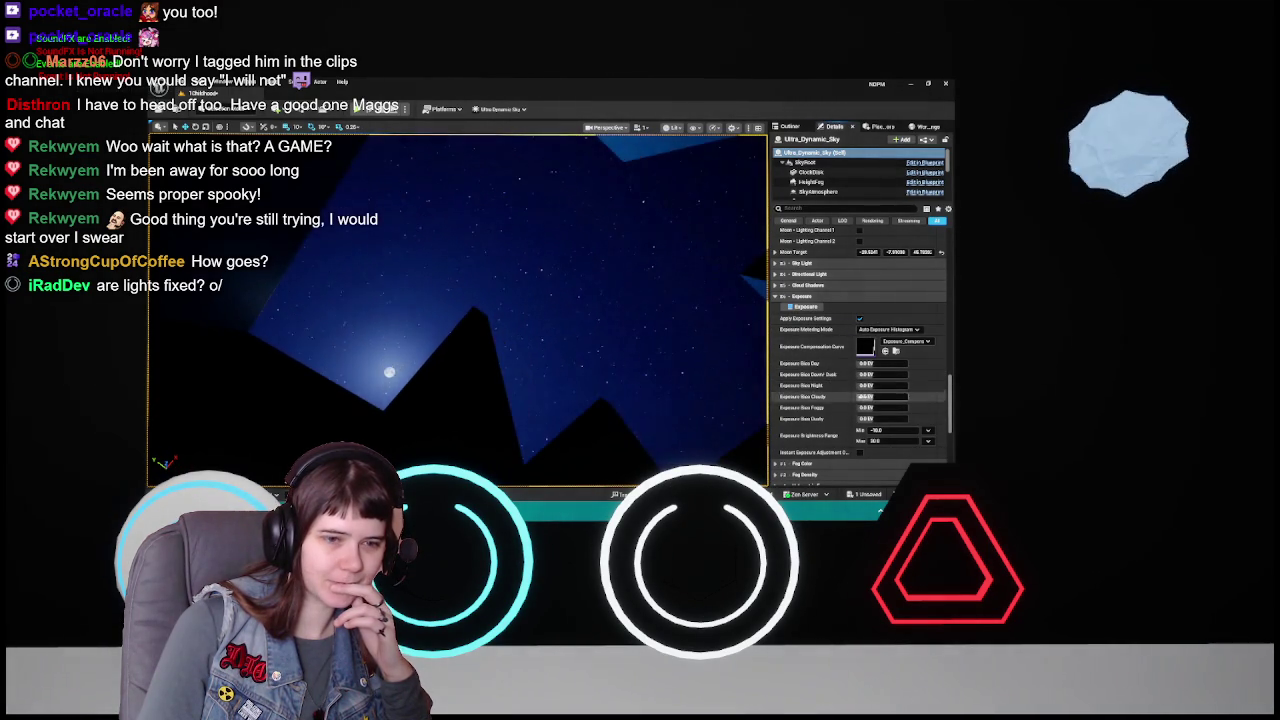
drag(633, 396, 627, 390)
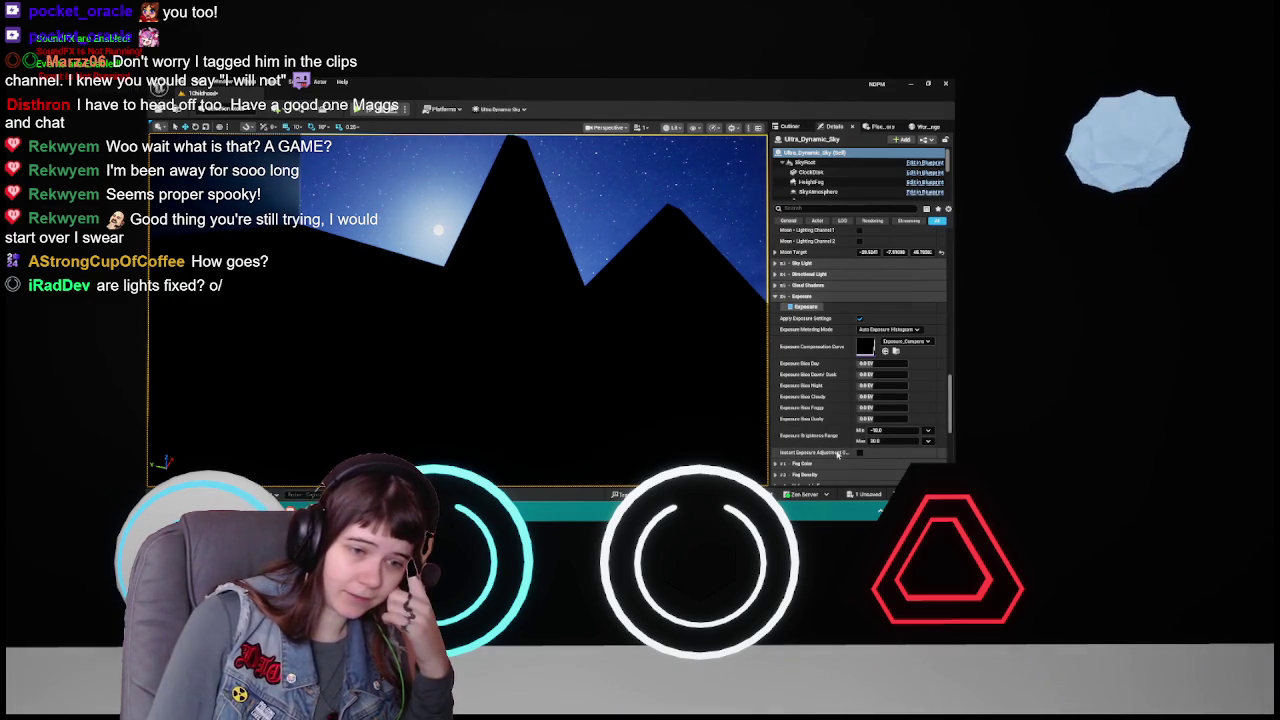
click(859, 452)
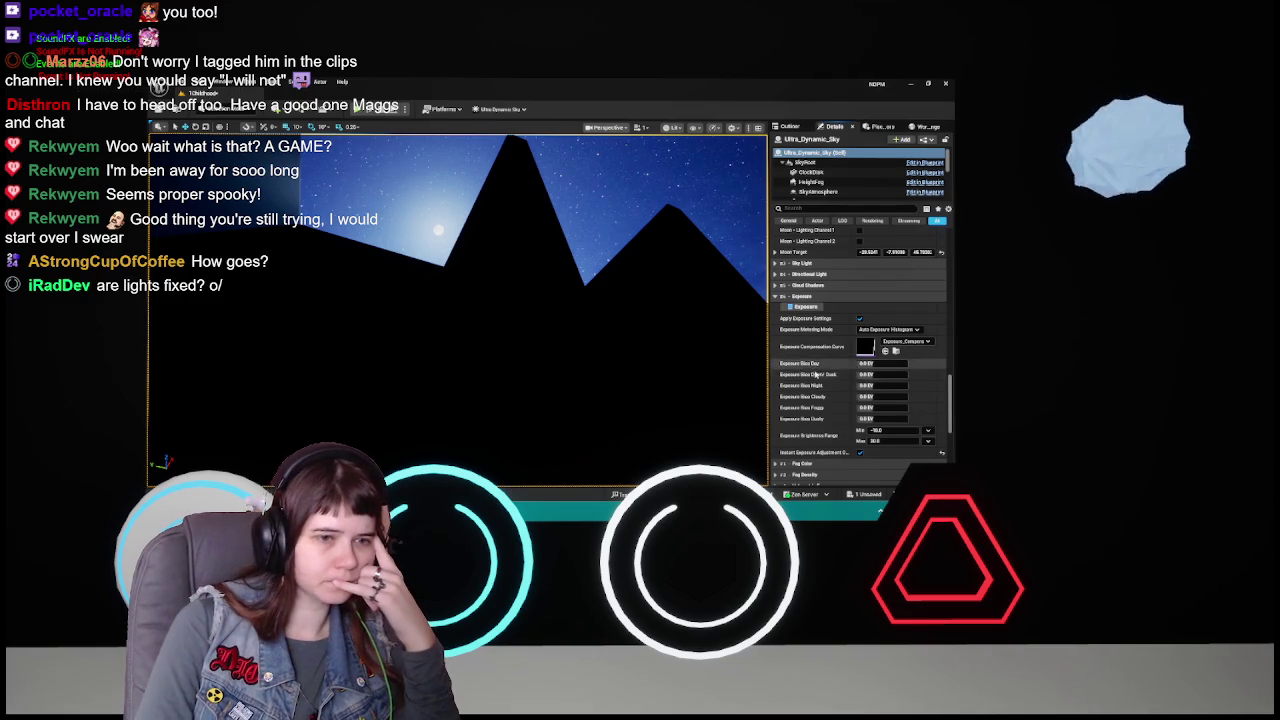
- Untick Use Cloud Shadows in the Cloud Shadows category
click(810, 286)
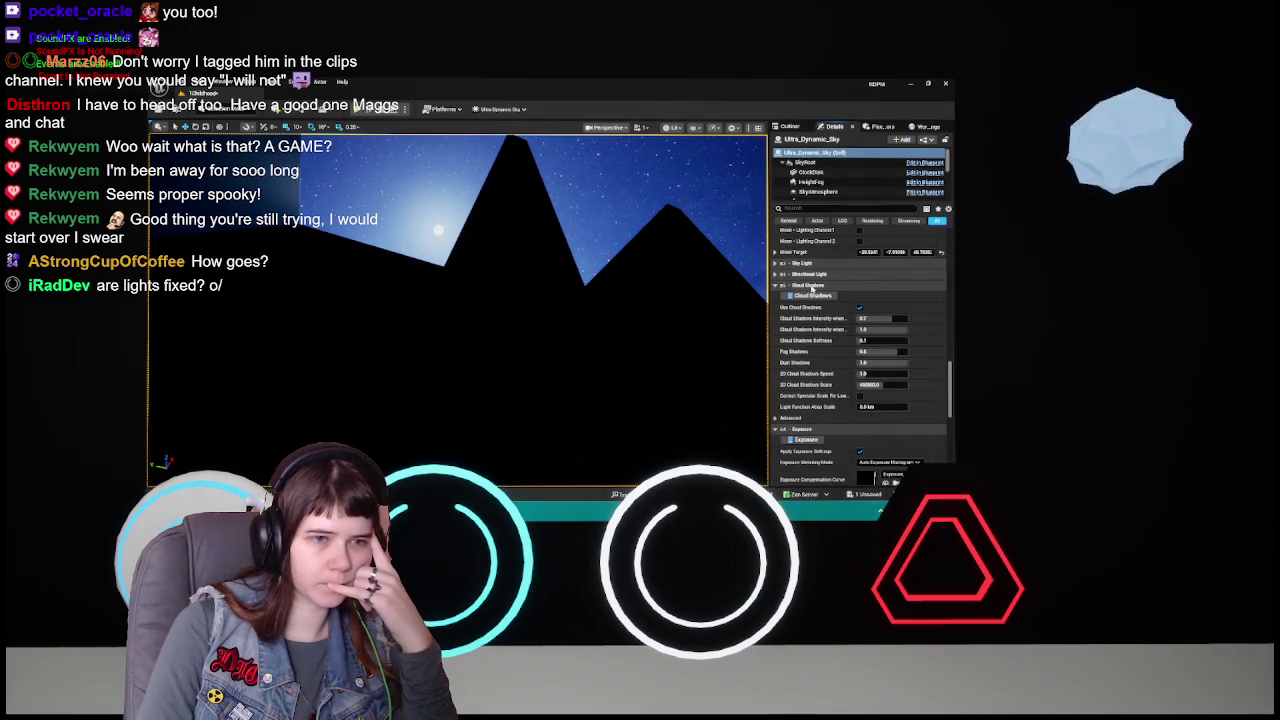
click(859, 307)
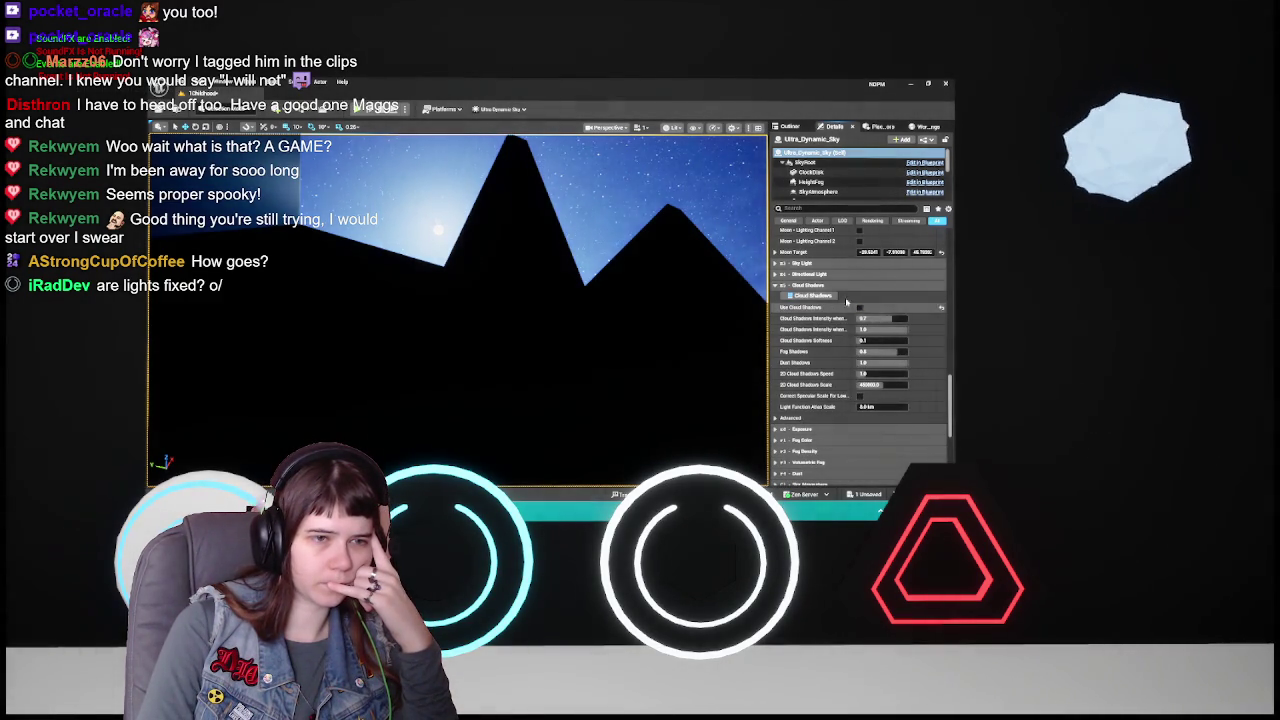
click(818, 264)
- Try a Moon Light Intensity of 0.2, then reset it to its default
scroll(820, 267, up, 5)
scroll(846, 401, up, 4)
scroll(842, 392, up, 5)
click(868, 379)
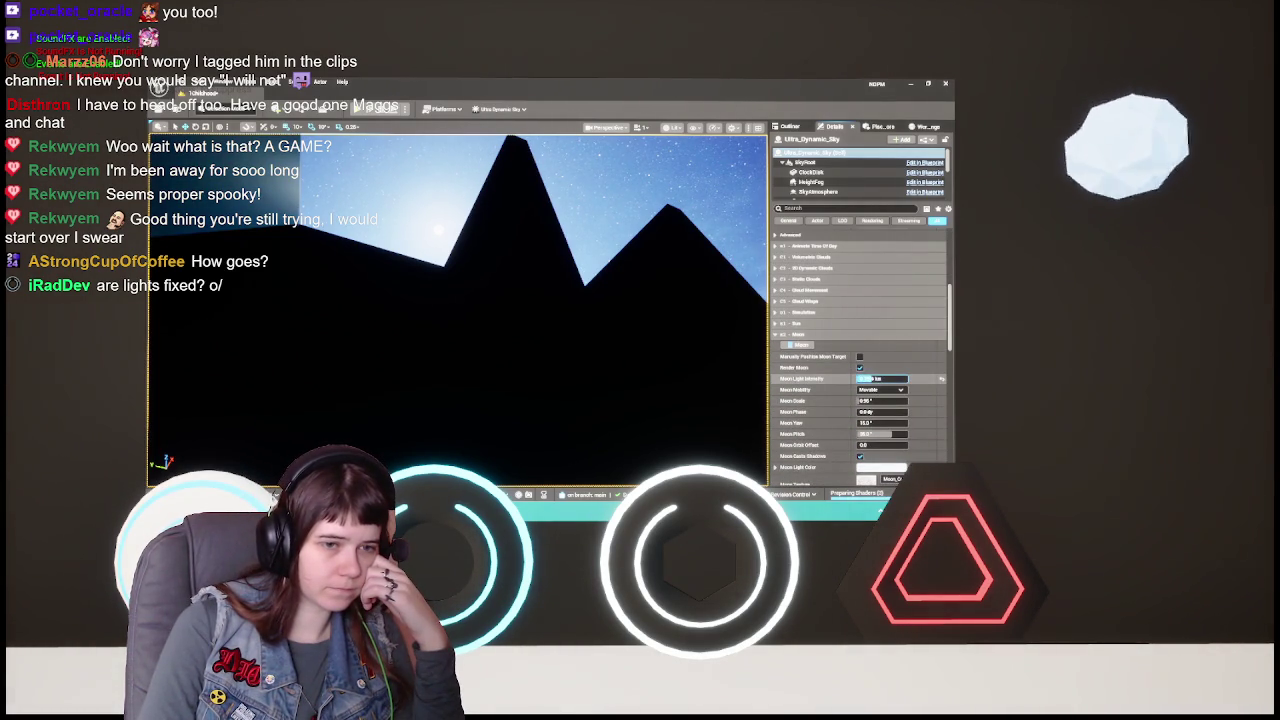
text(0.2)
key(Return)
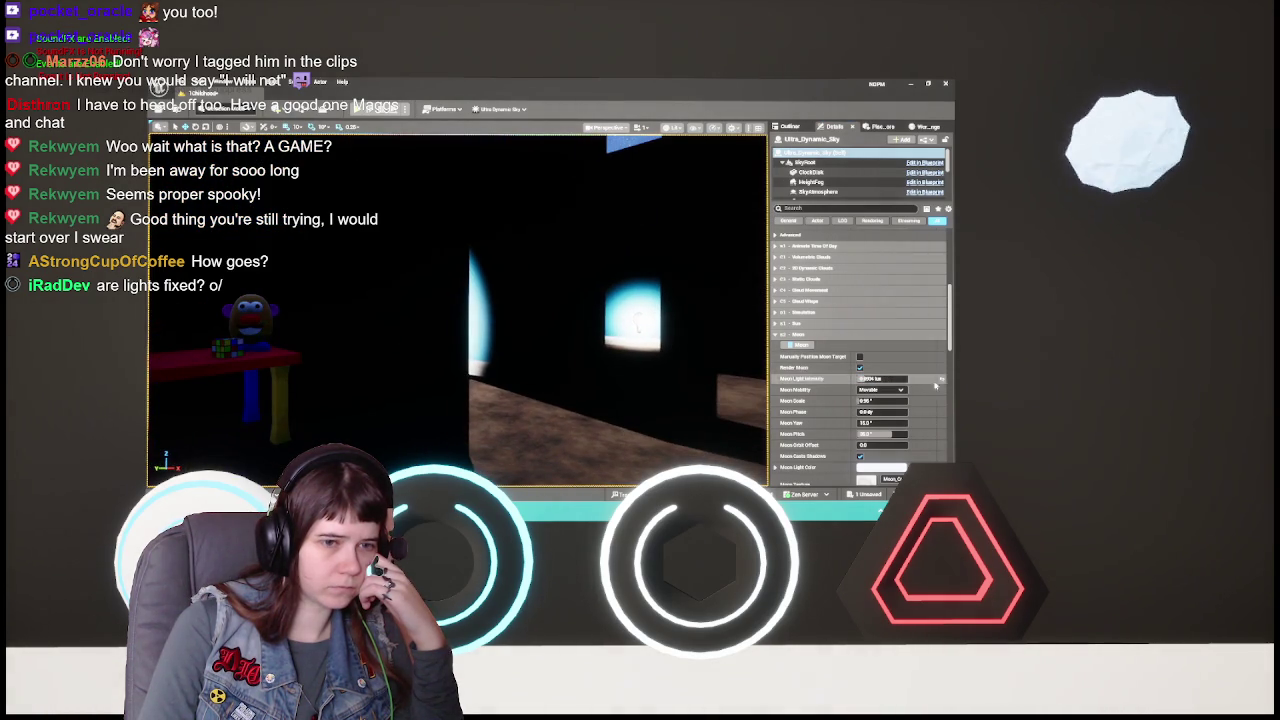
click(943, 380)
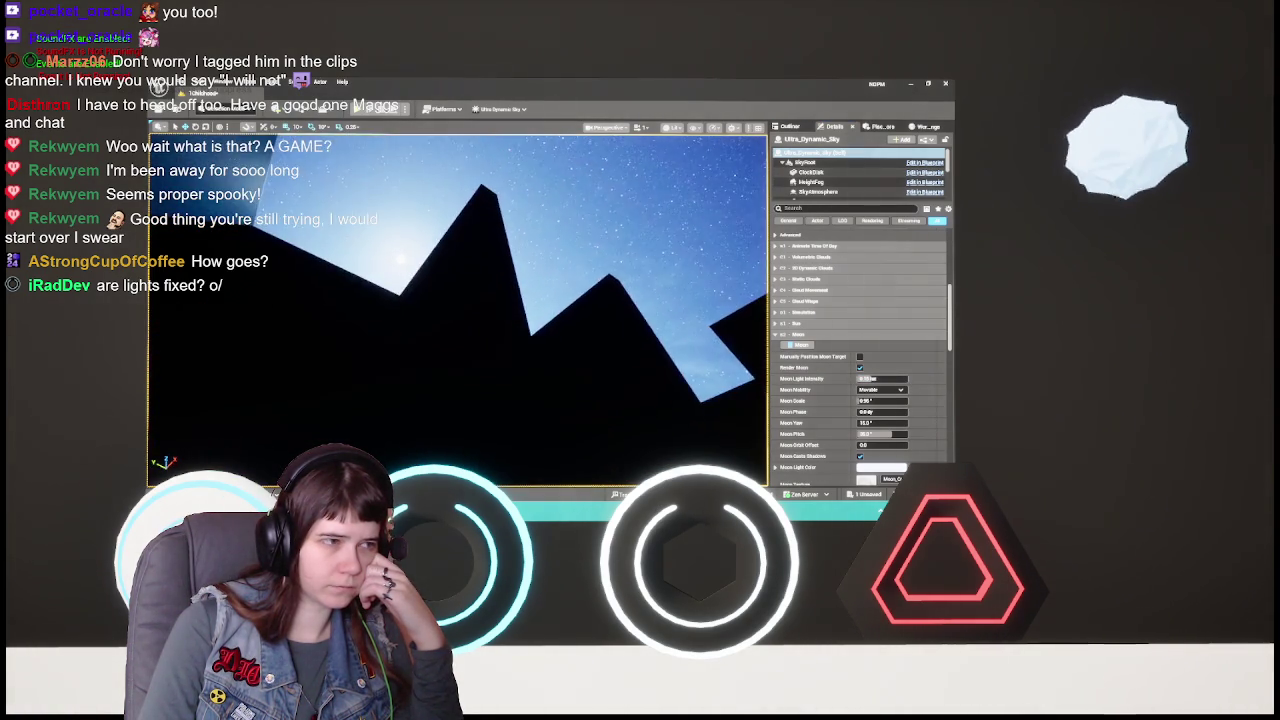
drag(656, 353, 560, 350)
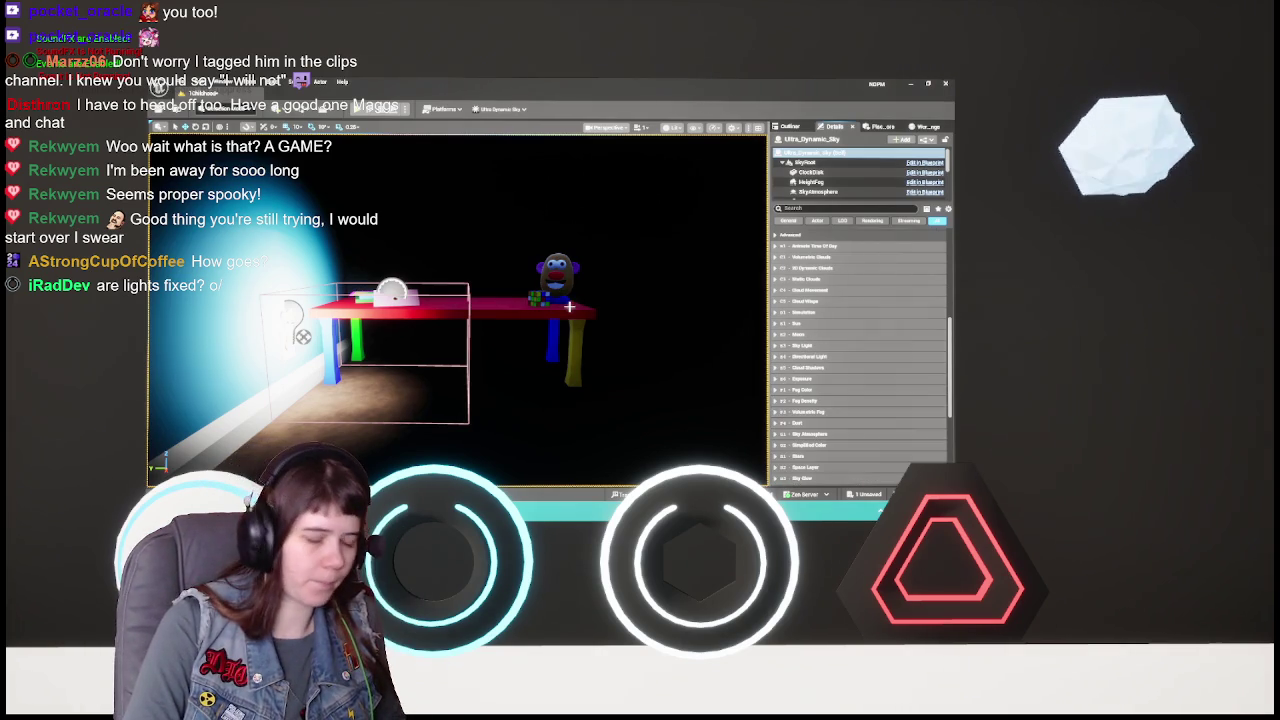
- Select the bear night-light lamp by the red table and open its Blueprint from the Outliner
drag(568, 306, 600, 340)
mouse_move(457, 310)
mouse_down()
mouse_move(480, 312)
mouse_move(440, 315)
mouse_move(492, 312)
mouse_up()
click(515, 302)
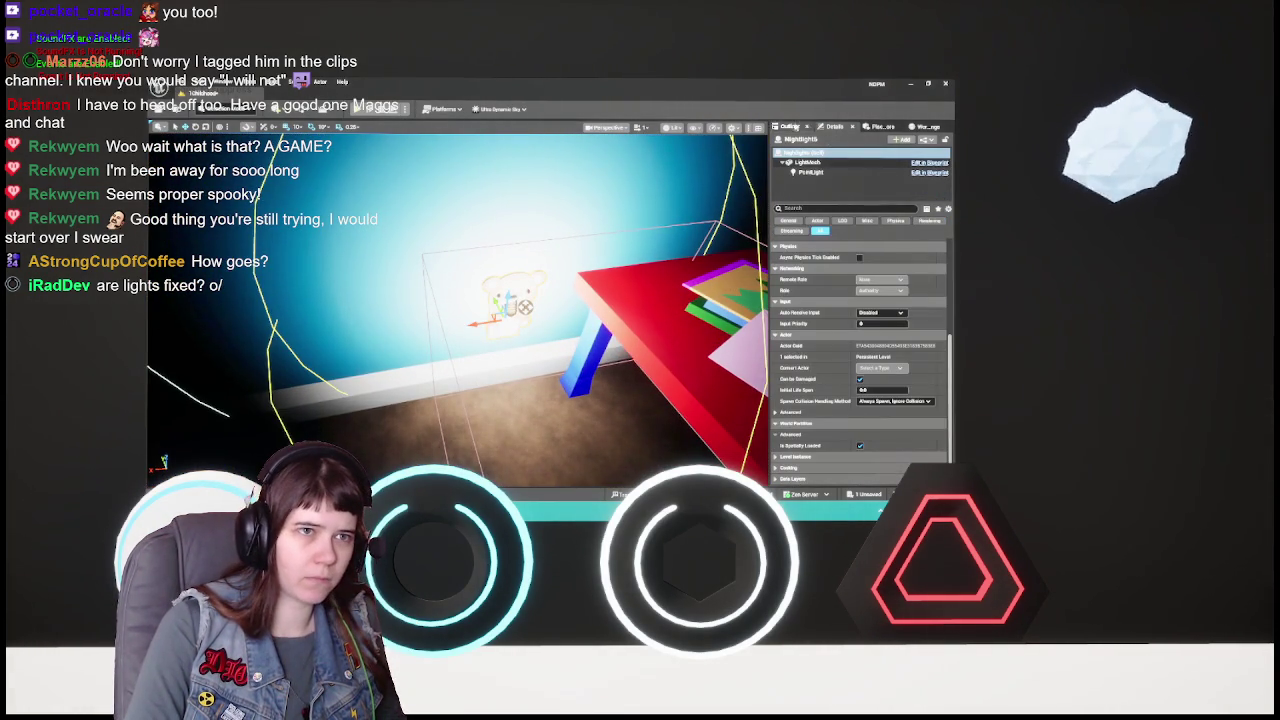
click(791, 127)
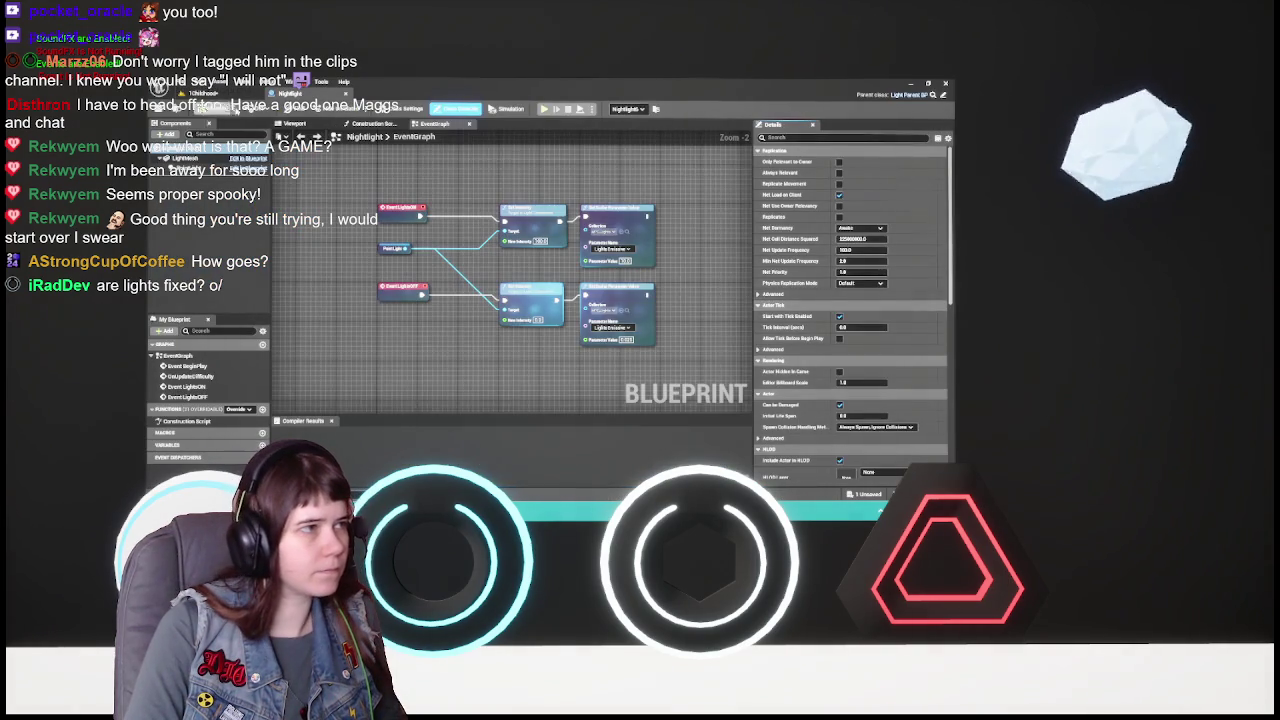
click(300, 123)
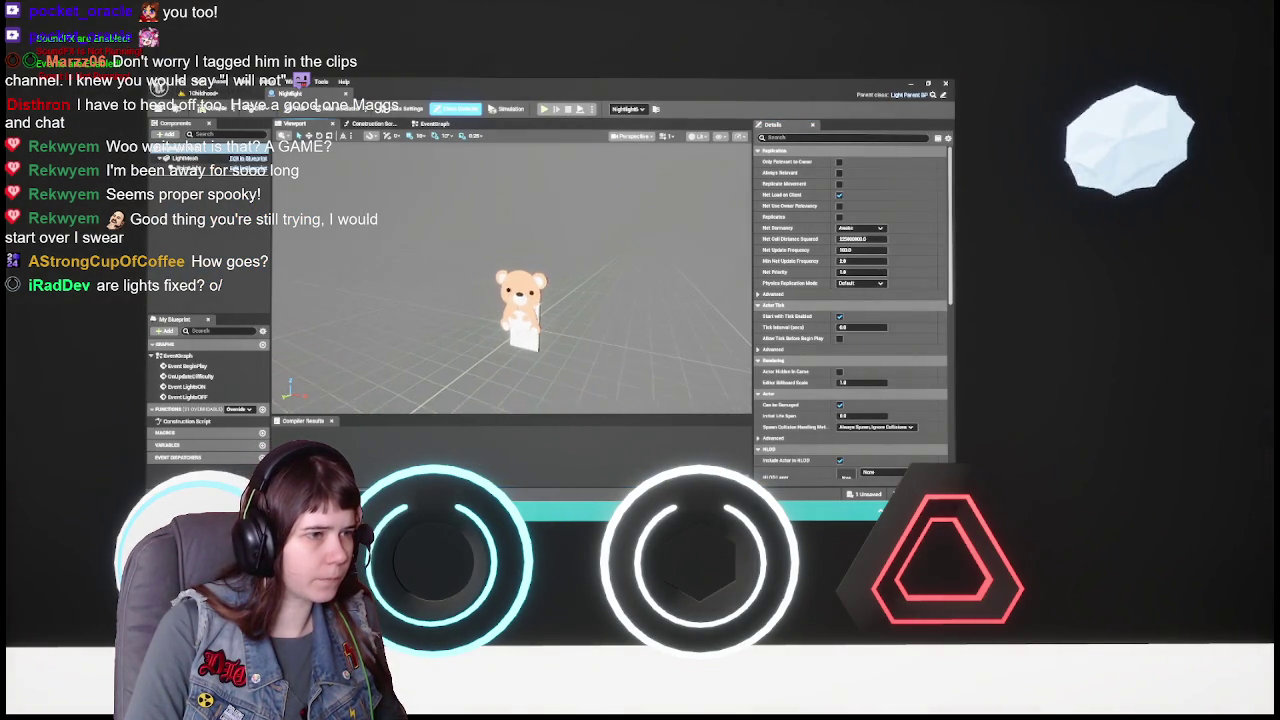
- Back in the level, collapse the NightLights folder under Lighting and clear the selection
click(276, 94)
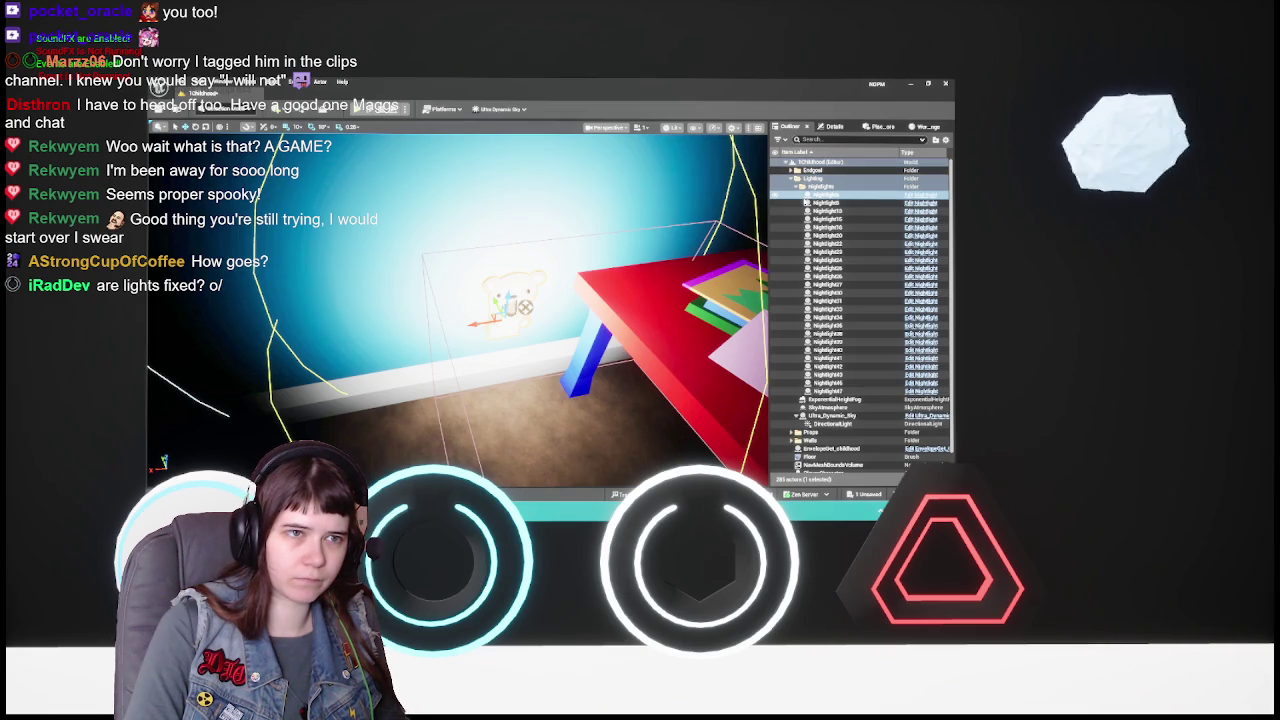
click(795, 186)
click(827, 351)
mouse_move(709, 334)
mouse_down()
mouse_move(690, 420)
mouse_move(682, 340)
mouse_up()
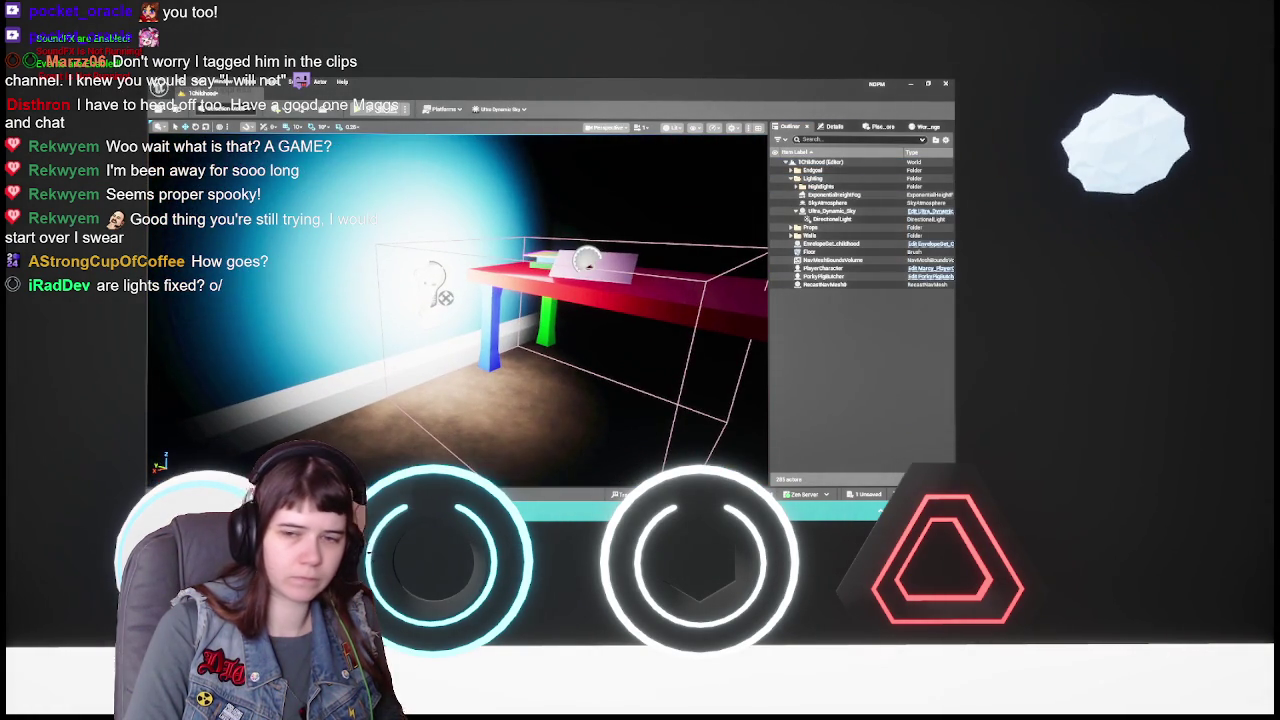
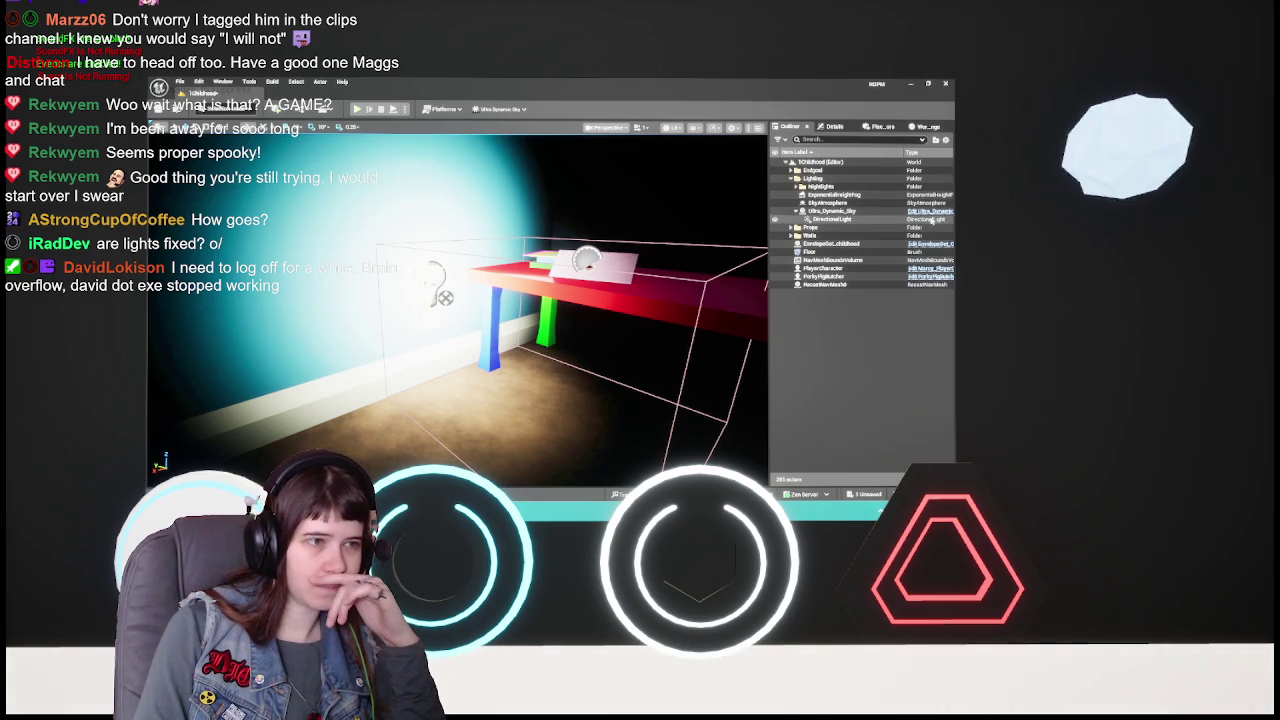
- Frame the wall light and table box, fly into the dim room corner, then save 1Childhood
key(f)
key(s)
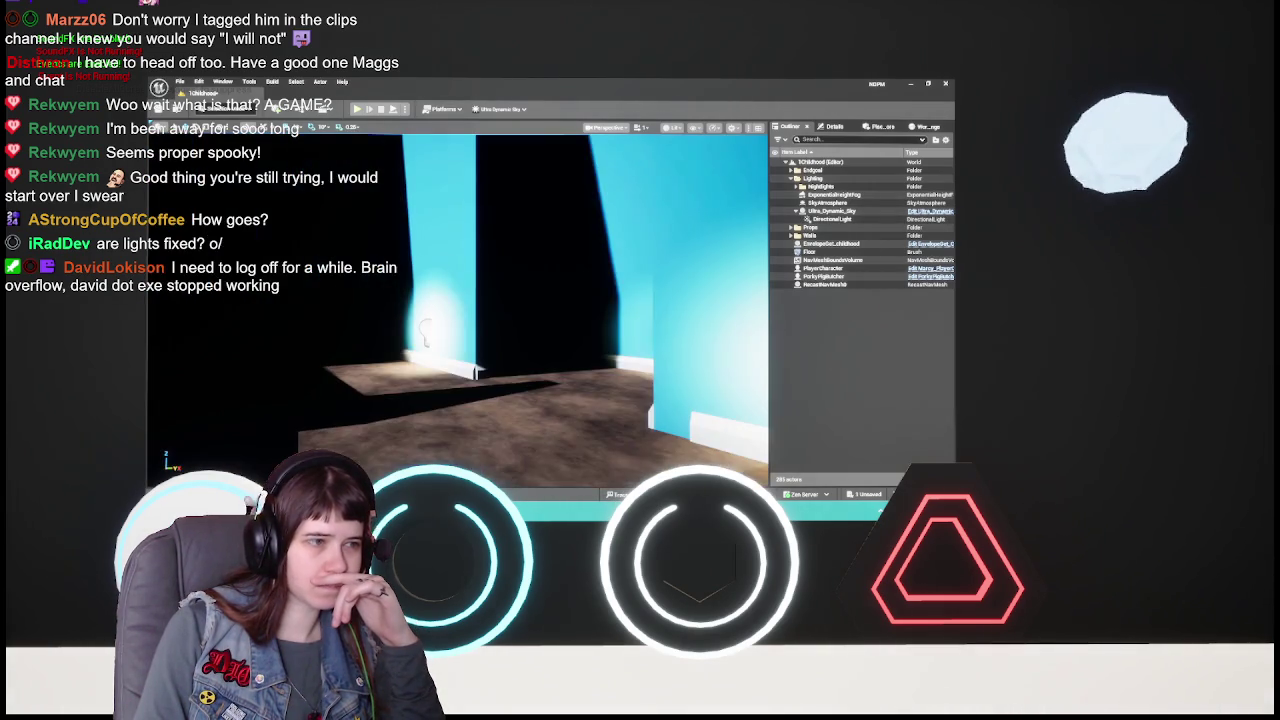
scroll(683, 306, down, 1)
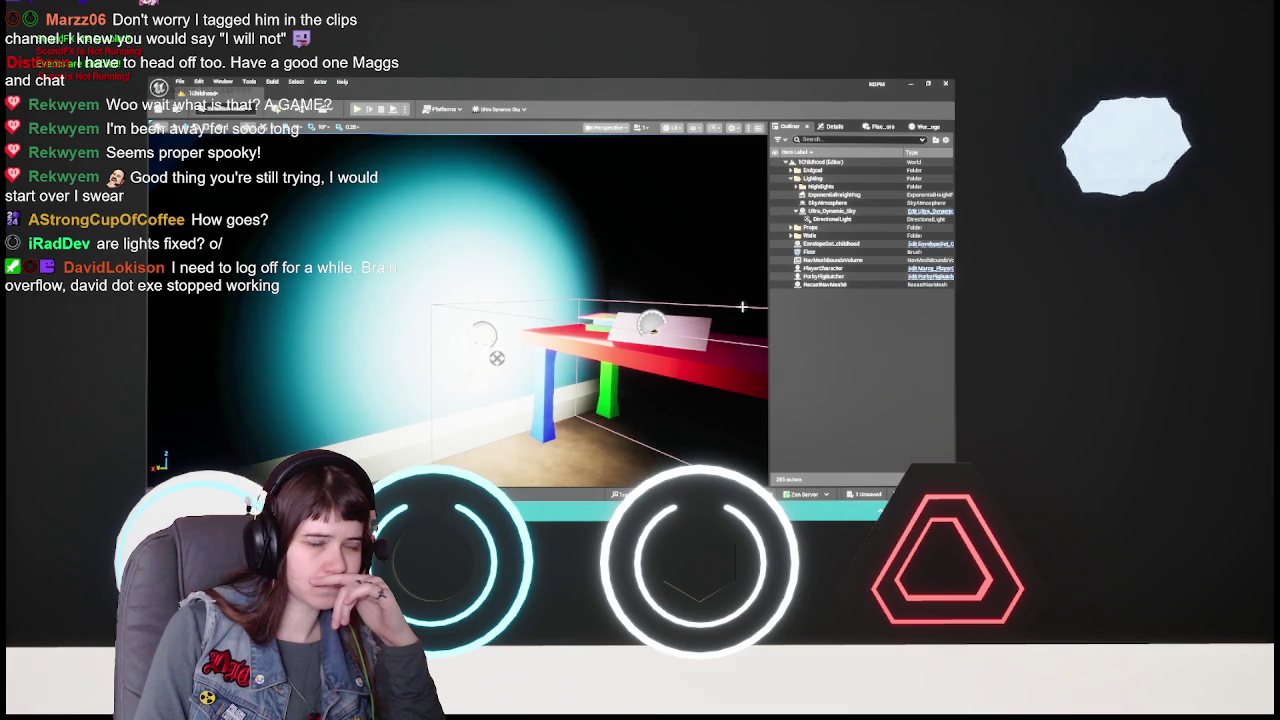
key(f)
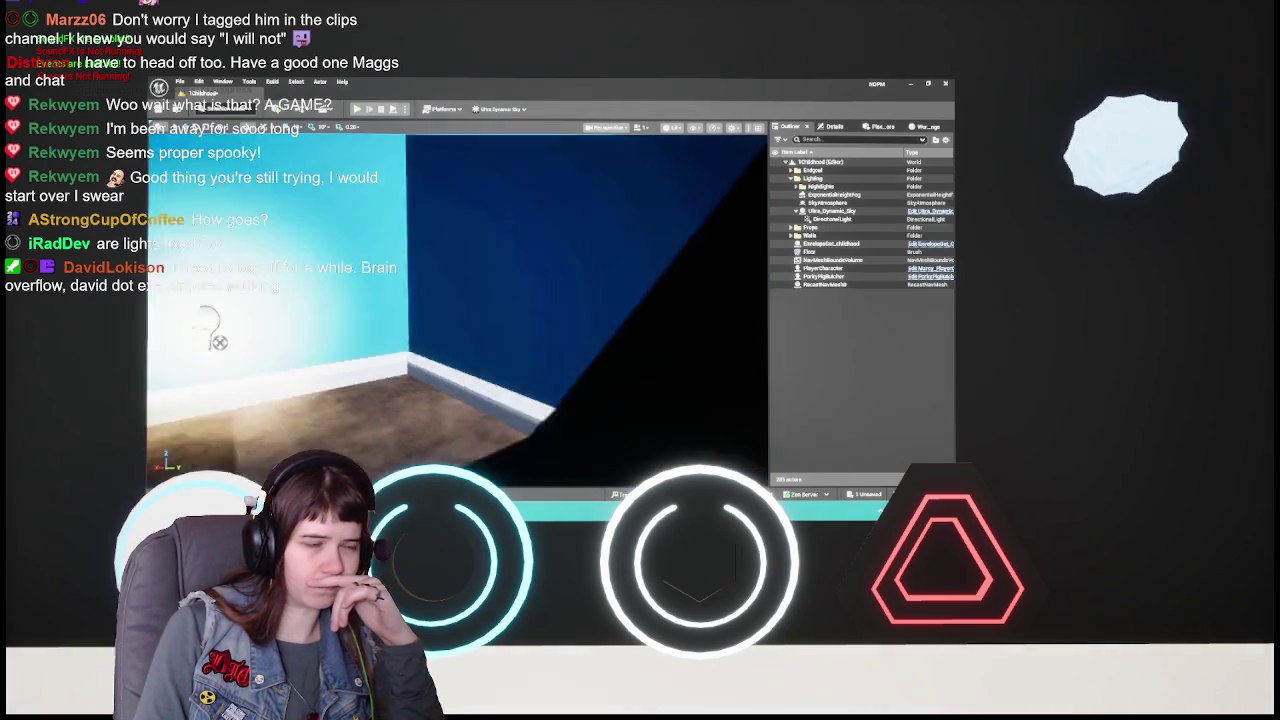
key(a)
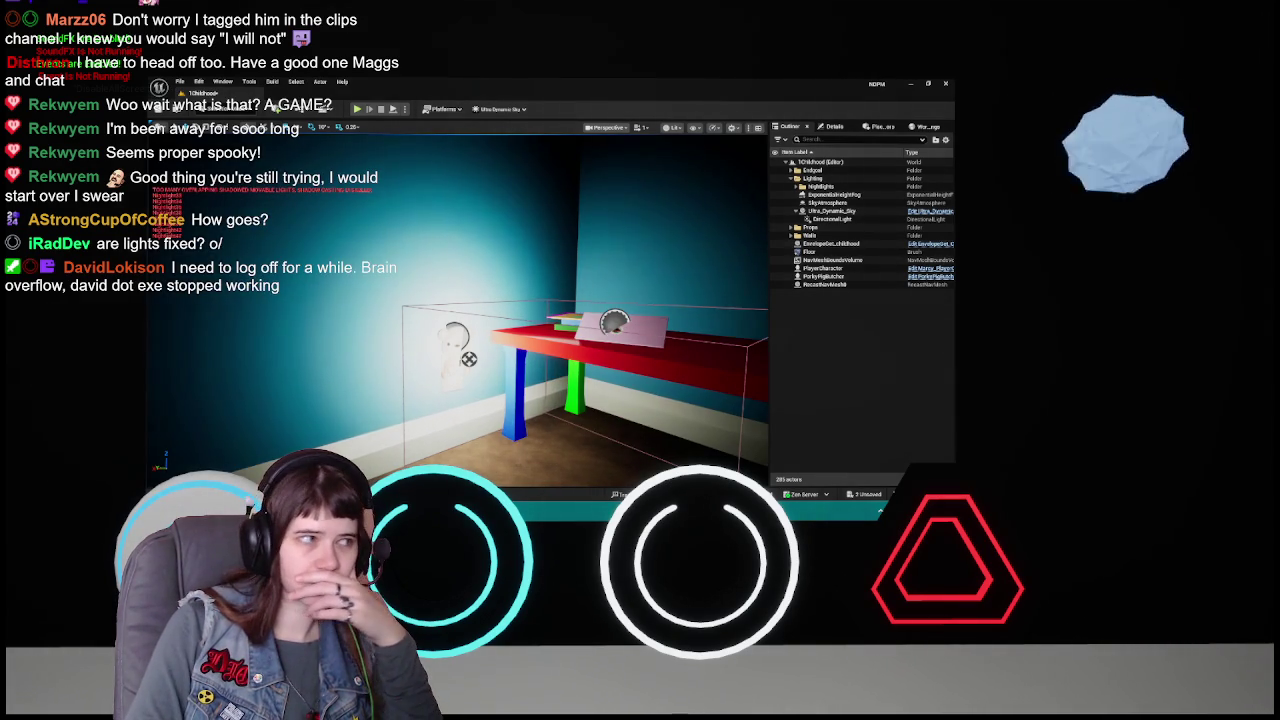
mouse_move(646, 302)
mouse_down()
mouse_move(550, 250)
mouse_move(610, 280)
mouse_up()
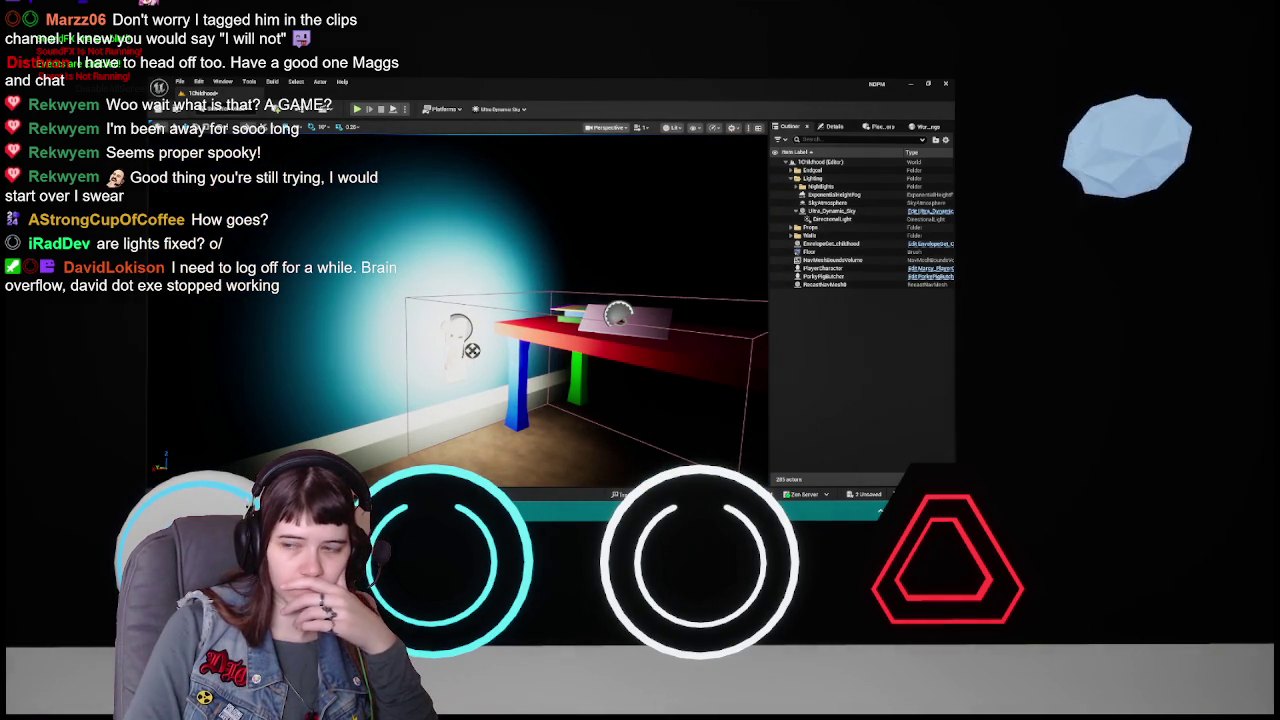
mouse_move(460, 320)
mouse_down()
mouse_move(440, 340)
mouse_move(420, 330)
mouse_move(440, 340)
mouse_up()
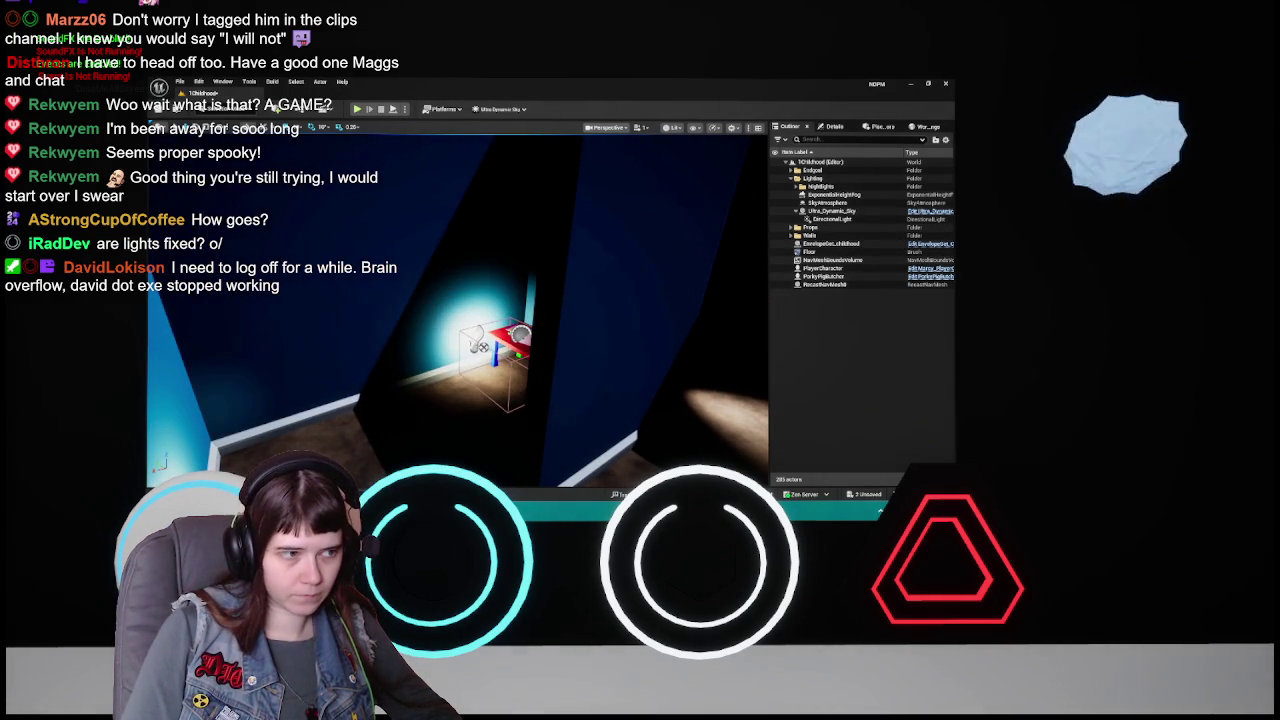
mouse_move(739, 324)
mouse_down()
mouse_move(520, 335)
mouse_move(439, 318)
mouse_up()
key(ctrl+s)
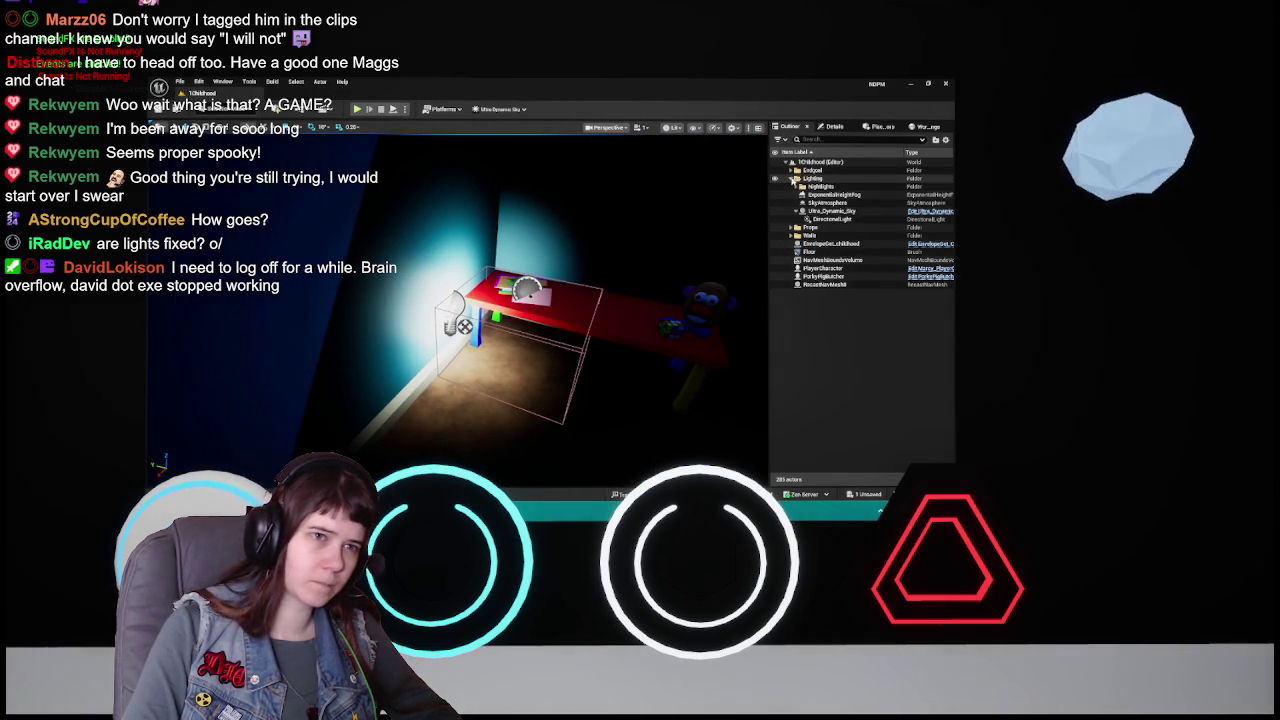
- Expand the NightLights folder and open the first NightLight's name for editing, leaving it unchanged
click(796, 186)
click(452, 313)
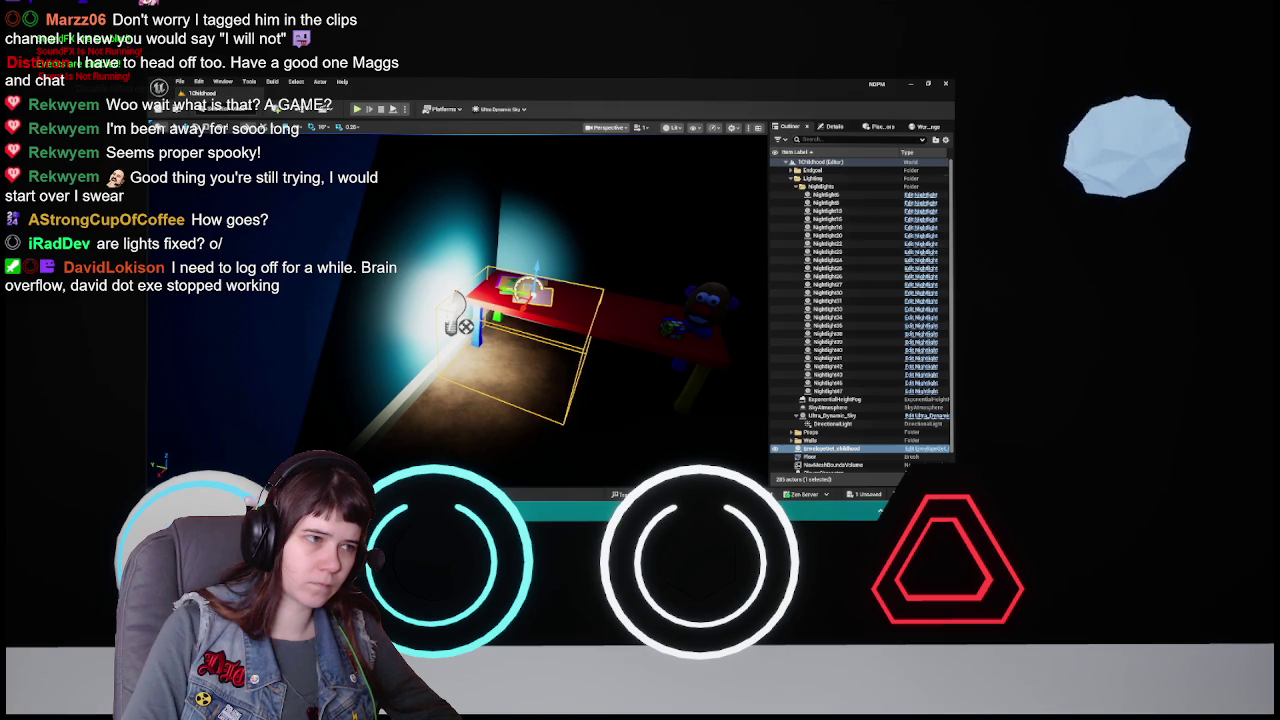
click(826, 194)
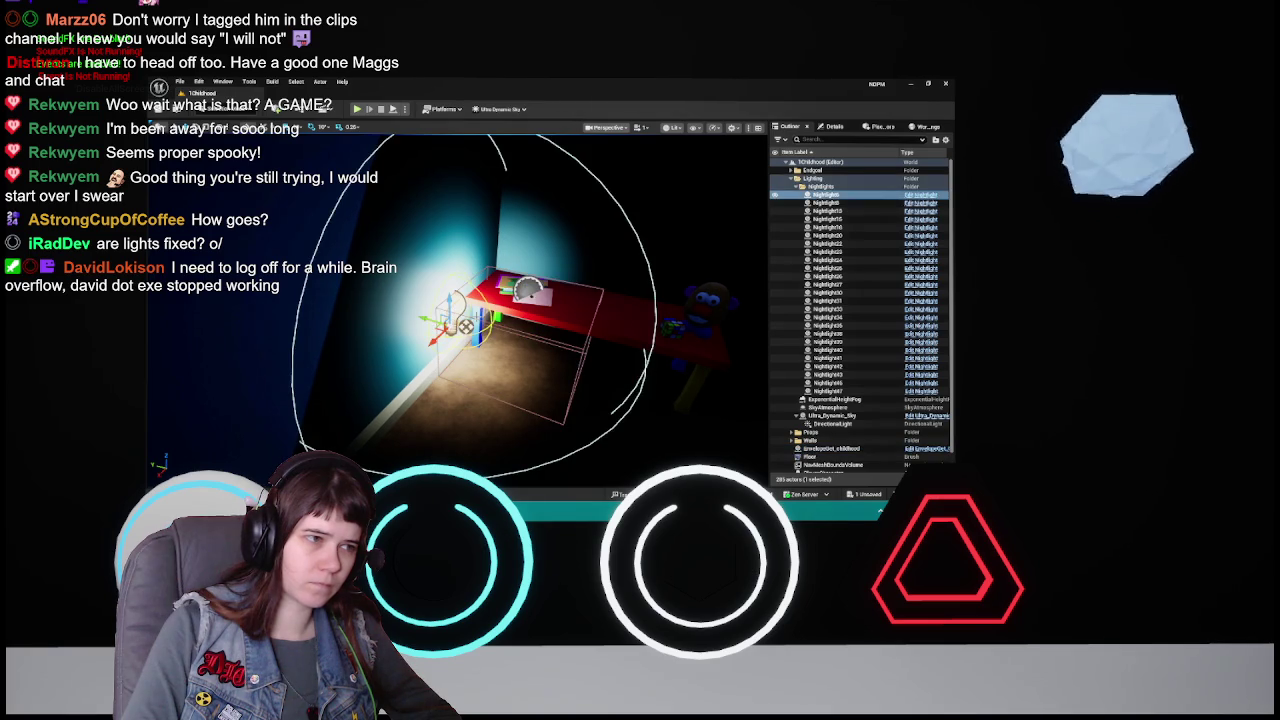
click(842, 197)
key(Return)
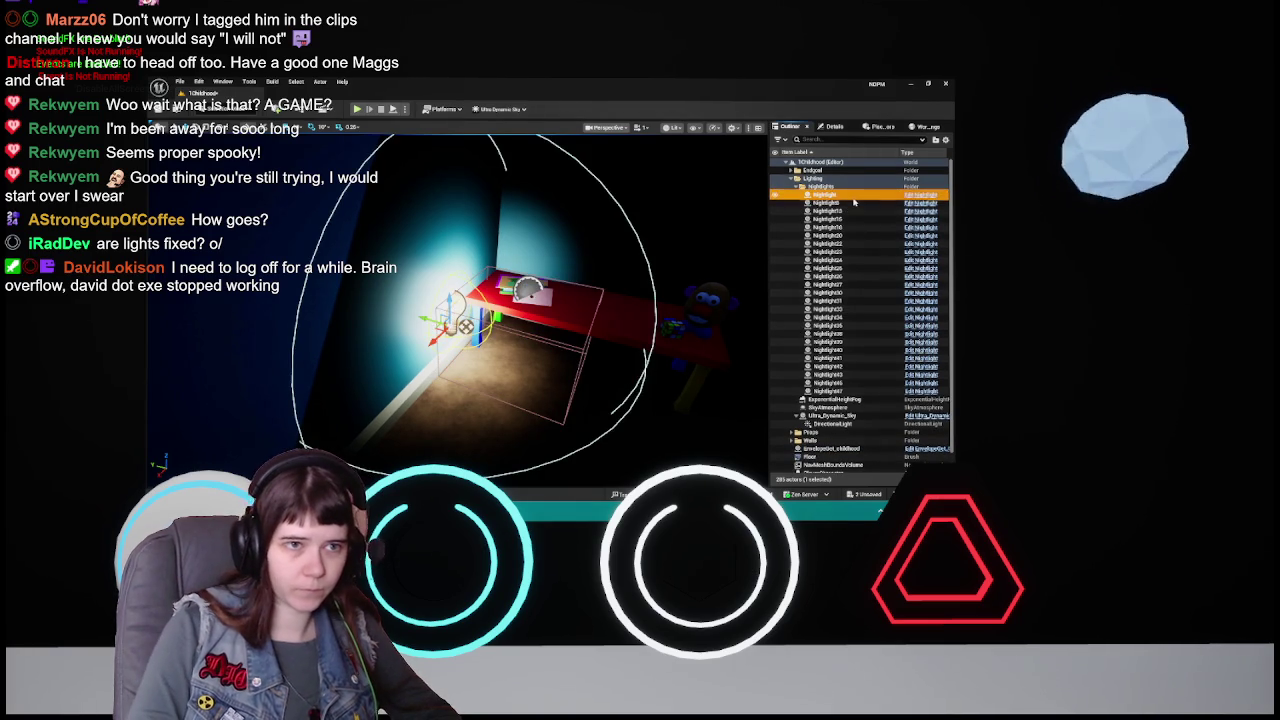
- Frame the selected blue night light, delete it, then restore it with undo
drag(450, 300, 520, 295)
key(f)
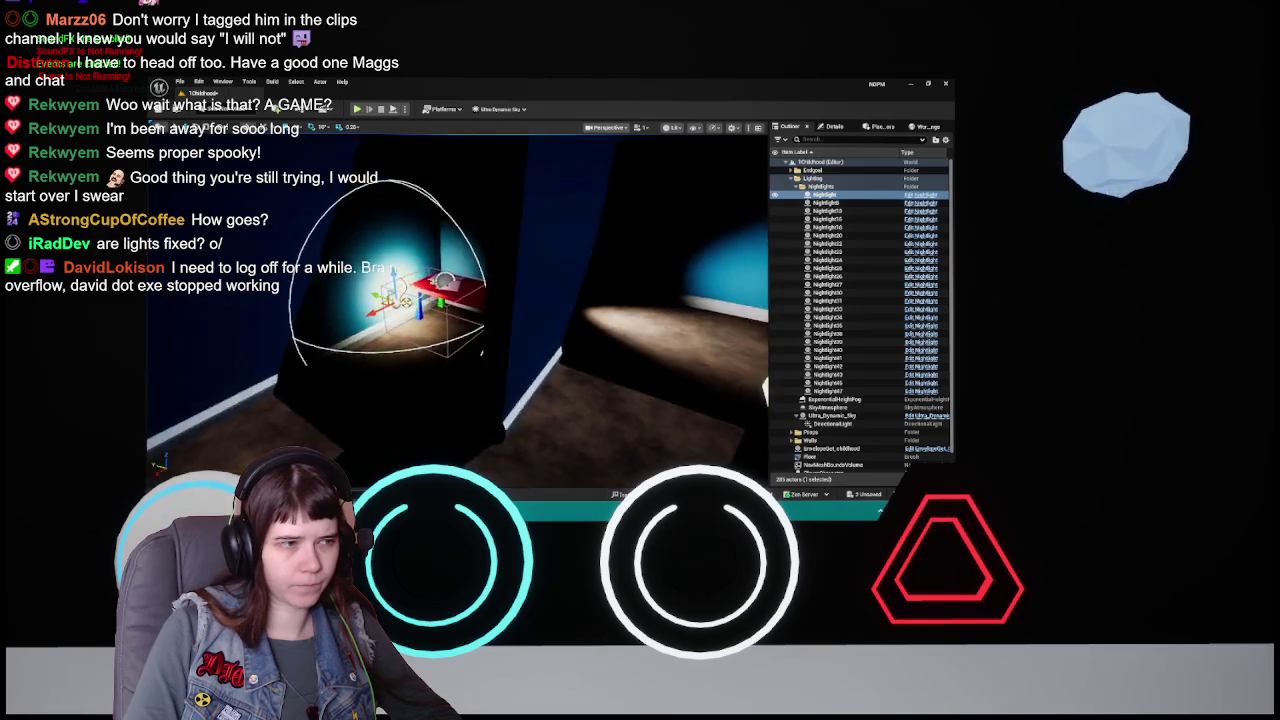
mouse_move(400, 330)
mouse_down()
mouse_move(410, 345)
mouse_move(585, 330)
mouse_move(555, 332)
mouse_up()
key(Delete)
key(ctrl+z)
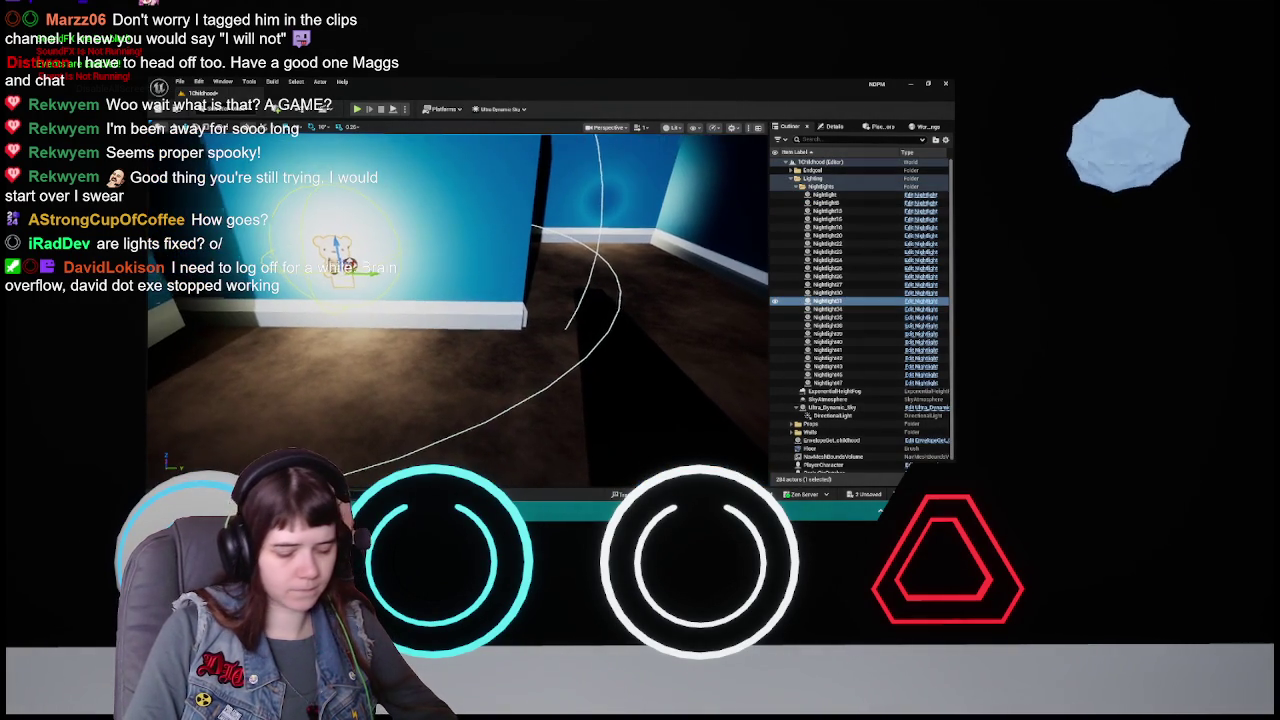
- Rename the selected night light with F2 and frame it in view
mouse_move(540, 301)
mouse_down()
mouse_move(575, 298)
mouse_move(580, 310)
mouse_up()
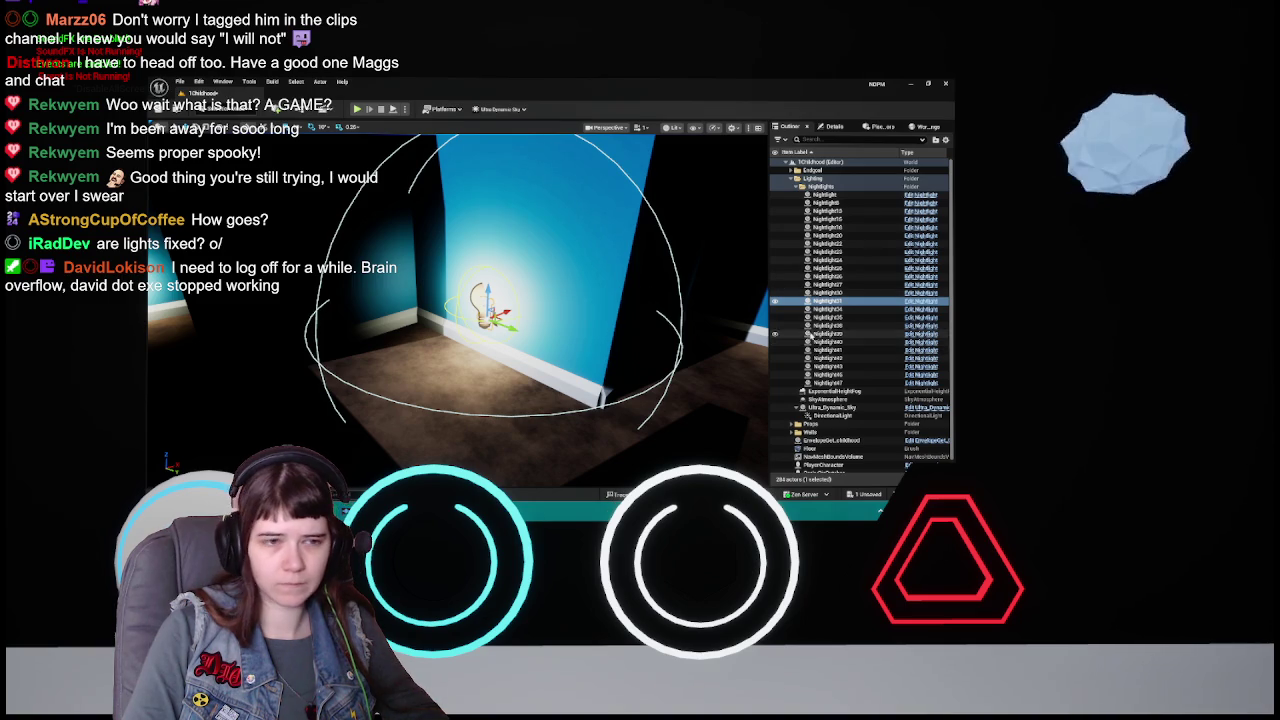
key(F2)
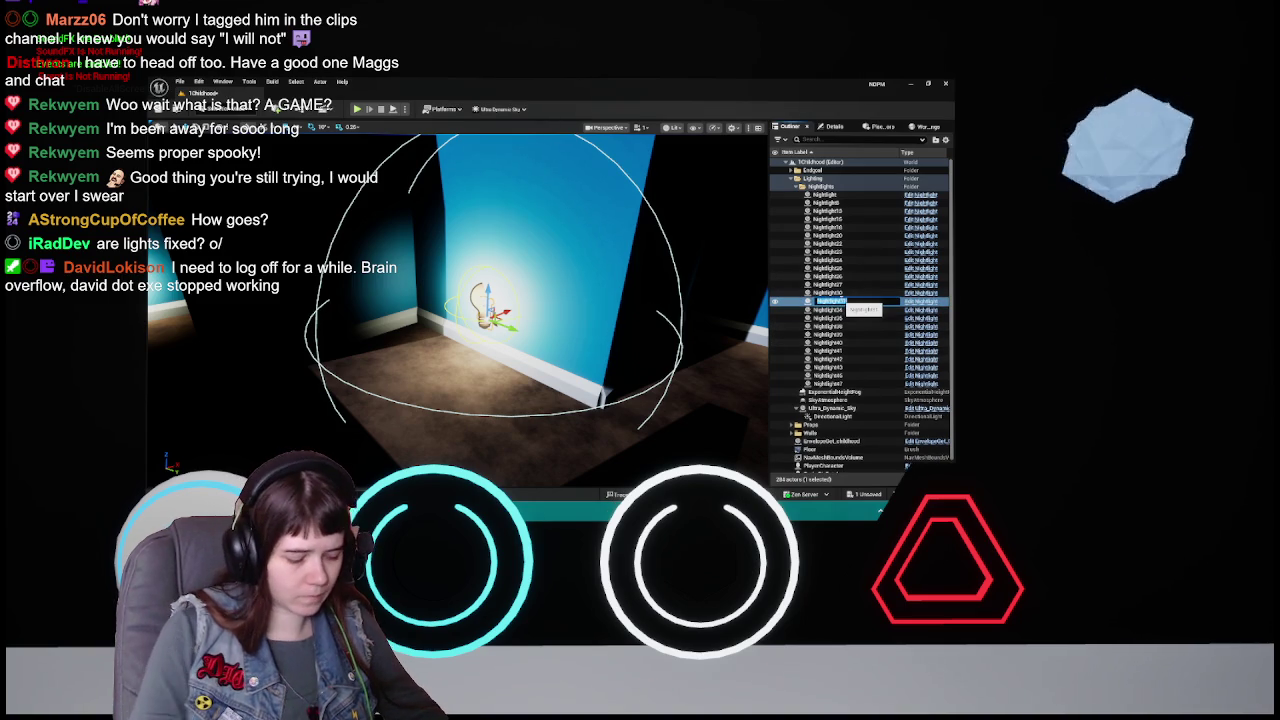
key(Return)
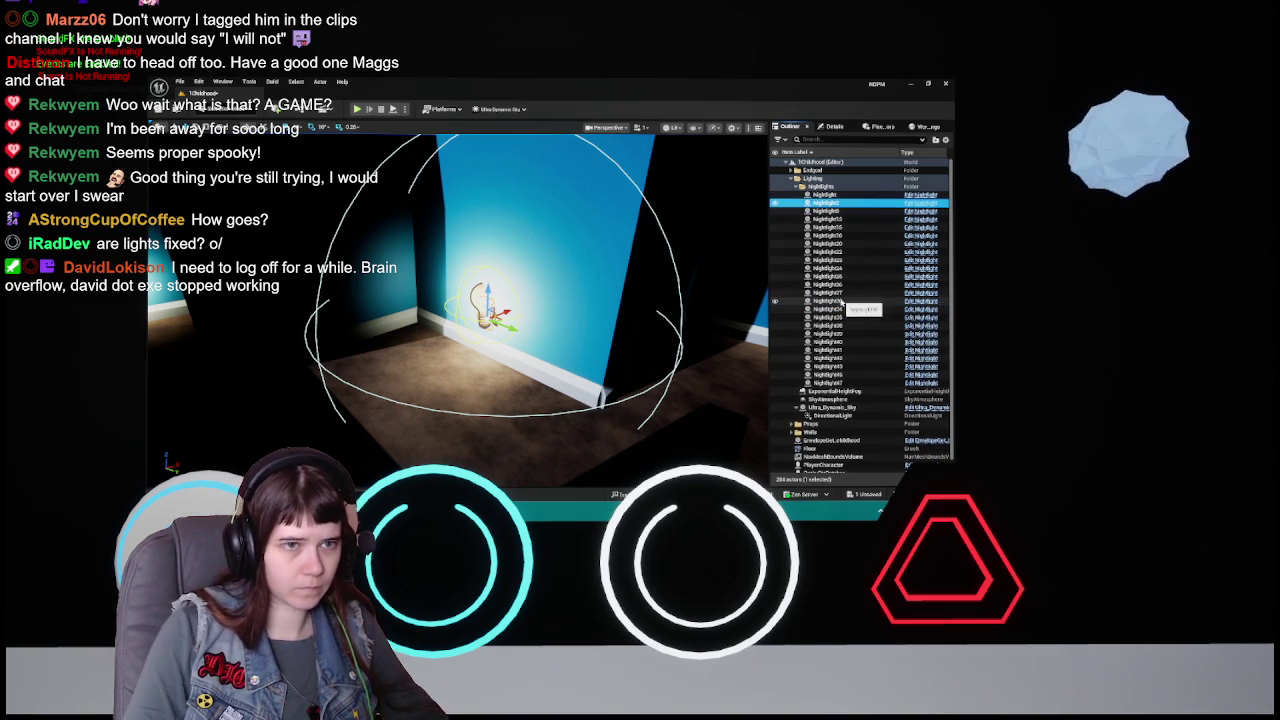
key(f)
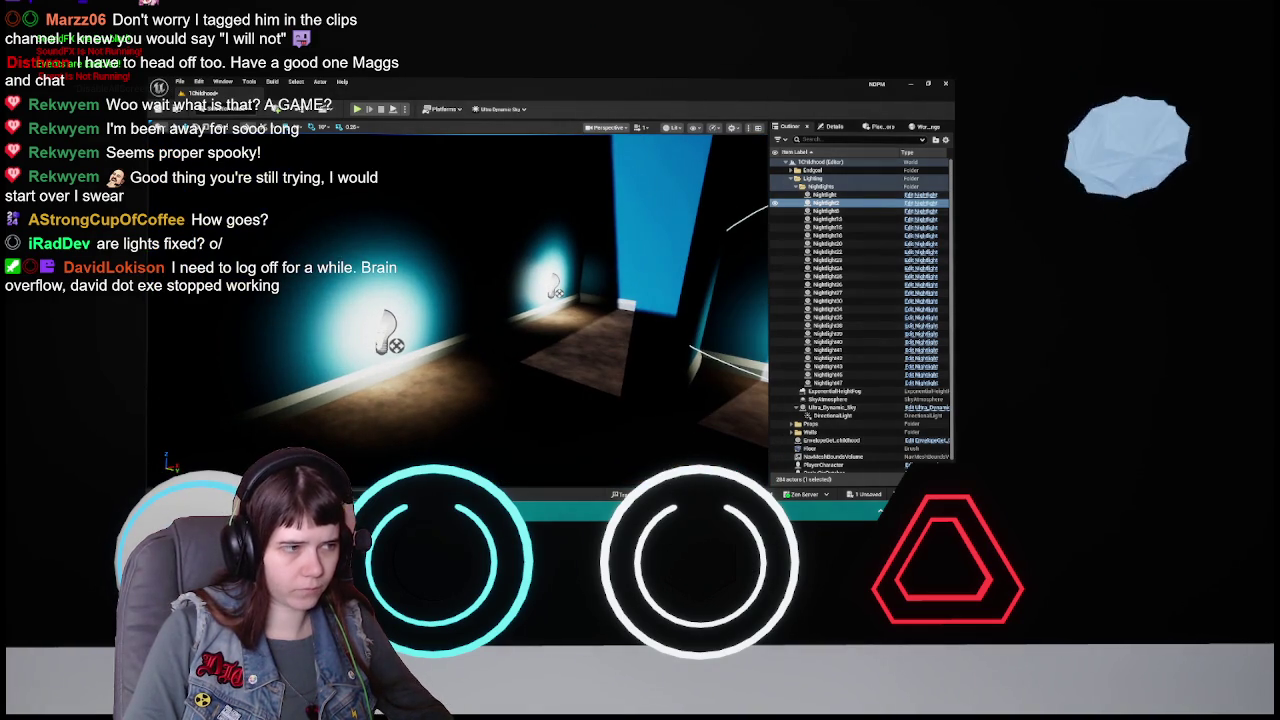
- Delete the two point lights by the left wall
click(390, 338)
key(Delete)
click(553, 288)
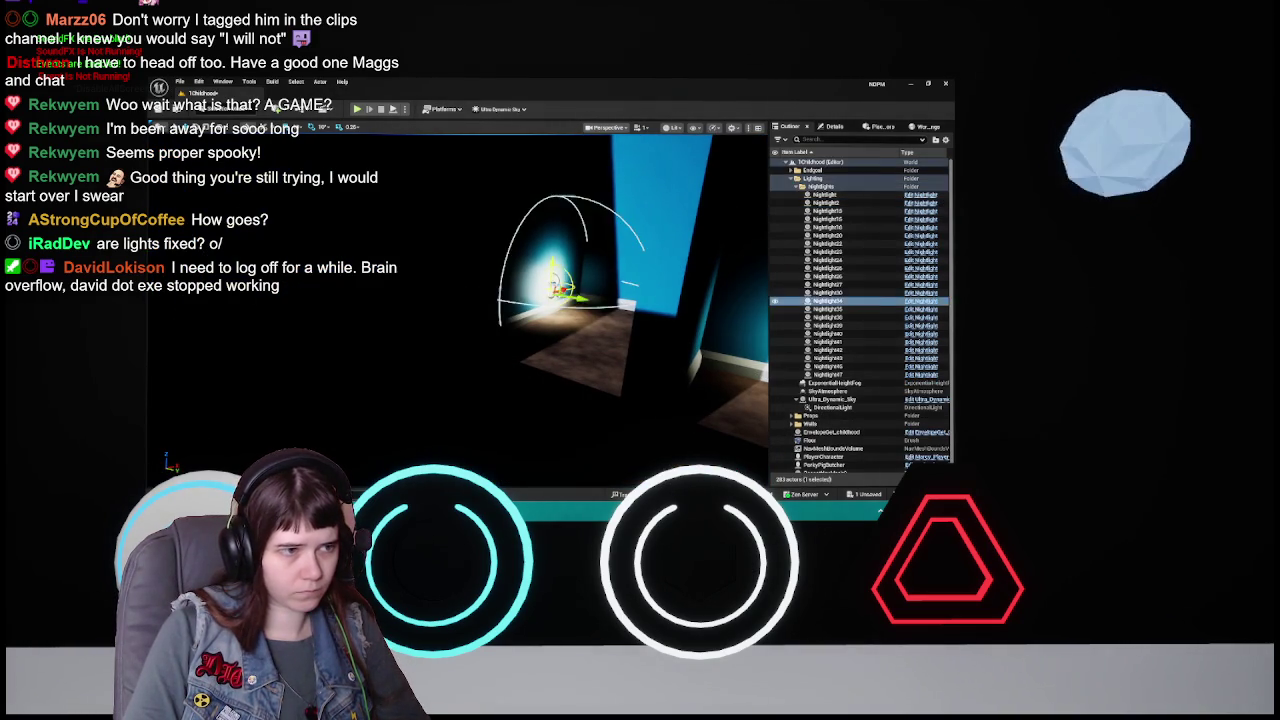
key(Delete)
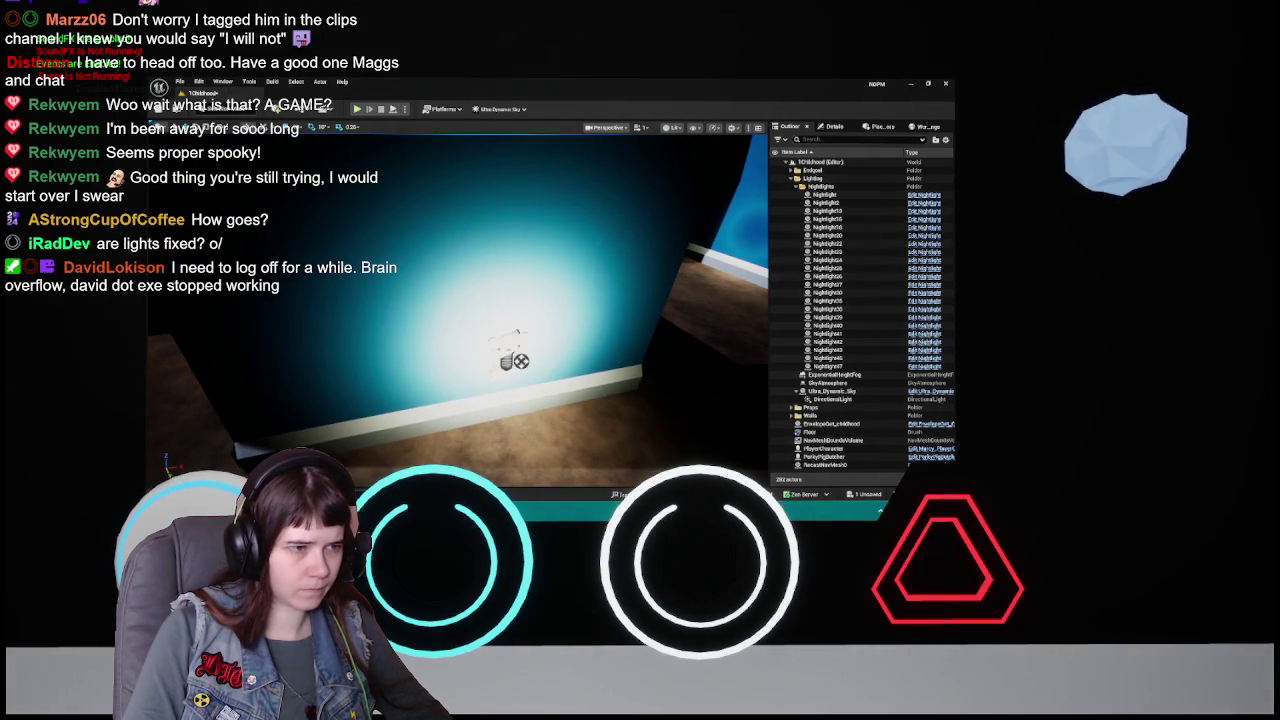
- Frame and rename NightLight35, then step to the next NightLight in the list
click(515, 358)
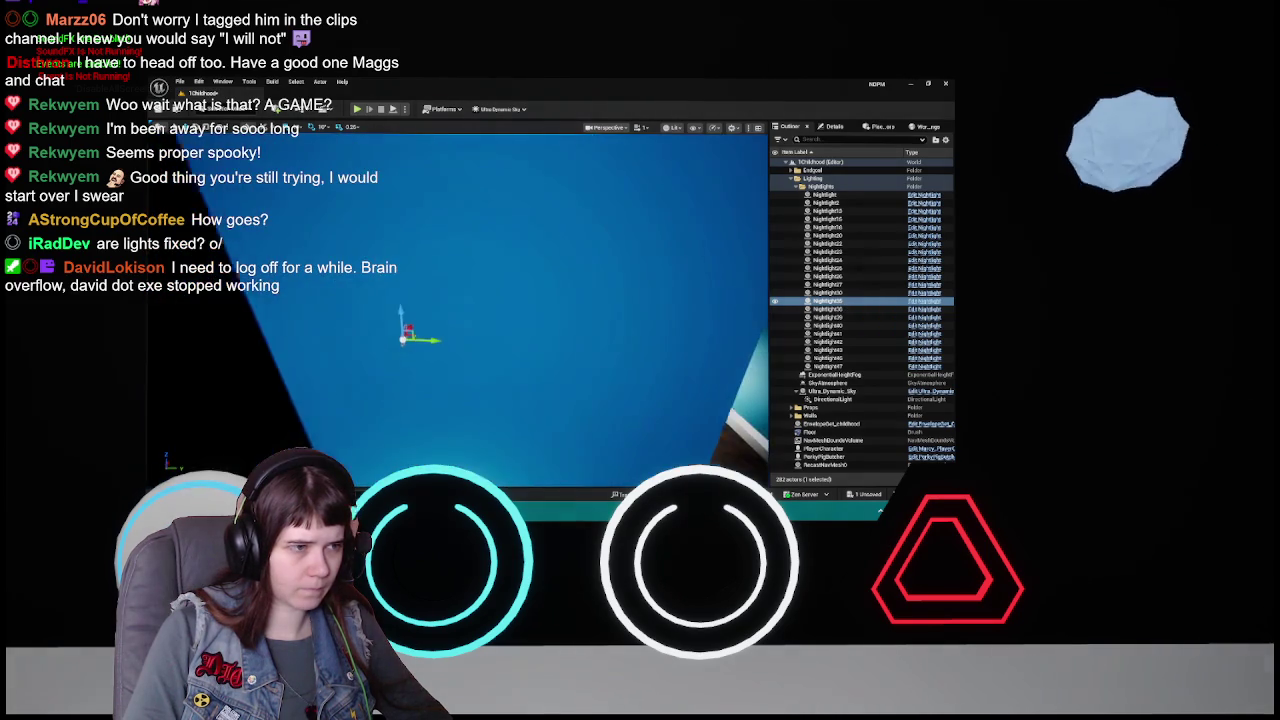
key(f)
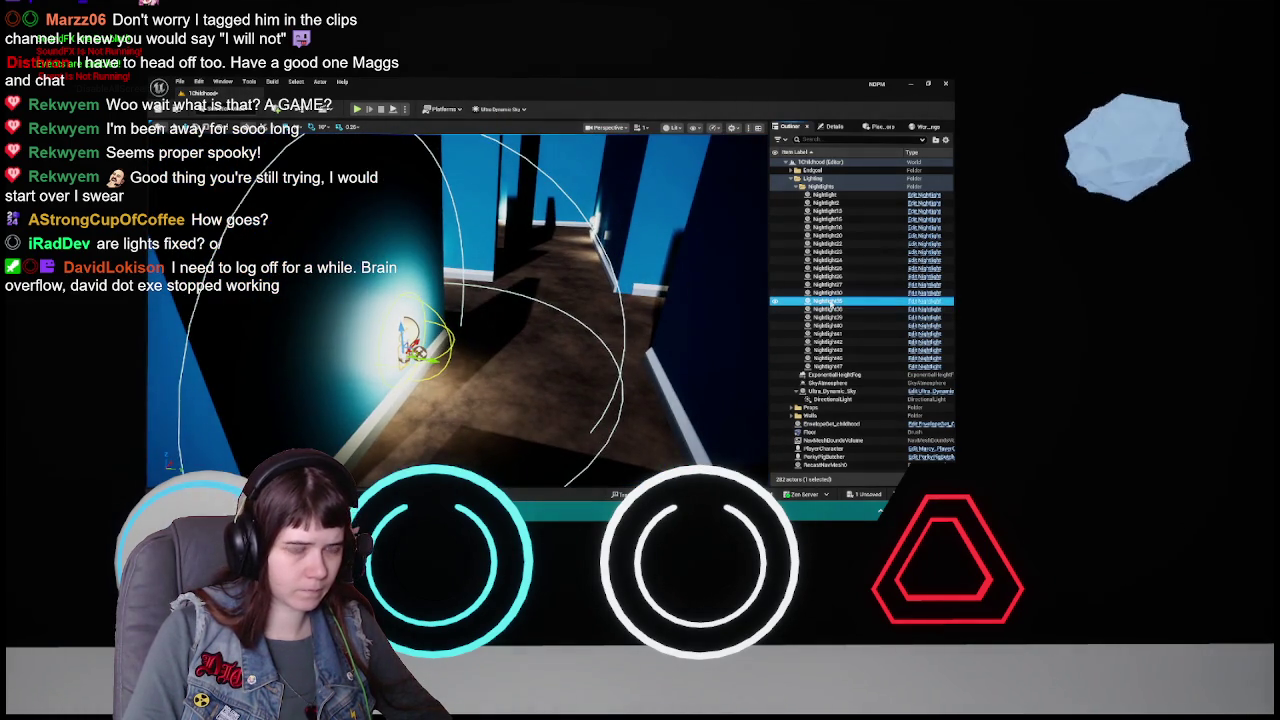
key(F2)
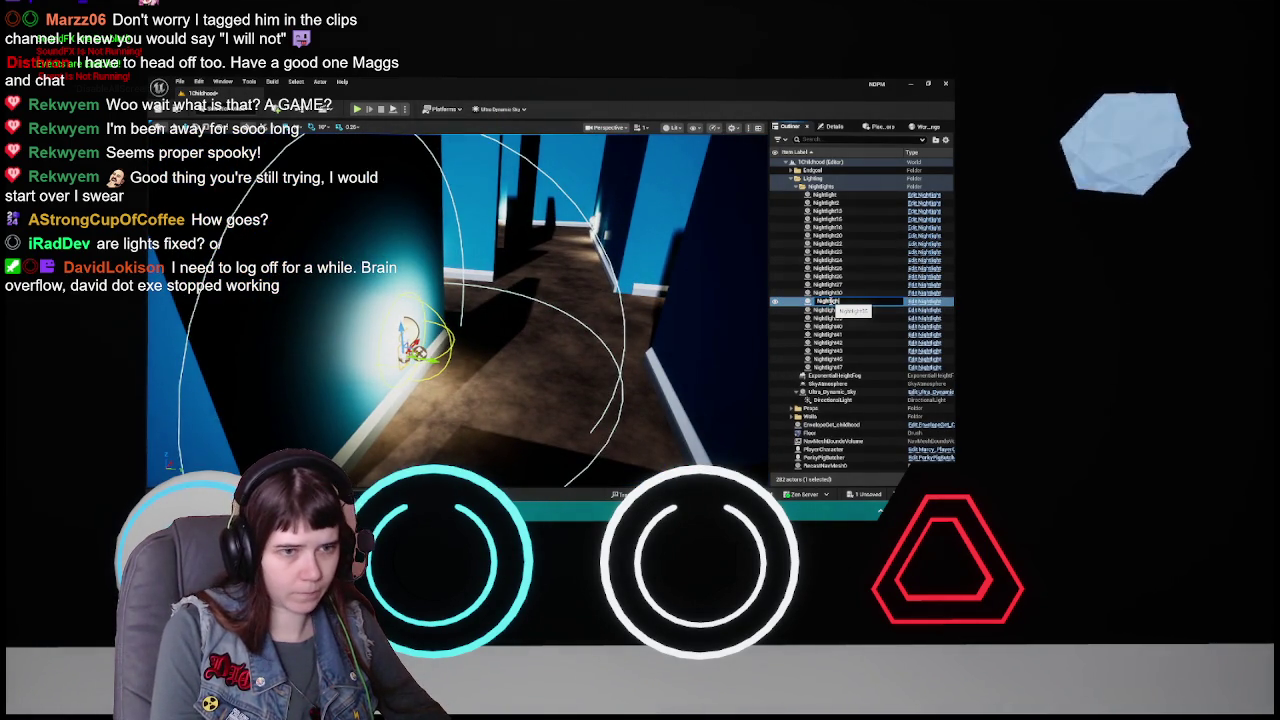
key(Return)
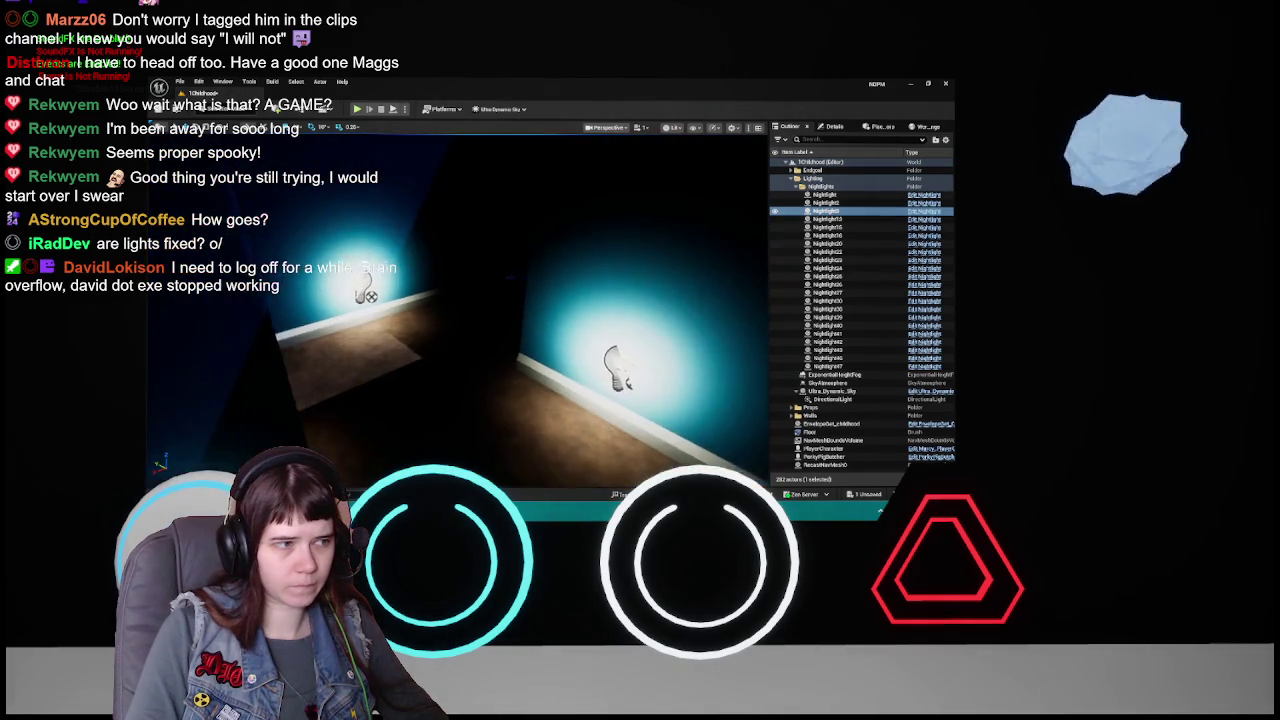
key(Down)
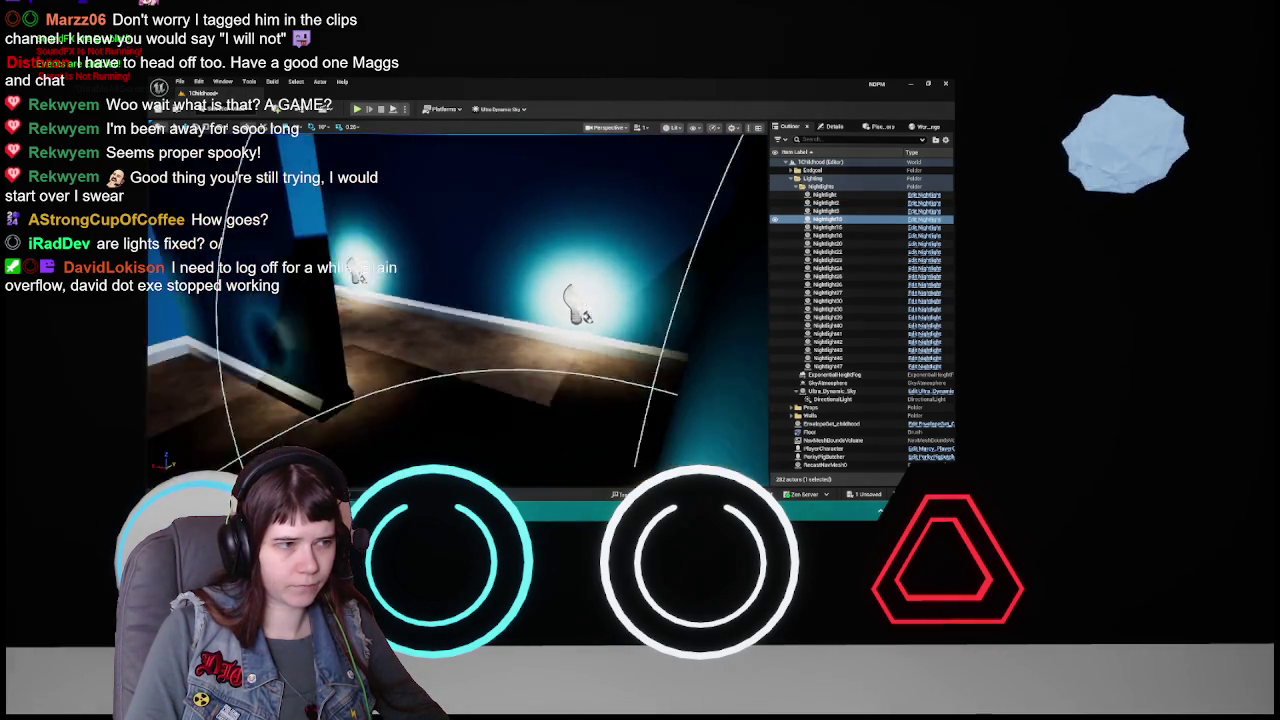
- Delete the selected lights in the blue corridor
click(551, 295)
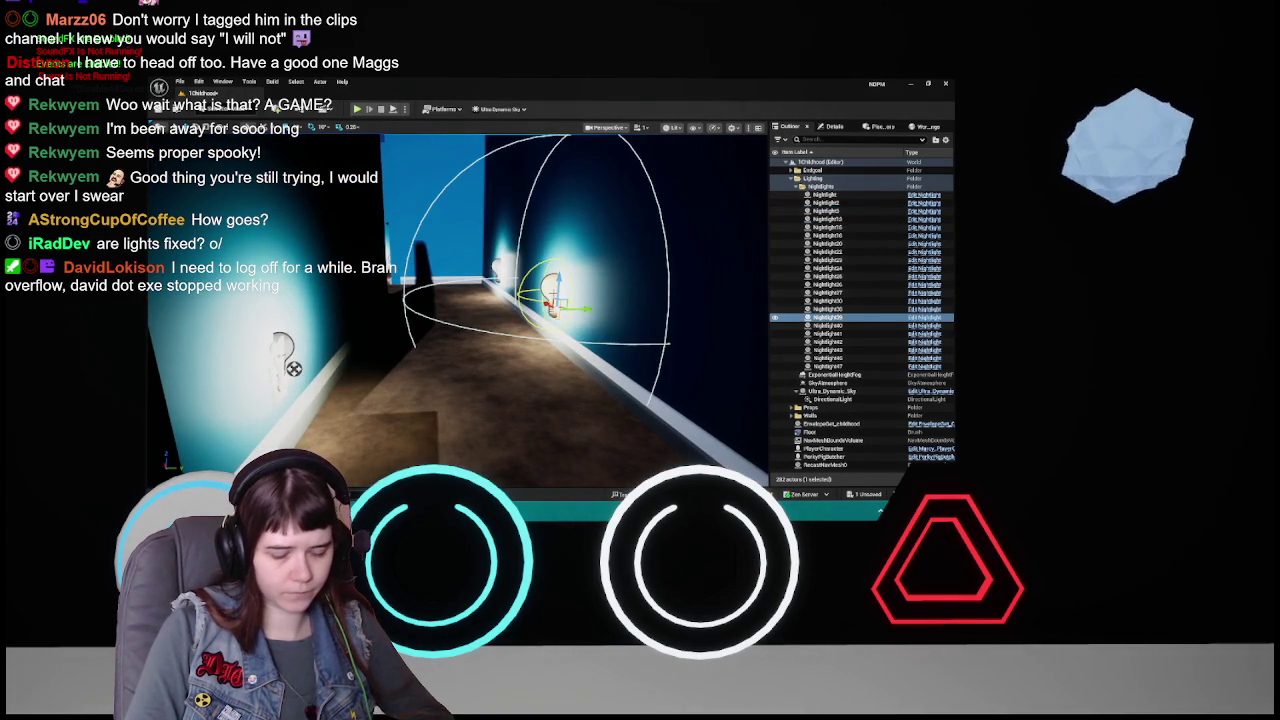
key(Delete)
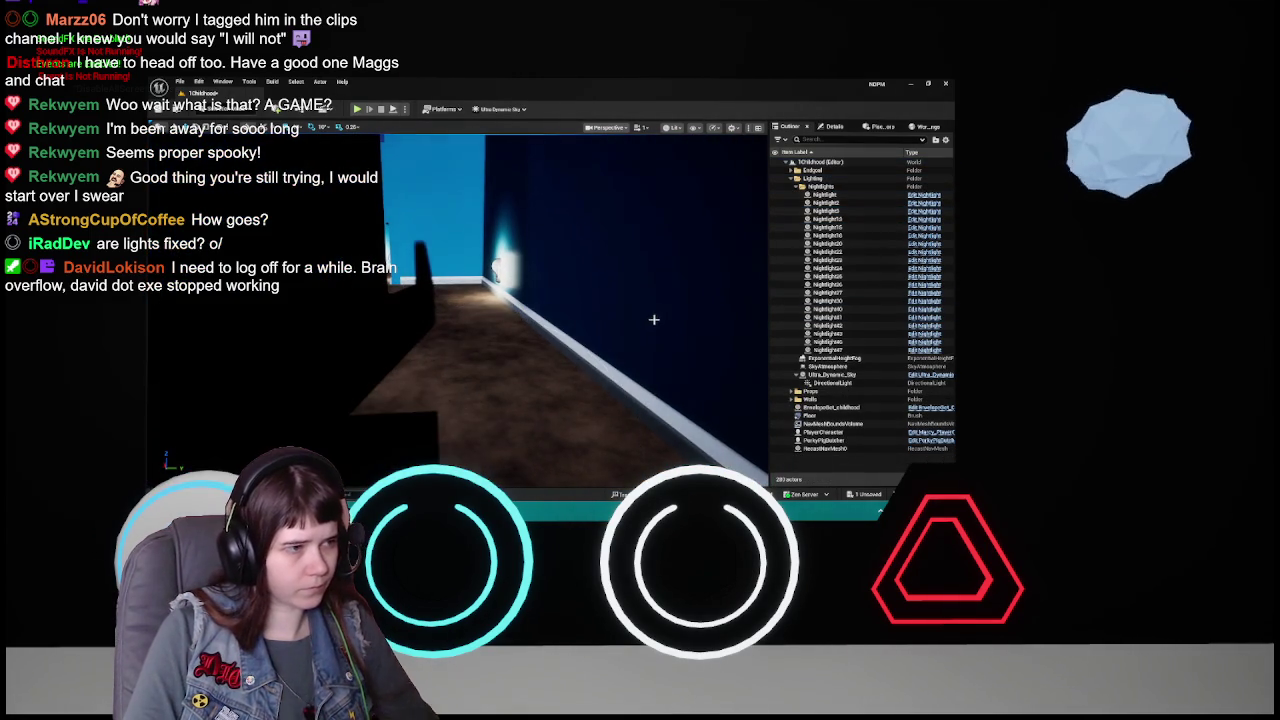
key(Delete)
drag(450, 300, 510, 309)
- Select and frame the wall night light, then undo and redo its last move
click(670, 342)
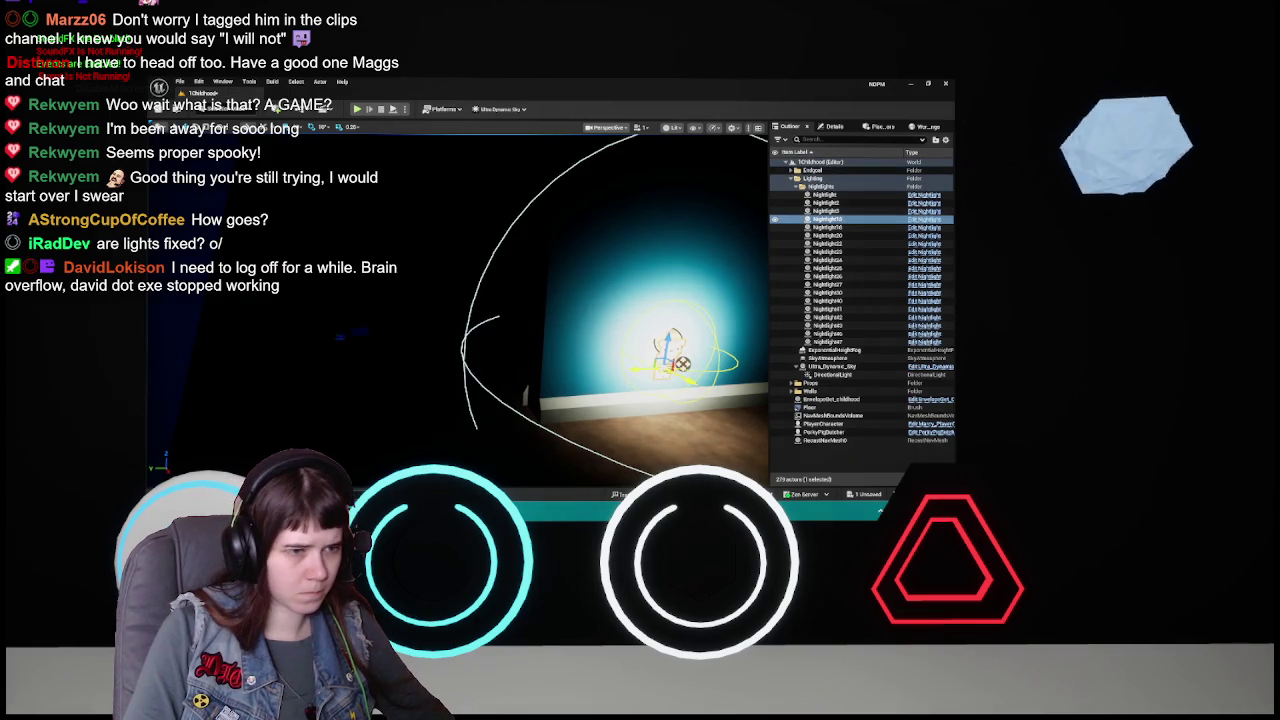
key(f)
mouse_move(525, 313)
mouse_down()
mouse_move(552, 280)
mouse_move(522, 288)
mouse_up()
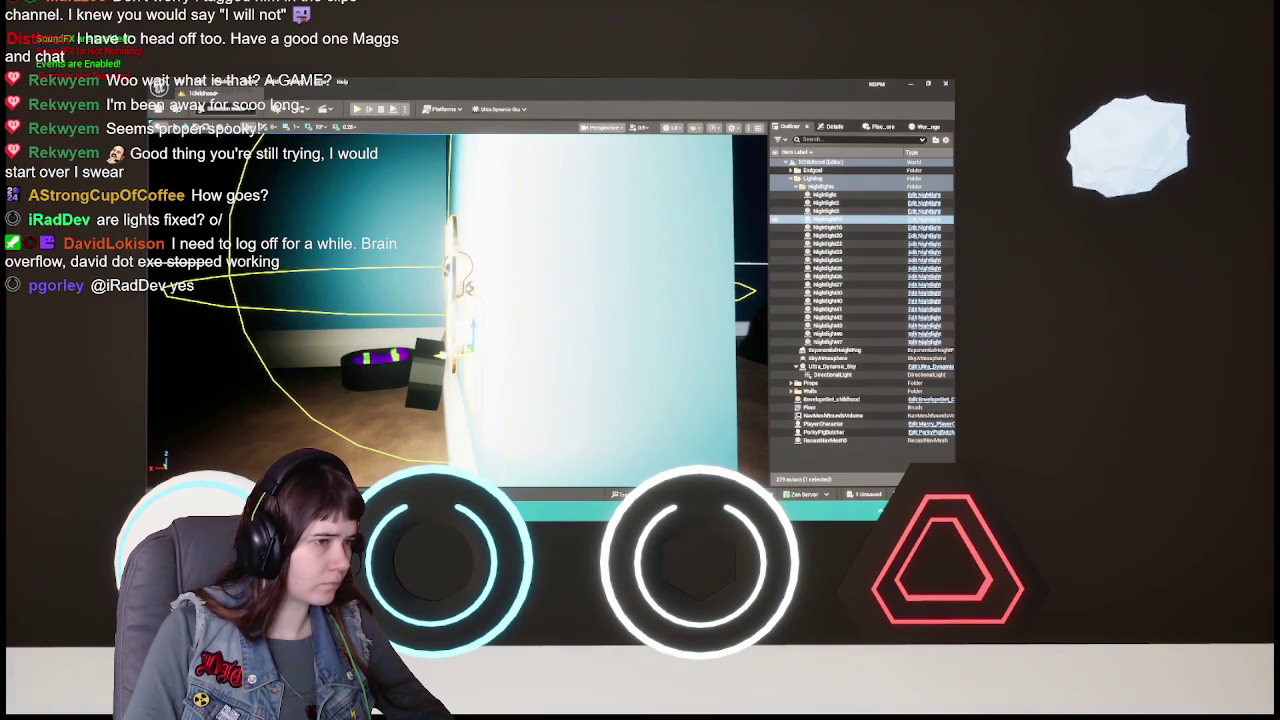
drag(522, 288, 446, 305)
key(ctrl+z)
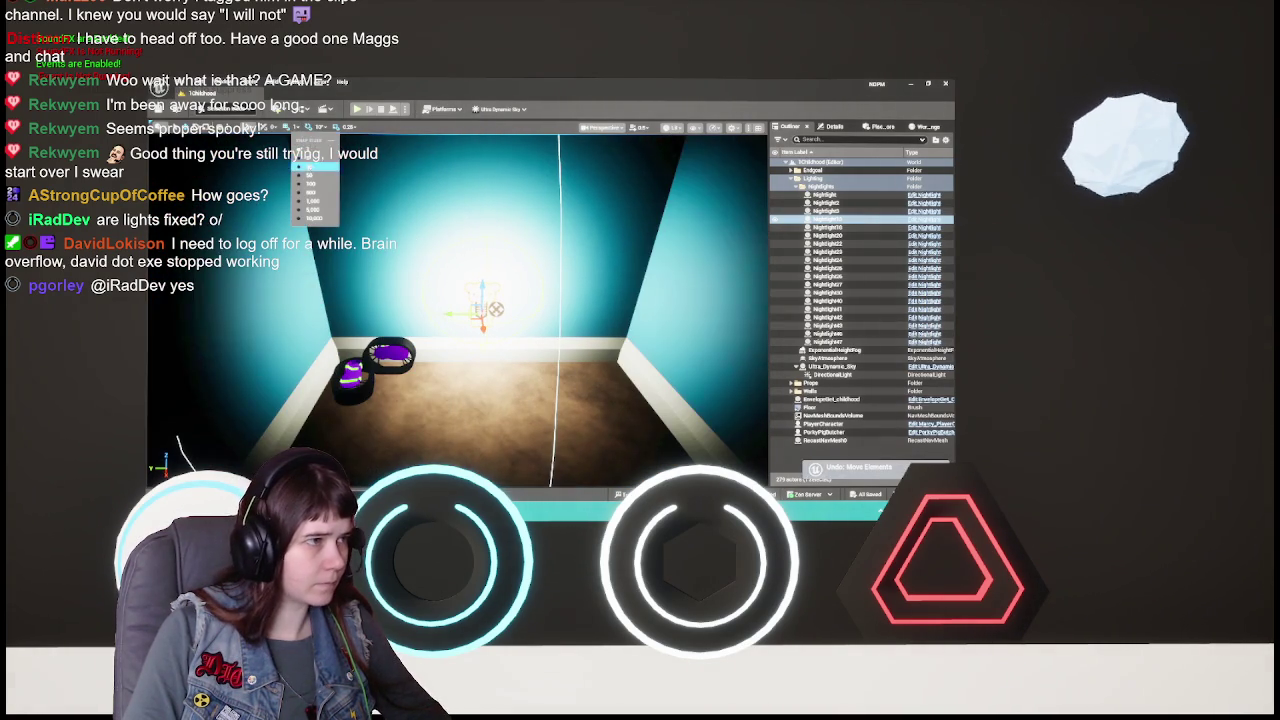
key(ctrl+y)
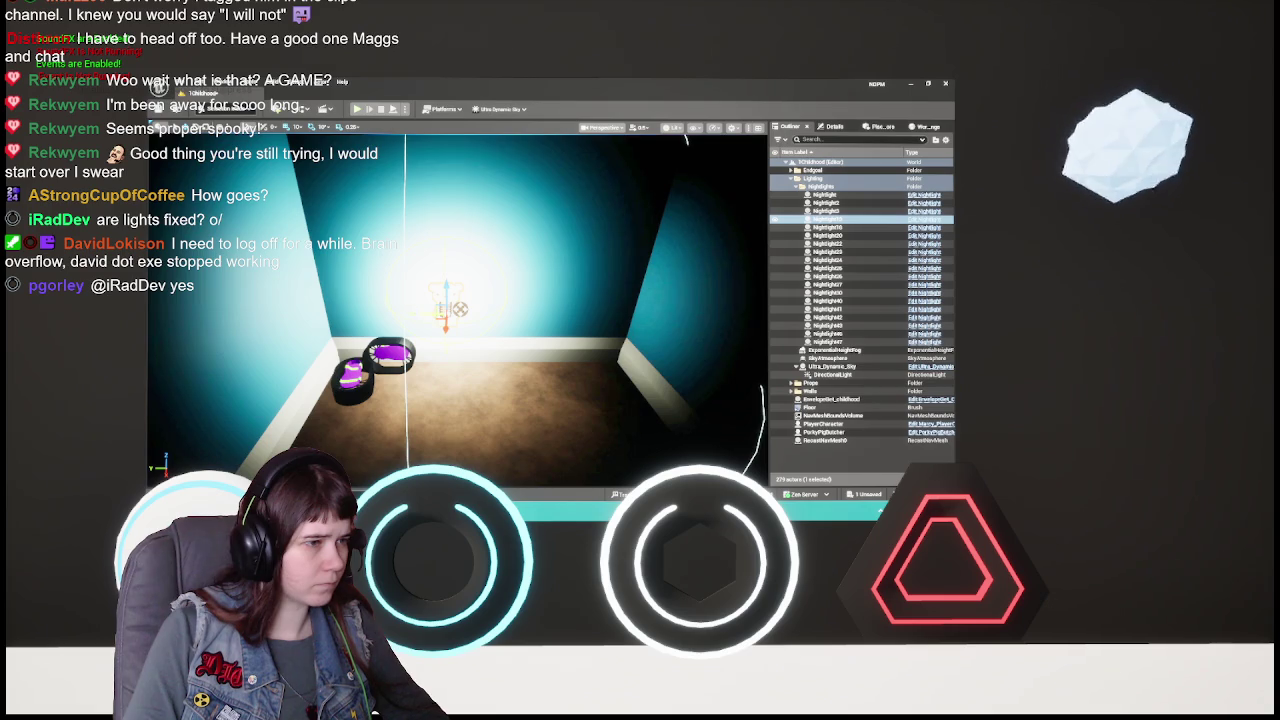
- Save the level, rename the Nightlight13 light, and save again
key(ctrl+s)
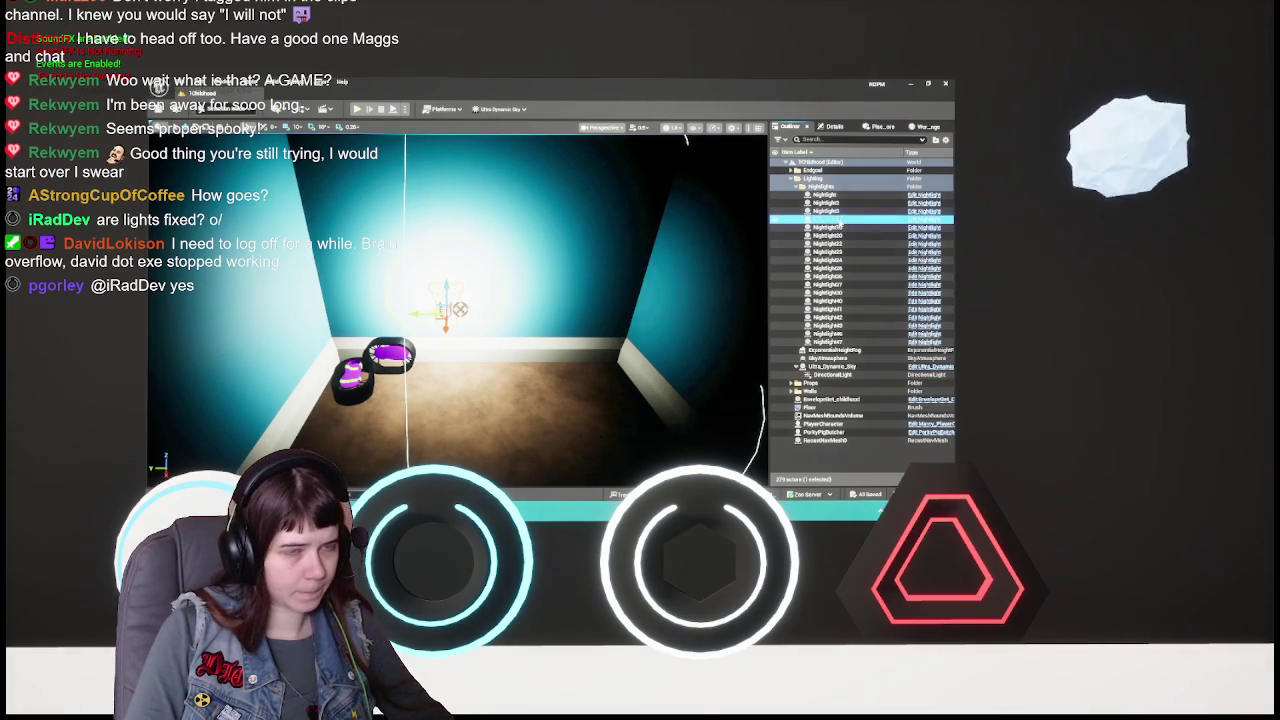
key(F2)
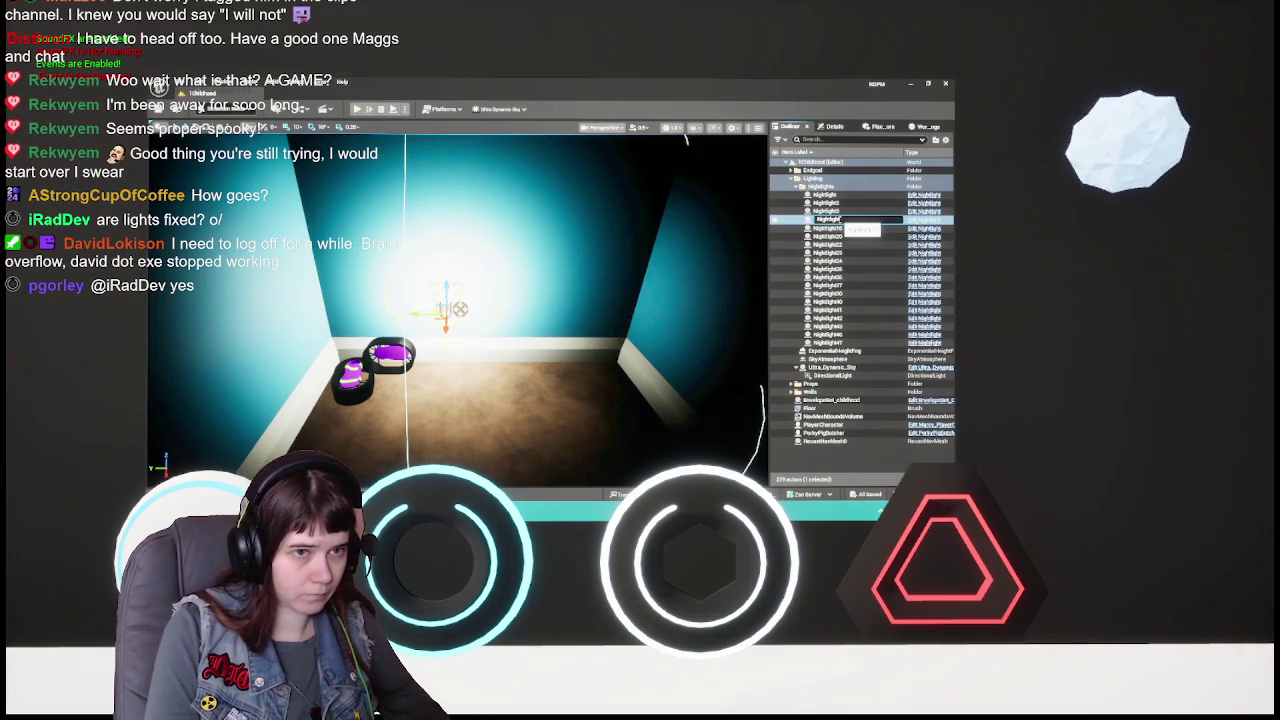
key(Return)
key(ctrl+s)
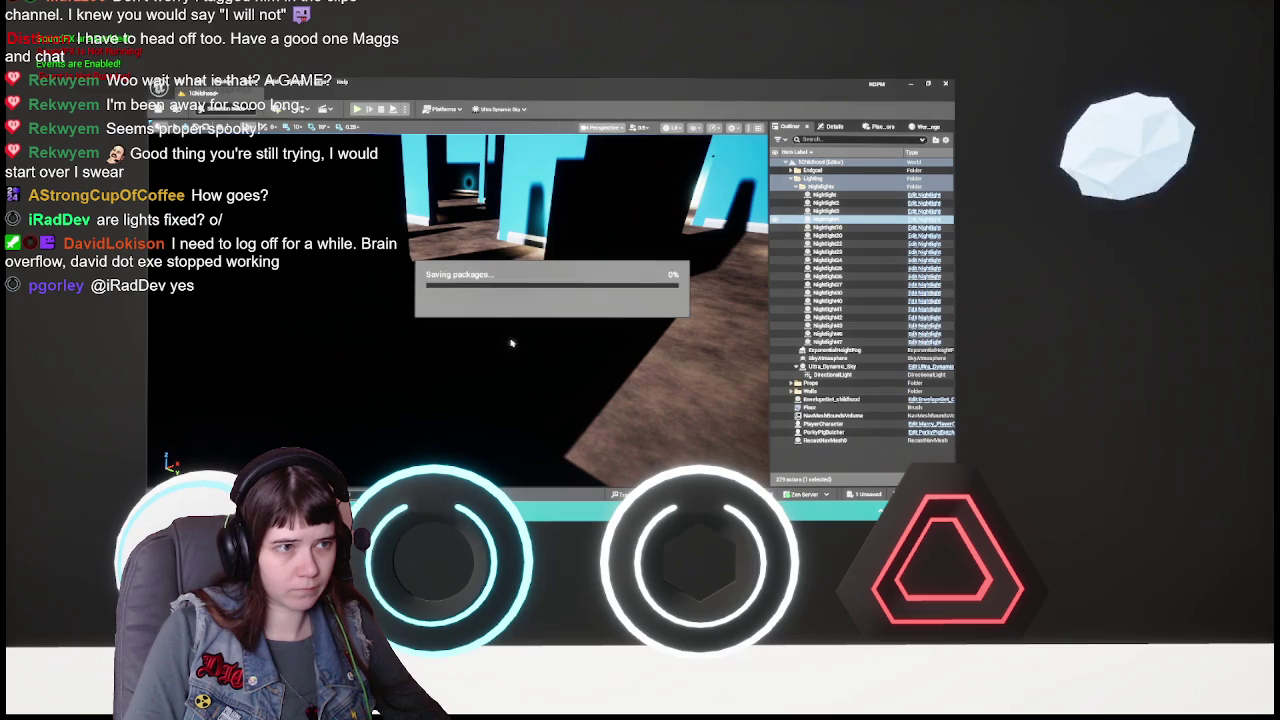
- Delete several point lights down the corridor, undoing the last deletion
key(f)
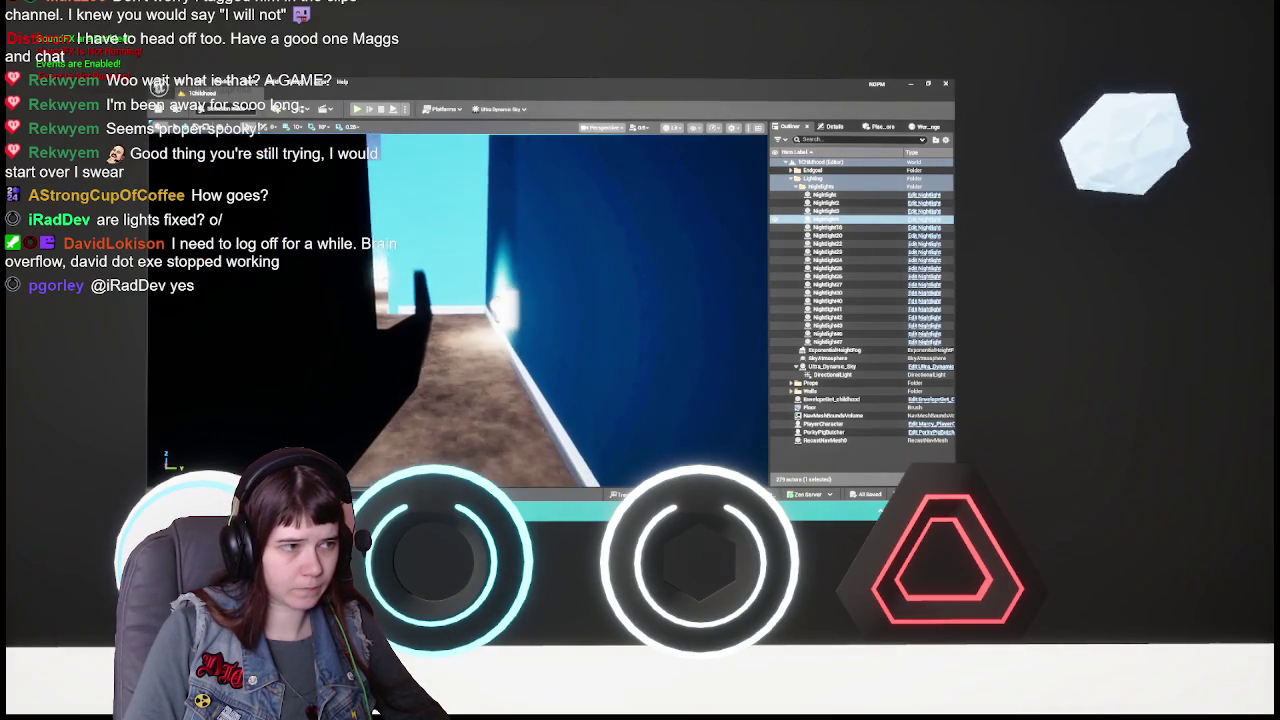
click(608, 380)
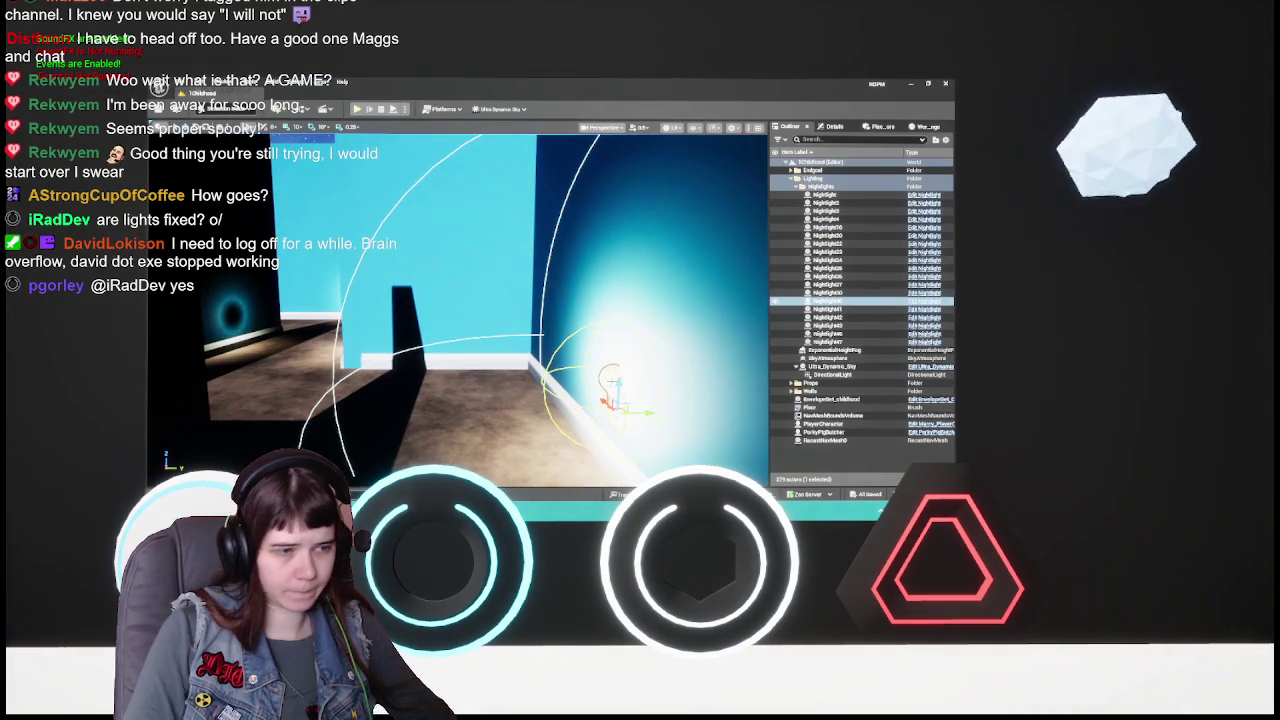
key(Delete)
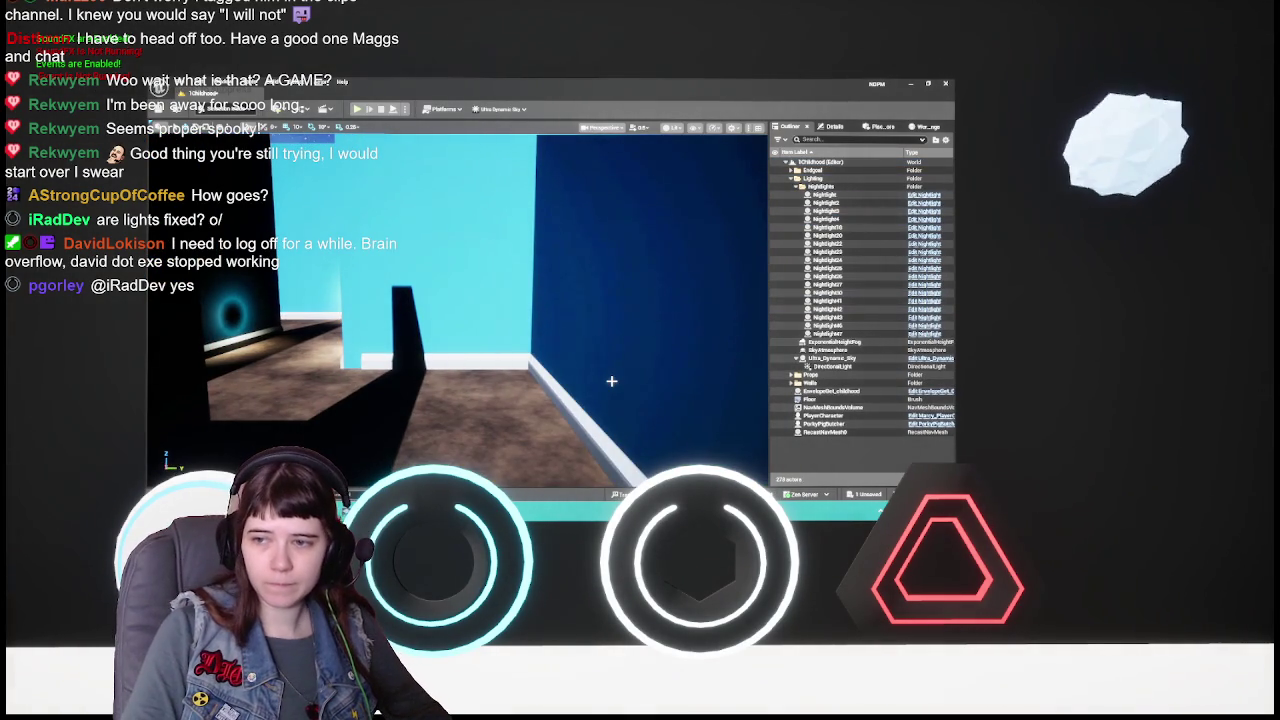
key(w)
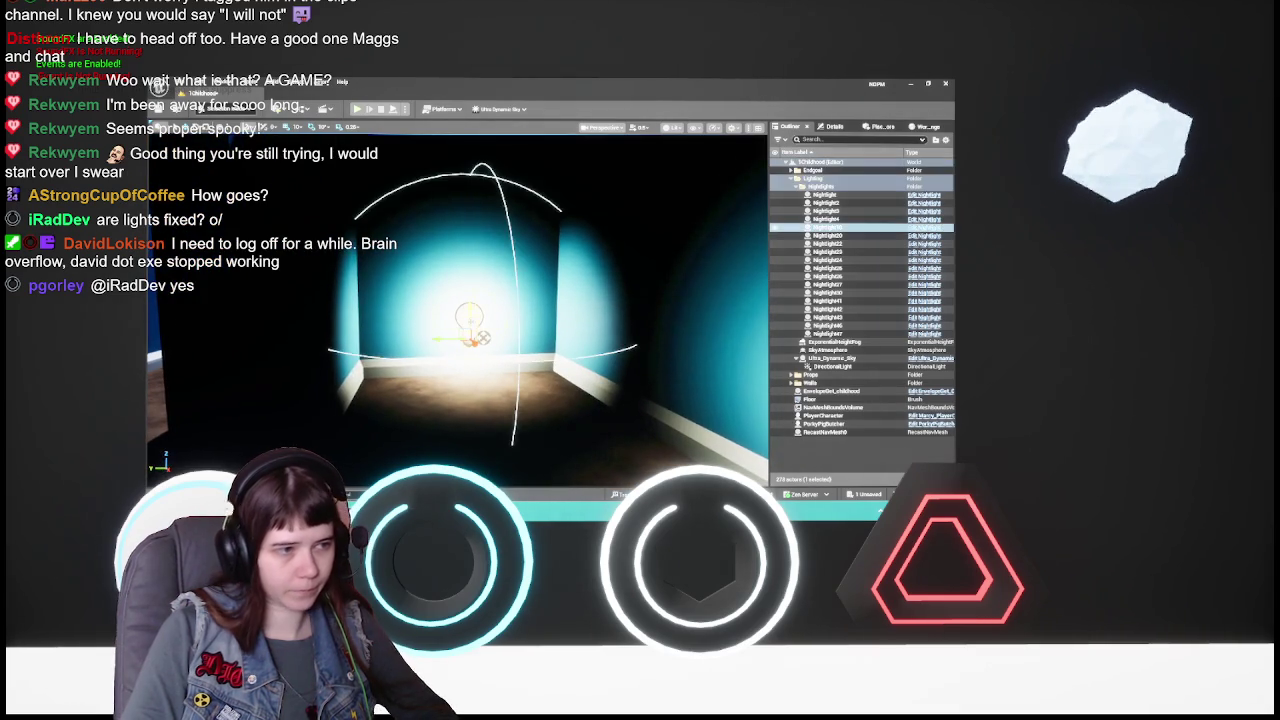
key(Delete)
key(w)
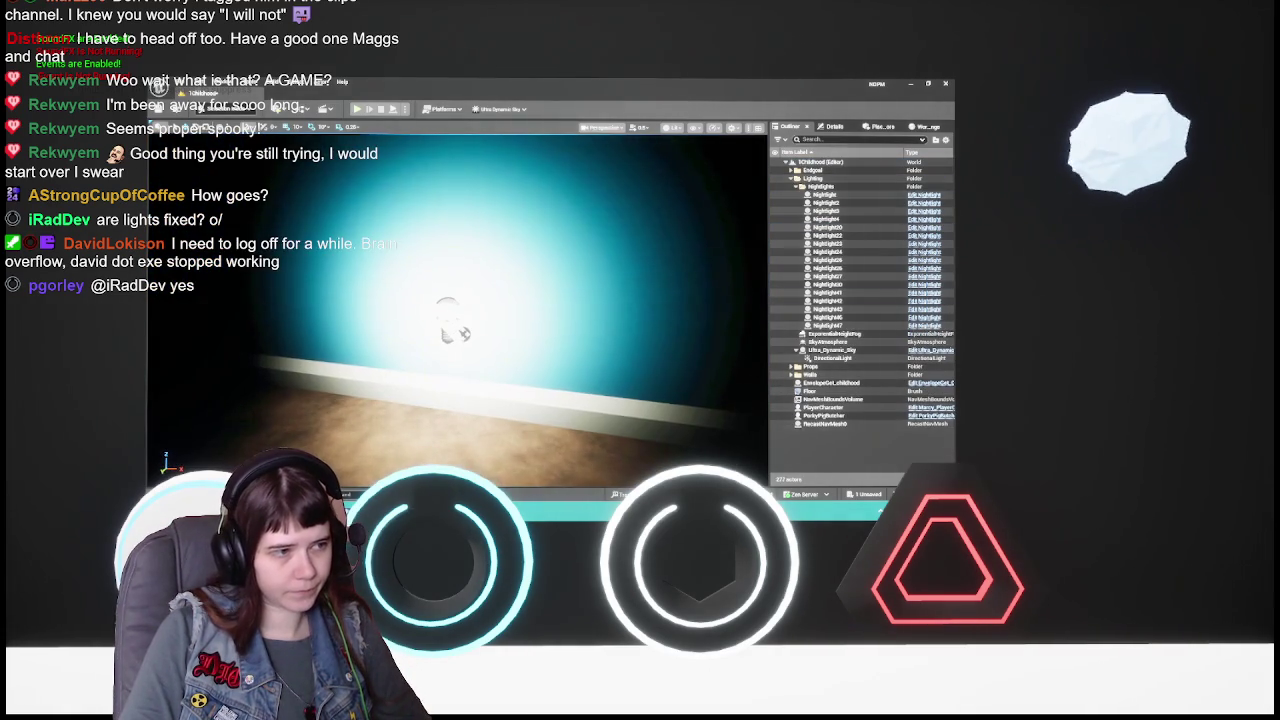
key(Delete)
key(w)
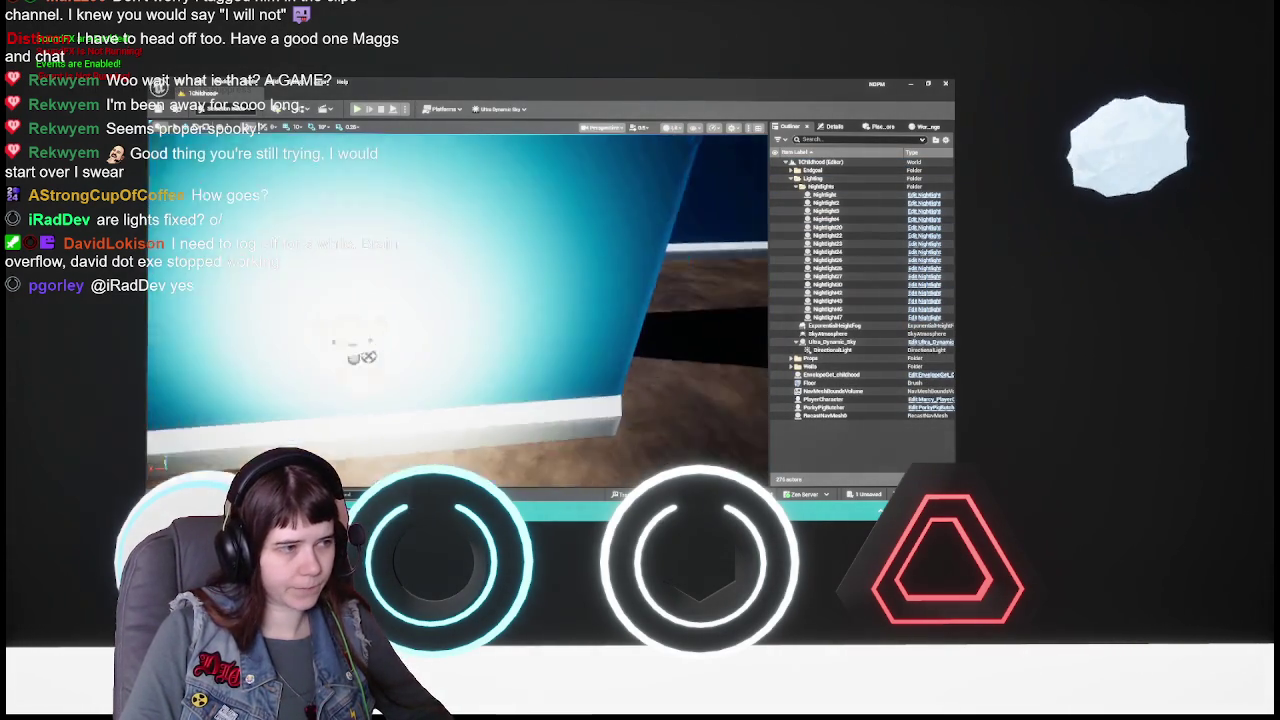
key(ctrl+z)
key(ctrl+z)
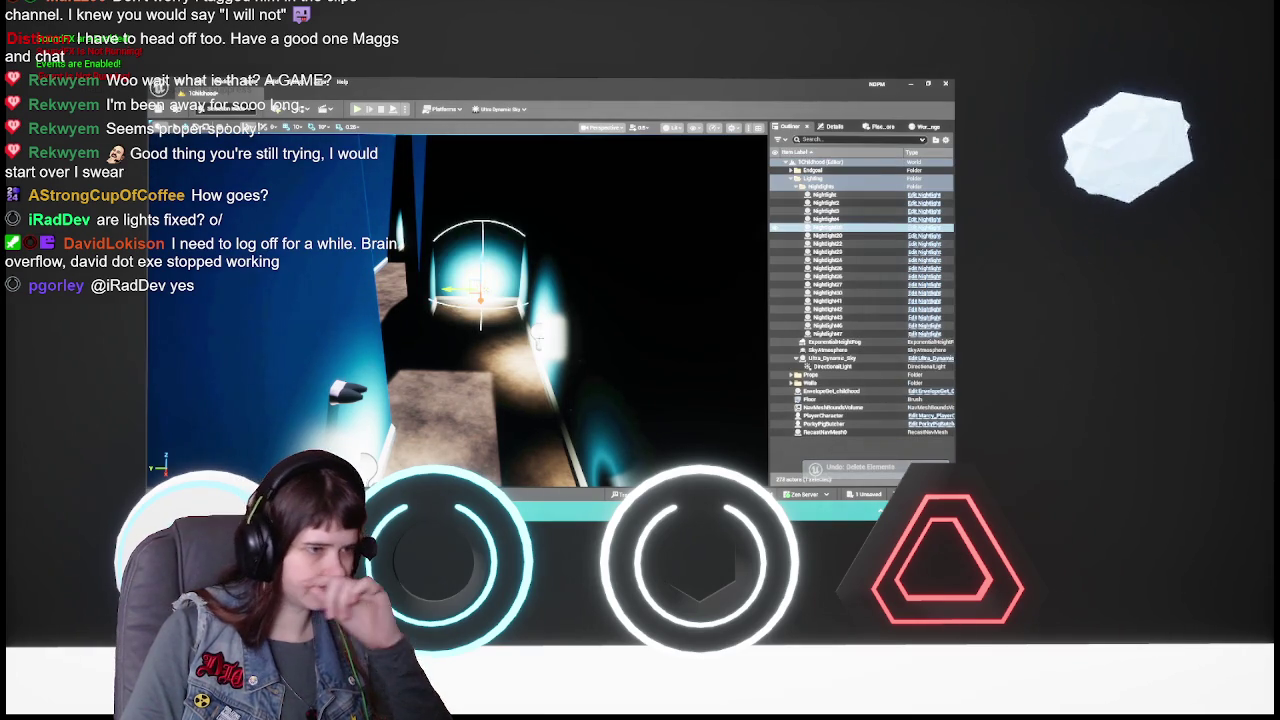
key(ctrl+z)
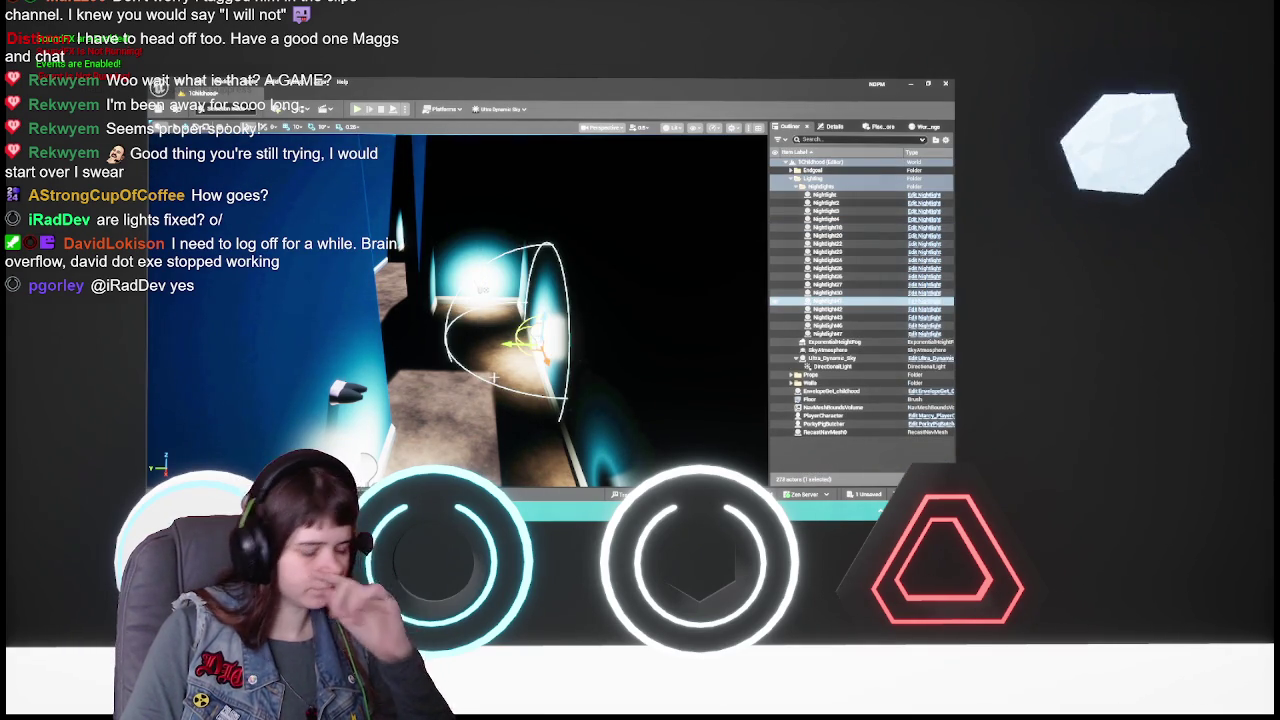
- Frame another night light, orbit around it, and delete it
key(f)
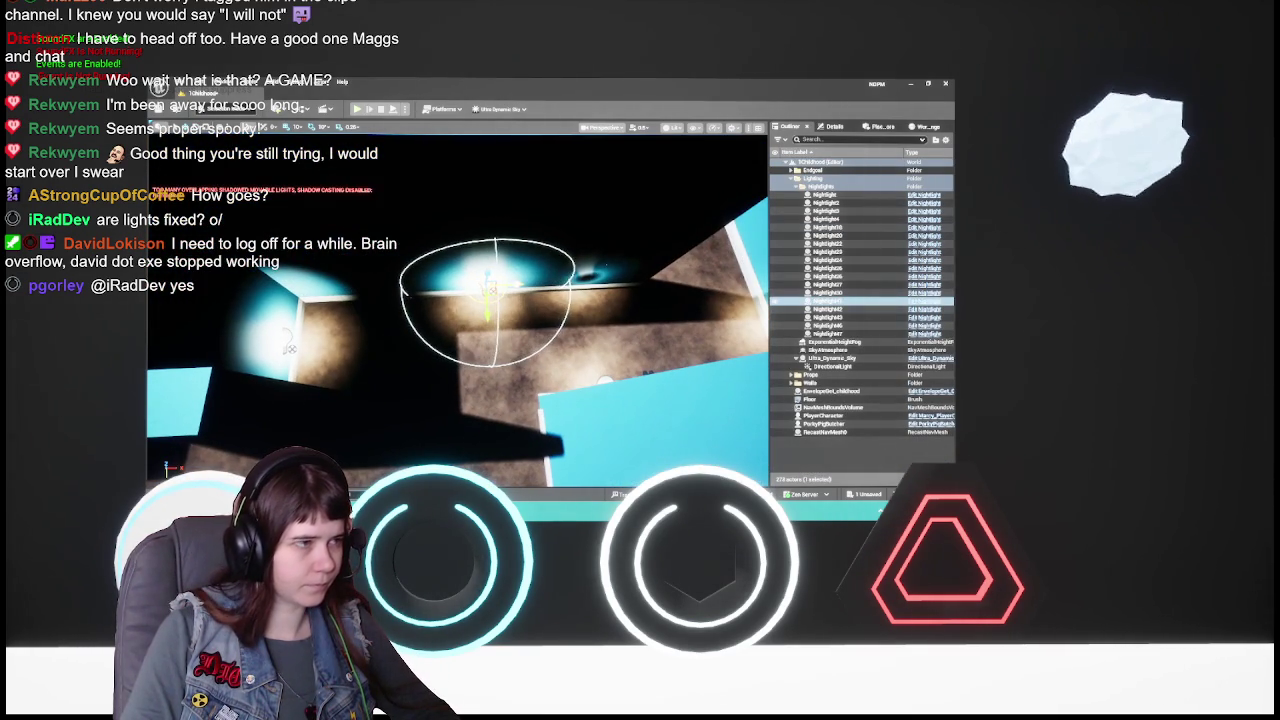
drag(572, 311, 470, 300)
drag(428, 453, 422, 303)
mouse_move(566, 339)
mouse_down()
mouse_move(558, 315)
mouse_move(545, 340)
mouse_up()
mouse_move(450, 320)
mouse_down()
mouse_move(415, 310)
mouse_move(480, 310)
mouse_move(535, 352)
mouse_move(489, 340)
mouse_move(450, 354)
mouse_move(490, 325)
mouse_move(470, 330)
mouse_up()
key(Delete)
- Delete two more night lights in the room and select the next one
click(477, 337)
key(Delete)
click(552, 366)
drag(552, 366, 490, 375)
key(Delete)
key(Delete)
click(505, 318)
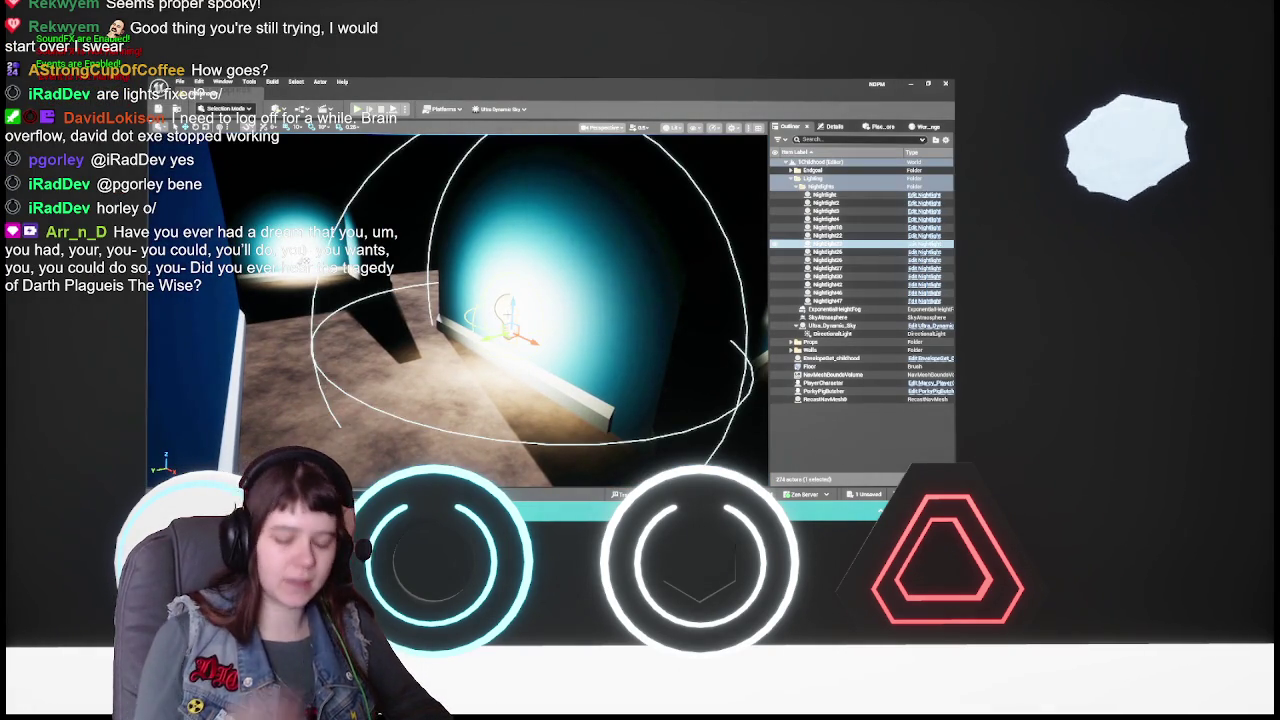
- Delete the selected lights along the corridor, undoing the last deletion
key(Delete)
mouse_move(506, 306)
mouse_down()
mouse_move(535, 304)
mouse_move(524, 313)
mouse_up()
drag(450, 300, 505, 300)
click(303, 372)
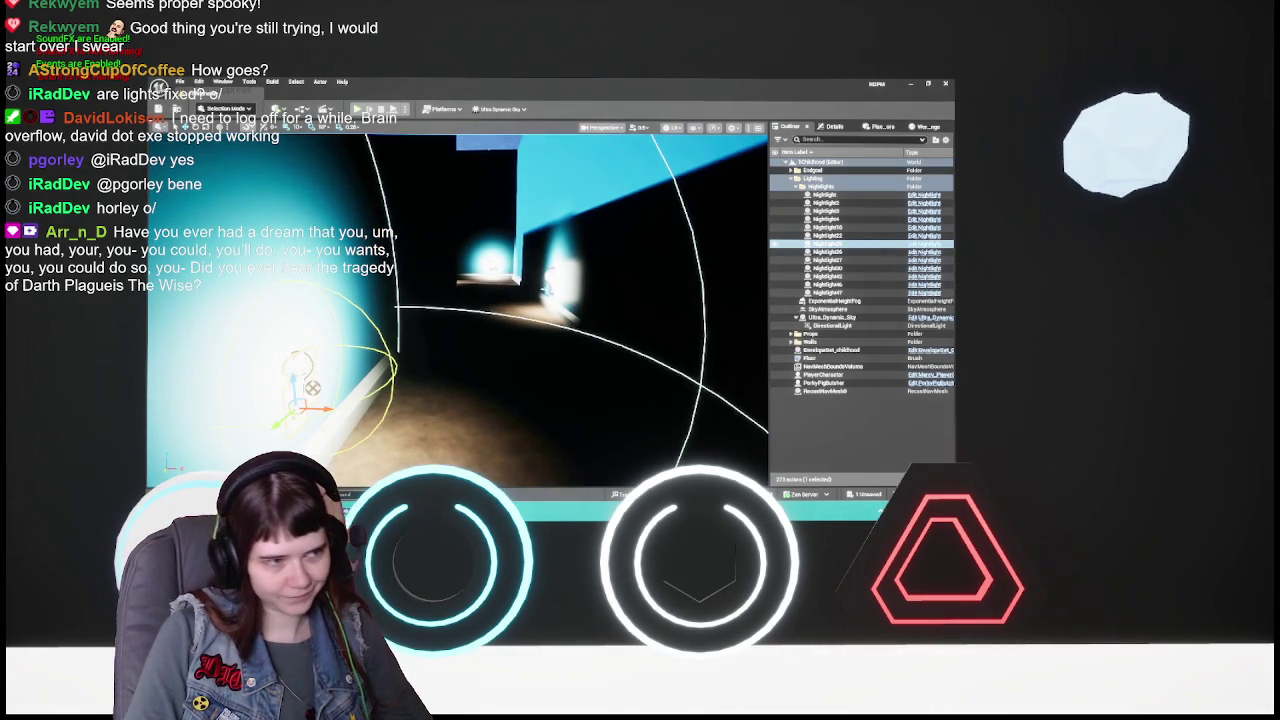
key(Delete)
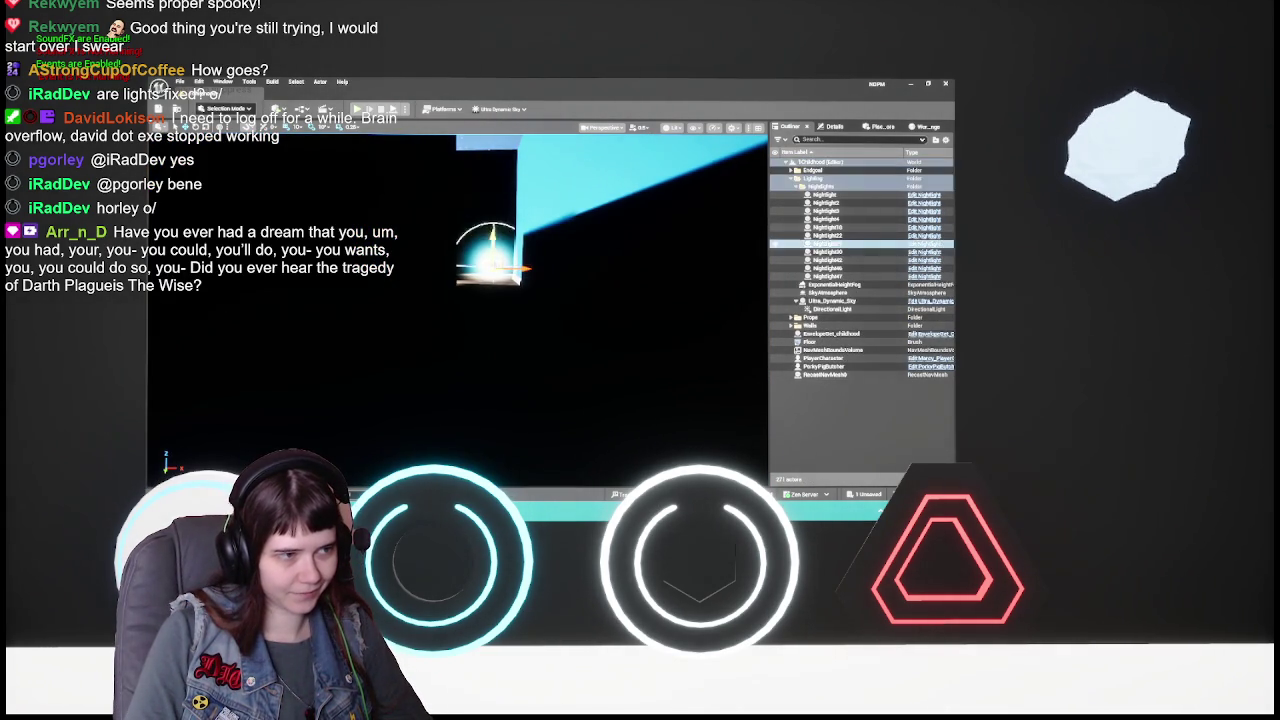
key(Delete)
drag(560, 329, 561, 329)
key(ctrl+z)
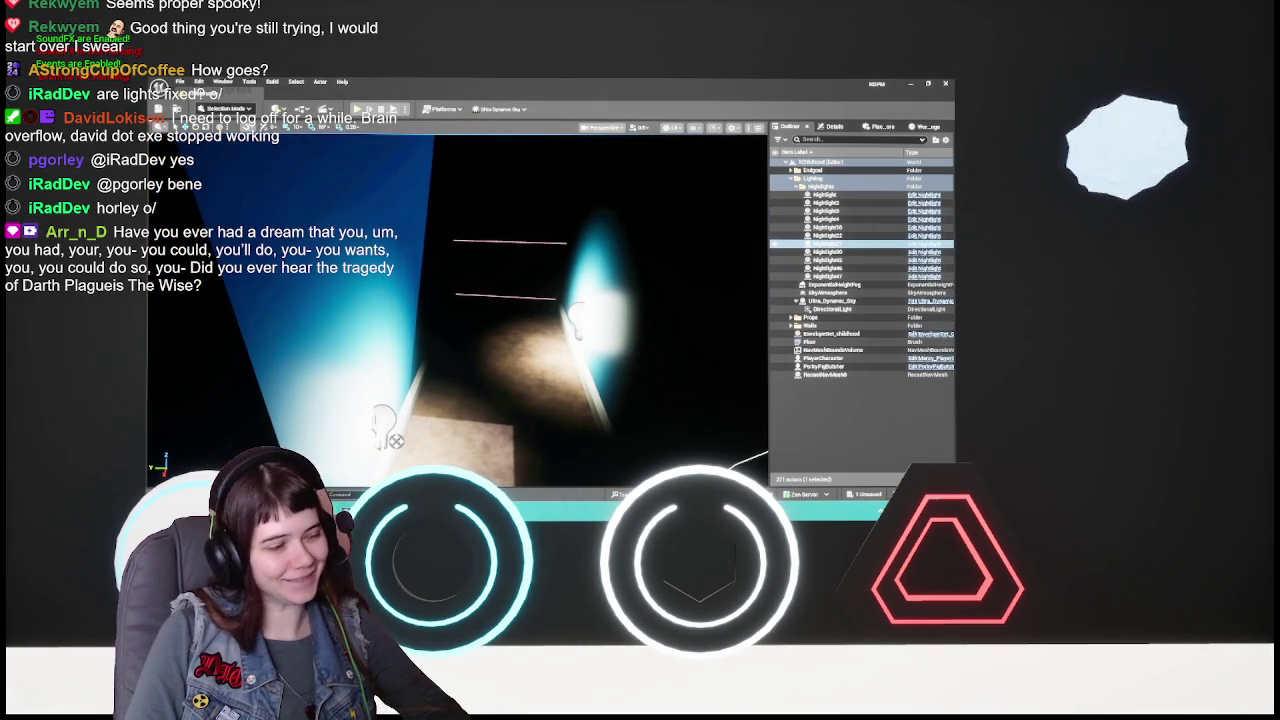
- Delete the corridor spotlight and the glowing light beside it
click(384, 425)
key(Delete)
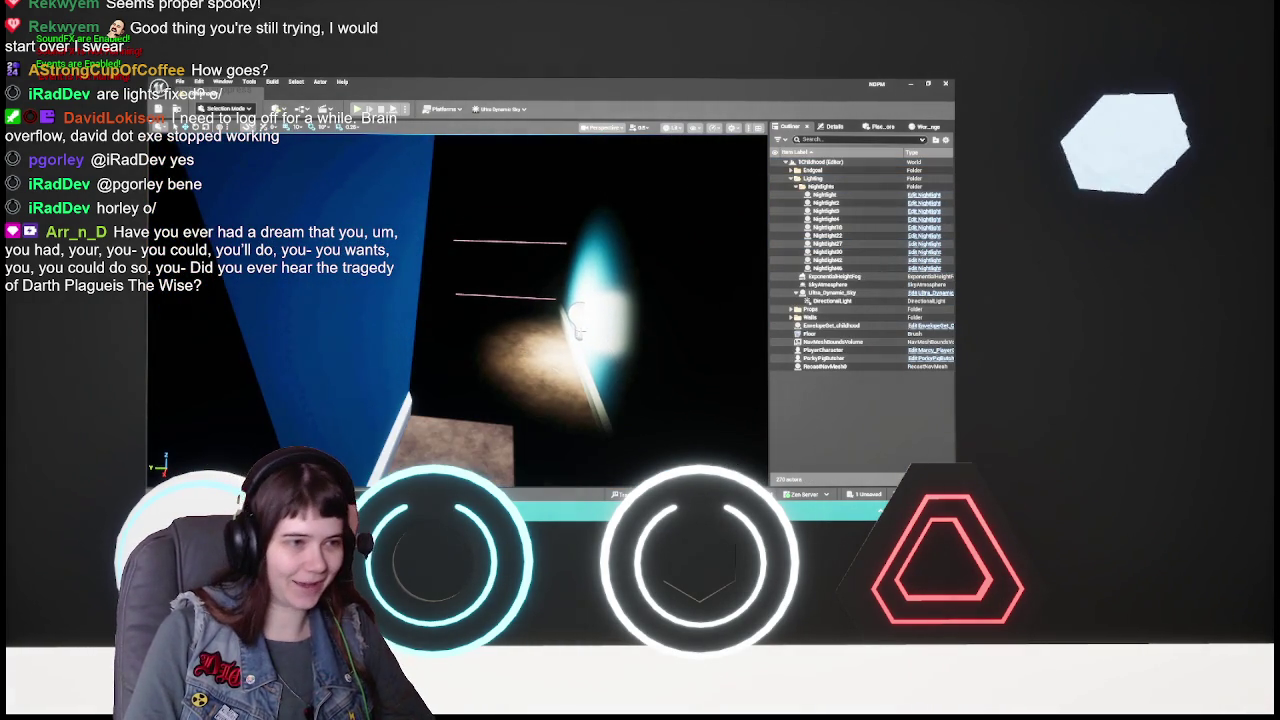
click(568, 318)
key(Delete)
drag(563, 323, 563, 323)
- Duplicate a room light, drag the copy upper left, then delete the duplicate
click(482, 341)
drag(482, 341, 490, 325)
key(ctrl+d)
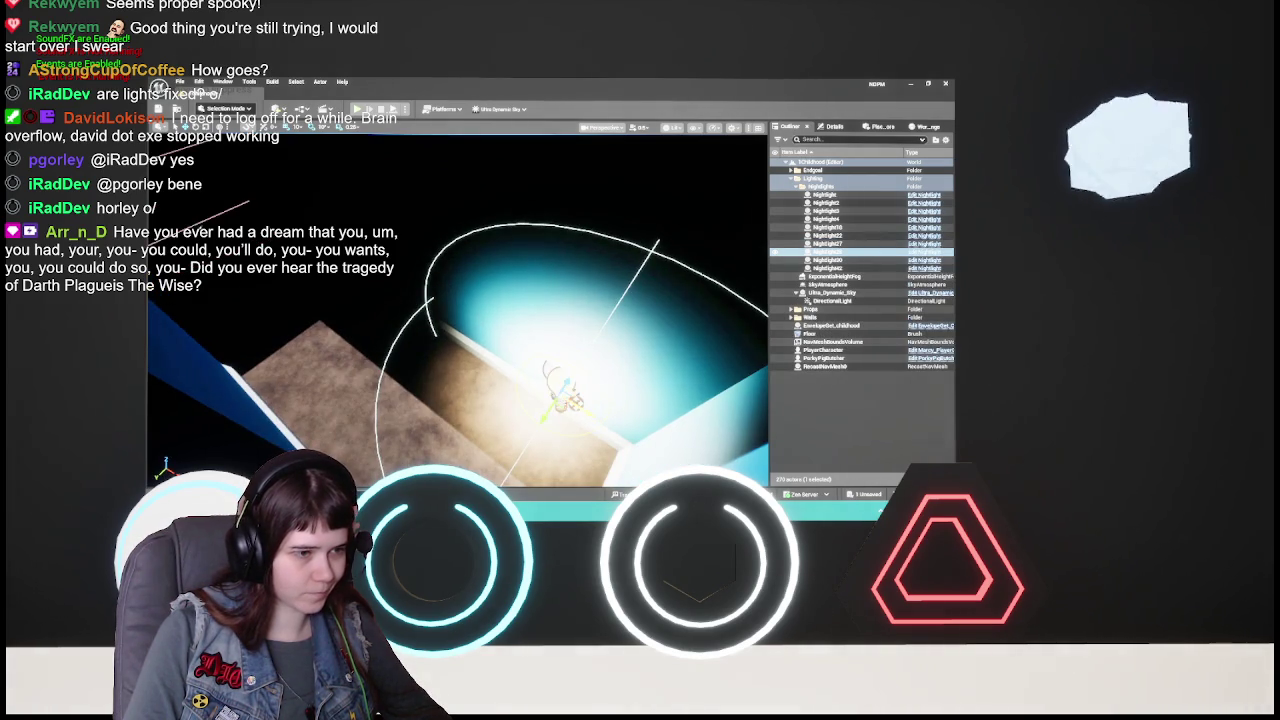
drag(565, 395, 265, 270)
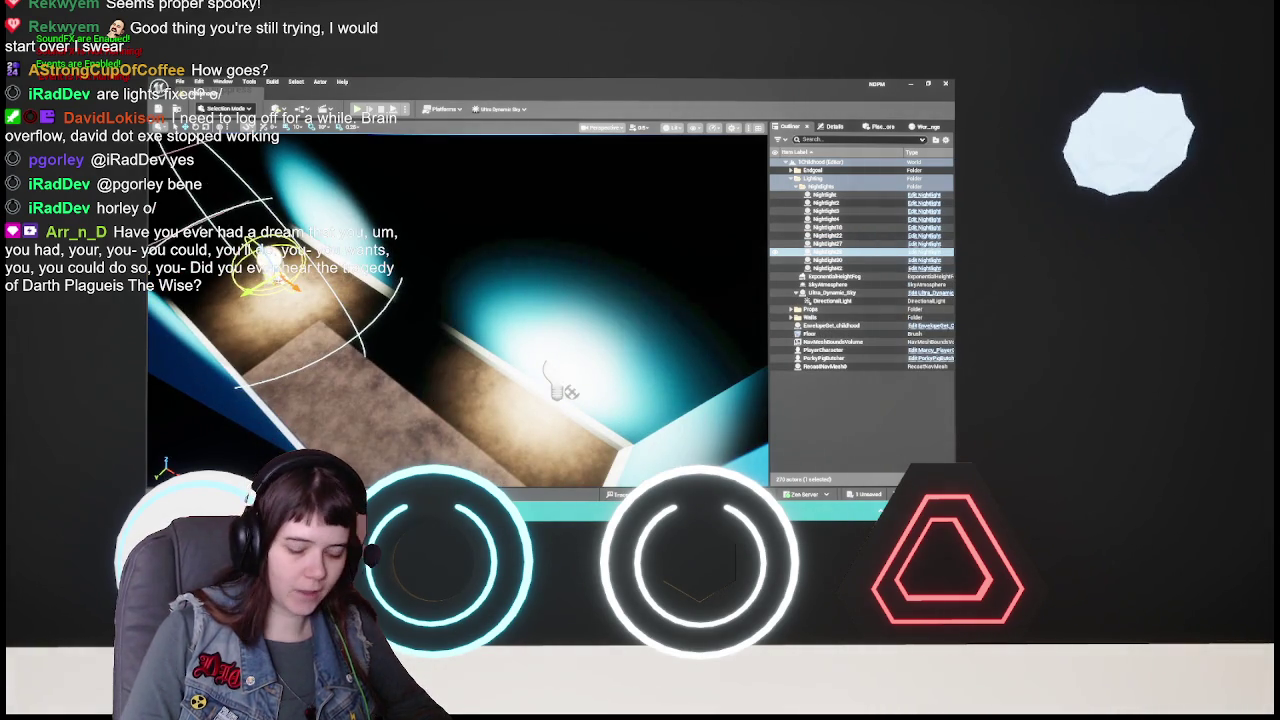
key(Delete)
- Select Ultra_Dynamic_Sky in the Outliner and show its properties
drag(445, 250, 445, 250)
click(830, 284)
click(834, 126)
- Set the Ultra_Dynamic_Sky's rotation value to 0
scroll(944, 256, up, 5)
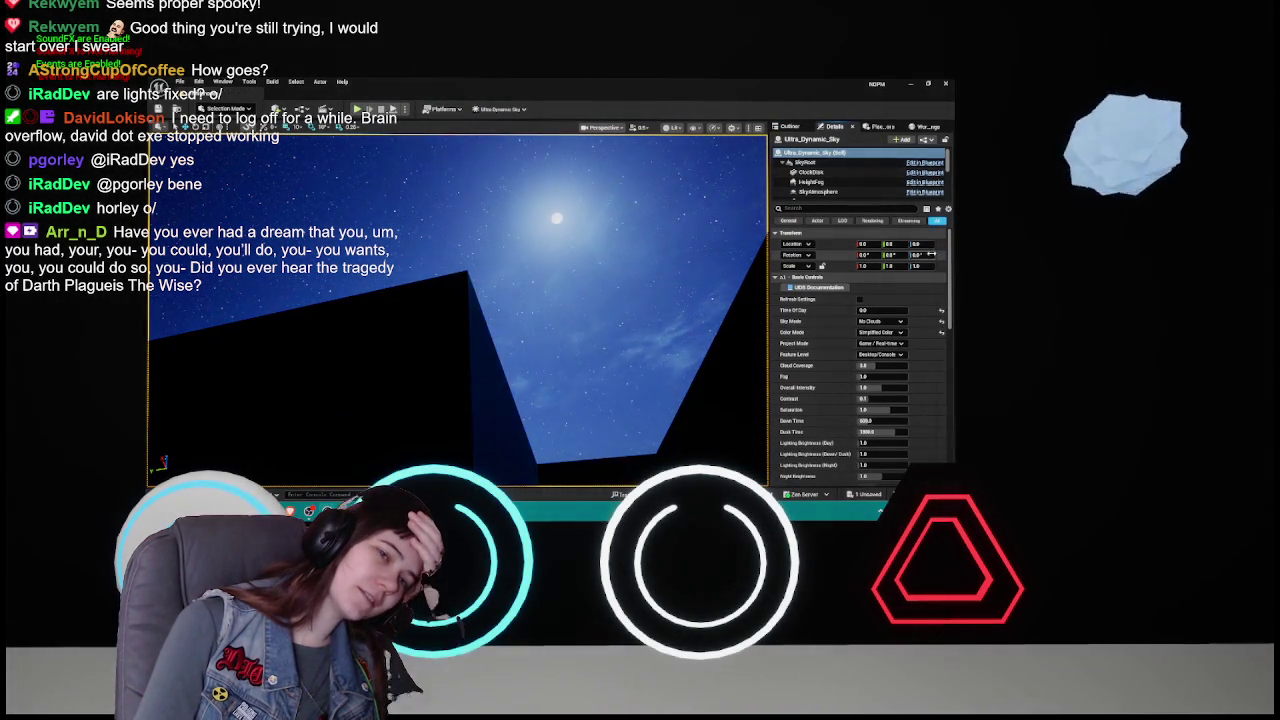
text(0)
key(Return)
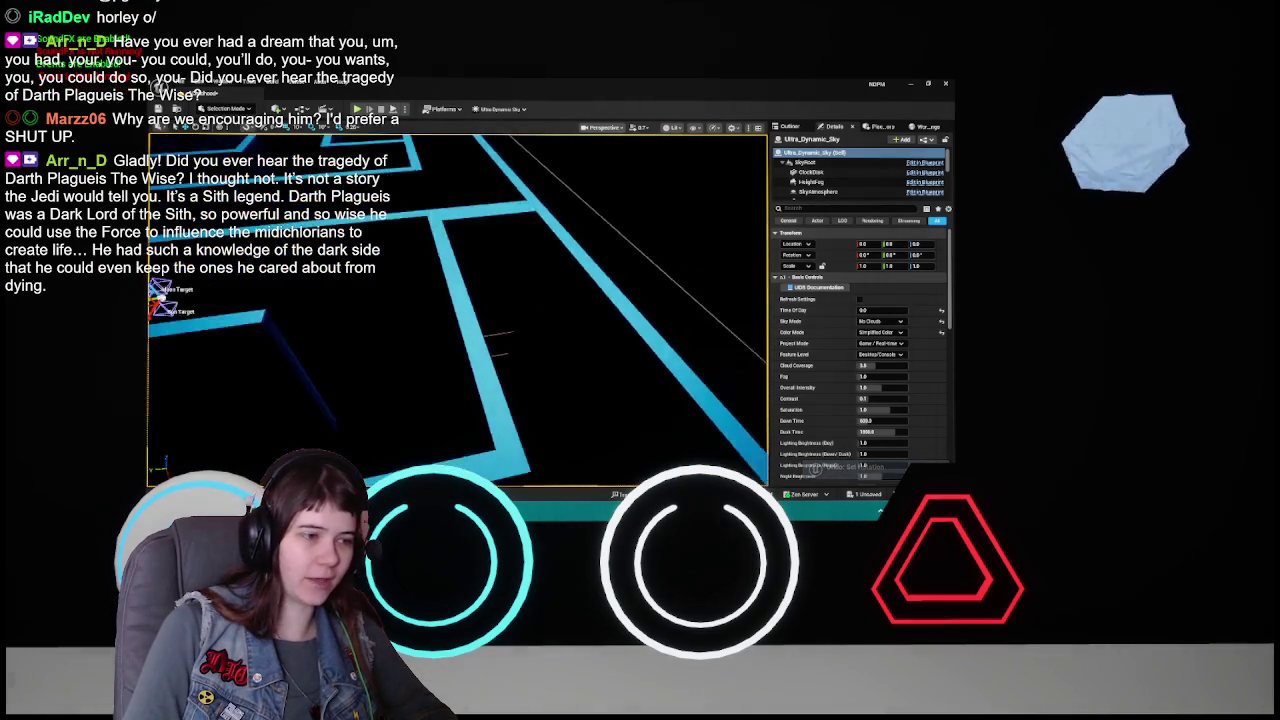
- Expand the Moon category in Details, showing Render Moon enabled
scroll(870, 345, down, 4)
scroll(870, 345, down, 8)
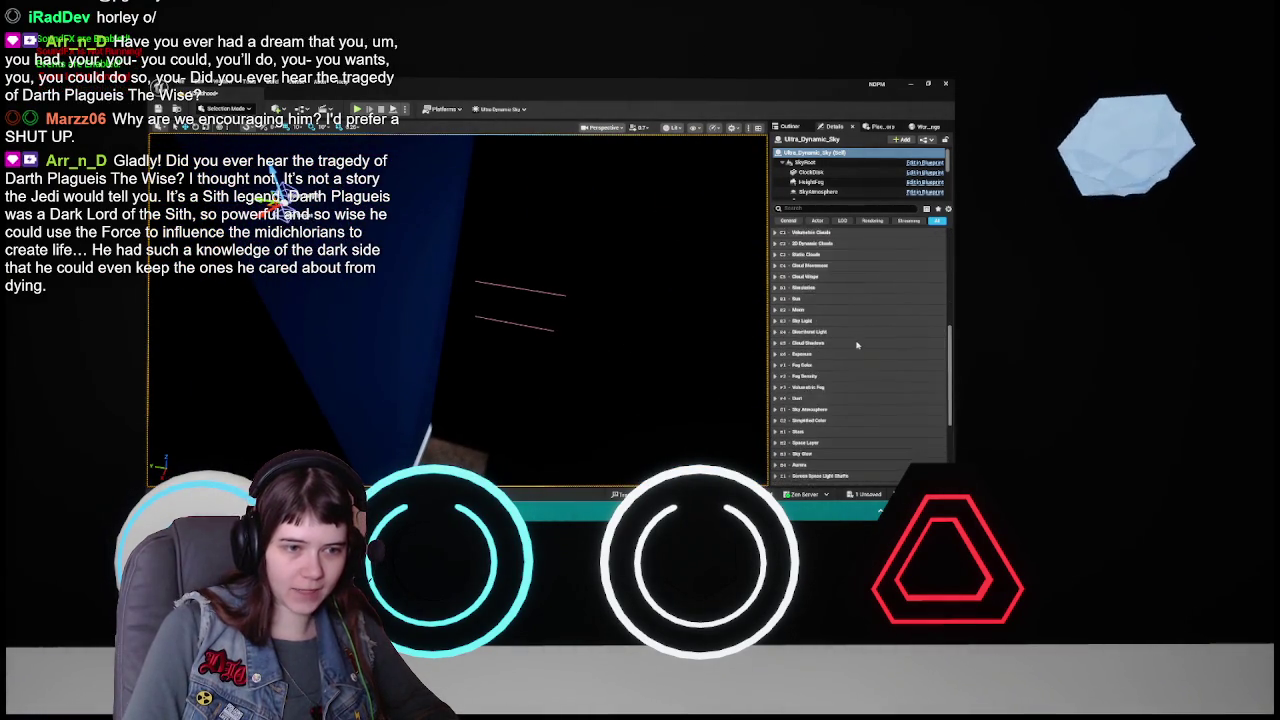
scroll(822, 367, up, 5)
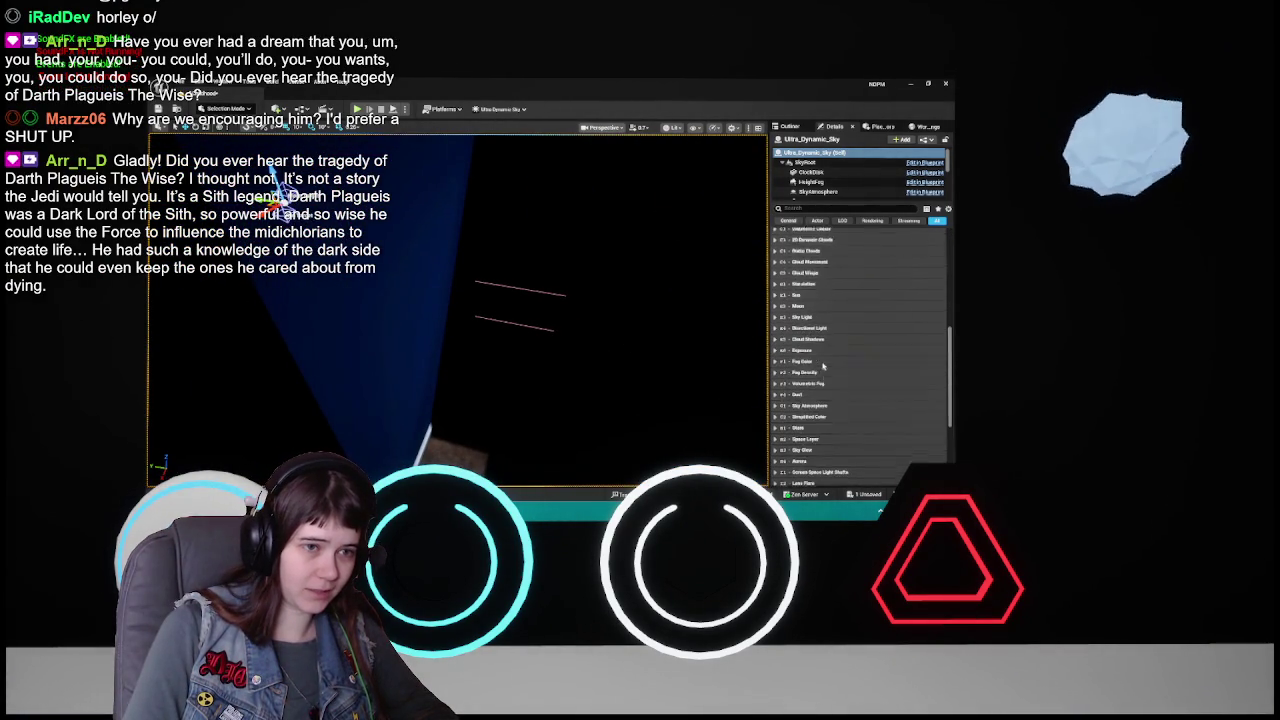
click(806, 360)
scroll(840, 364, down, 3)
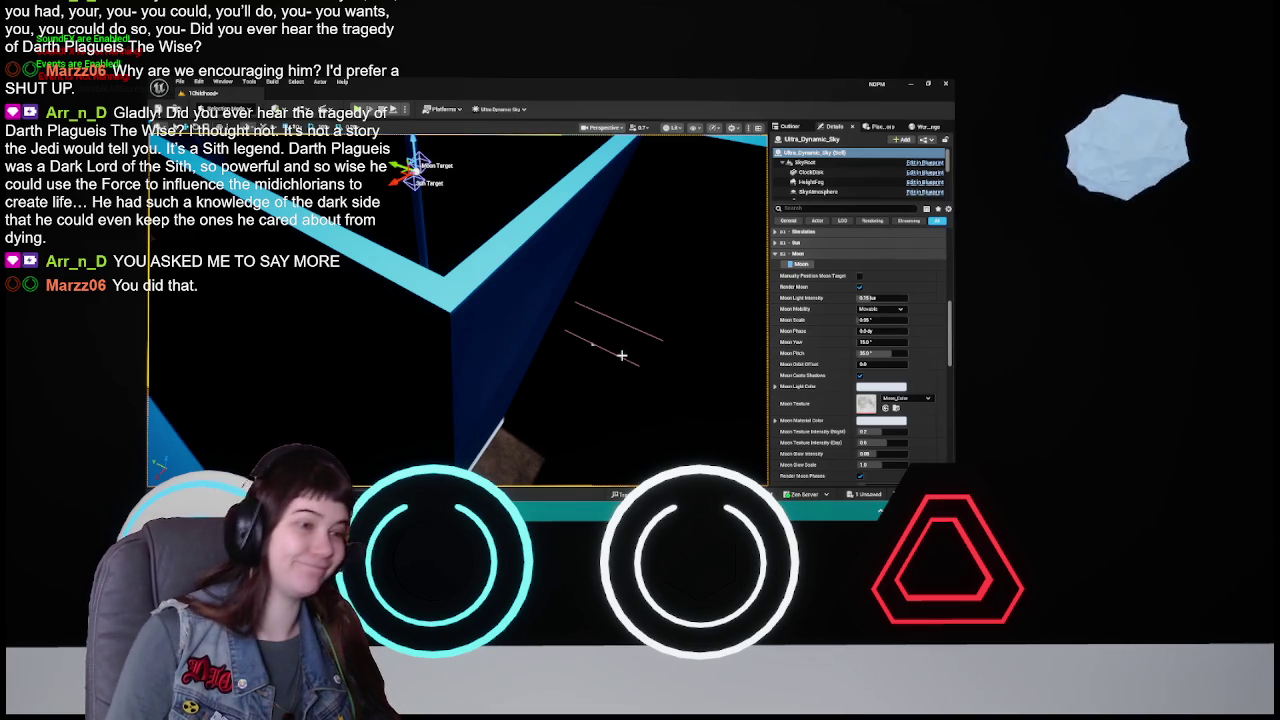
scroll(822, 351, down, 10)
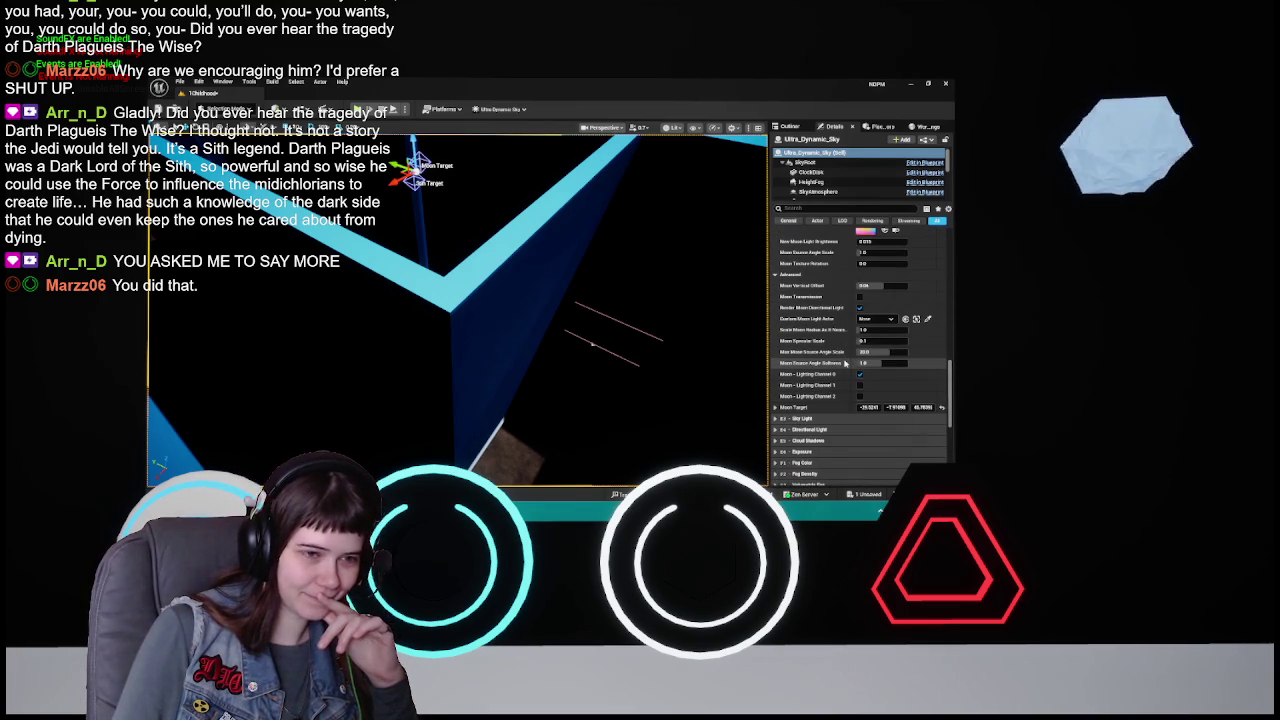
- Select and frame the DirectionalLight, then review its properties
click(790, 127)
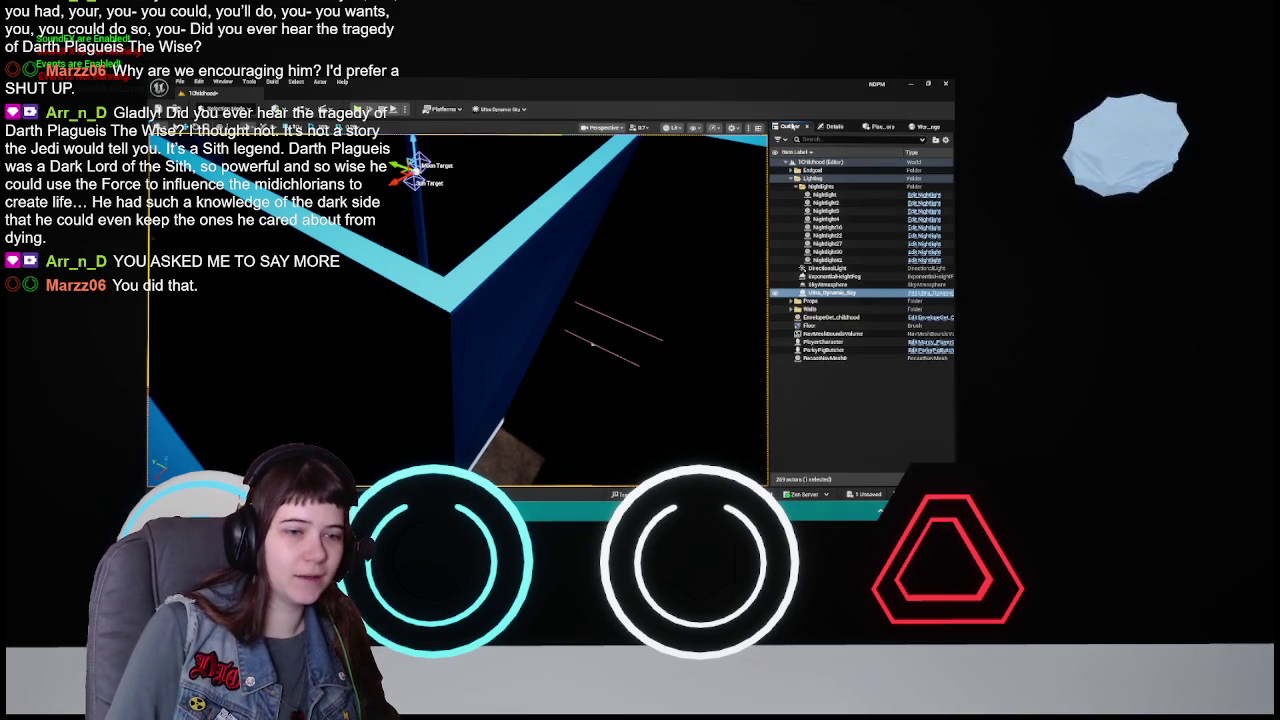
scroll(700, 276, down, 3)
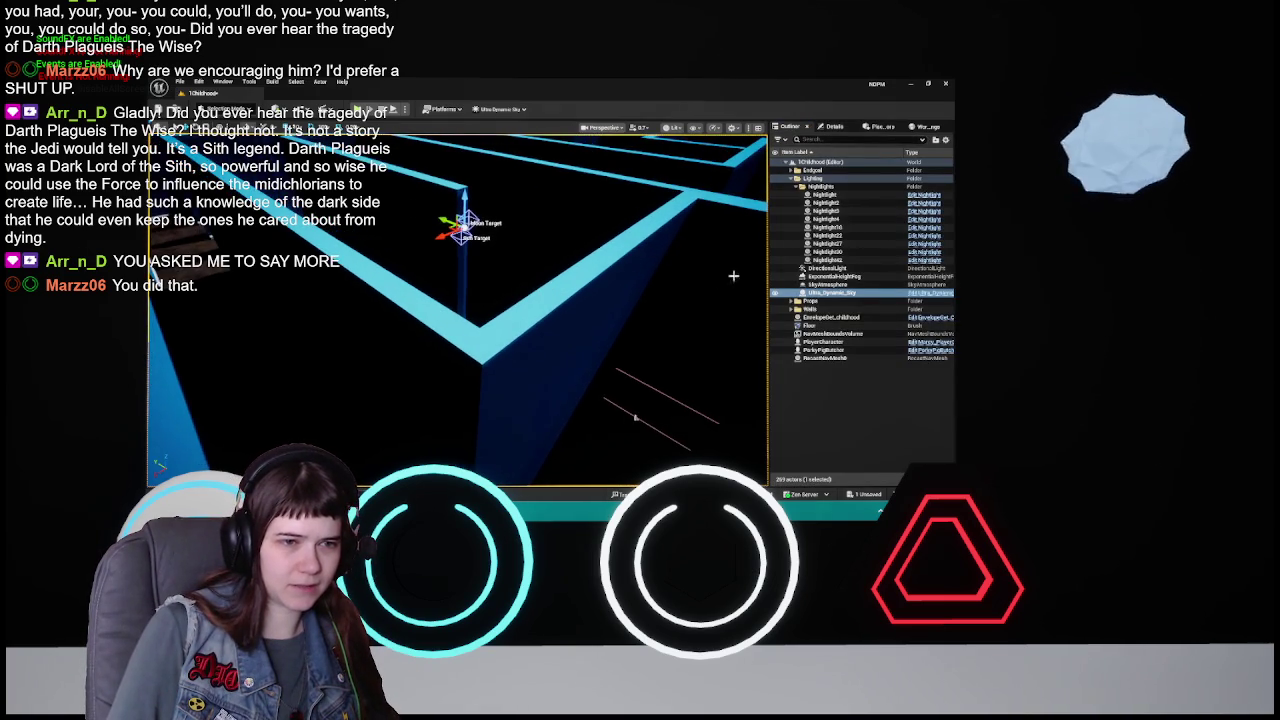
double_click(845, 269)
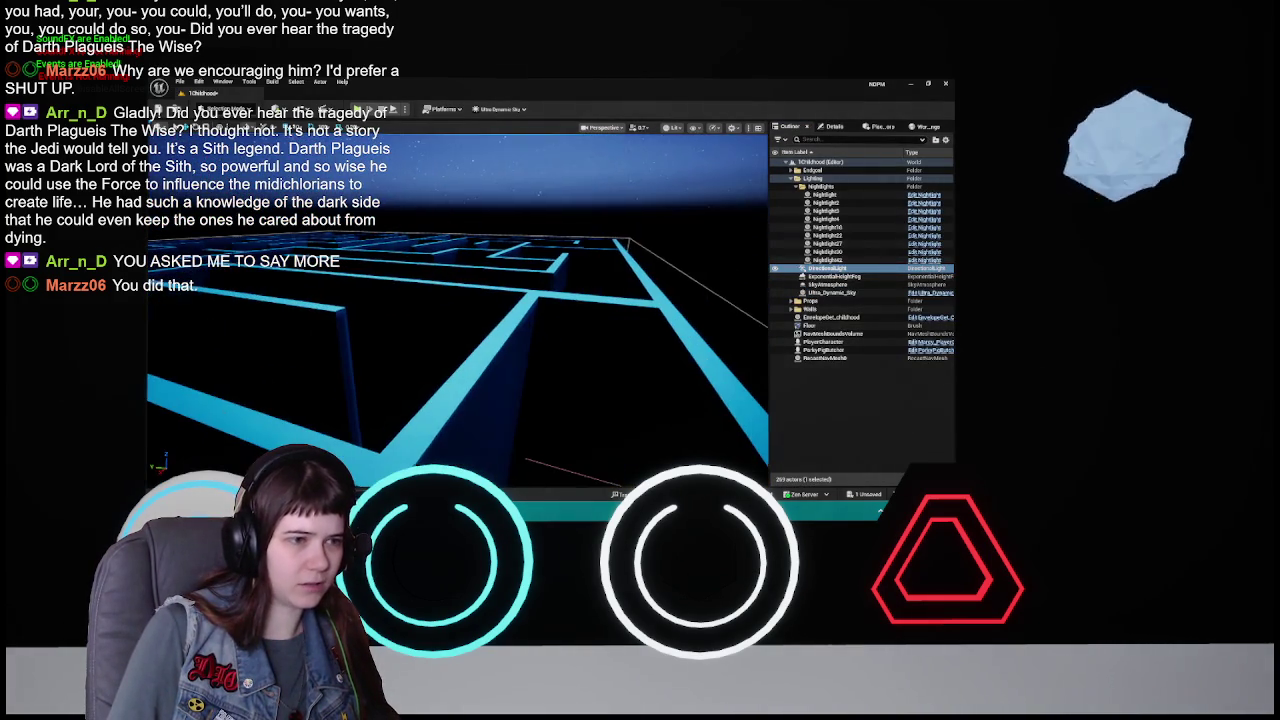
click(828, 133)
scroll(842, 386, down, 5)
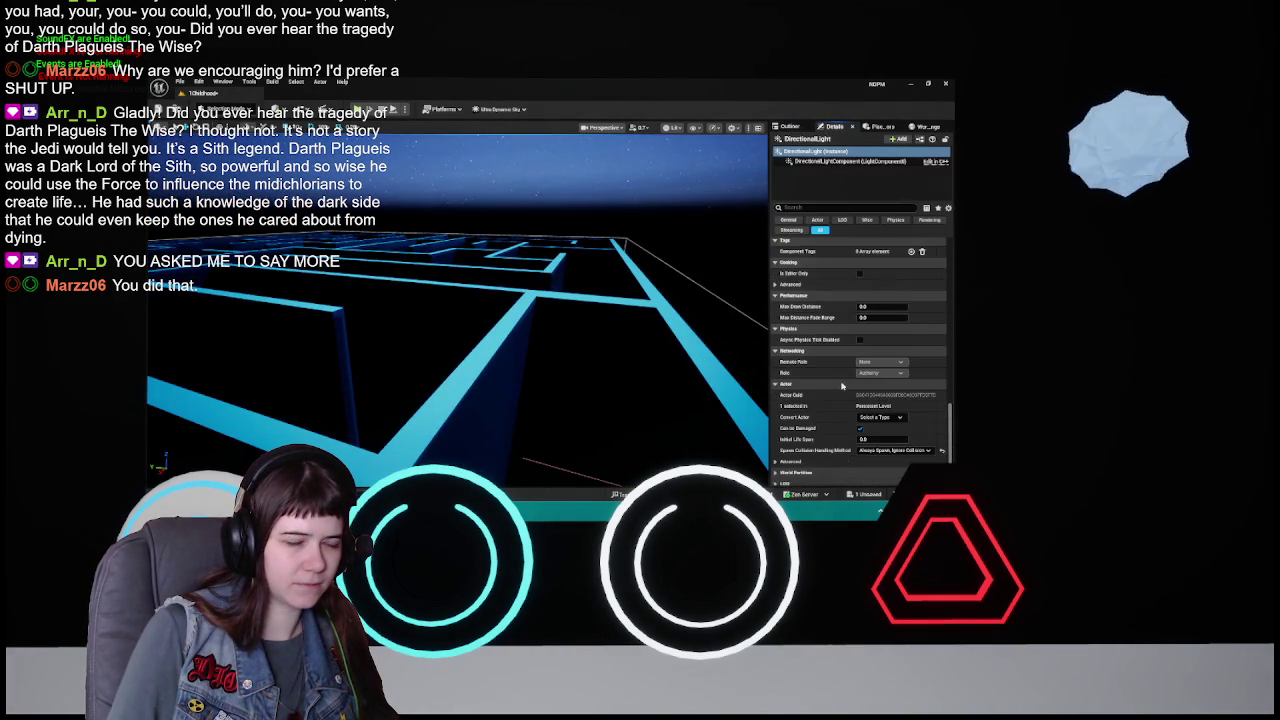
scroll(842, 386, up, 15)
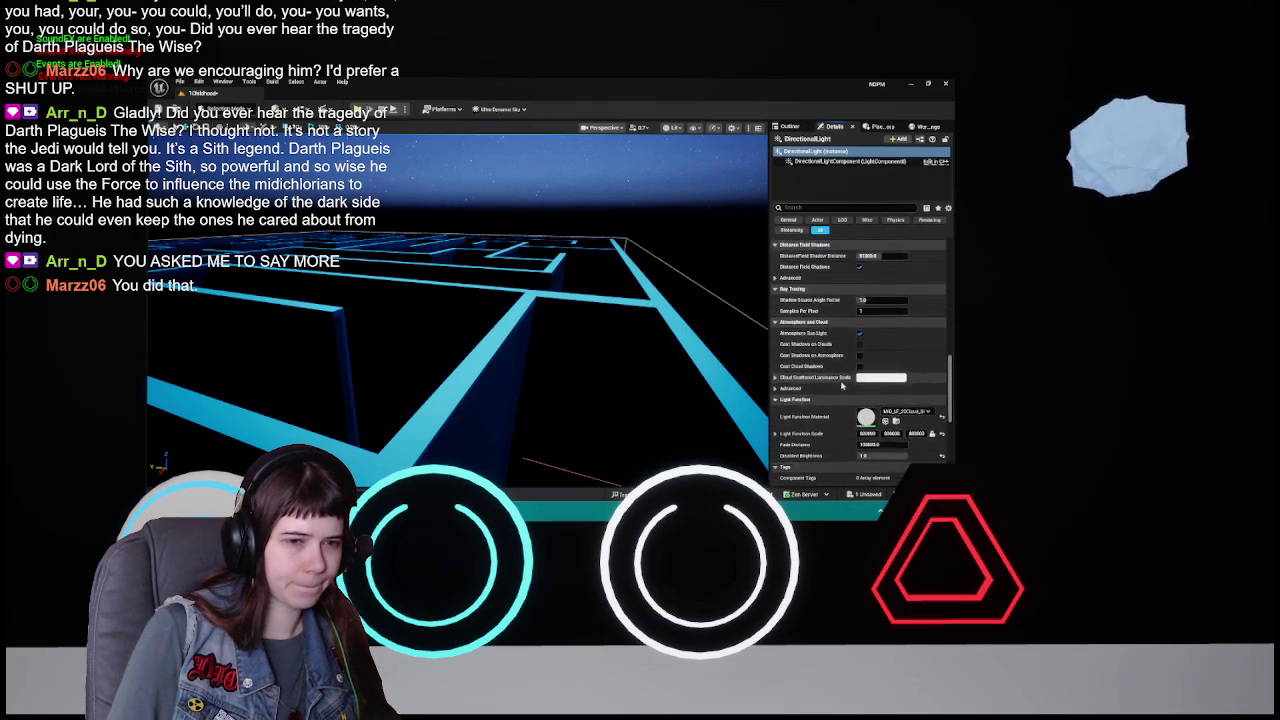
scroll(842, 386, up, 10)
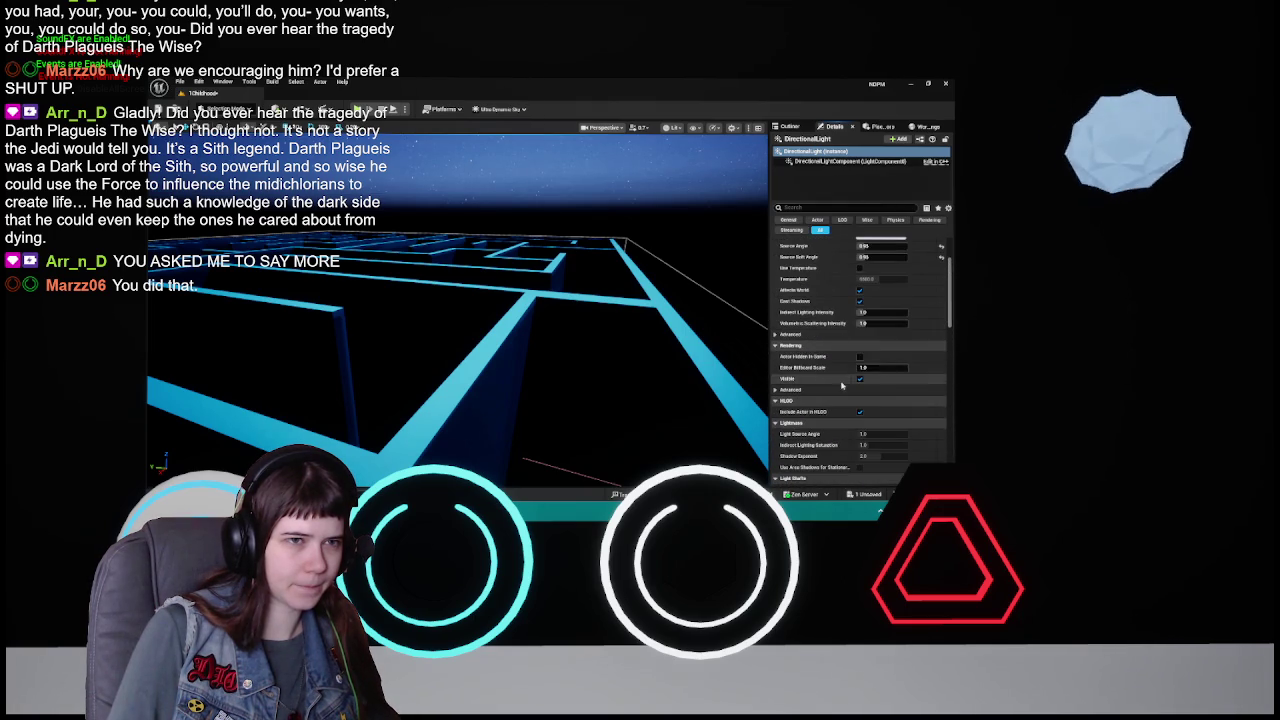
- Set Ultra_Dynamic_Sky's Custom Moon Light Actor to DirectionalLight
click(791, 127)
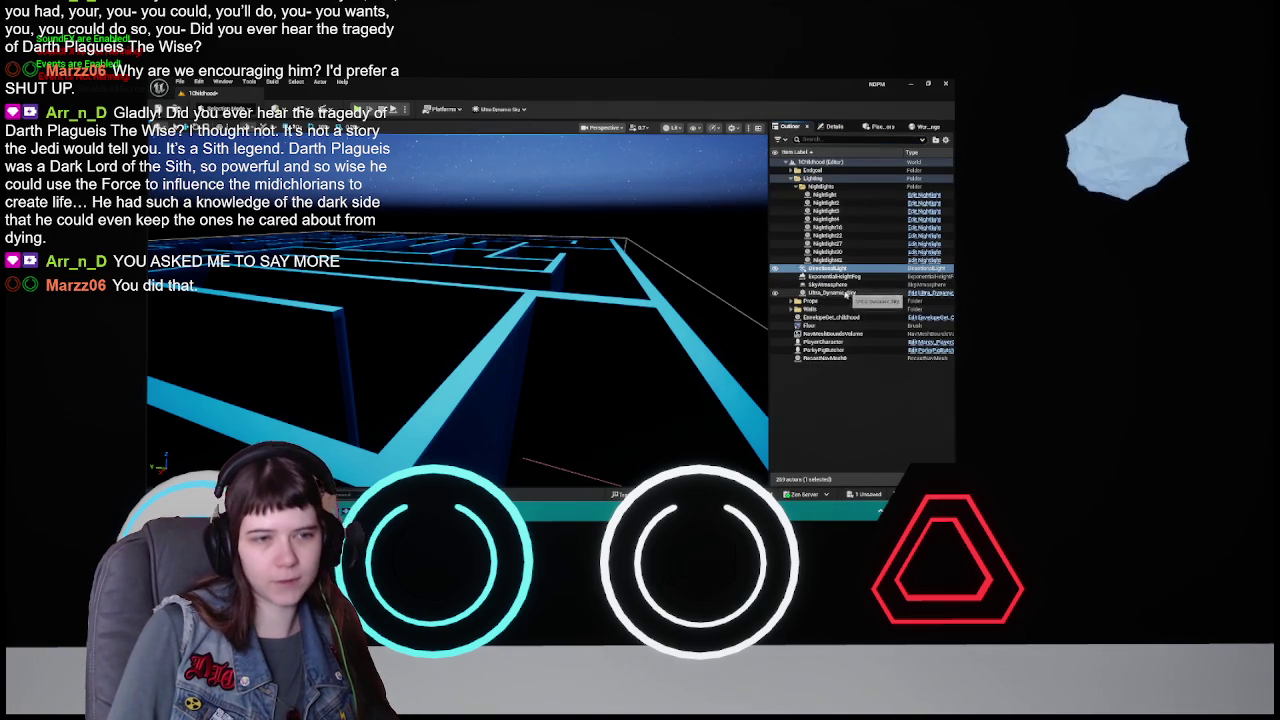
click(834, 127)
scroll(849, 368, down, 5)
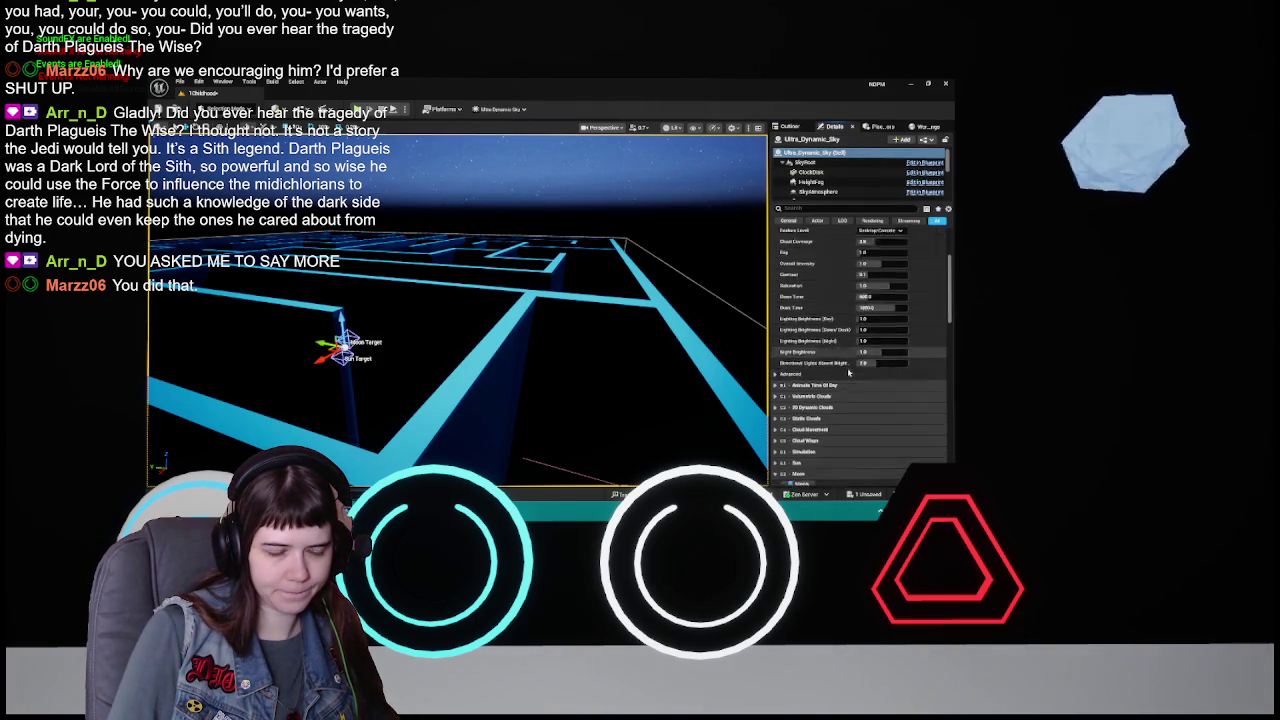
scroll(849, 368, down, 6)
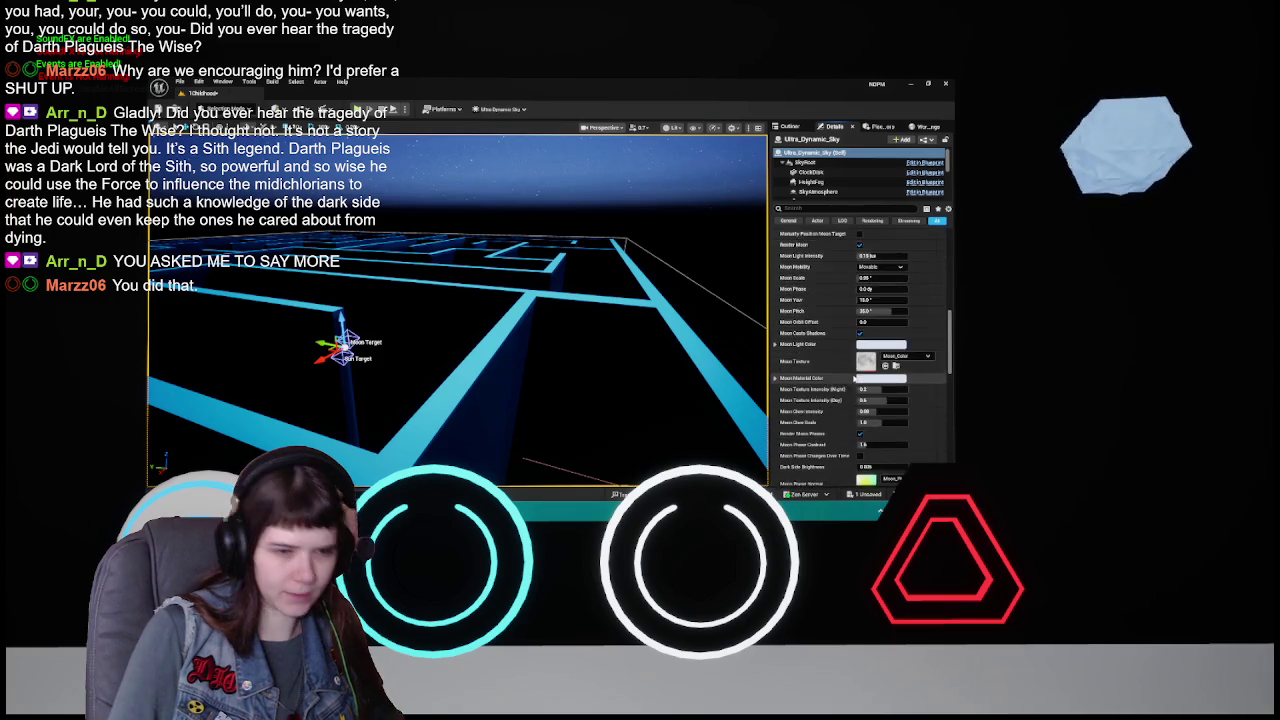
scroll(859, 377, down, 2)
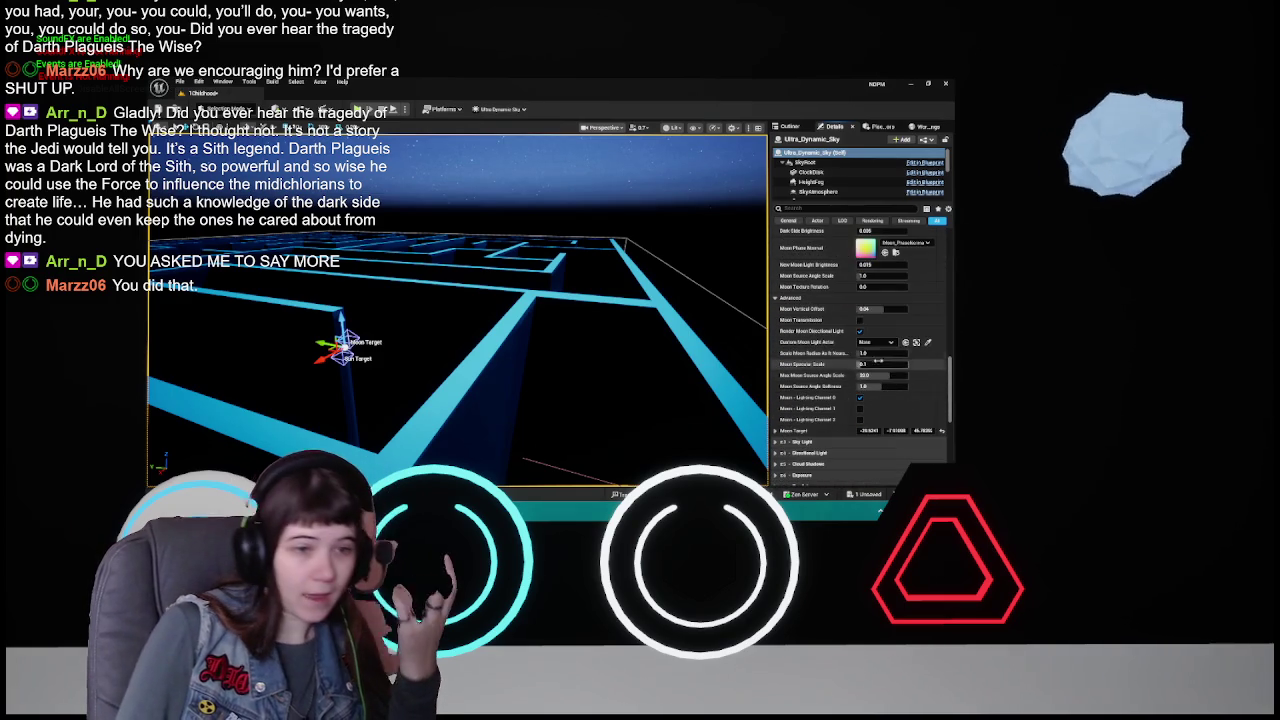
click(879, 343)
click(850, 247)
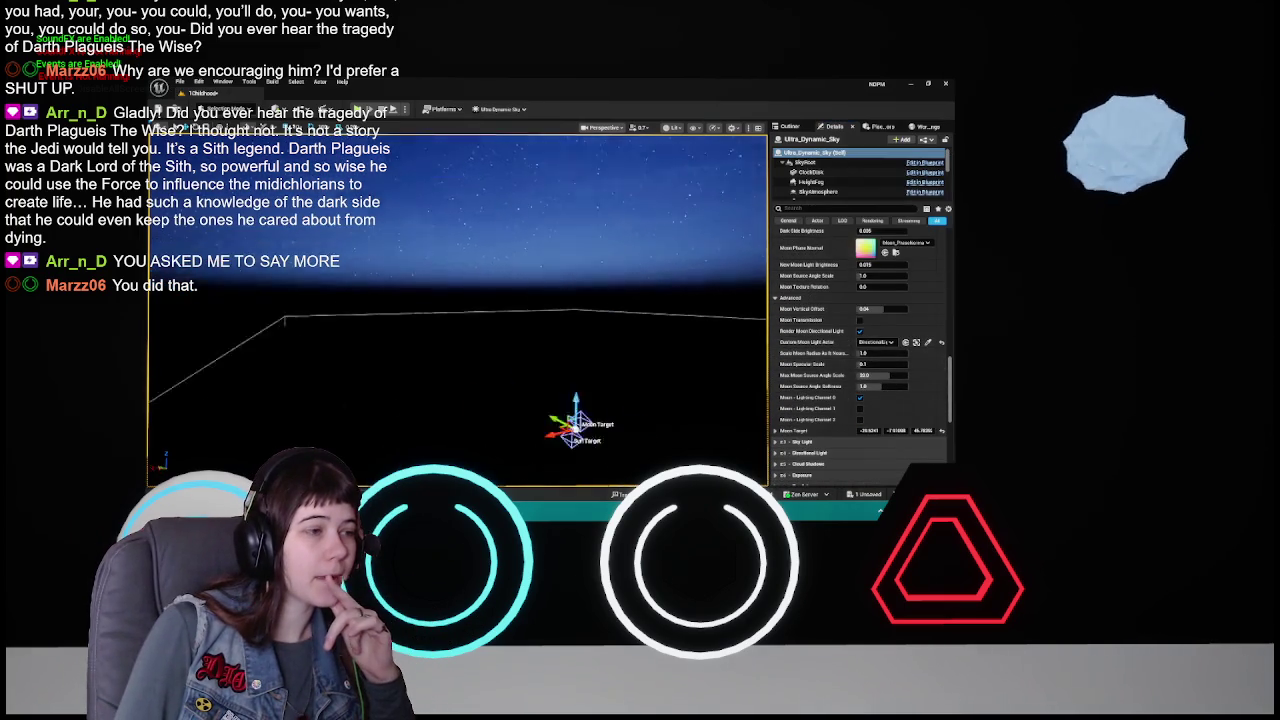
- Recheck the DirectionalLight's properties and reselect it under Ultra_Dynamic_Sky in the Outliner
click(786, 127)
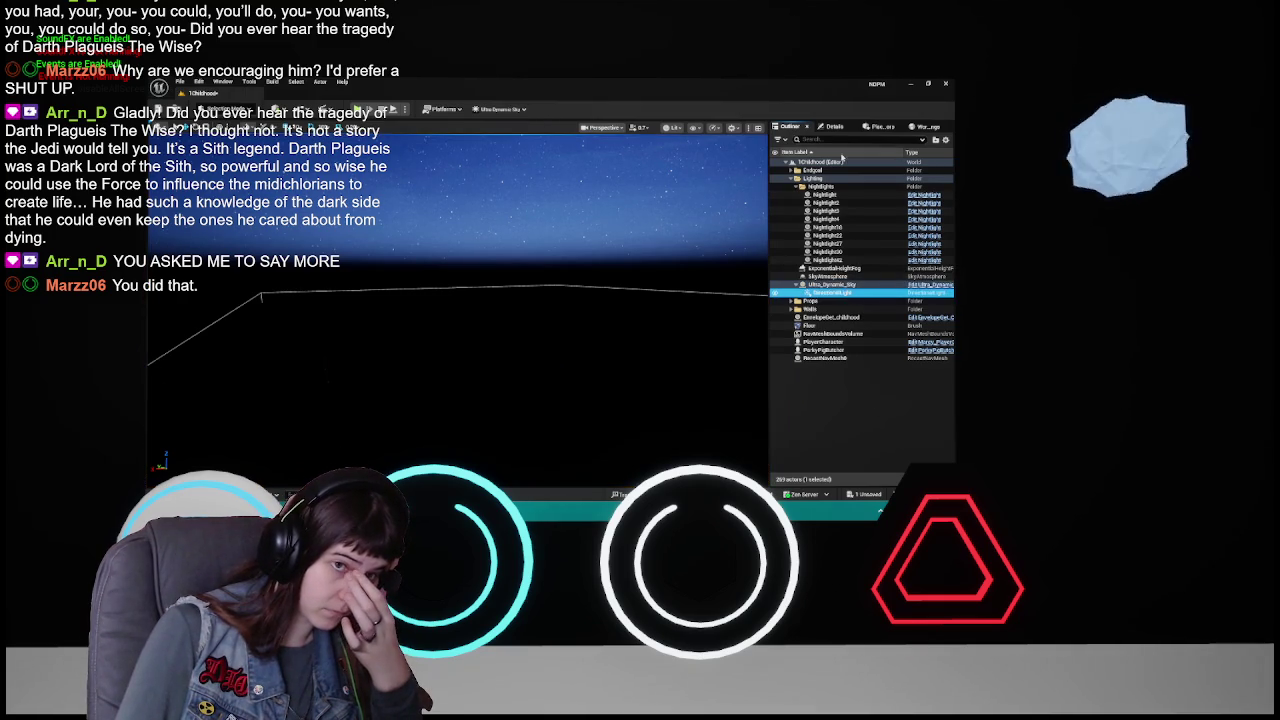
click(830, 127)
scroll(908, 310, up, 10)
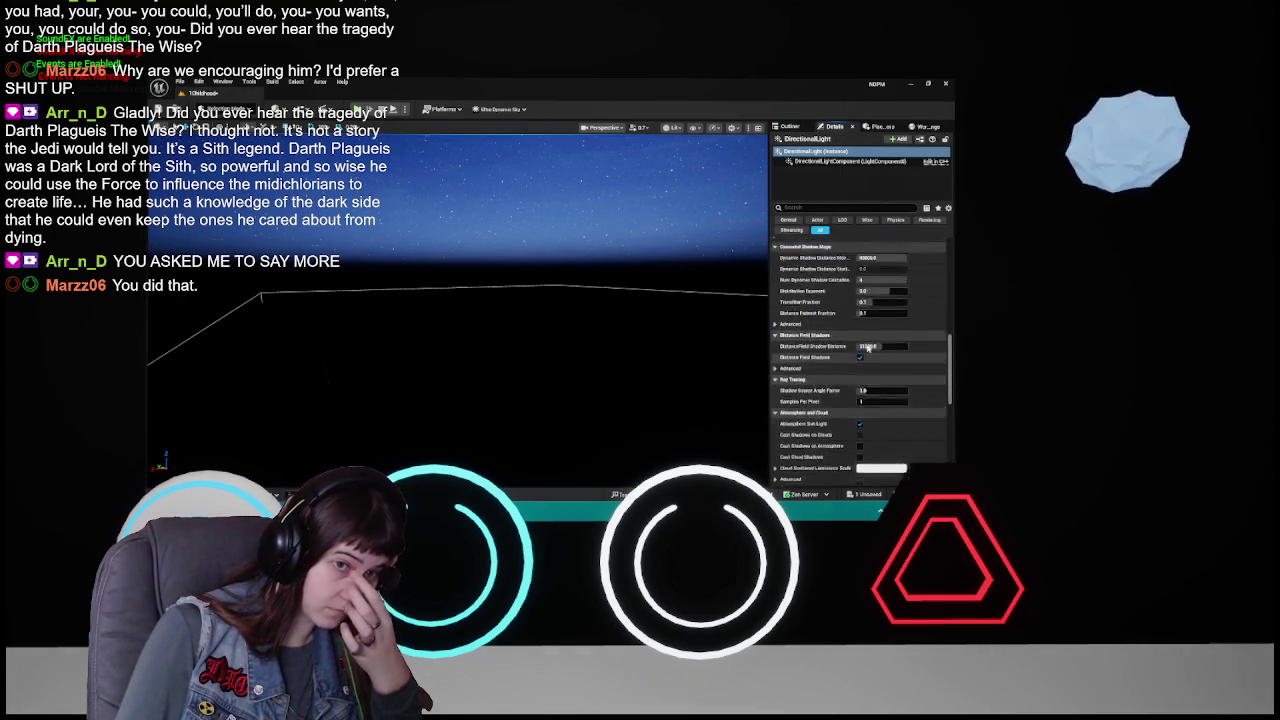
scroll(867, 343, up, 5)
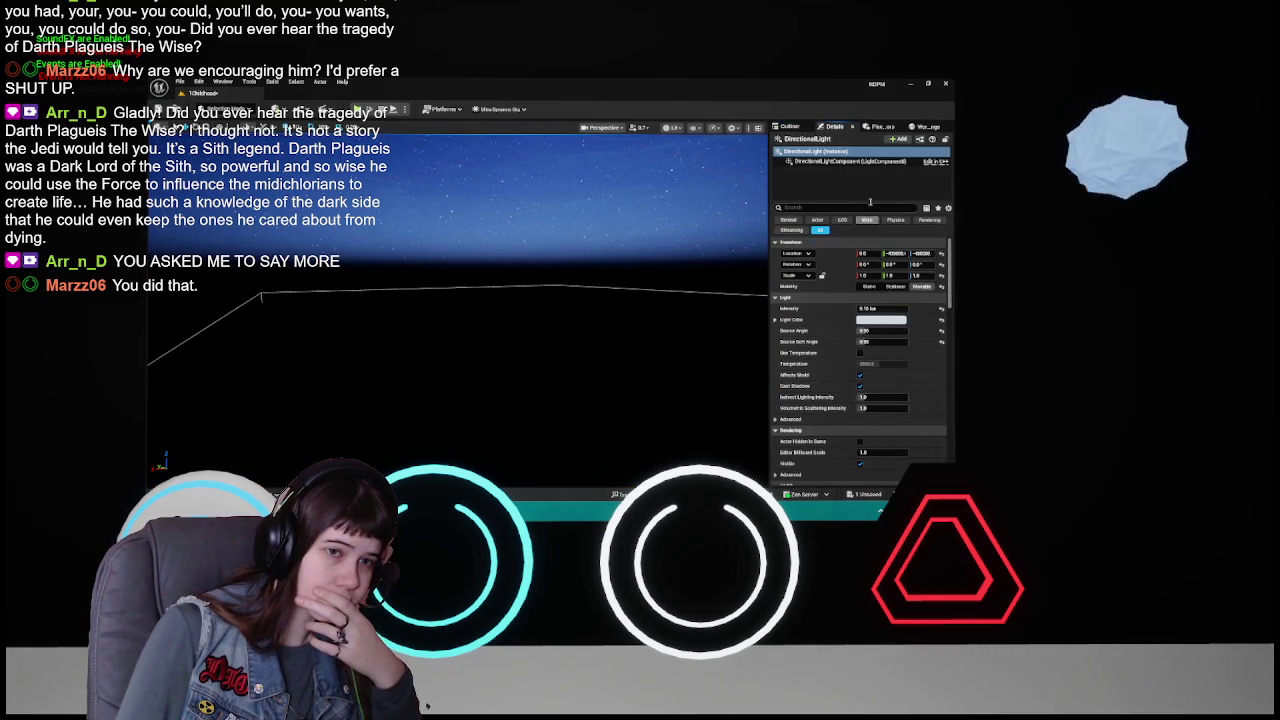
click(789, 127)
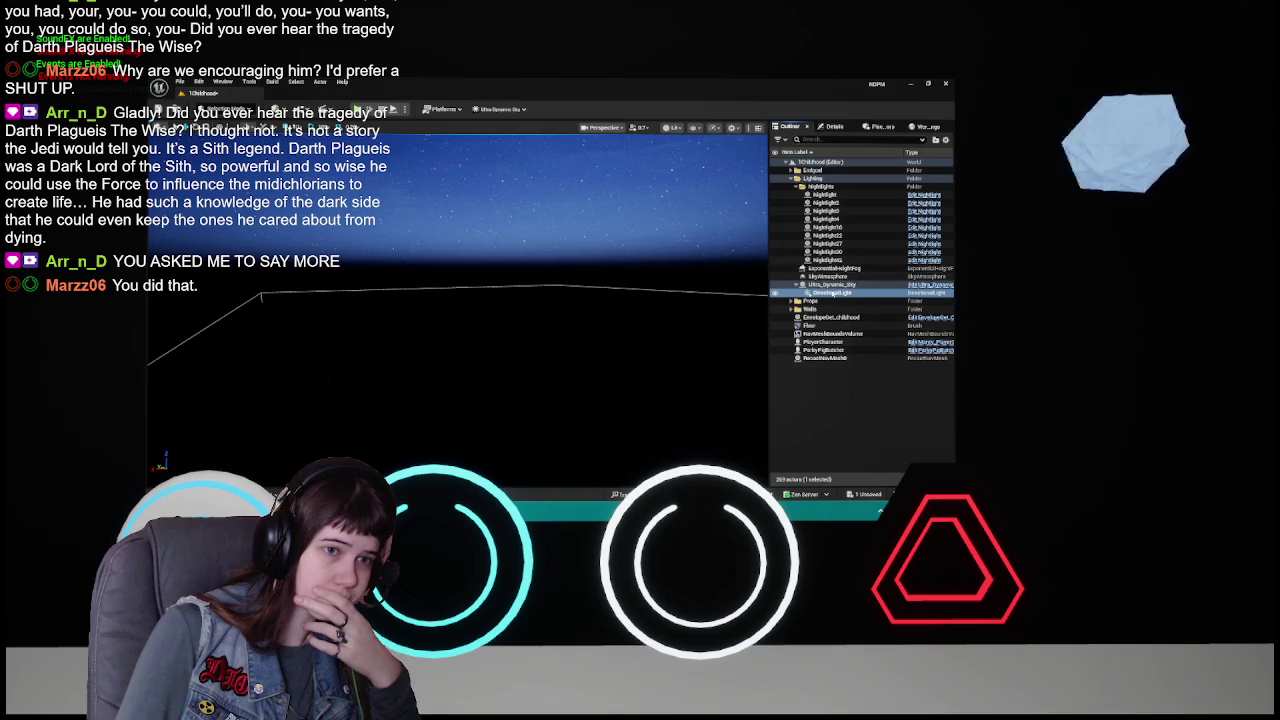
click(828, 285)
click(840, 292)
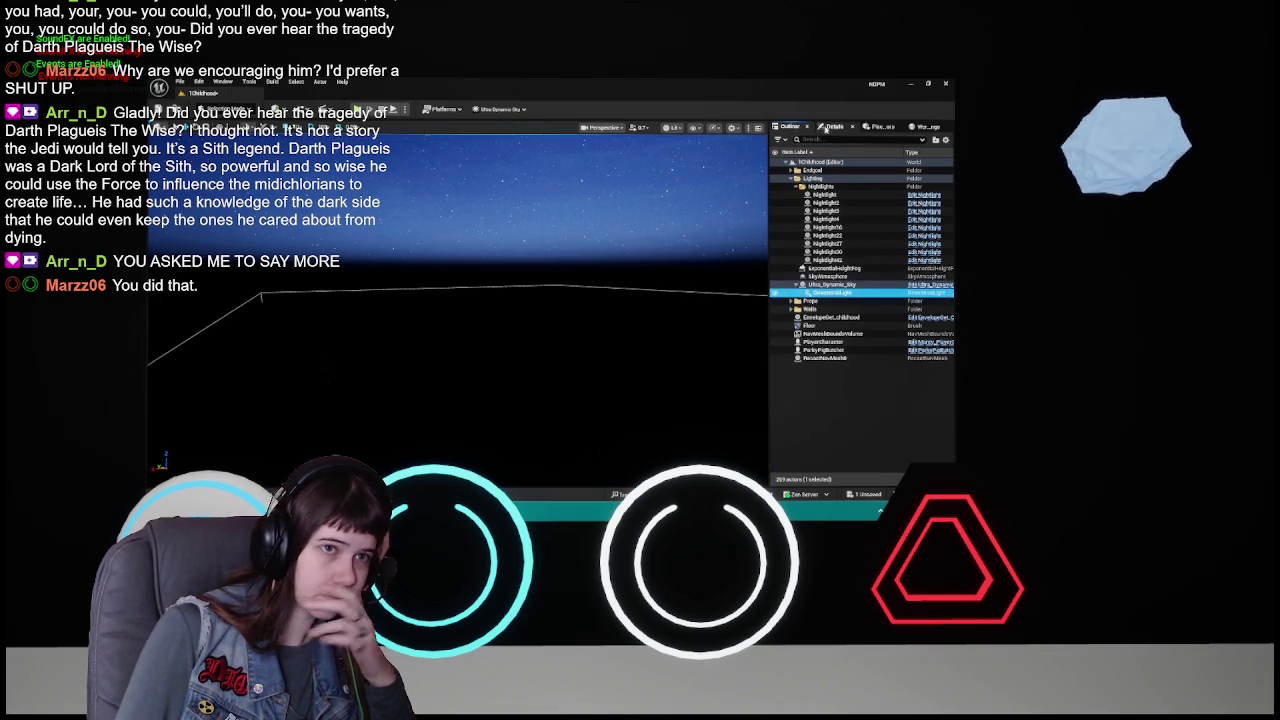
click(832, 127)
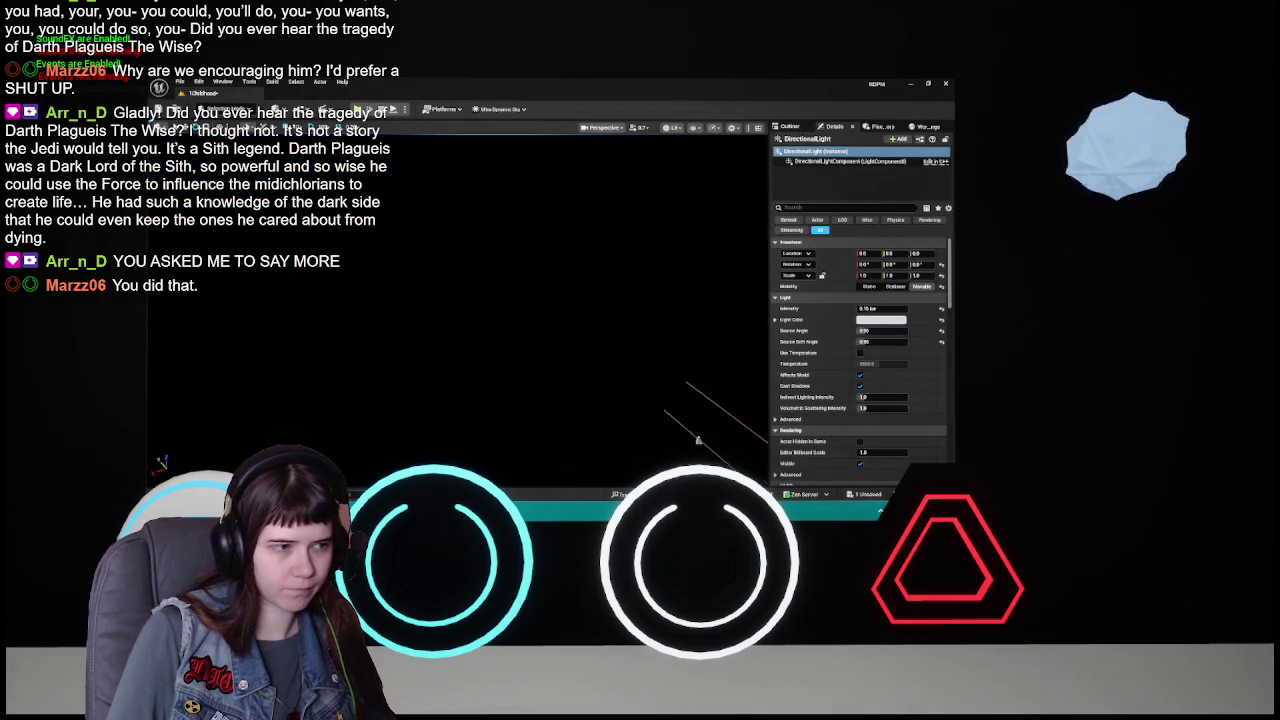
- Frame and delete the DirectionalLight, confirming despite the sky referencing it
key(f)
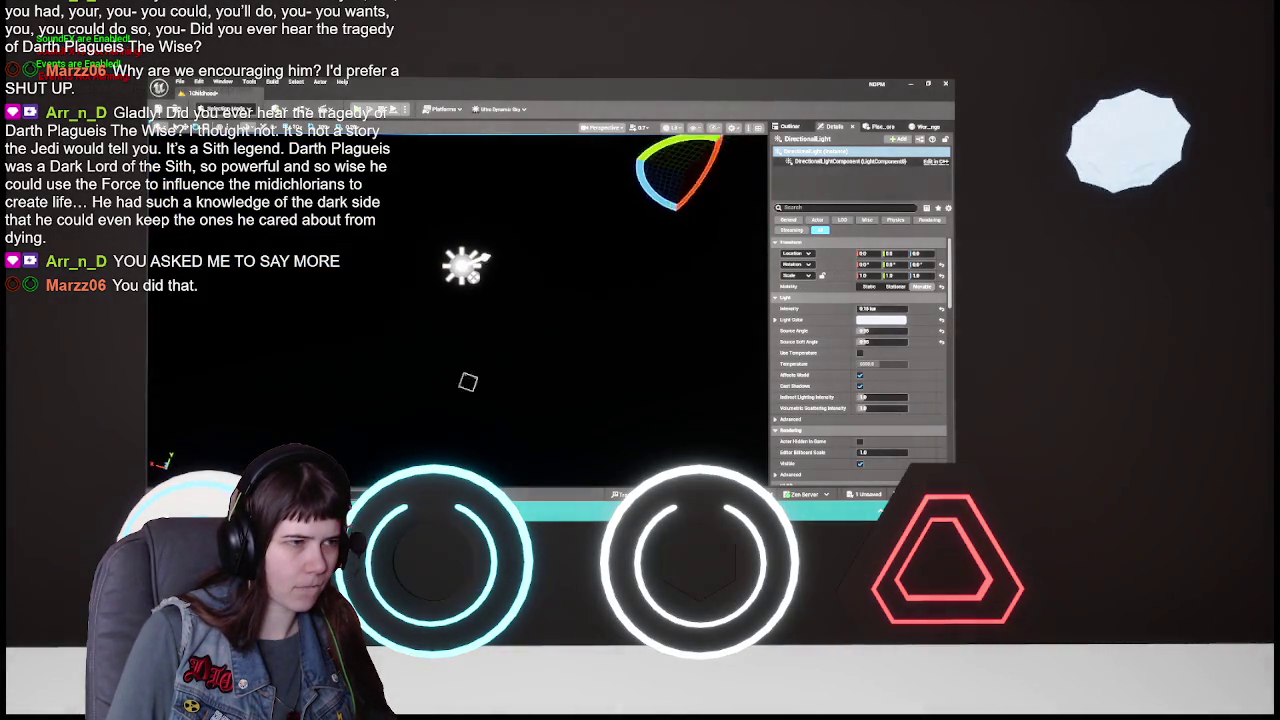
key(Delete)
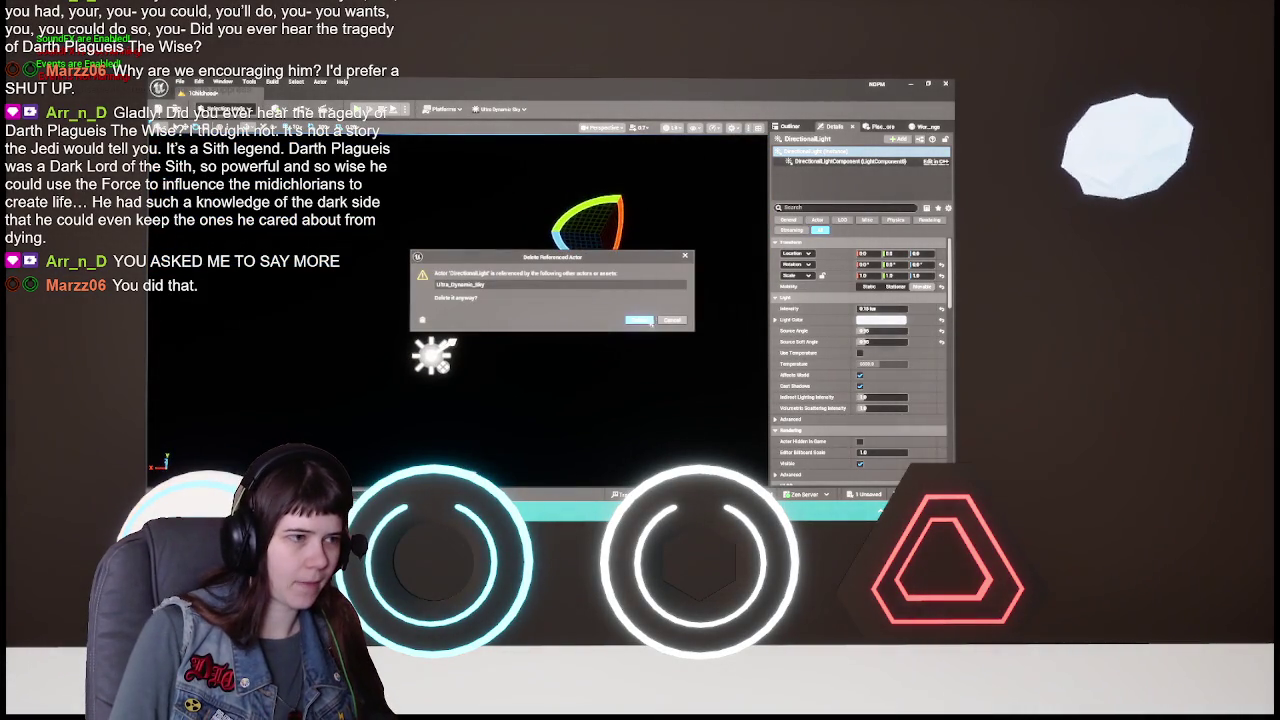
click(641, 321)
click(792, 127)
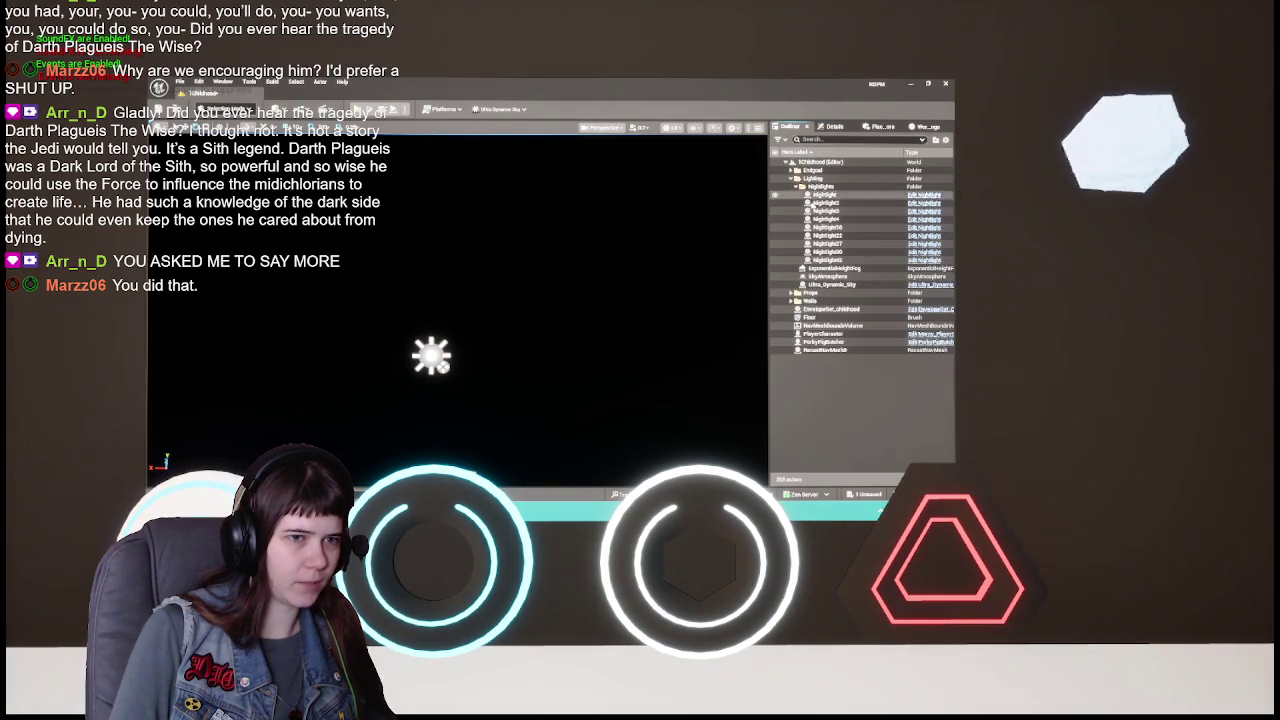
click(832, 127)
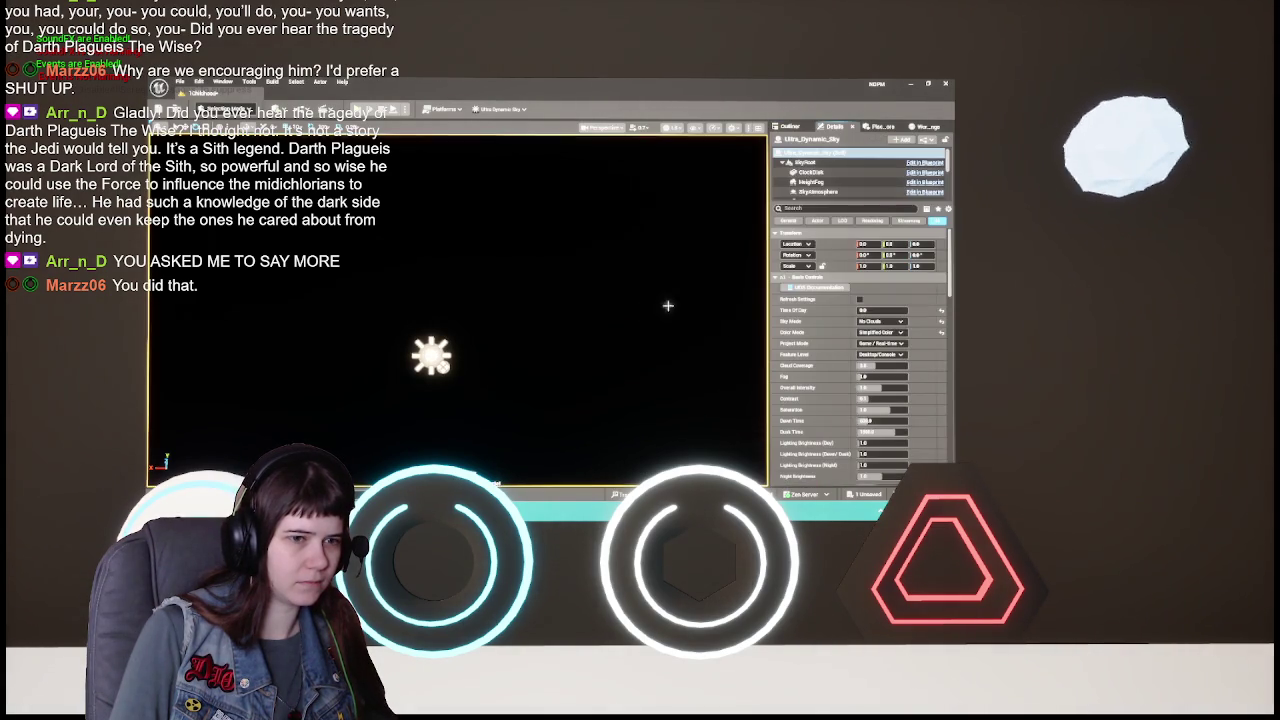
- Frame the Ultra_Dynamic_Sky and scroll its Details down to the Moon settings
key(f)
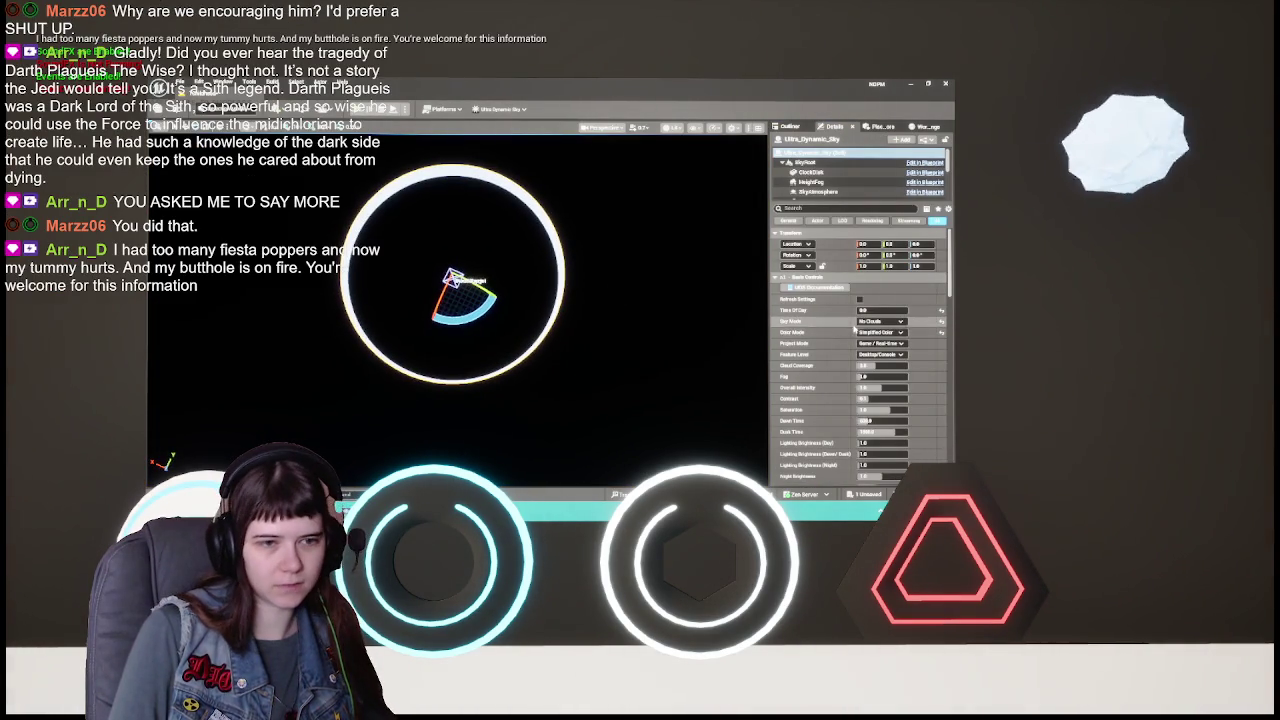
scroll(854, 329, down, 15)
scroll(879, 344, down, 5)
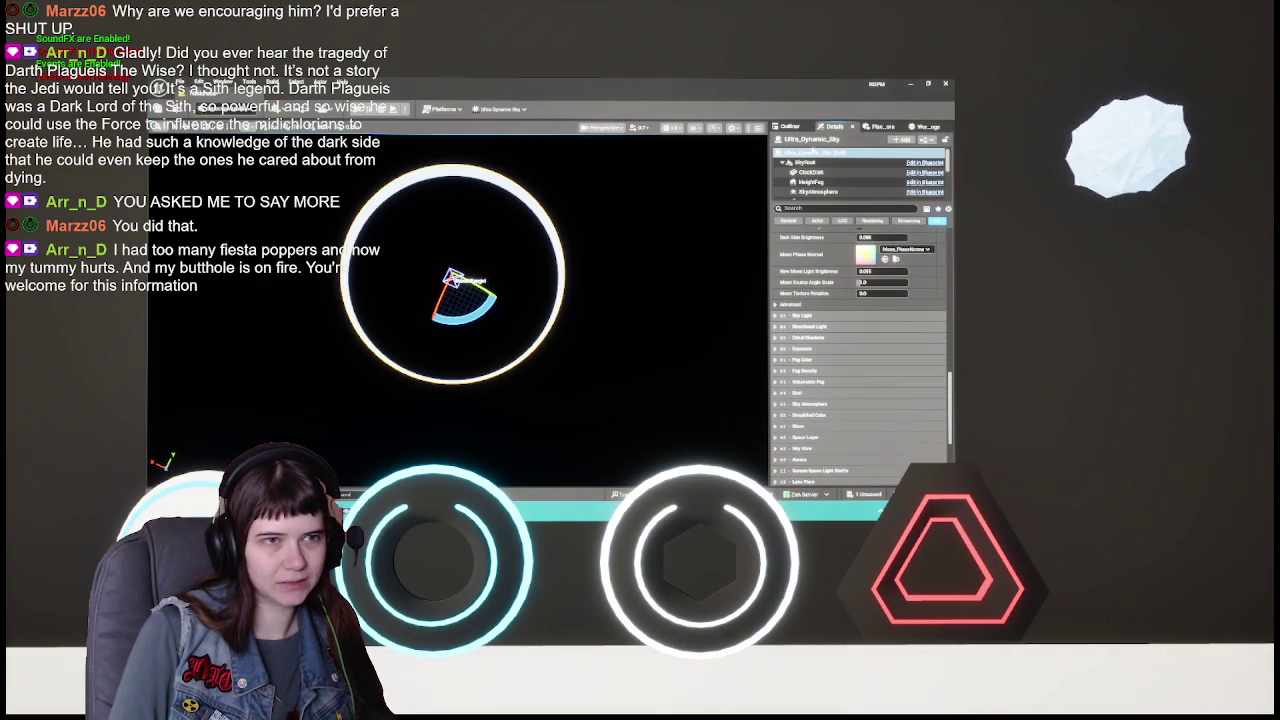
- Focus a NightLight from the Outliner and tilt the view up to the moonlit sky
click(789, 127)
double_click(826, 235)
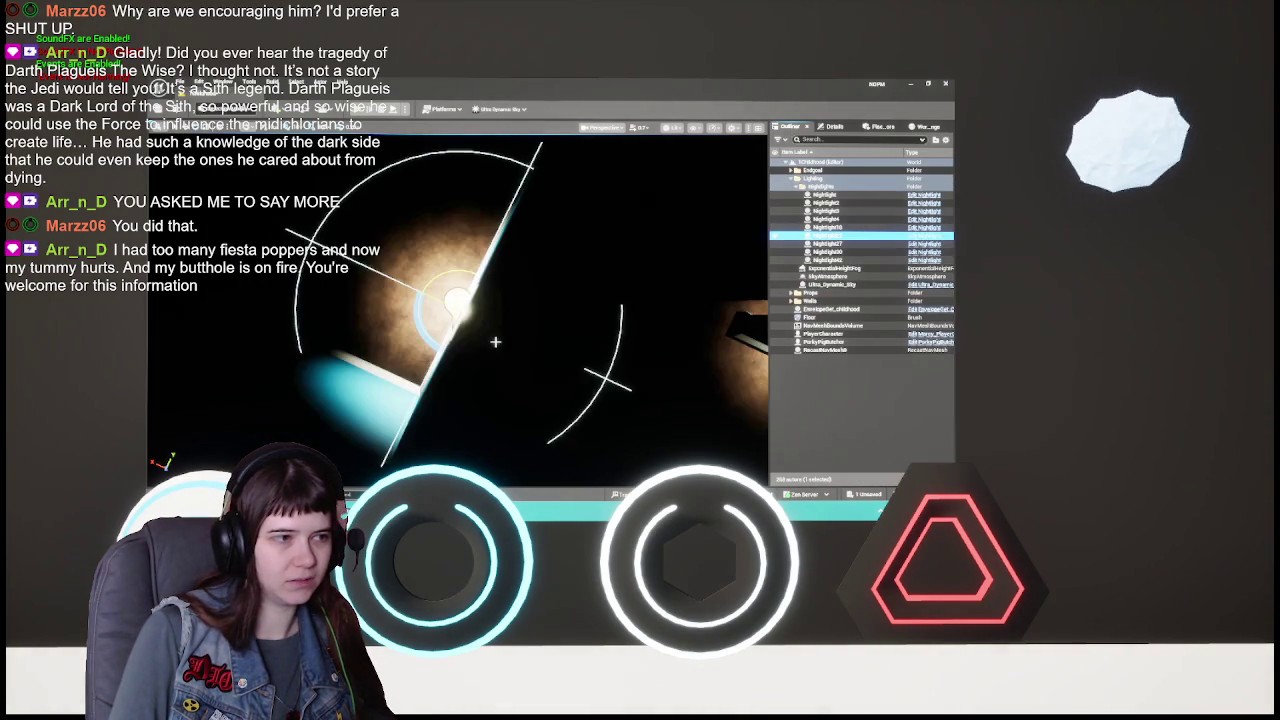
scroll(457, 310, down, 5)
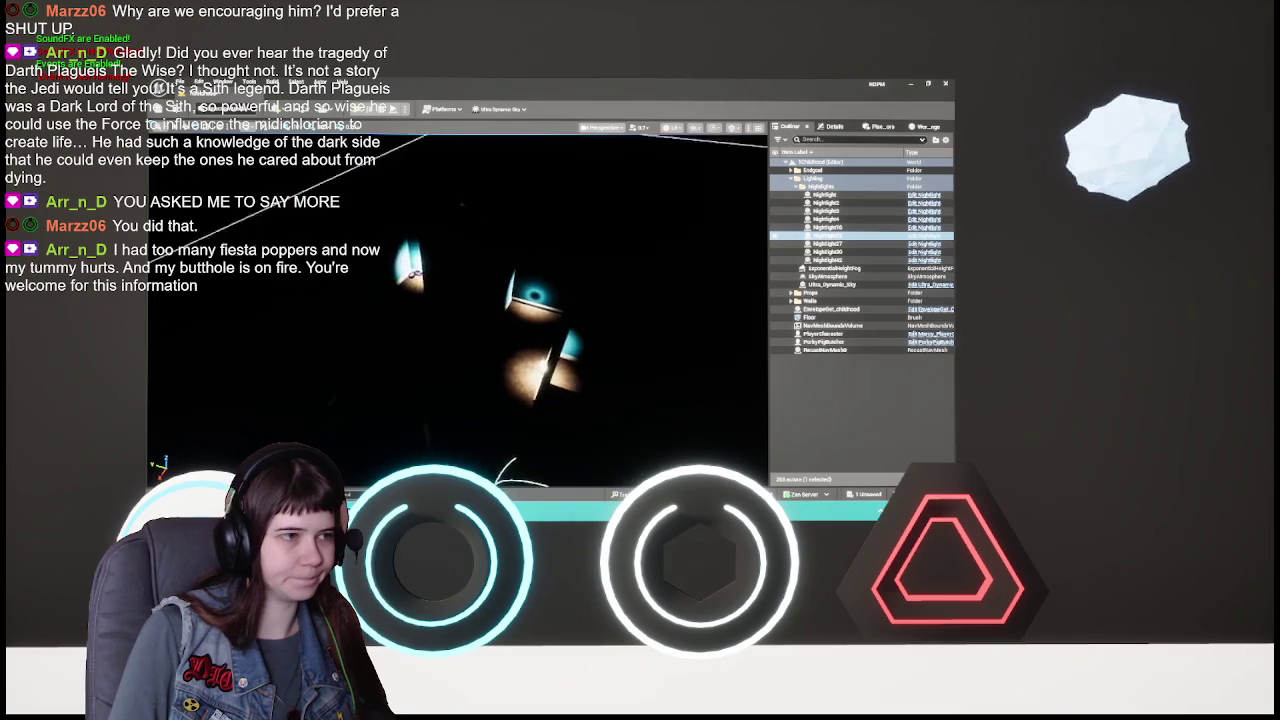
mouse_move(457, 310)
mouse_down()
mouse_move(445, 250)
mouse_move(435, 255)
mouse_move(457, 320)
mouse_up()
mouse_move(549, 340)
mouse_down()
mouse_move(549, 285)
mouse_move(549, 328)
mouse_up()
- Reselect Ultra_Dynamic_Sky and show its properties
click(852, 286)
click(834, 127)
scroll(899, 429, up, 5)
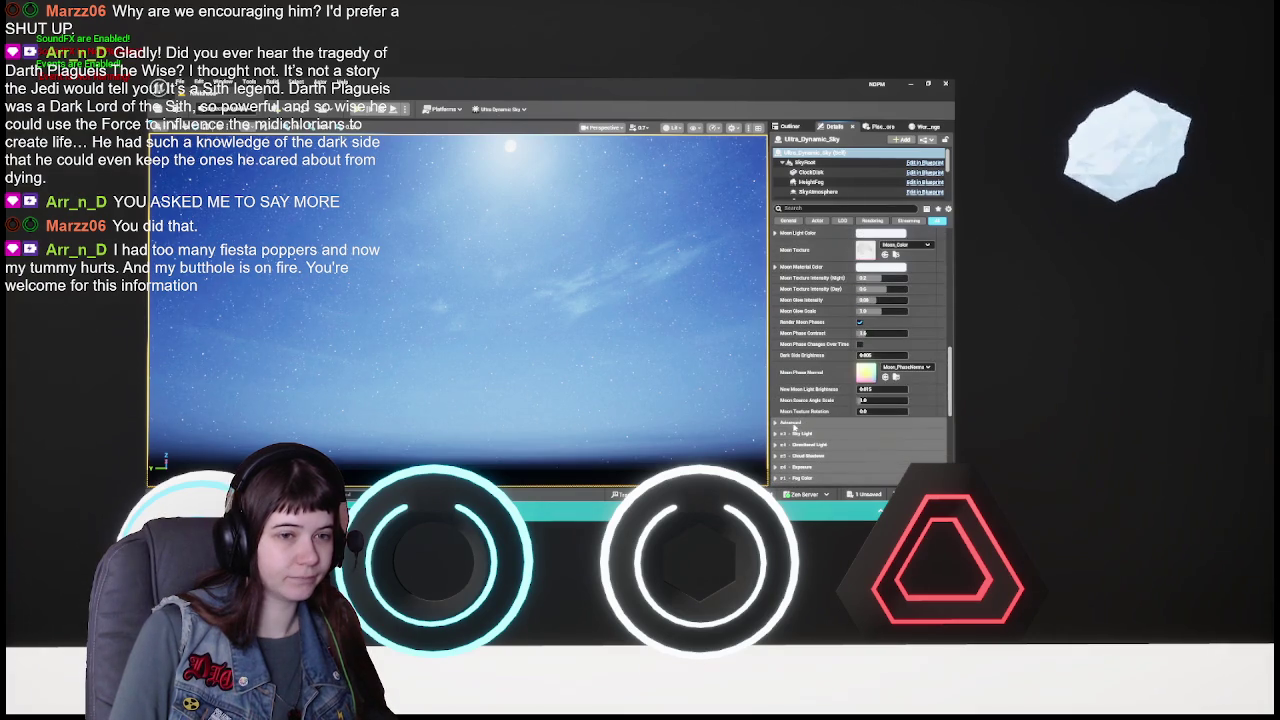
- Enable Render Moon Directional Light under Moon > Advanced so moonlight falls on the maze
click(788, 424)
scroll(862, 378, down, 3)
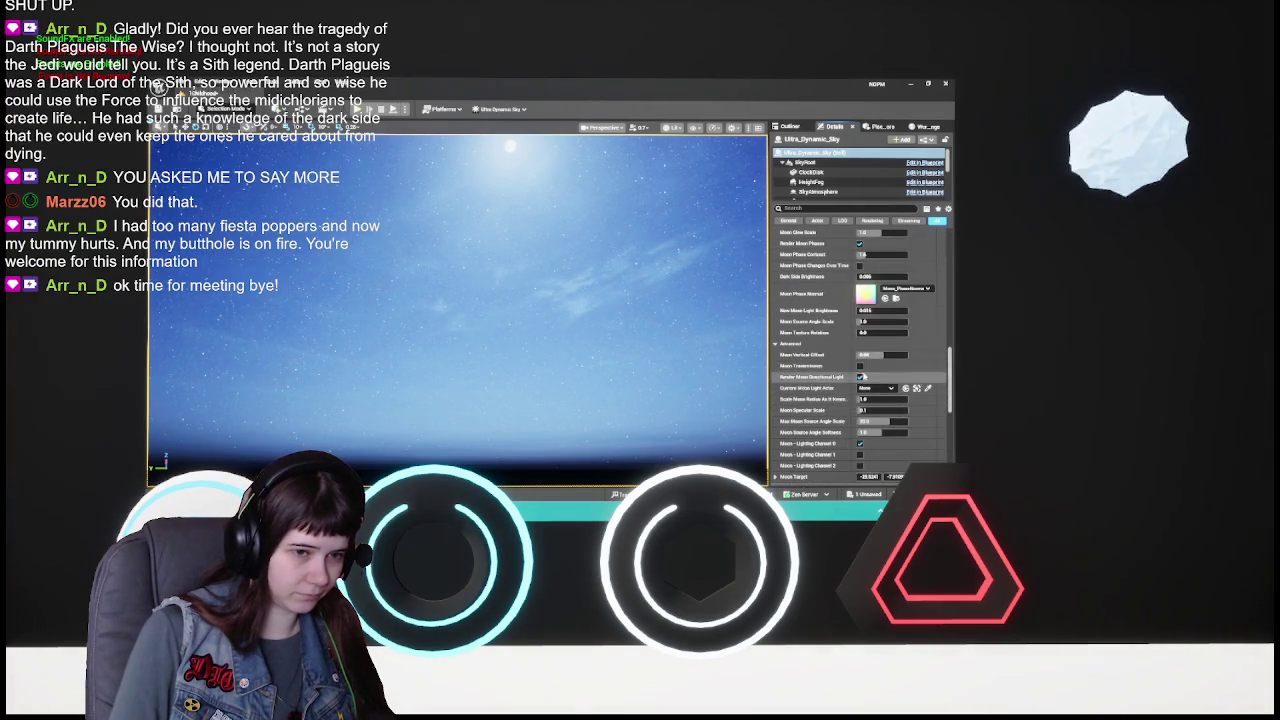
scroll(850, 387, down, 2)
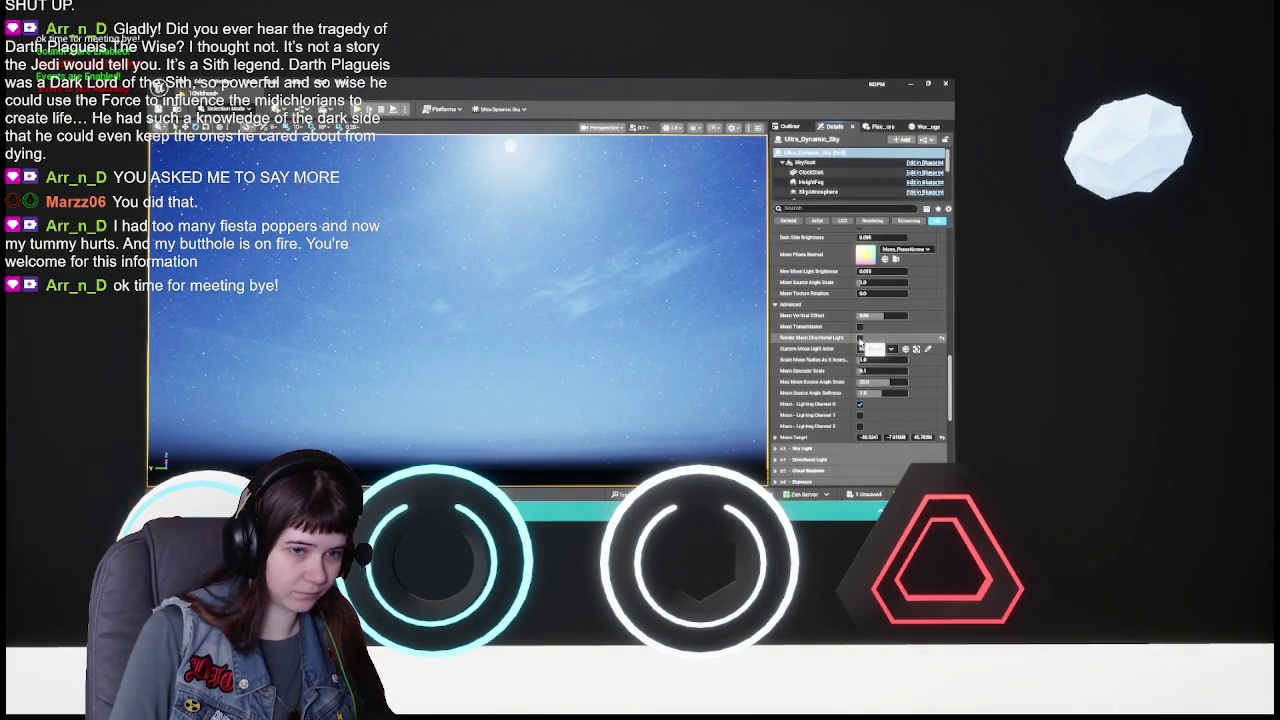
click(859, 338)
mouse_move(457, 310)
mouse_down()
mouse_move(445, 345)
mouse_move(462, 385)
mouse_move(452, 320)
mouse_move(458, 370)
mouse_up()
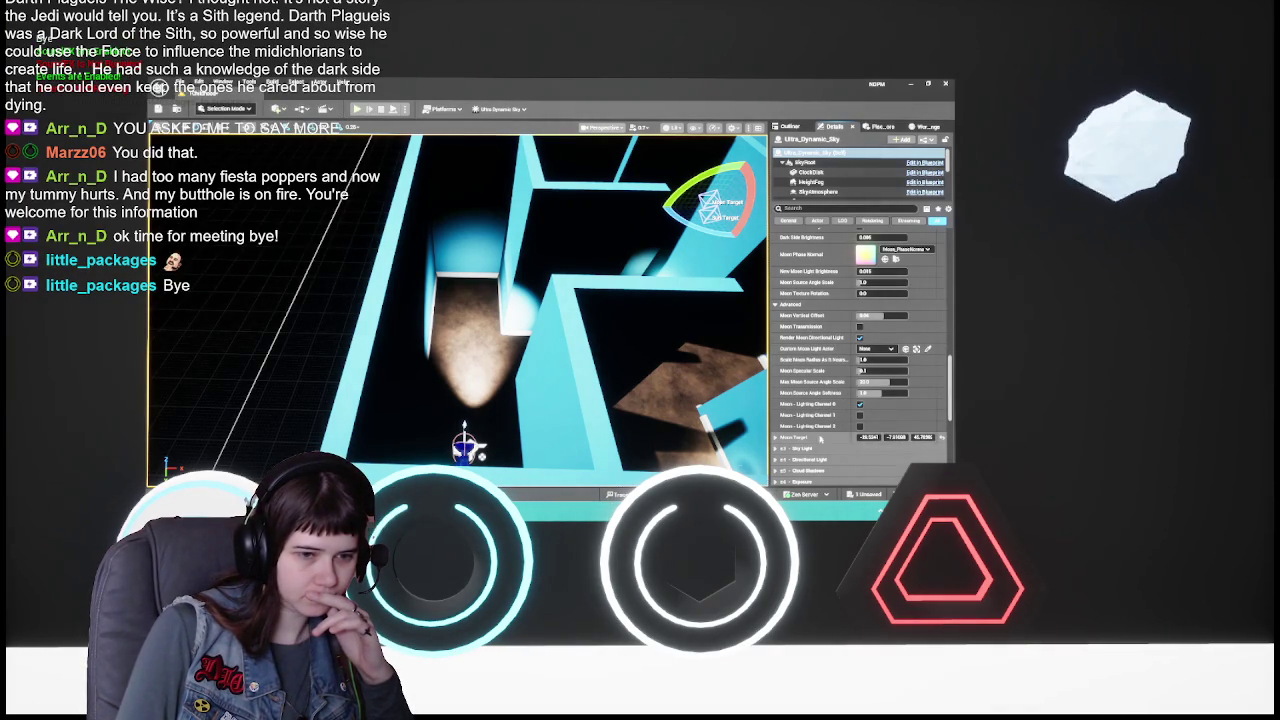
- Expand Moon Target to check its X/Y/Z coordinates, then collapse it again
click(775, 437)
scroll(781, 400, down, 3)
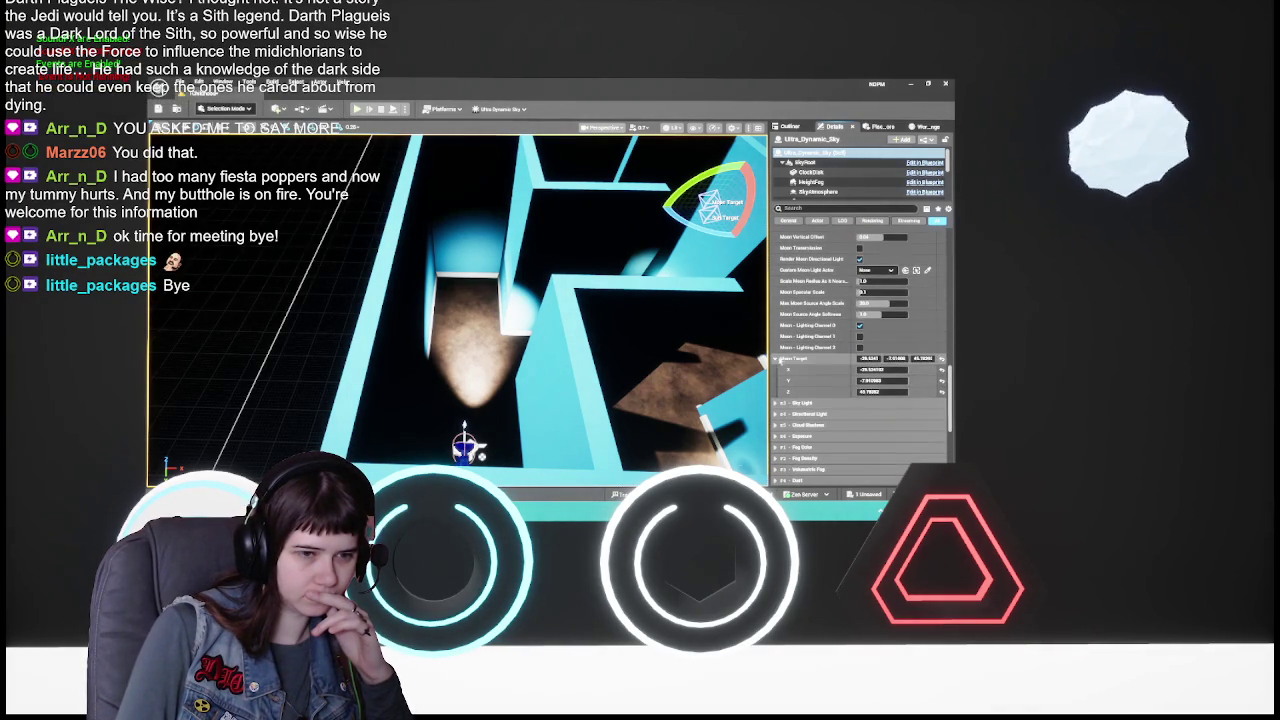
scroll(788, 367, down, 3)
click(774, 318)
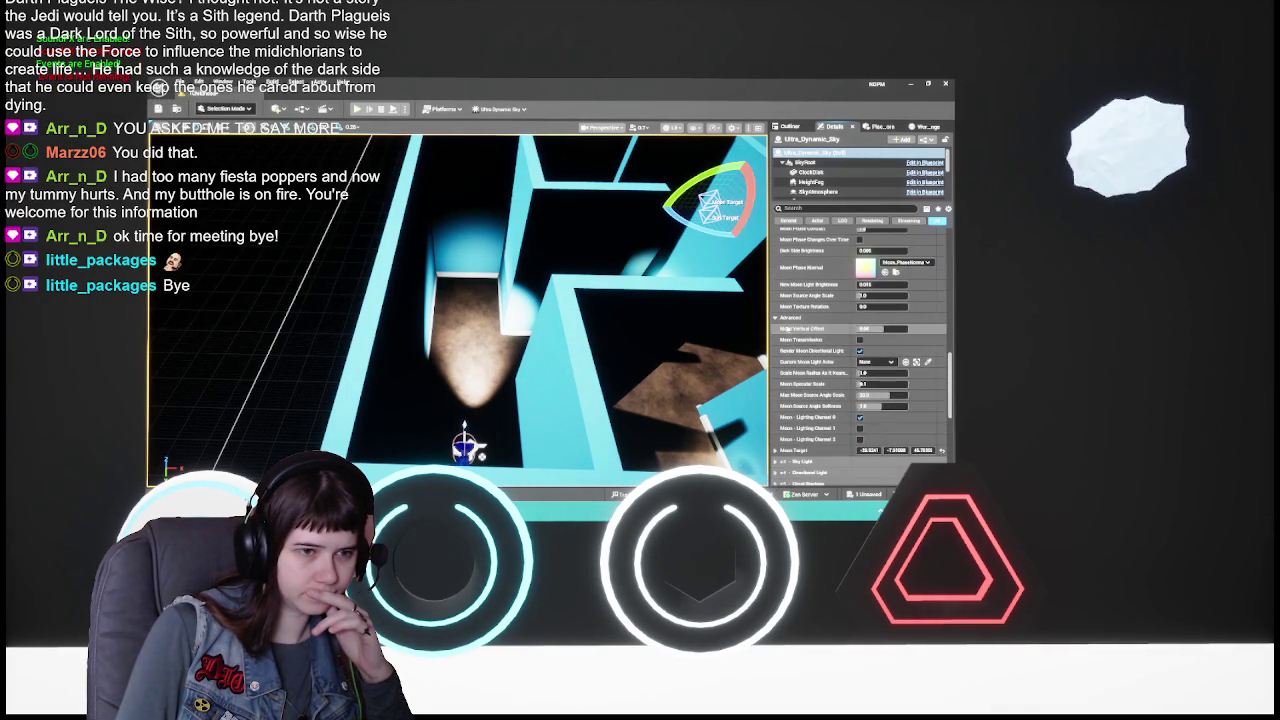
scroll(850, 340, up, 5)
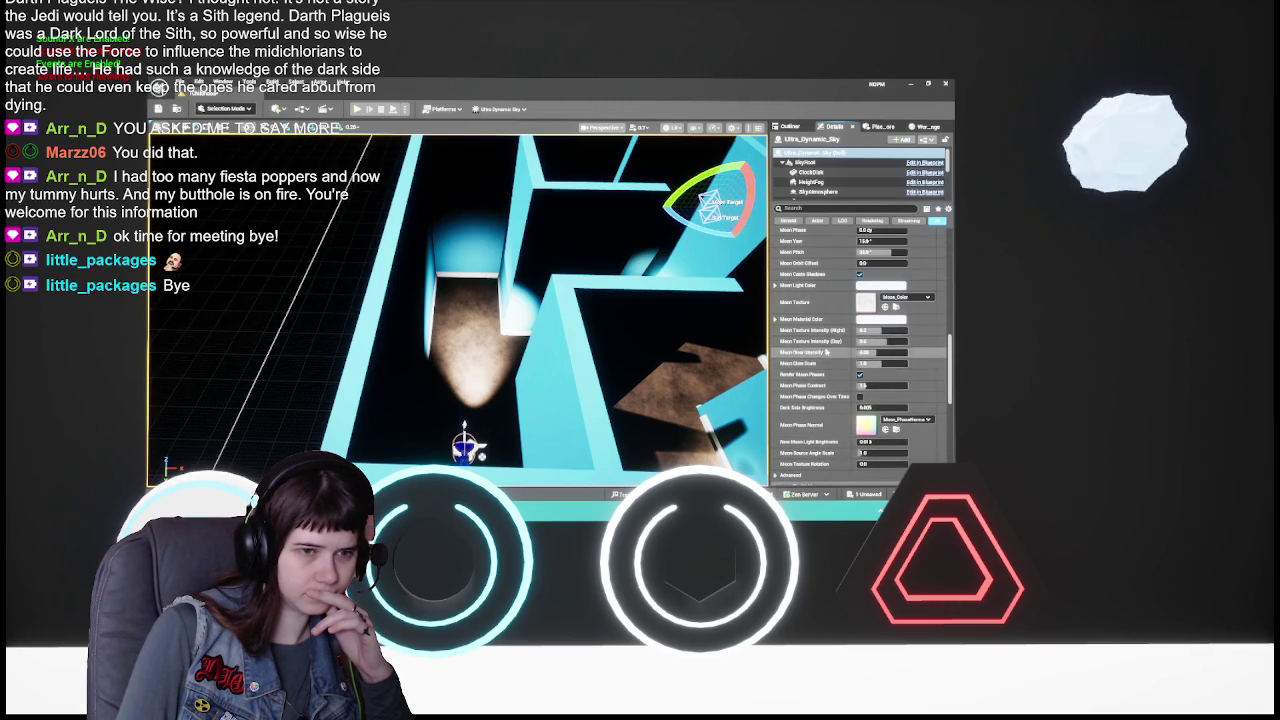
scroll(870, 338, up, 3)
scroll(850, 344, up, 2)
scroll(851, 344, up, 1)
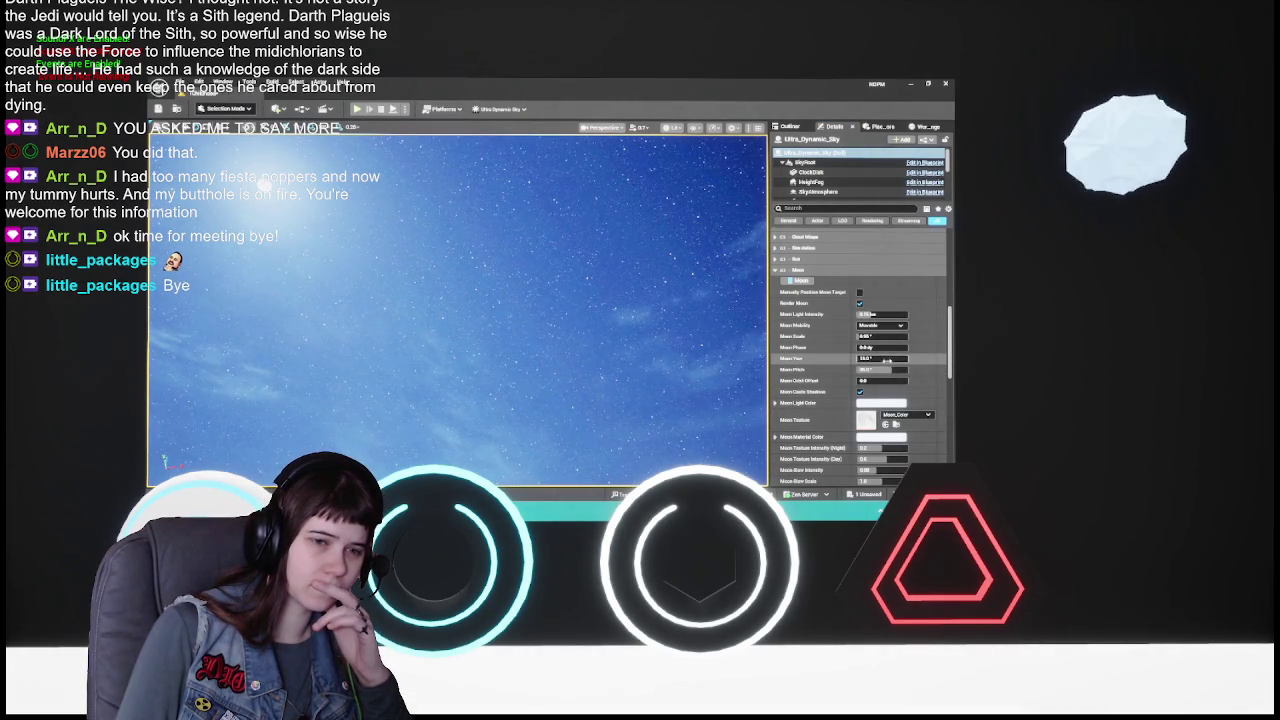
- Swing the moon sideways by scrubbing Moon Yaw, then raise it higher with Moon Pitch
drag(880, 358, 955, 358)
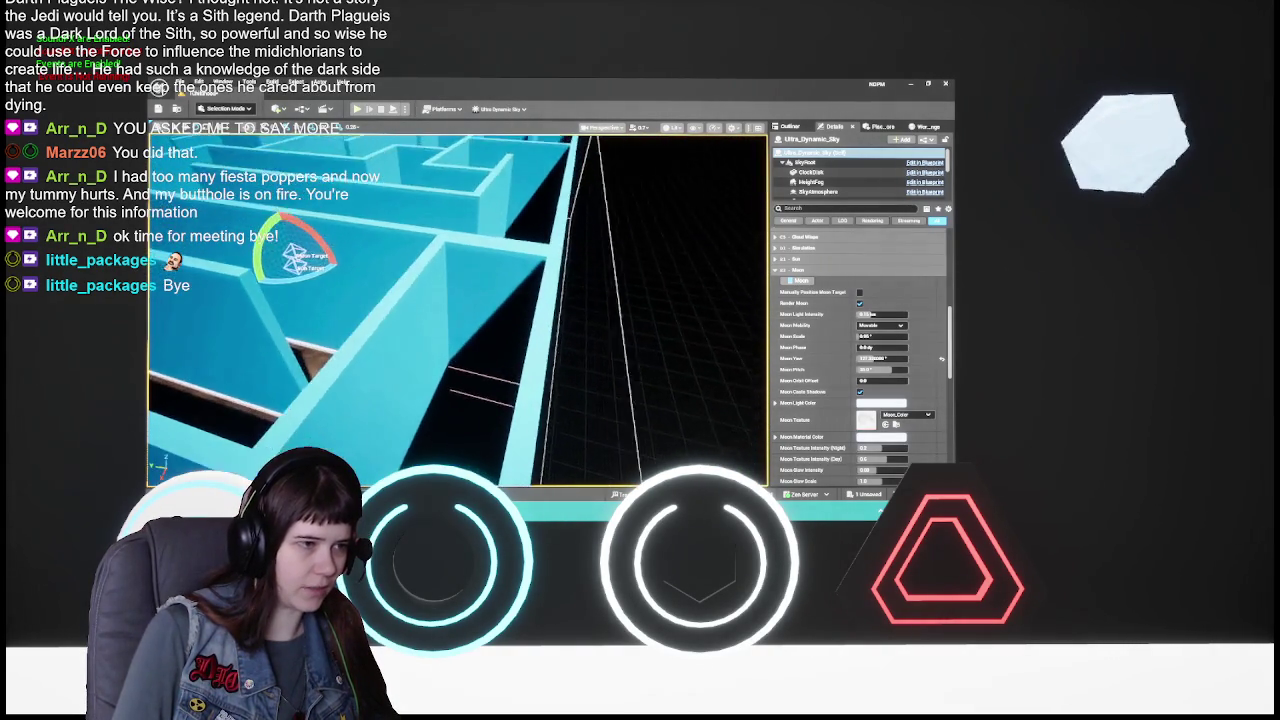
click(873, 358)
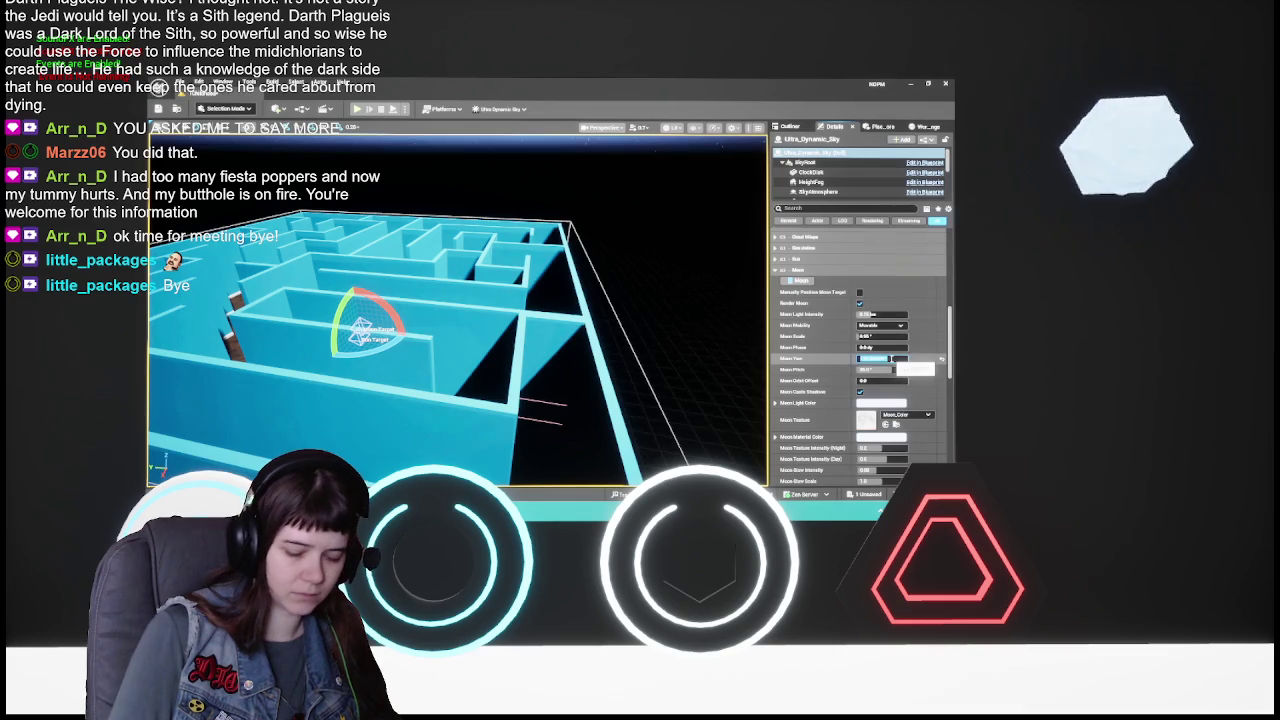
key(Return)
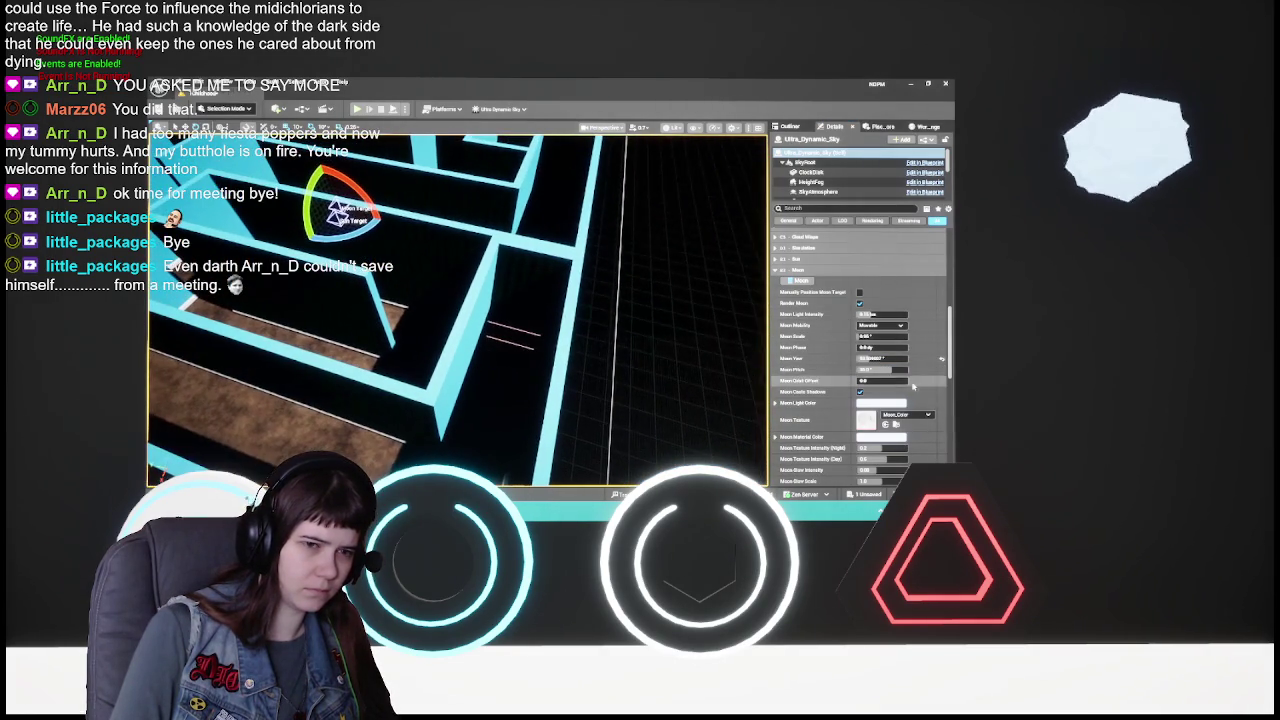
click(877, 359)
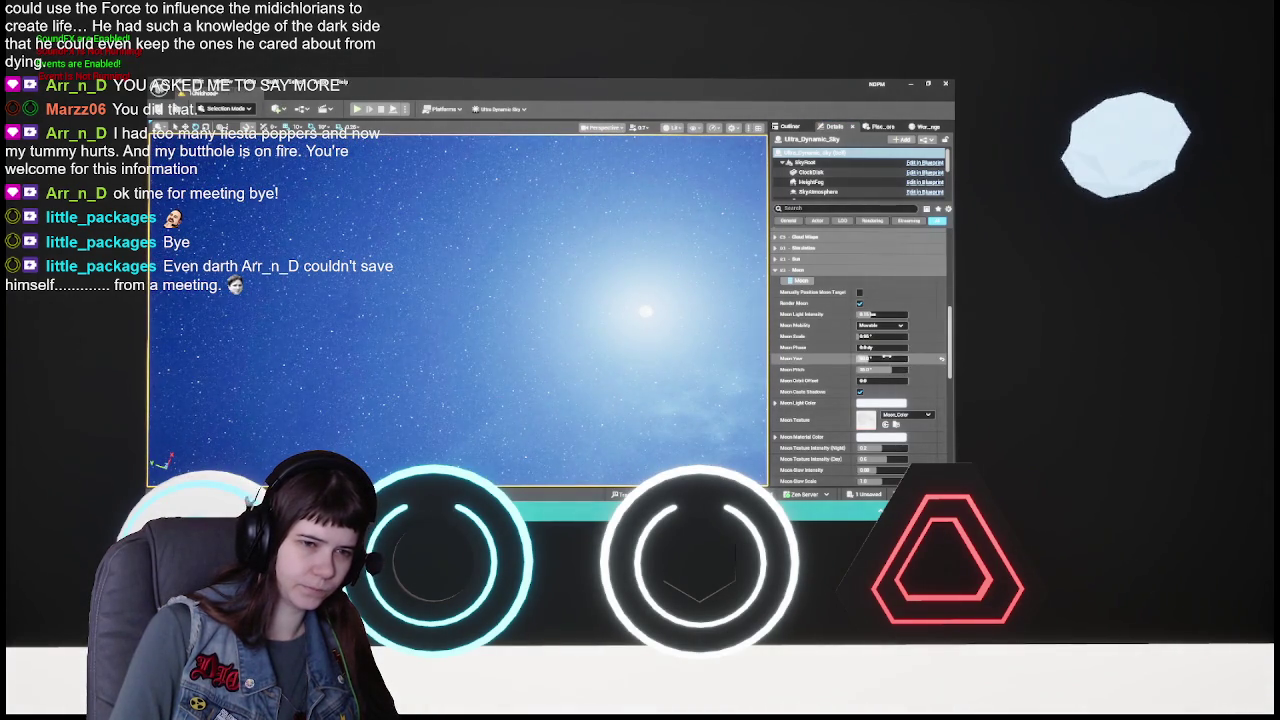
mouse_move(894, 370)
mouse_down()
mouse_move(920, 370)
mouse_move(884, 371)
mouse_up()
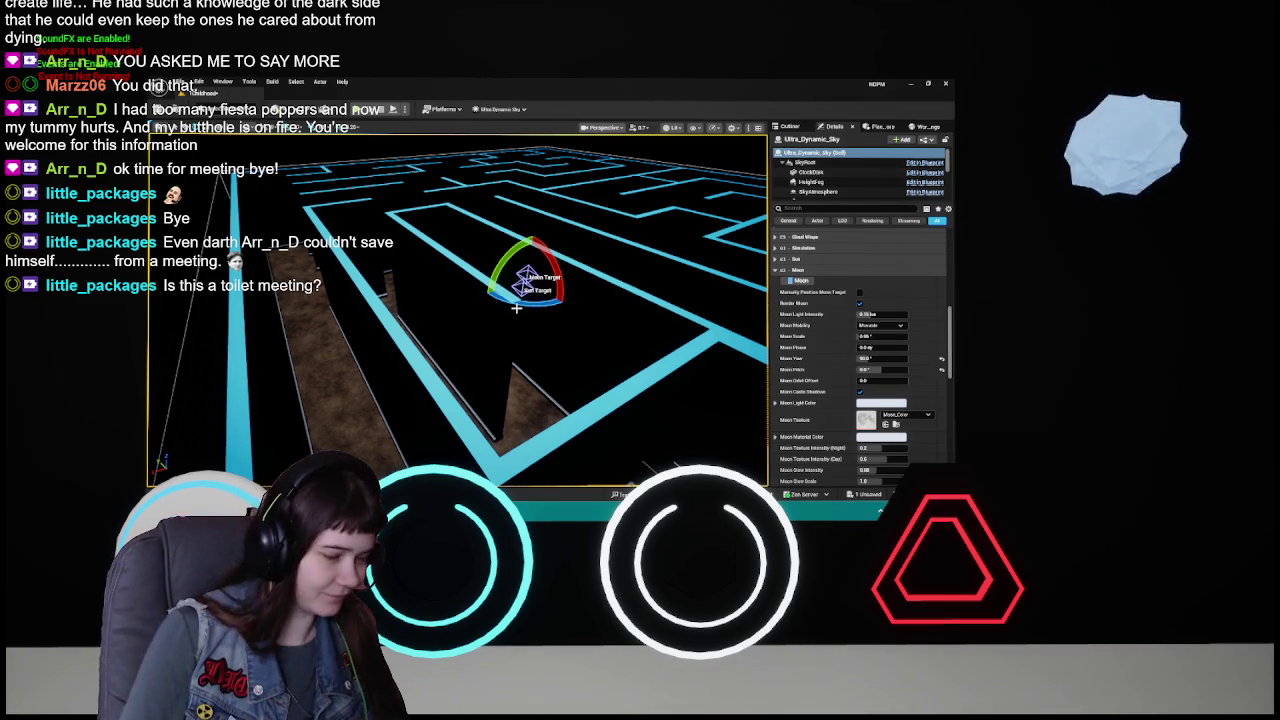
mouse_move(526, 315)
mouse_down()
mouse_move(537, 300)
mouse_move(590, 360)
mouse_up()
- Frame the sky and scrub Moon Yaw to swing the moon around
key(f)
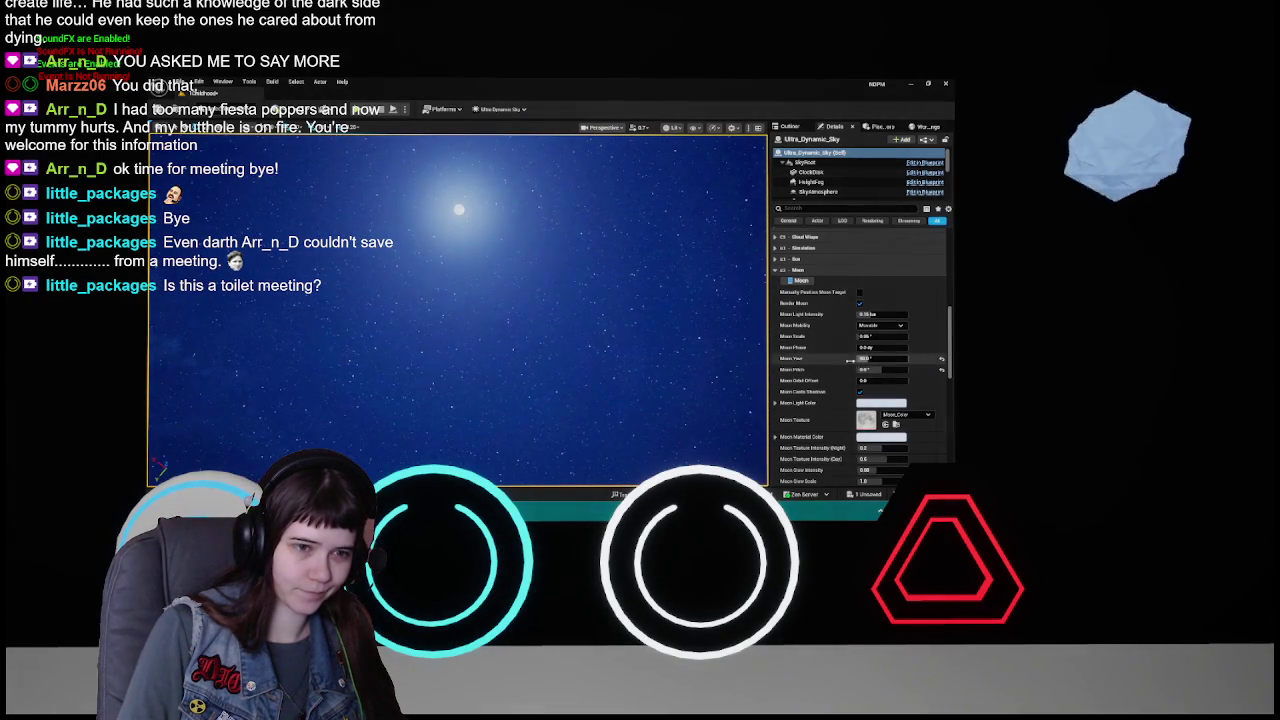
click(886, 360)
key(Return)
mouse_move(880, 360)
mouse_down()
mouse_move(930, 360)
mouse_move(910, 378)
mouse_up()
- Set Moon Yaw to 0, then drag Moon Pitch to a negative angle
click(898, 370)
click(880, 358)
text(0)
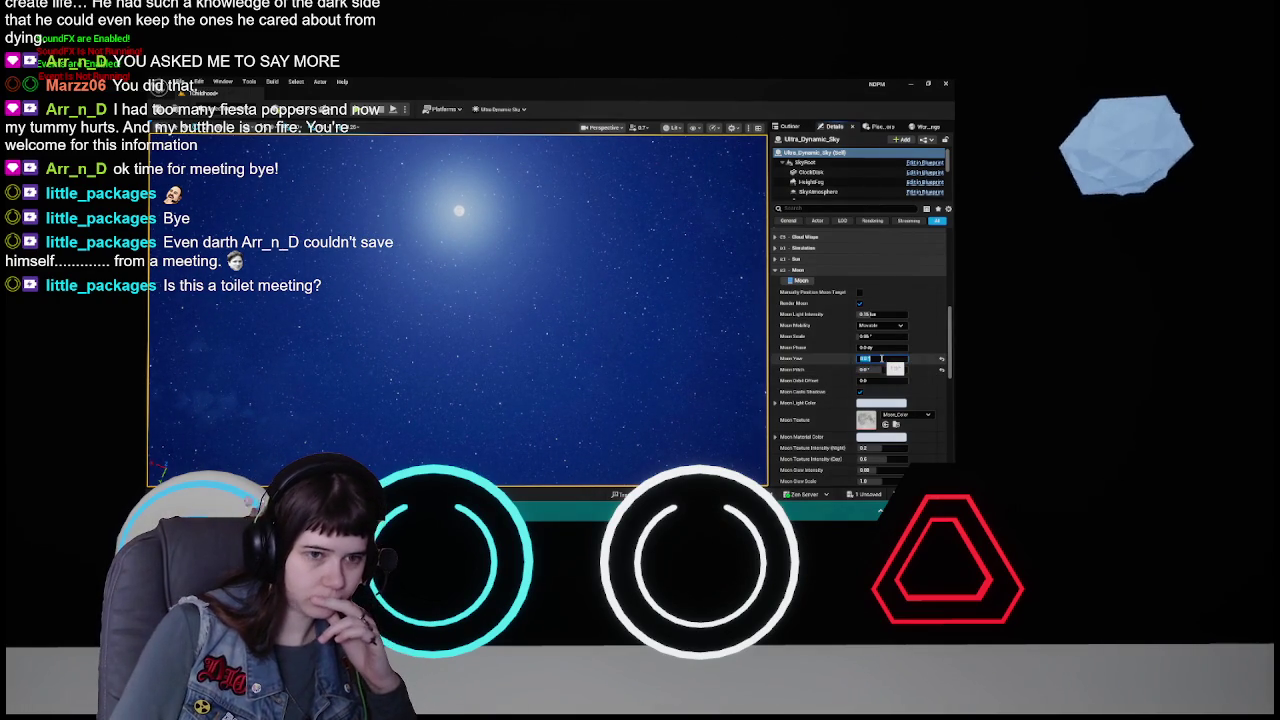
key(Return)
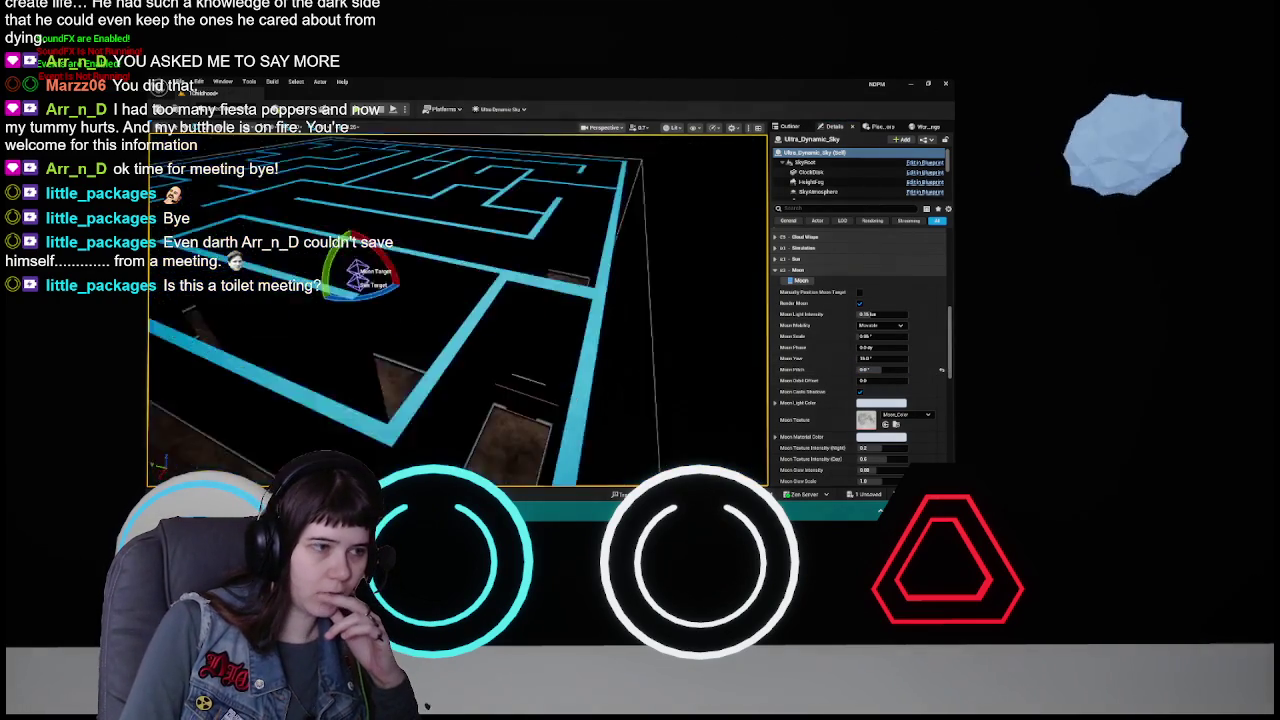
click(880, 369)
mouse_move(880, 369)
mouse_down()
mouse_move(910, 369)
mouse_move(890, 376)
mouse_up()
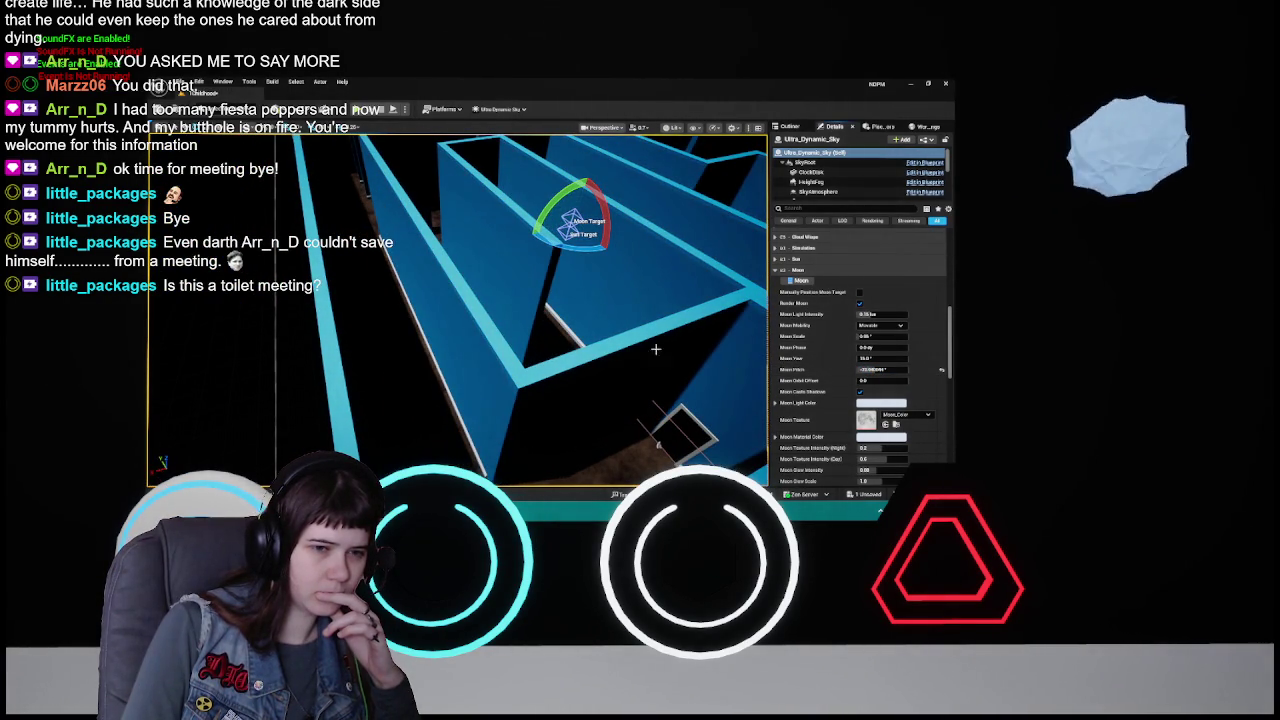
- Try several new Moon Pitch values on the Ultra Dynamic Sky
click(886, 370)
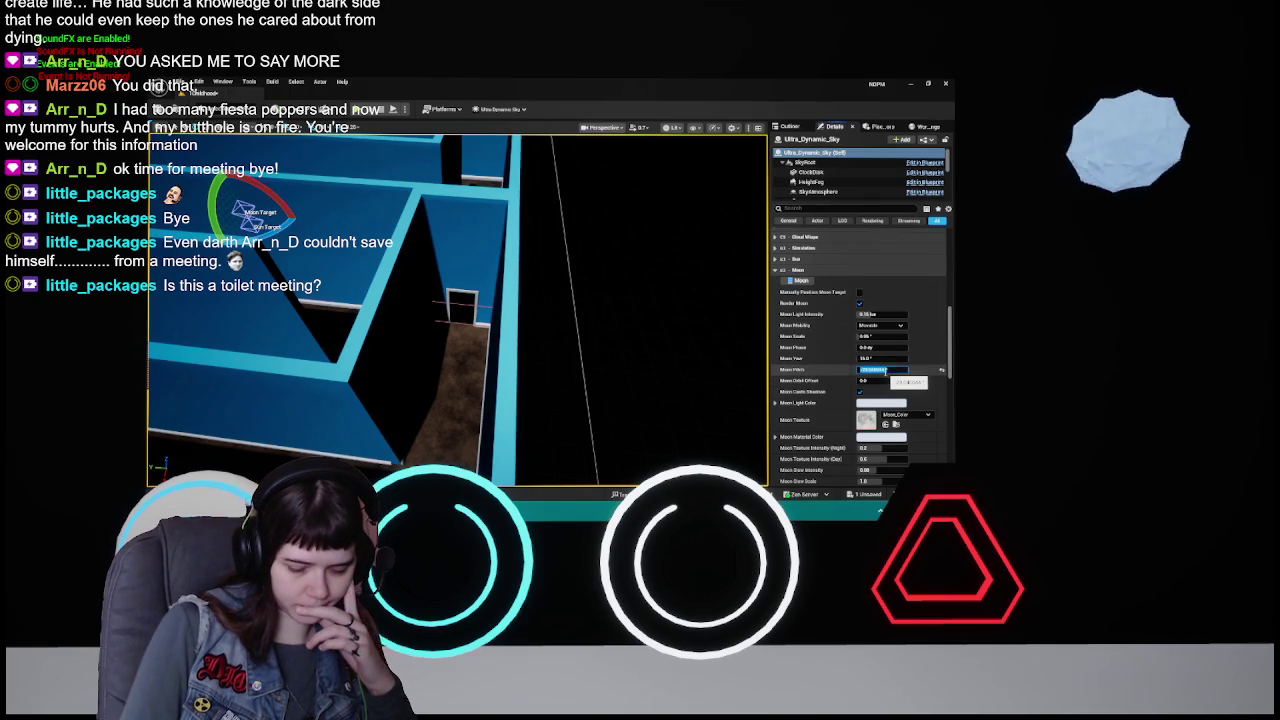
key(Return)
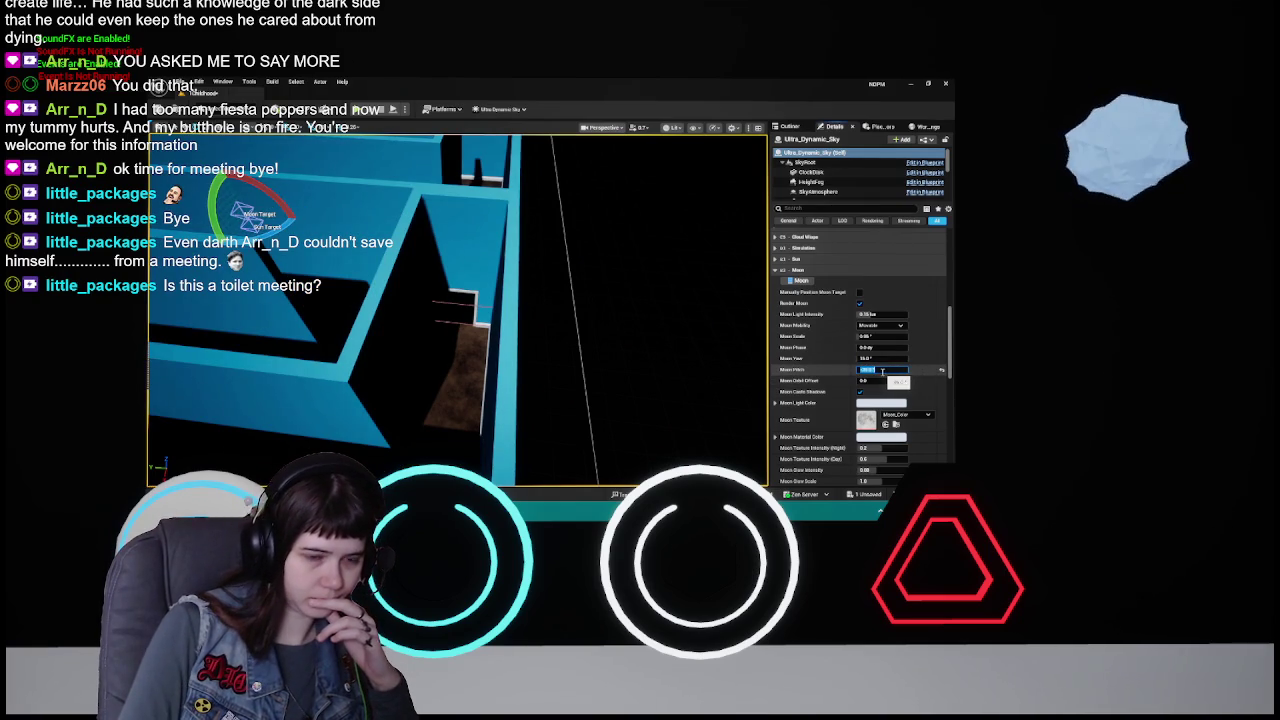
drag(883, 377, 892, 372)
click(891, 372)
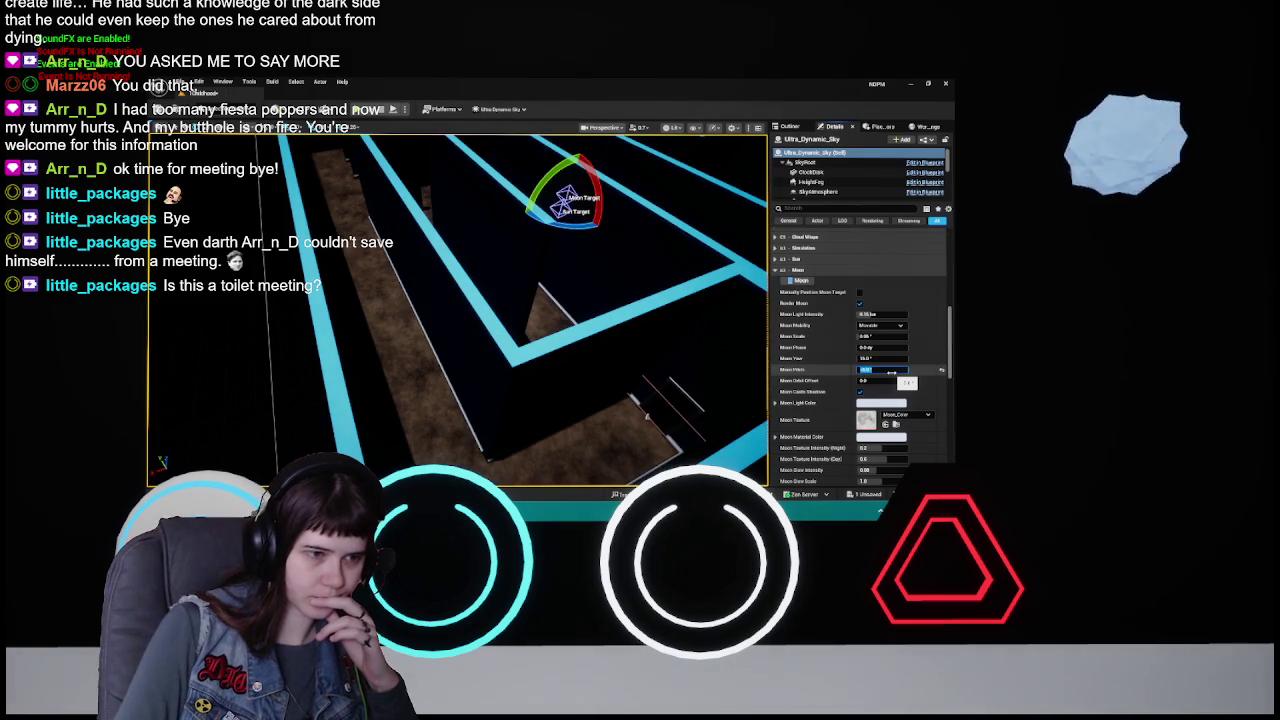
key(Return)
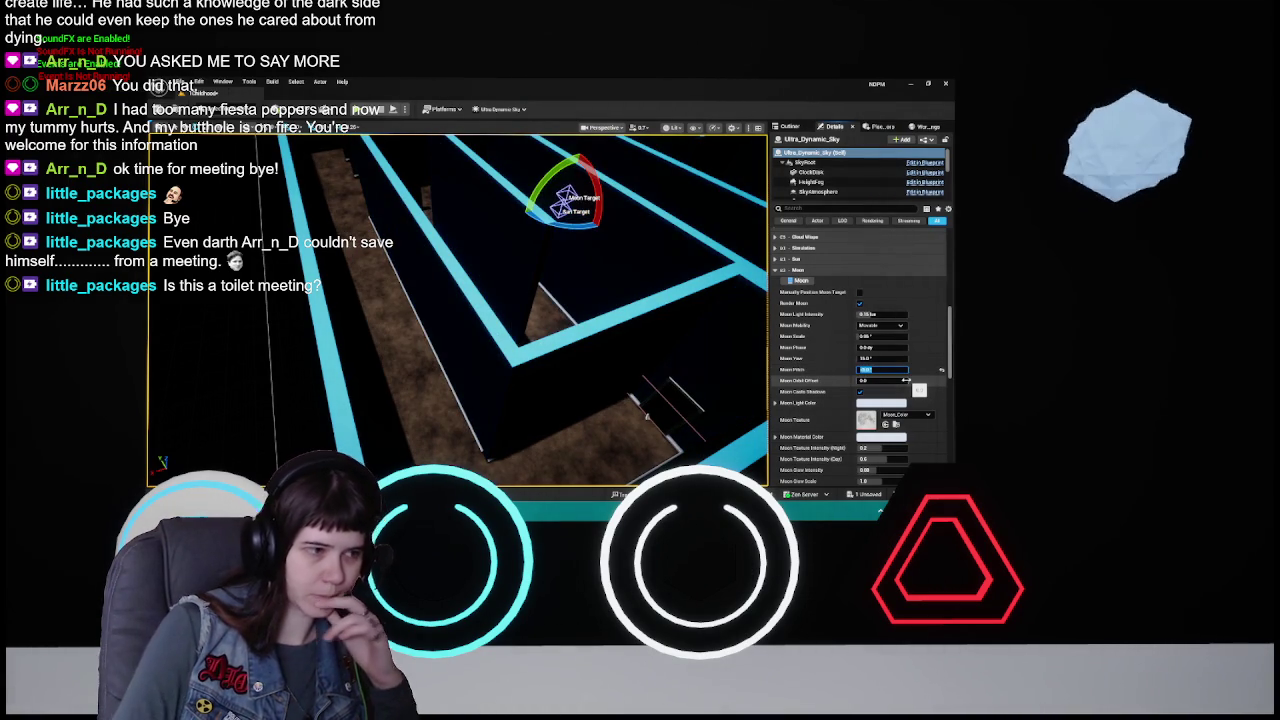
scroll(617, 357, down, 5)
scroll(617, 357, up, 10)
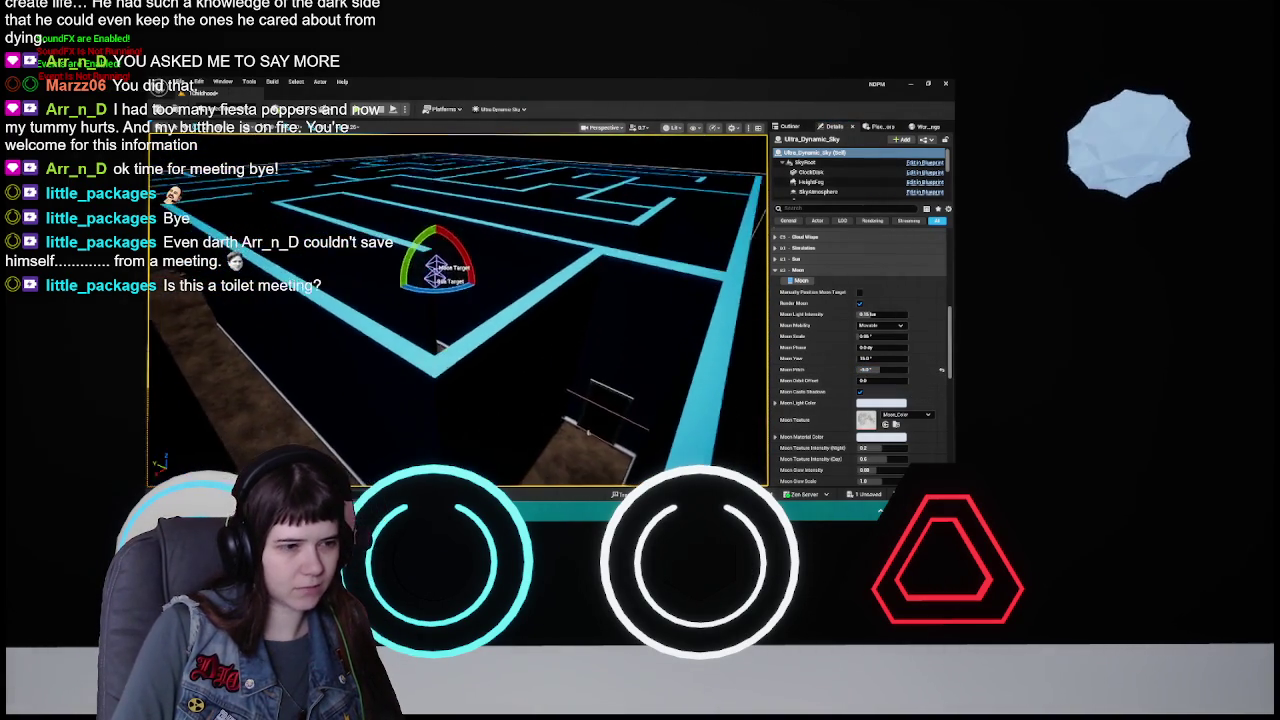
scroll(500, 350, up, 2)
- Enter the final Moon Pitch value and frame the view on the Moon Target
click(885, 370)
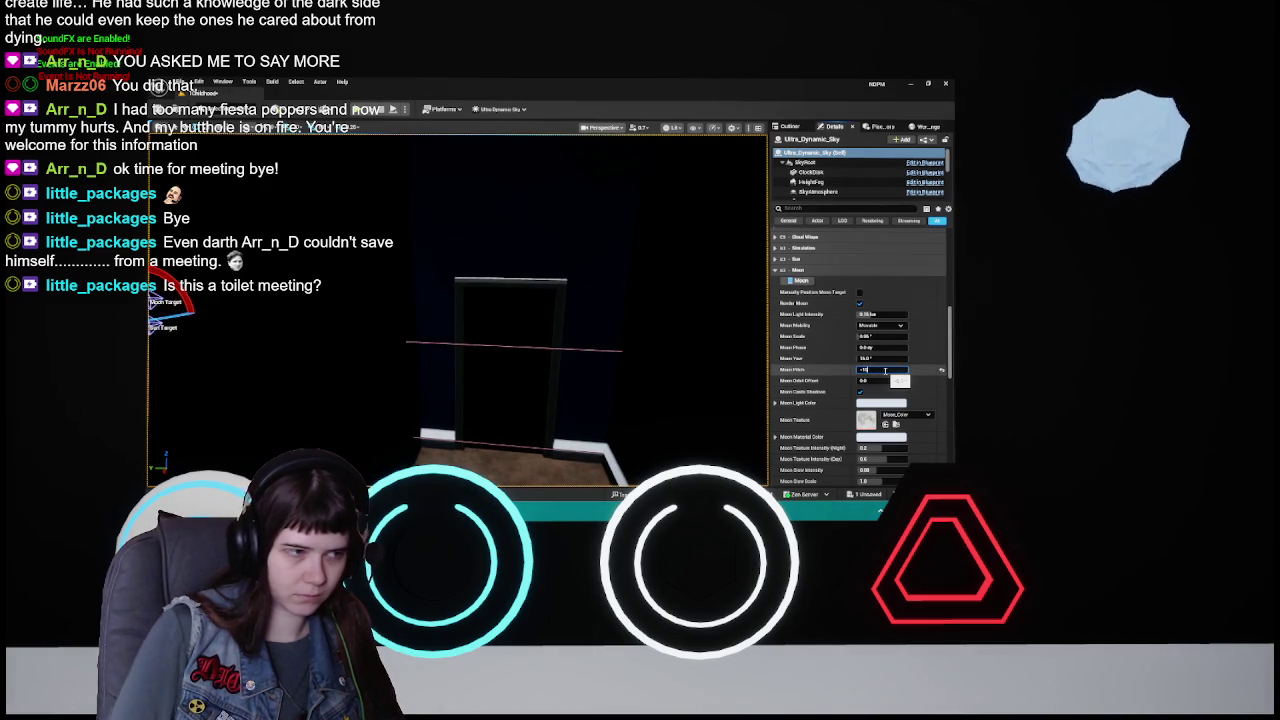
key(Return)
key(f)
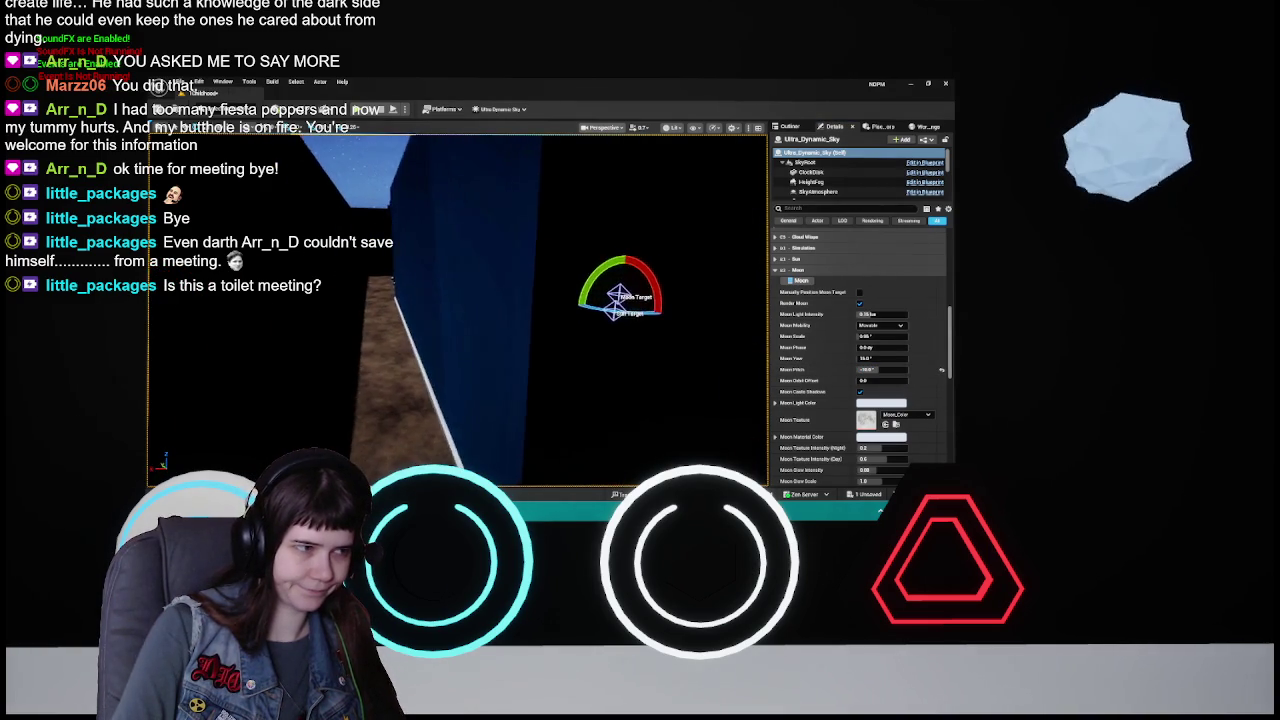
scroll(457, 310, down, 5)
scroll(458, 310, up, 5)
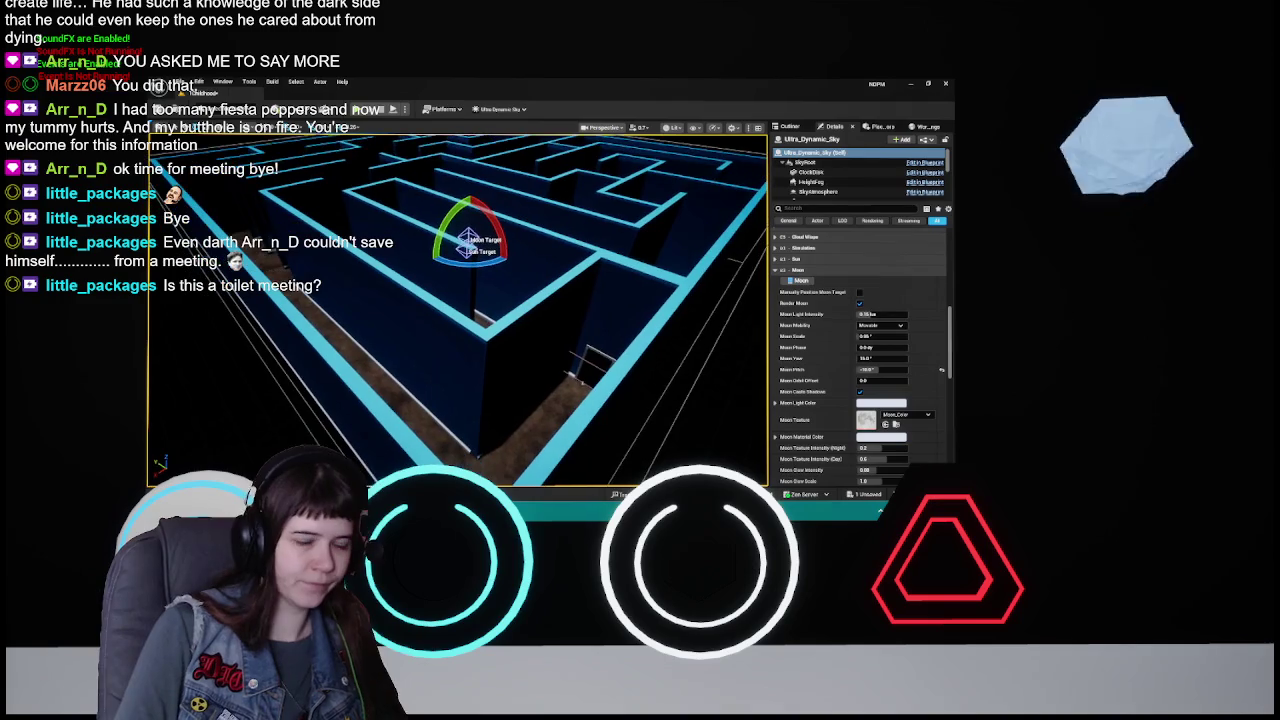
scroll(547, 310, up, 1)
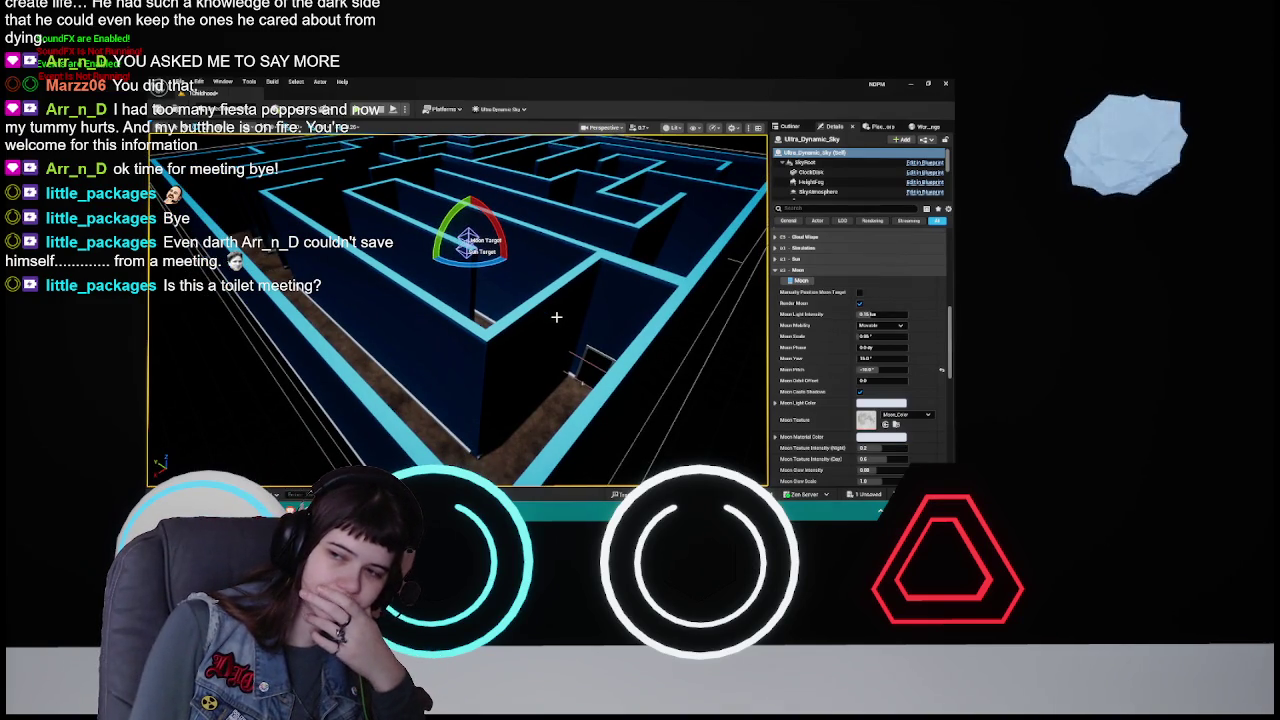
scroll(556, 317, down, 3)
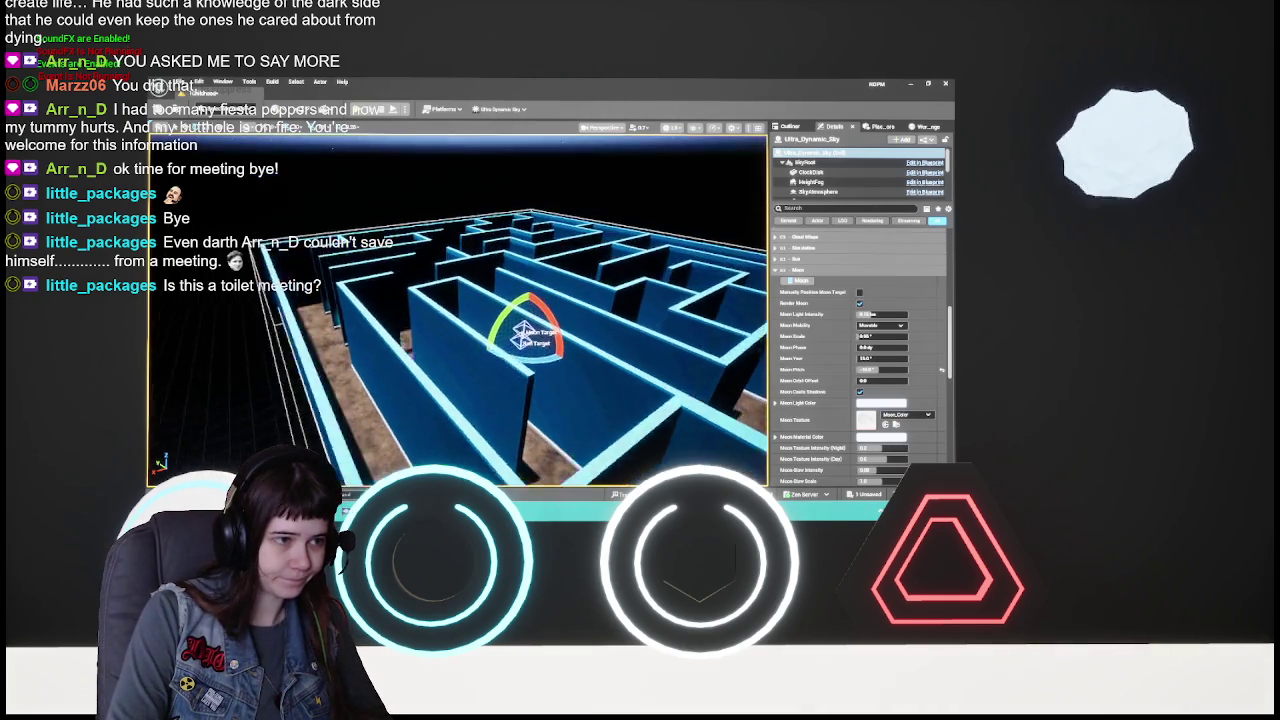
- Turn the view up toward the starry night sky above the maze
drag(481, 229, 481, 229)
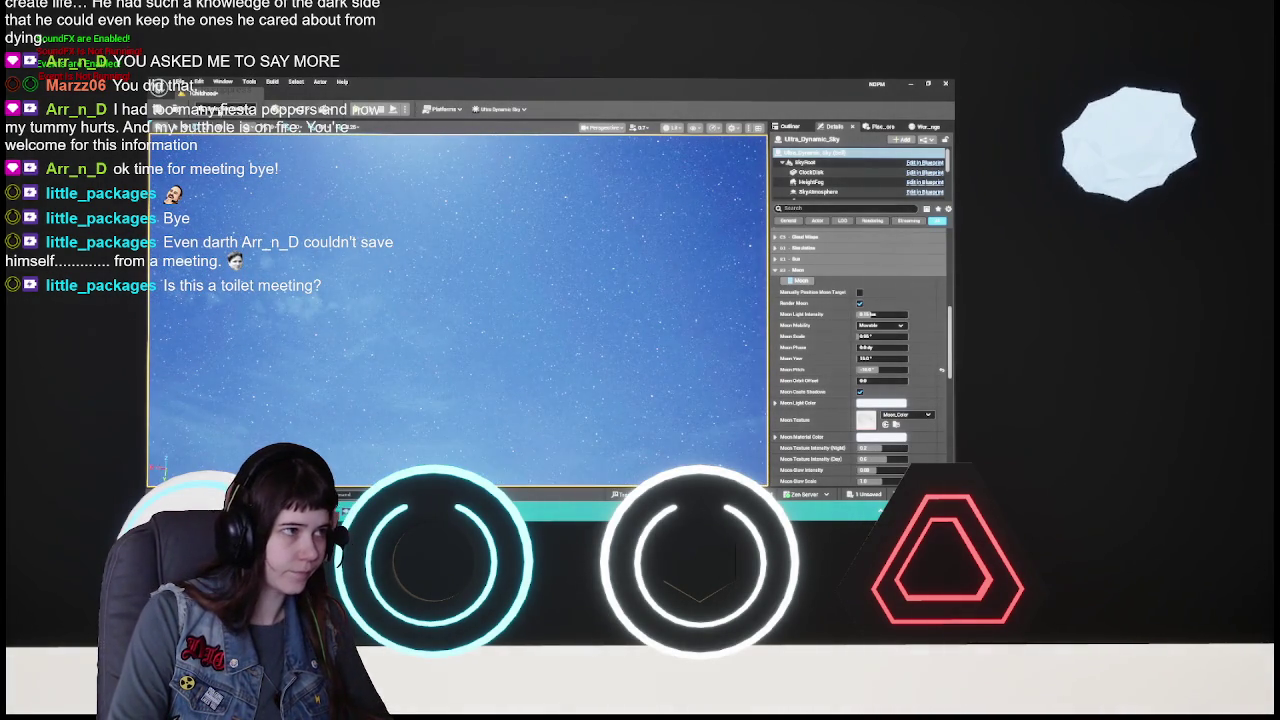
- Save the level with Ctrl+S and launch a Play-in-Editor playtest
key(ctrl+s)
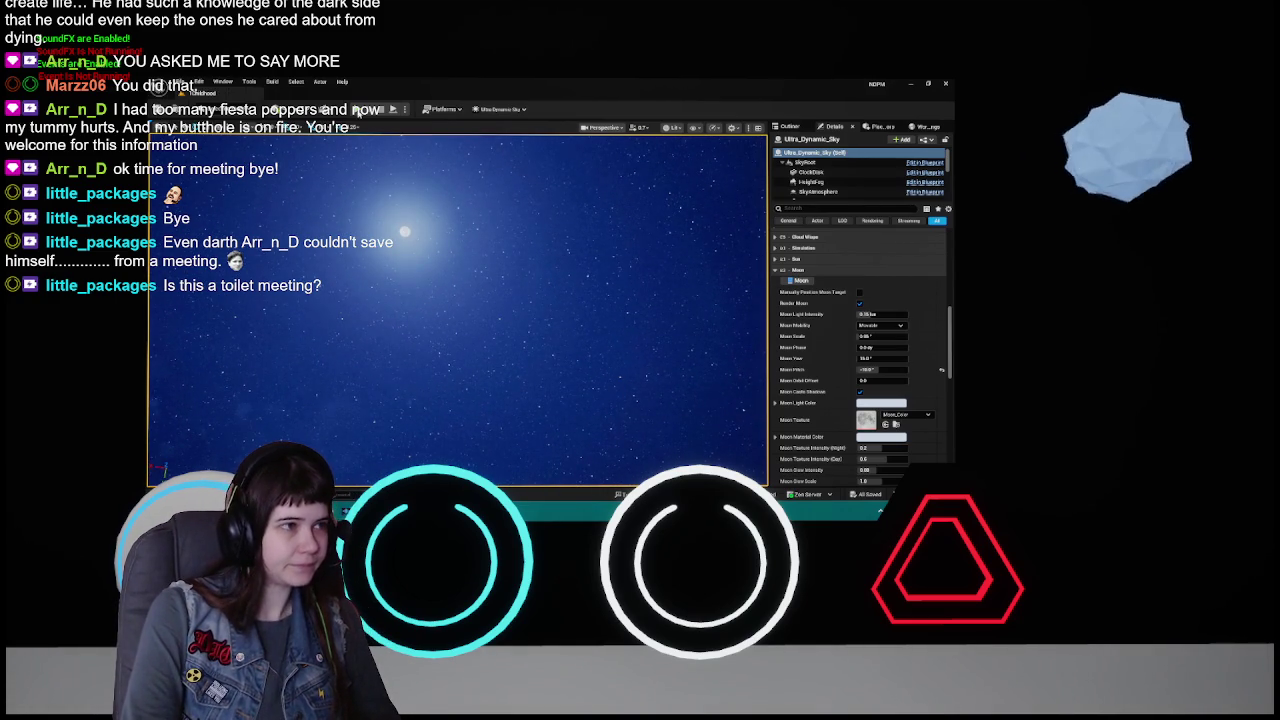
click(372, 109)
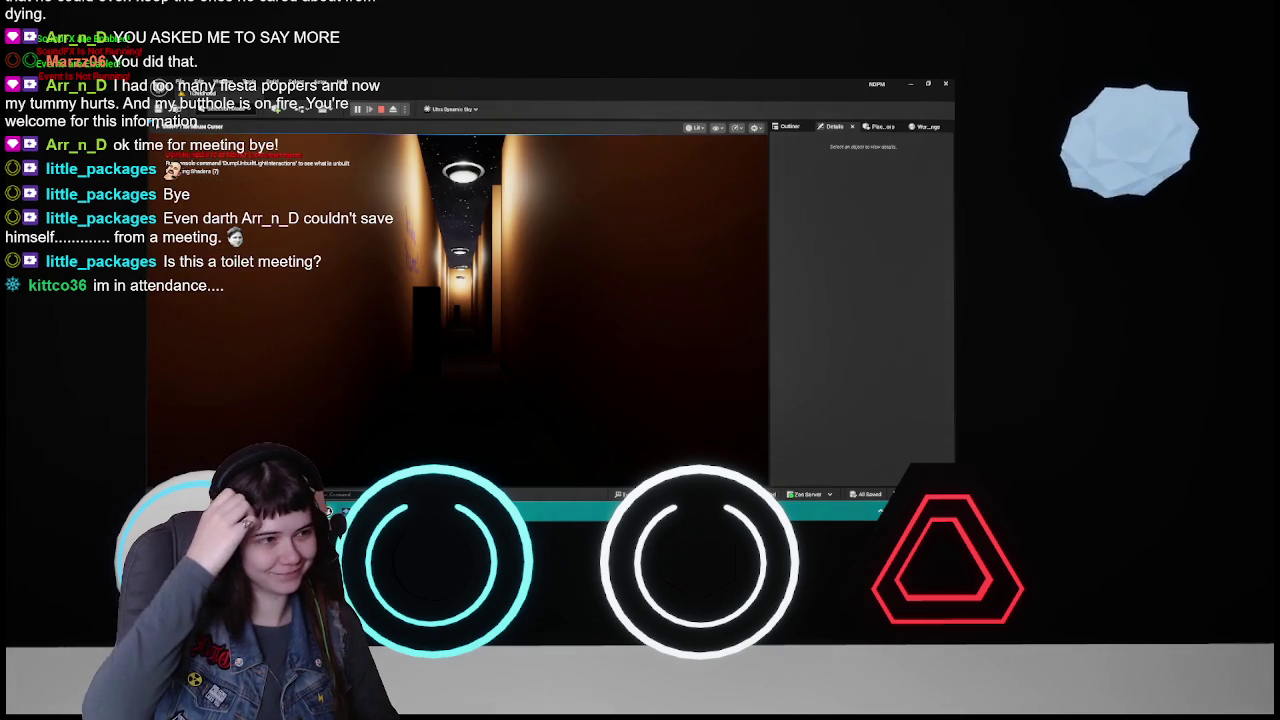
- Stop the playtest and close the runtime error Message Log
key(Escape)
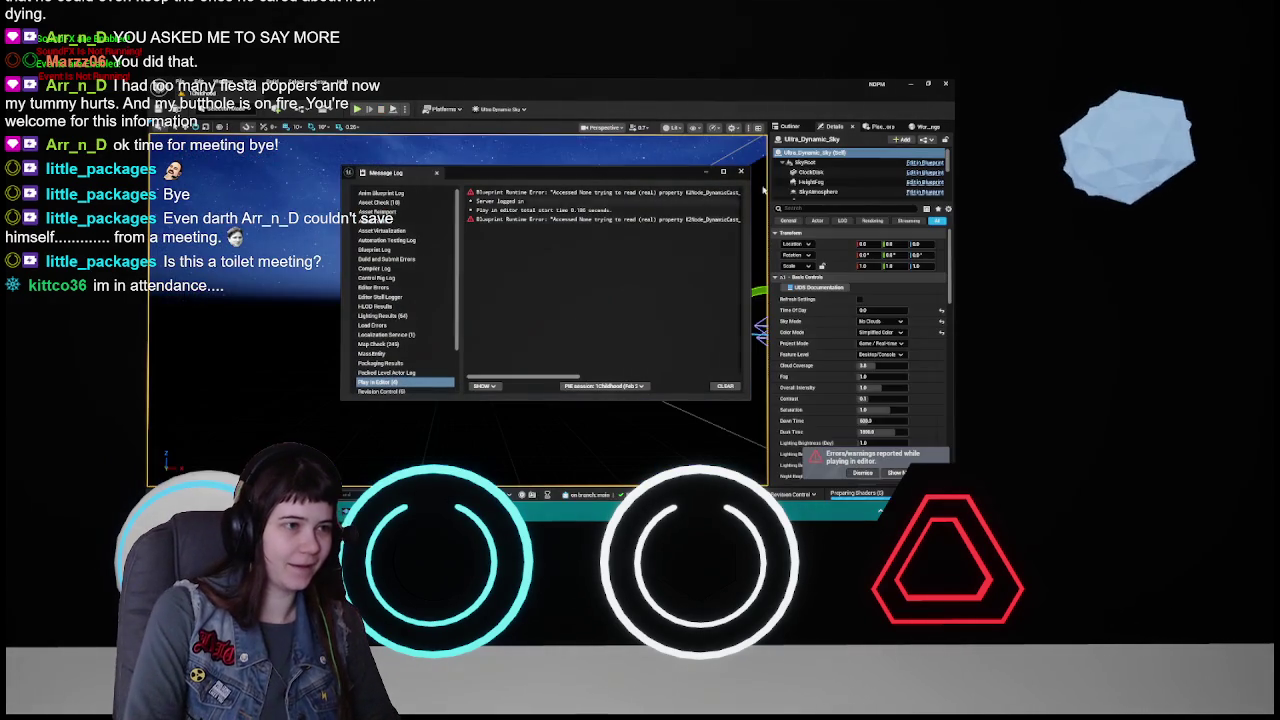
click(740, 172)
key(f)
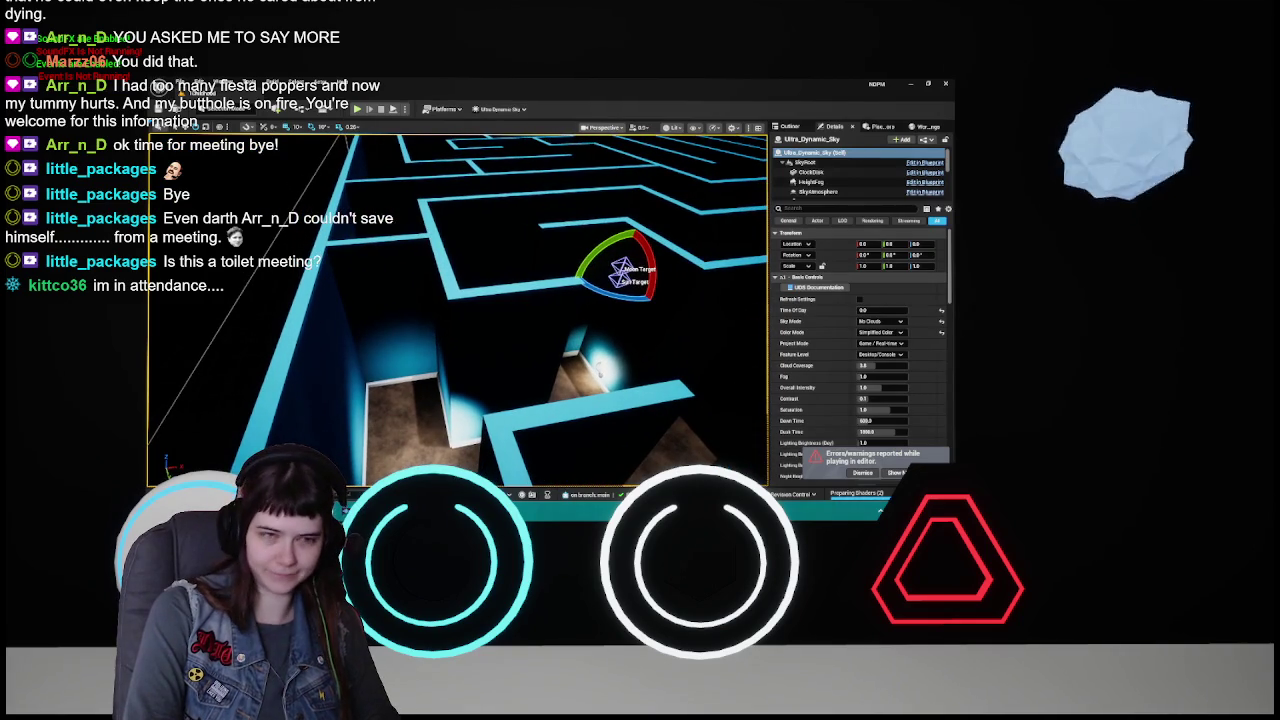
- Collapse the Nightlights folder in the Outliner and play again with Alt+P
click(789, 126)
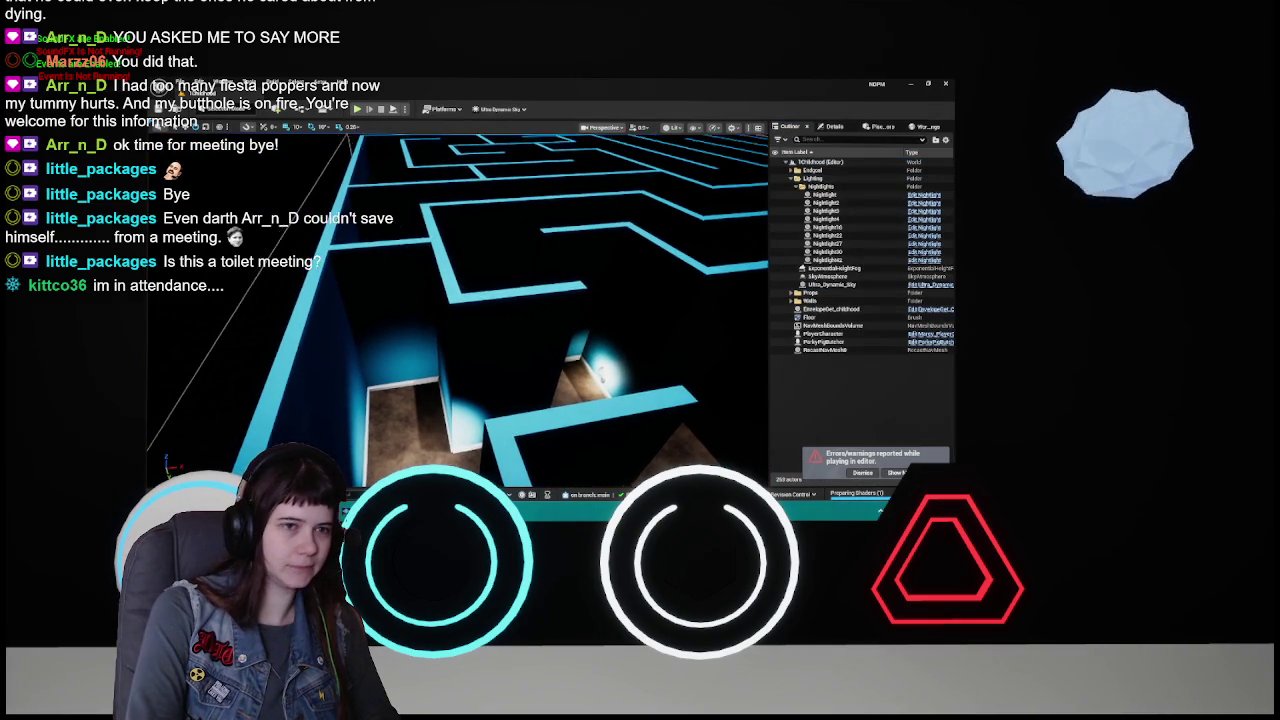
click(797, 186)
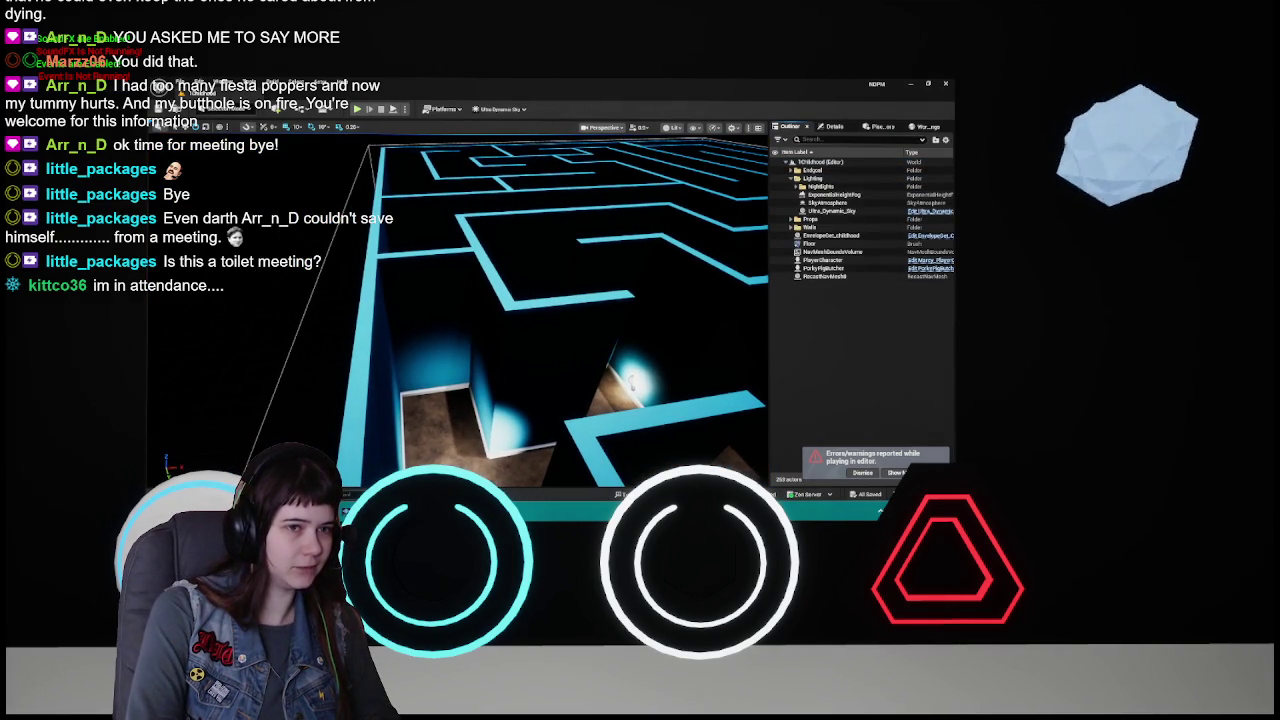
key(alt+p)
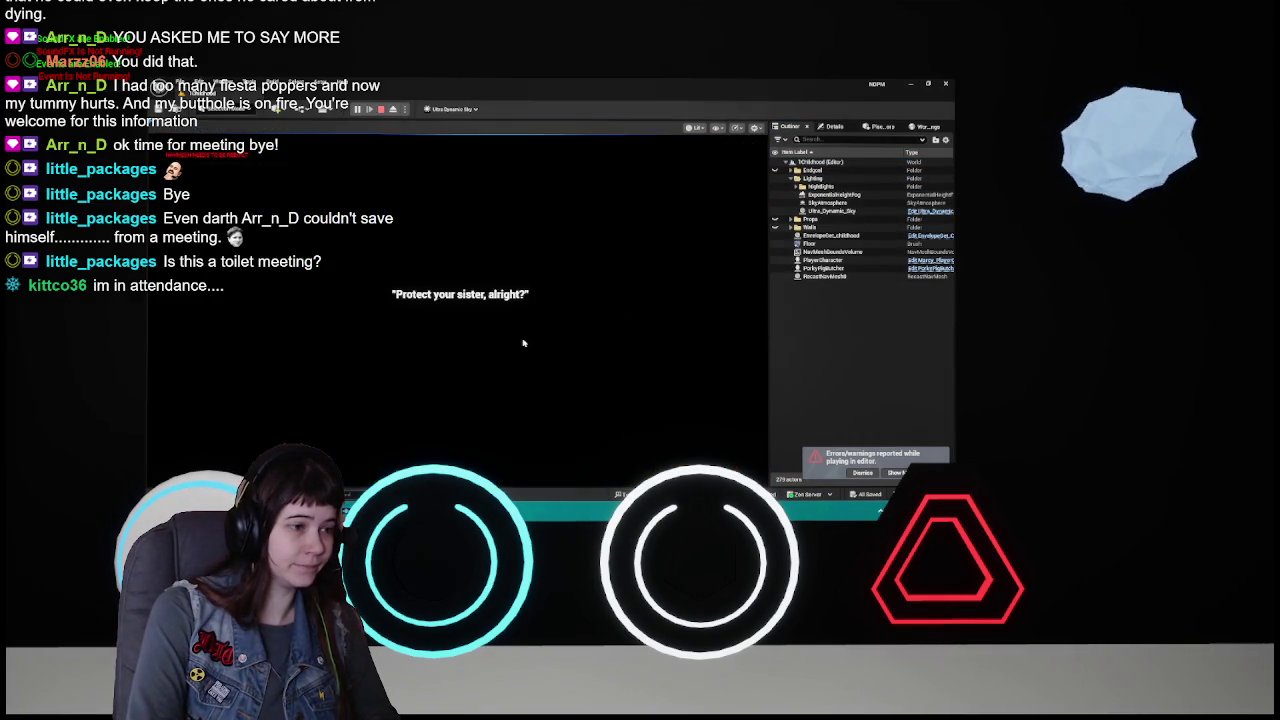
- Pause the game, view the Options screen, back out, and end the playtest
key(Escape)
click(462, 362)
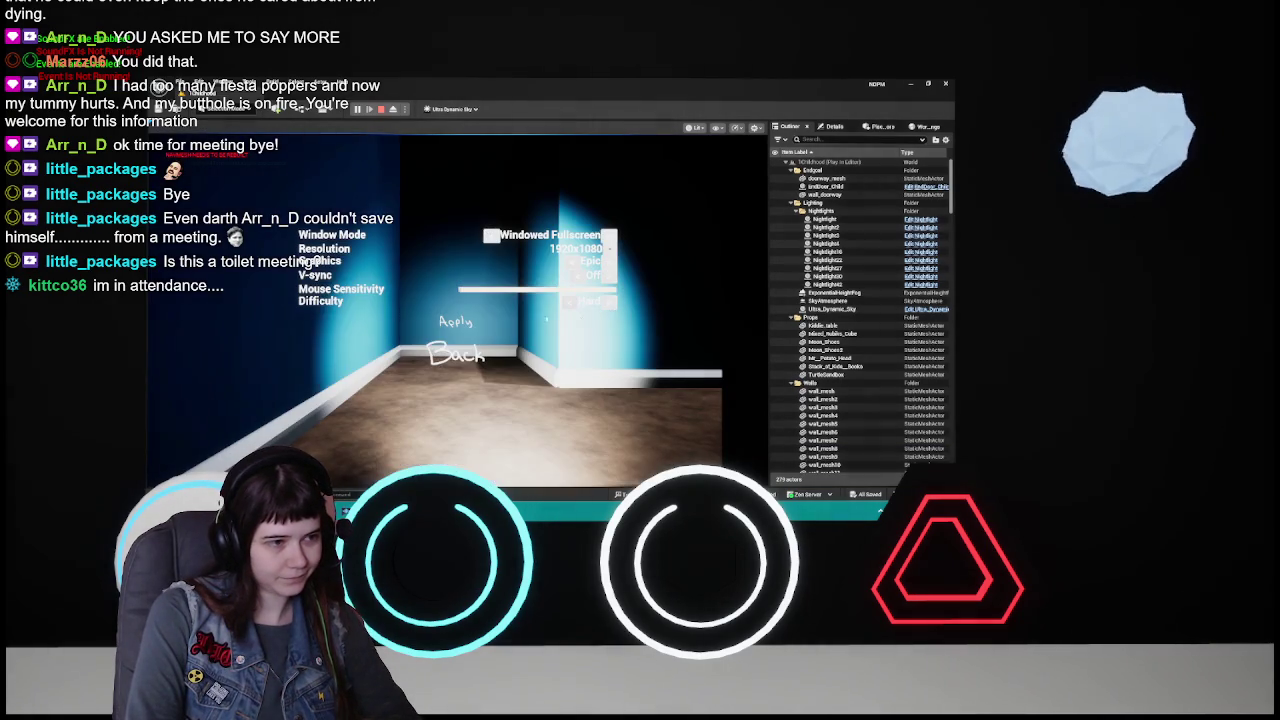
key(Escape)
key(Escape)
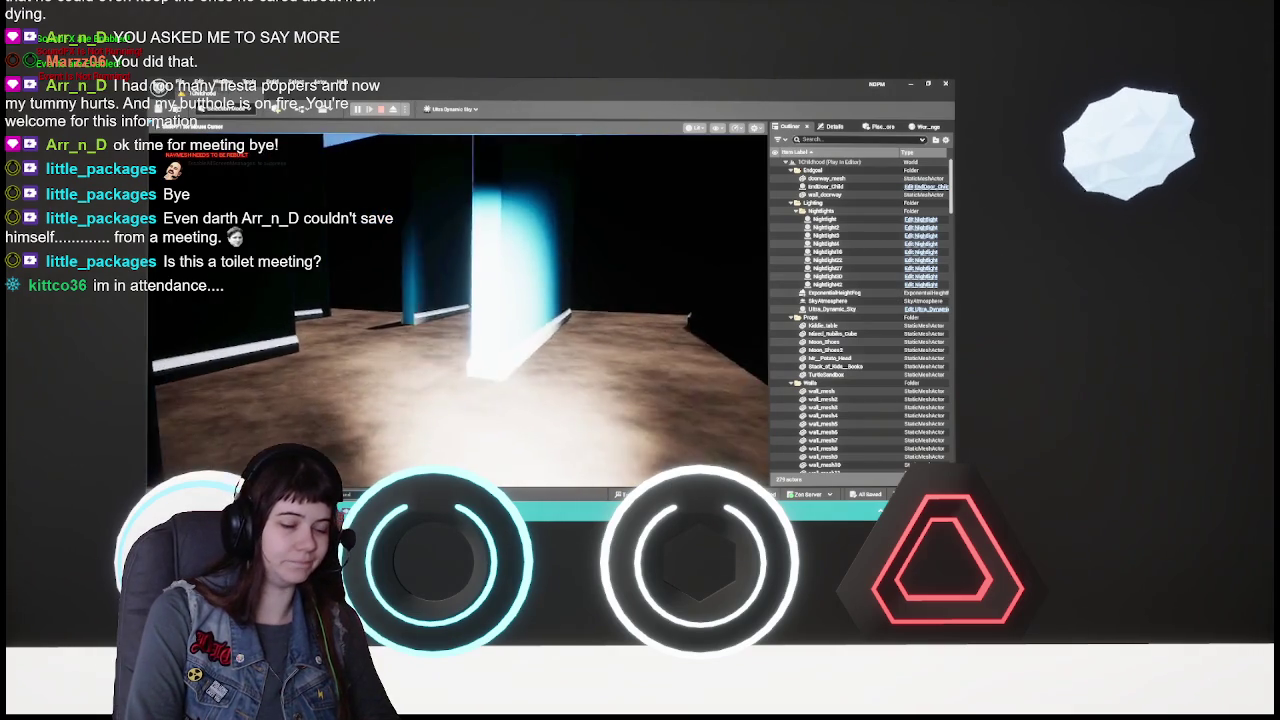
key(Escape)
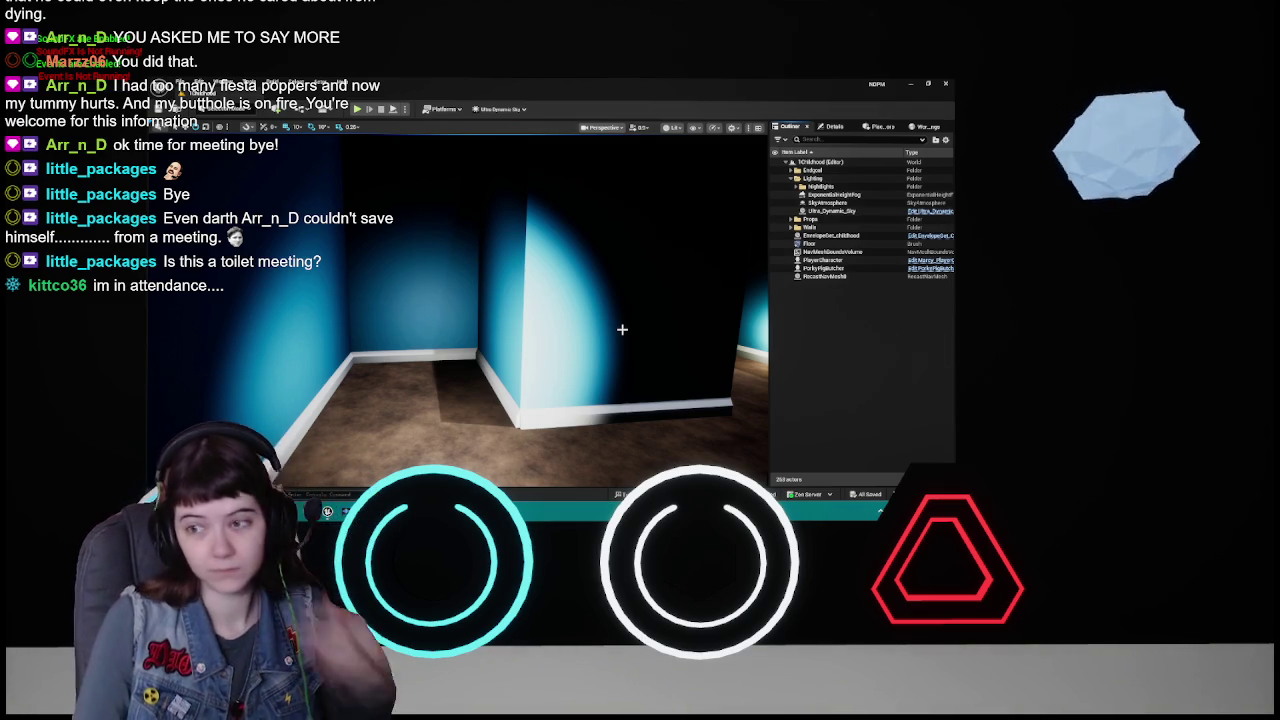
- Turn the viewport toward a different maze wall corner
drag(623, 351, 660, 350)
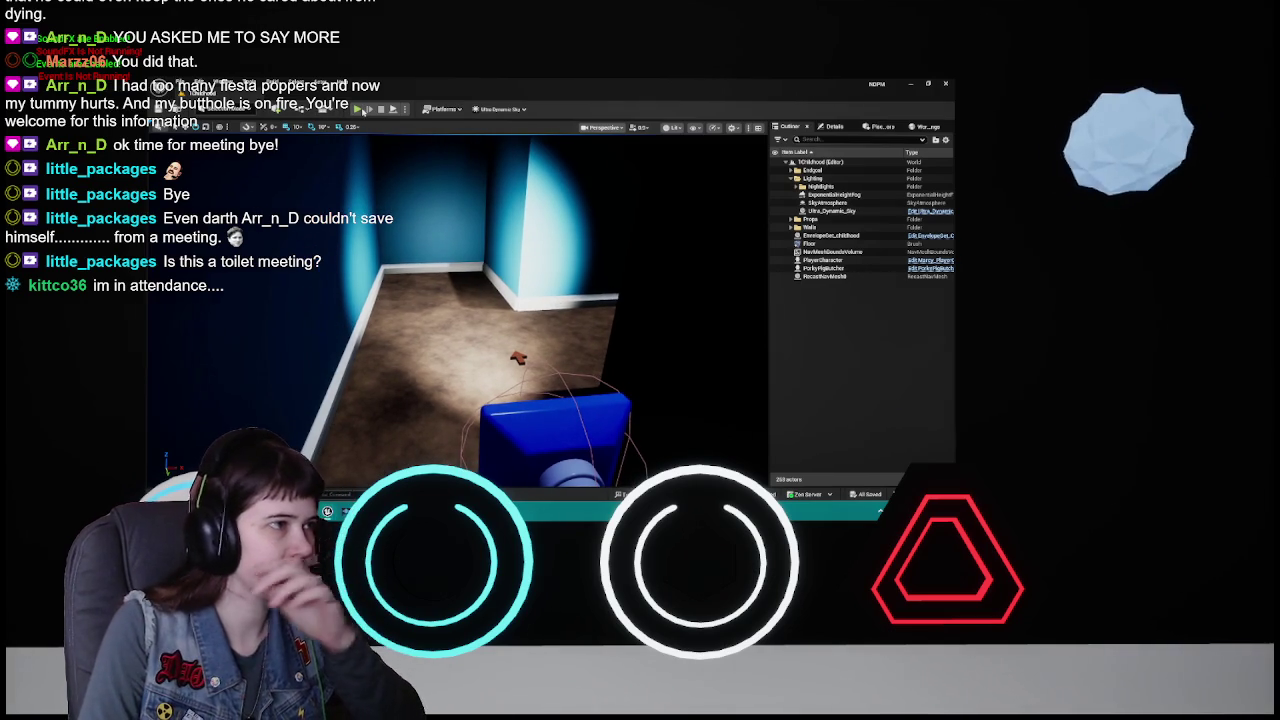
- Start a new playtest, pause it, open Options and go Back, then stop with Esc
click(362, 110)
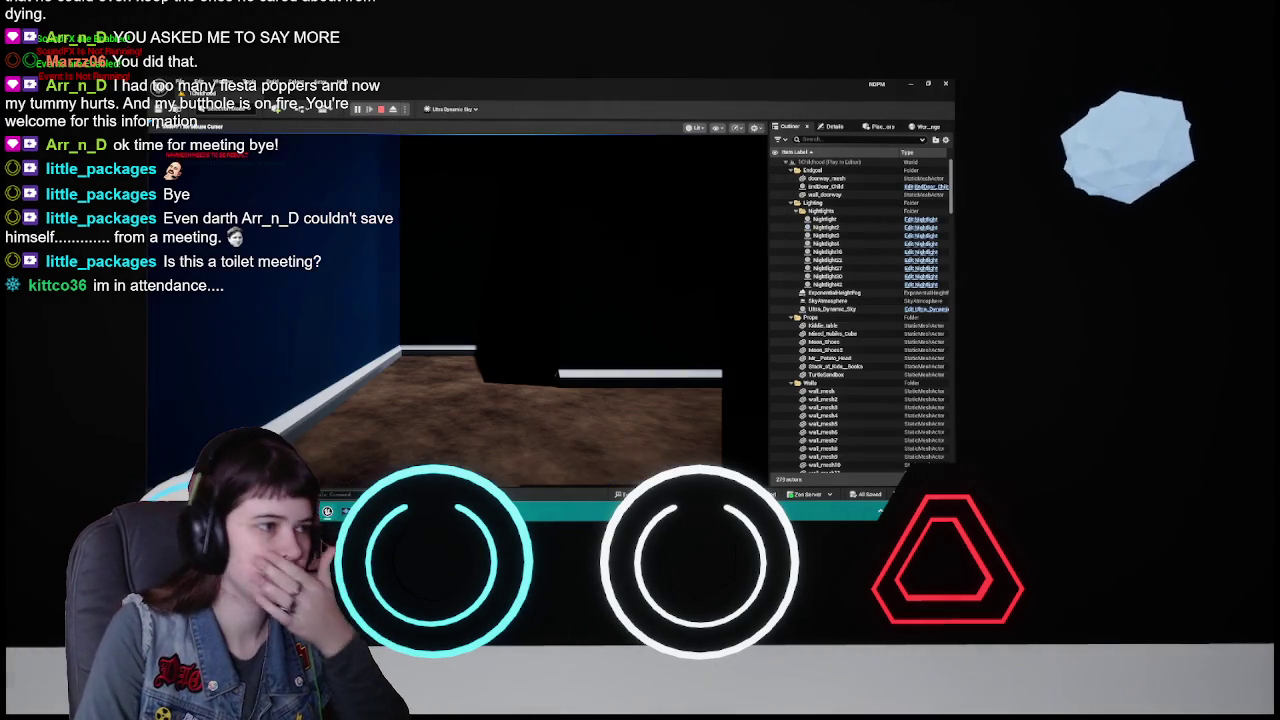
key(Escape)
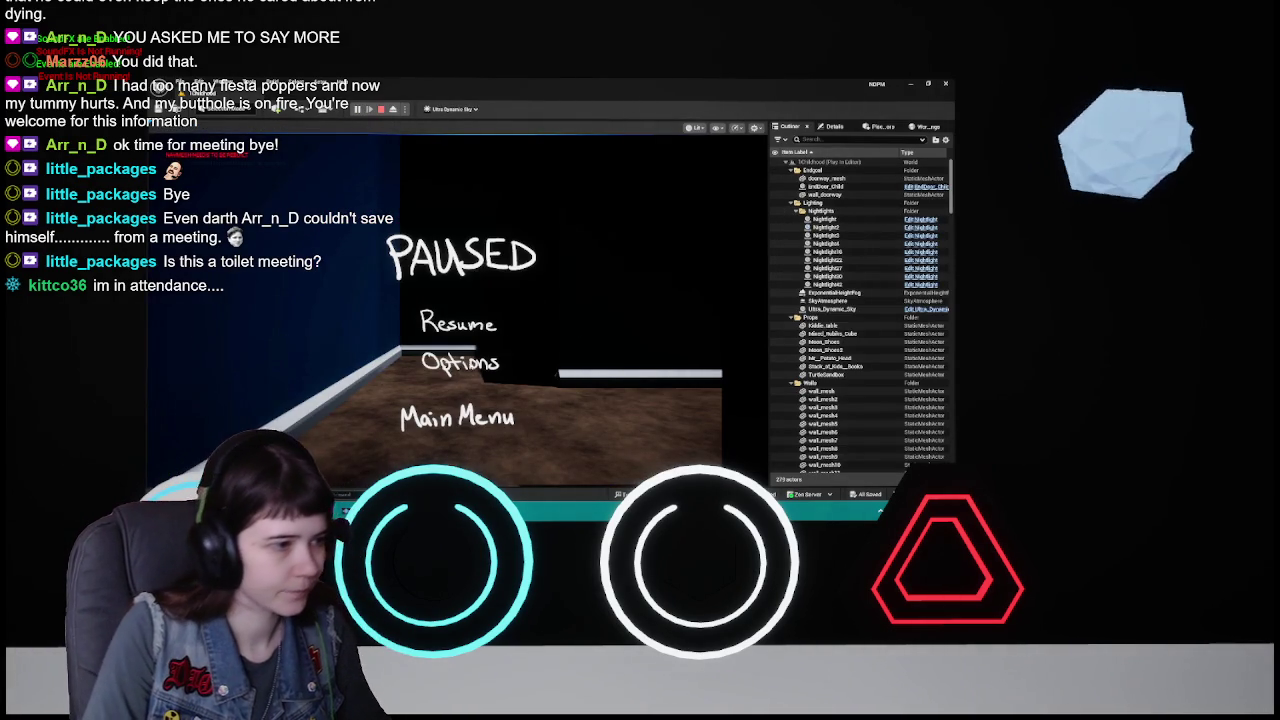
click(460, 362)
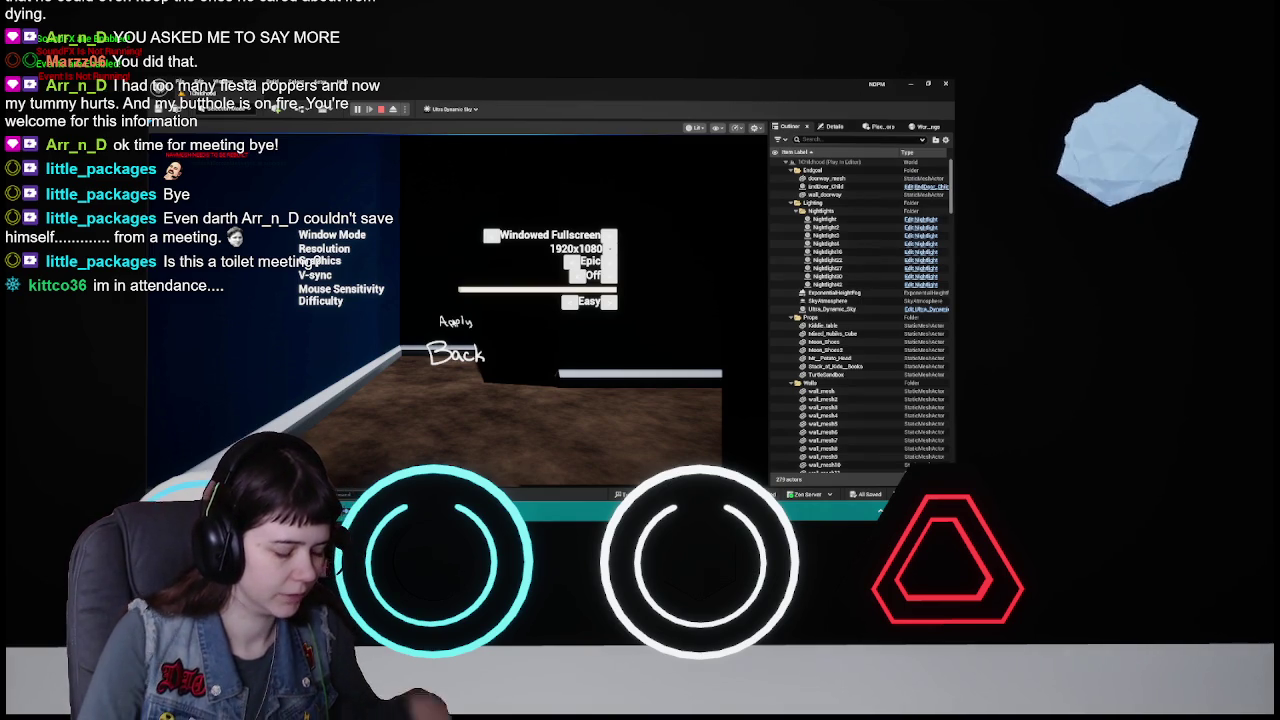
click(456, 354)
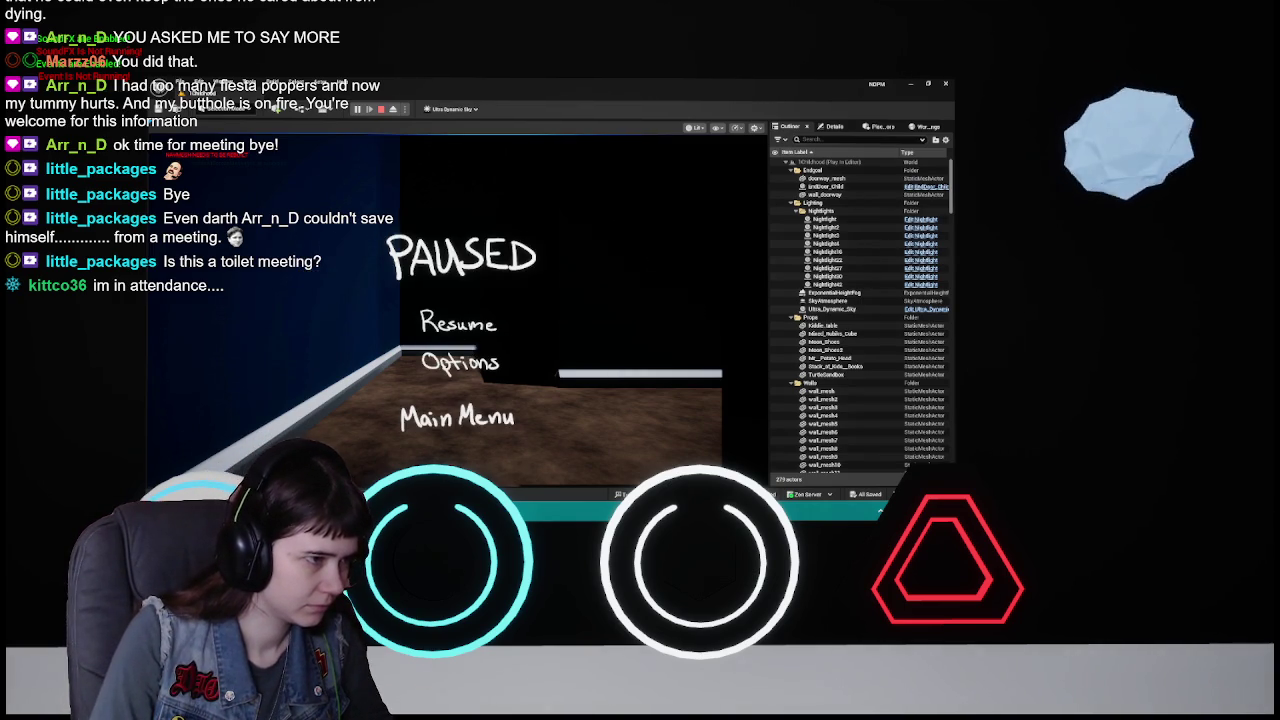
key(Escape)
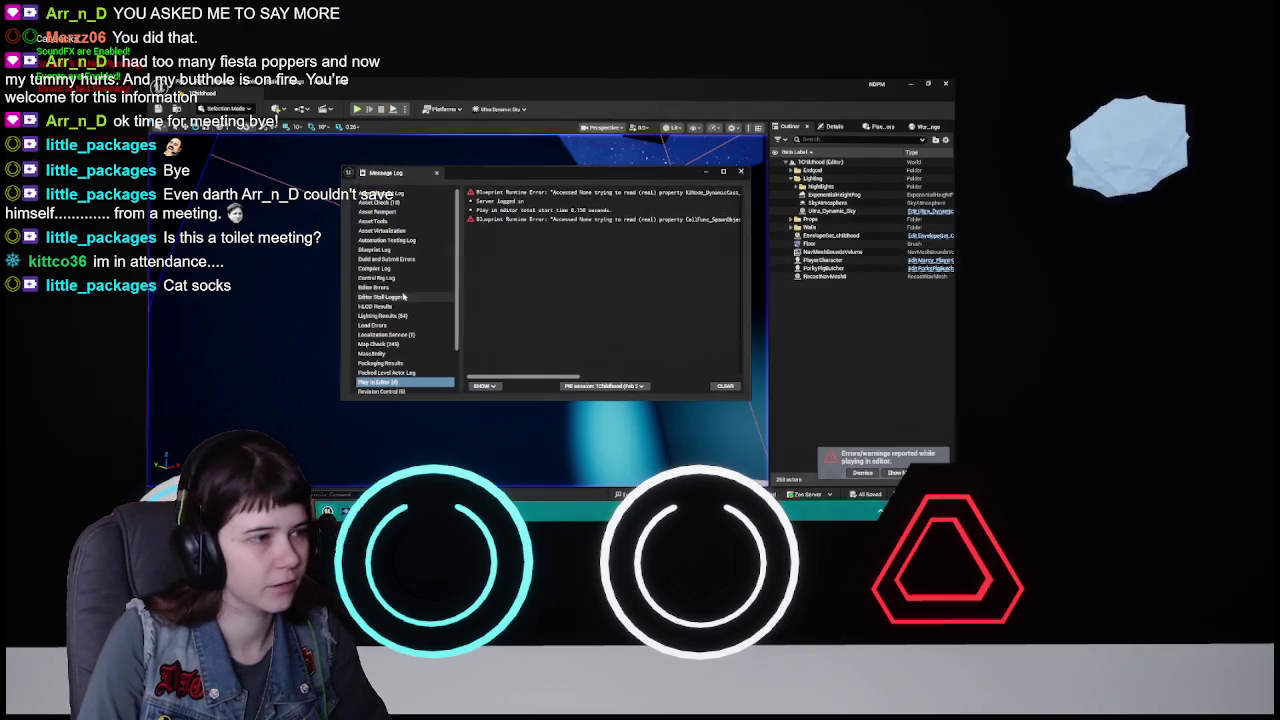
- Close the Message Log of blueprint errors, then bring up the Blueprints options
click(740, 172)
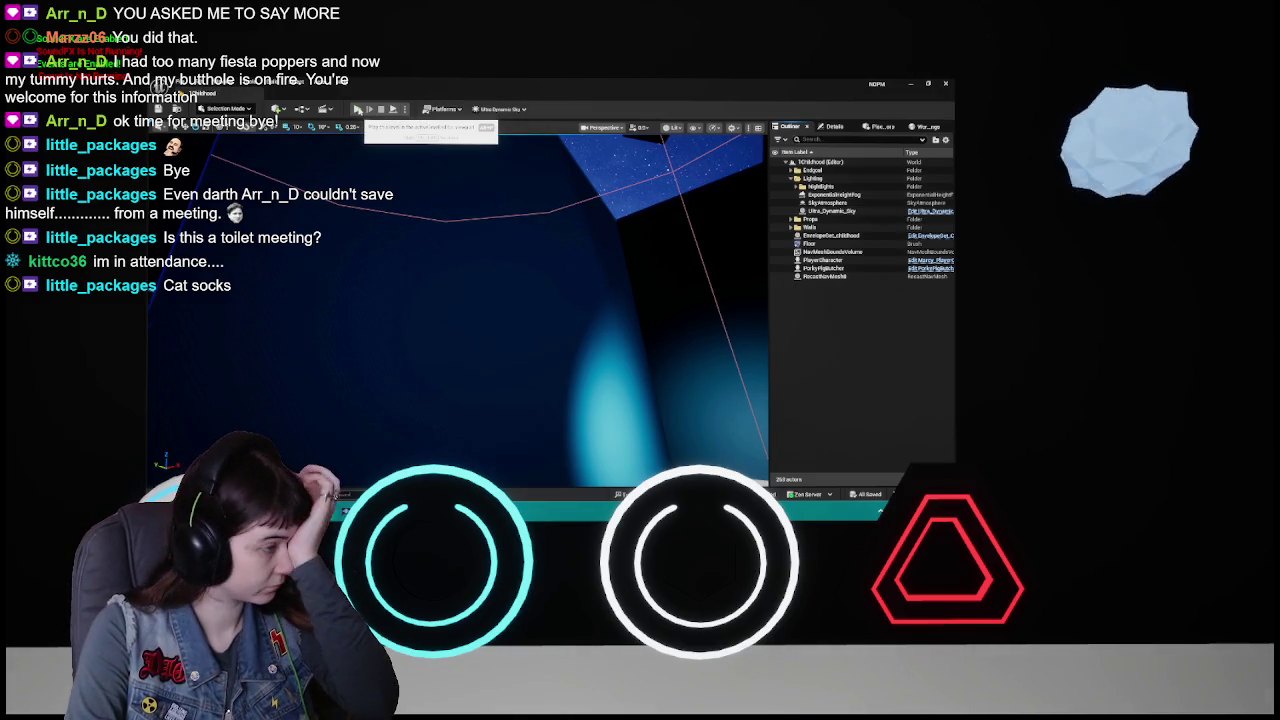
click(301, 108)
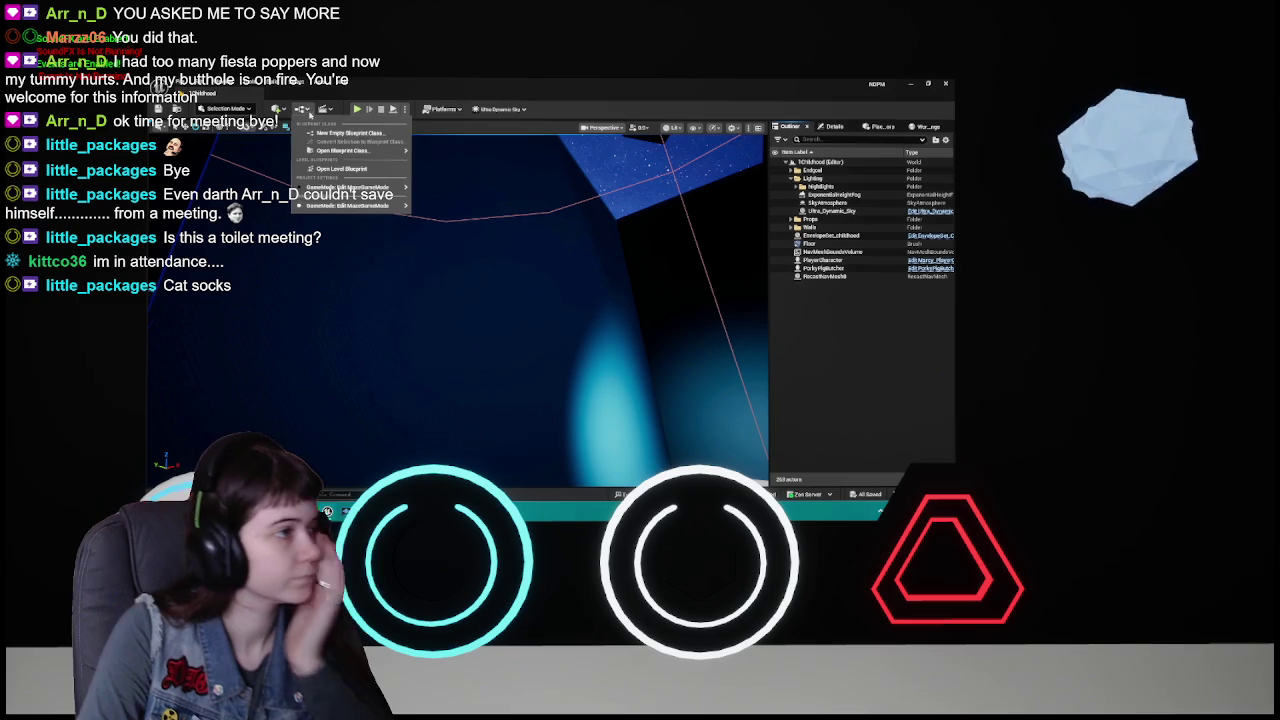
click(364, 170)
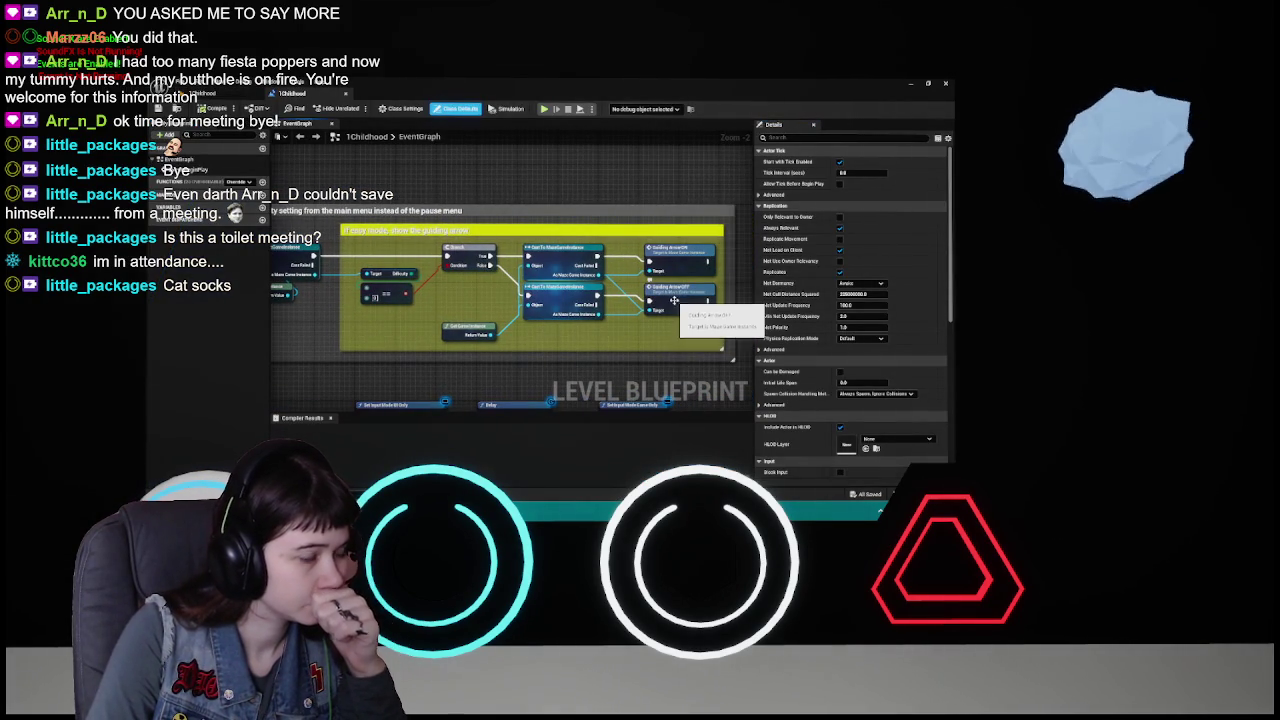
double_click(678, 261)
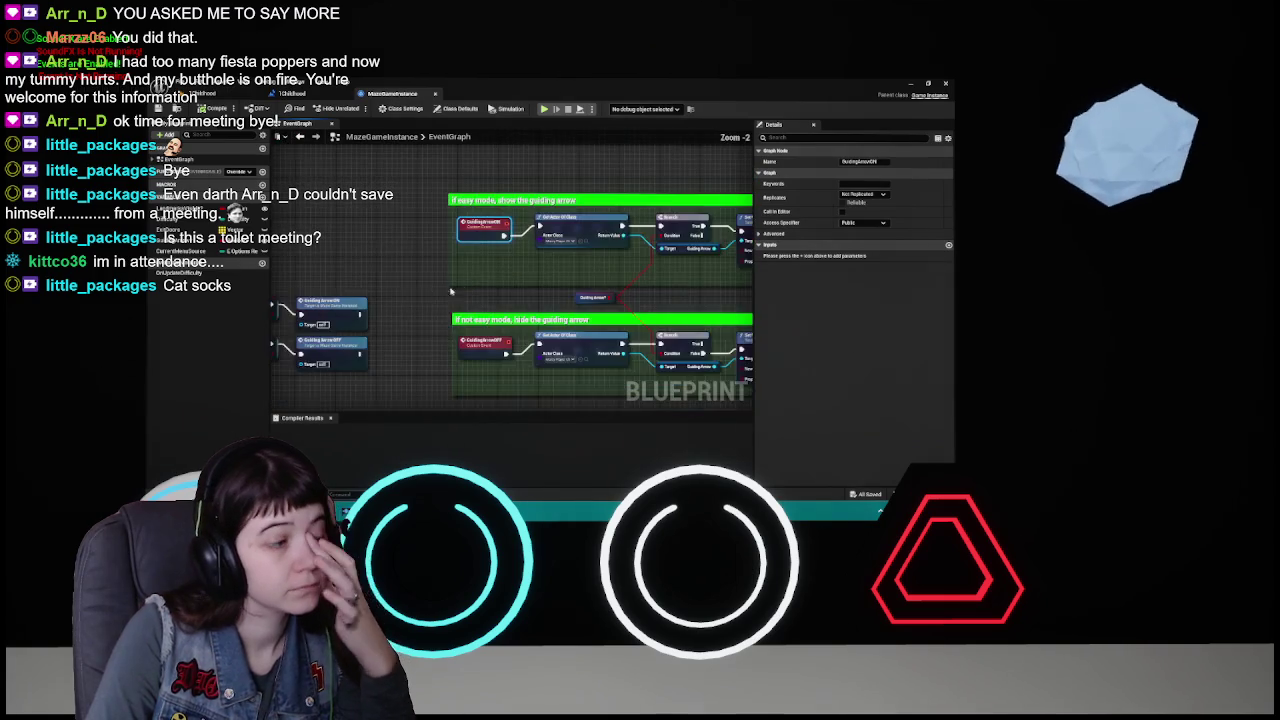
scroll(541, 248, down, 1)
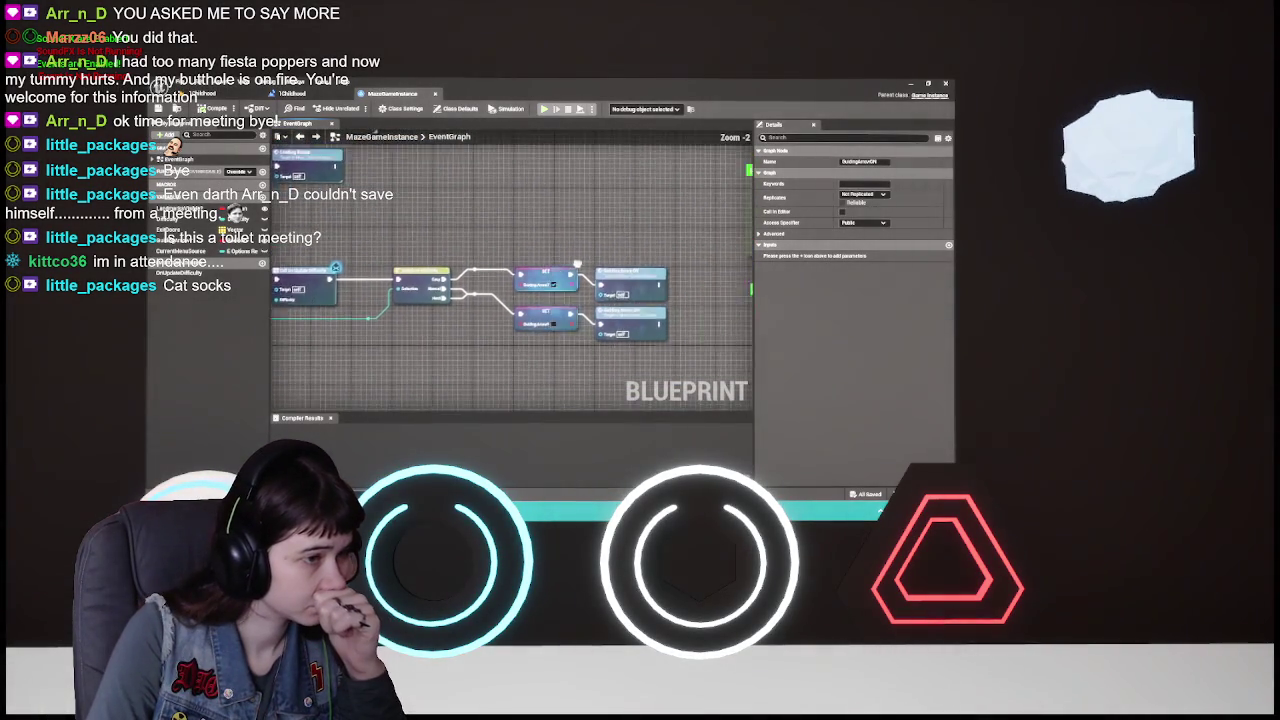
scroll(565, 287, up, 1)
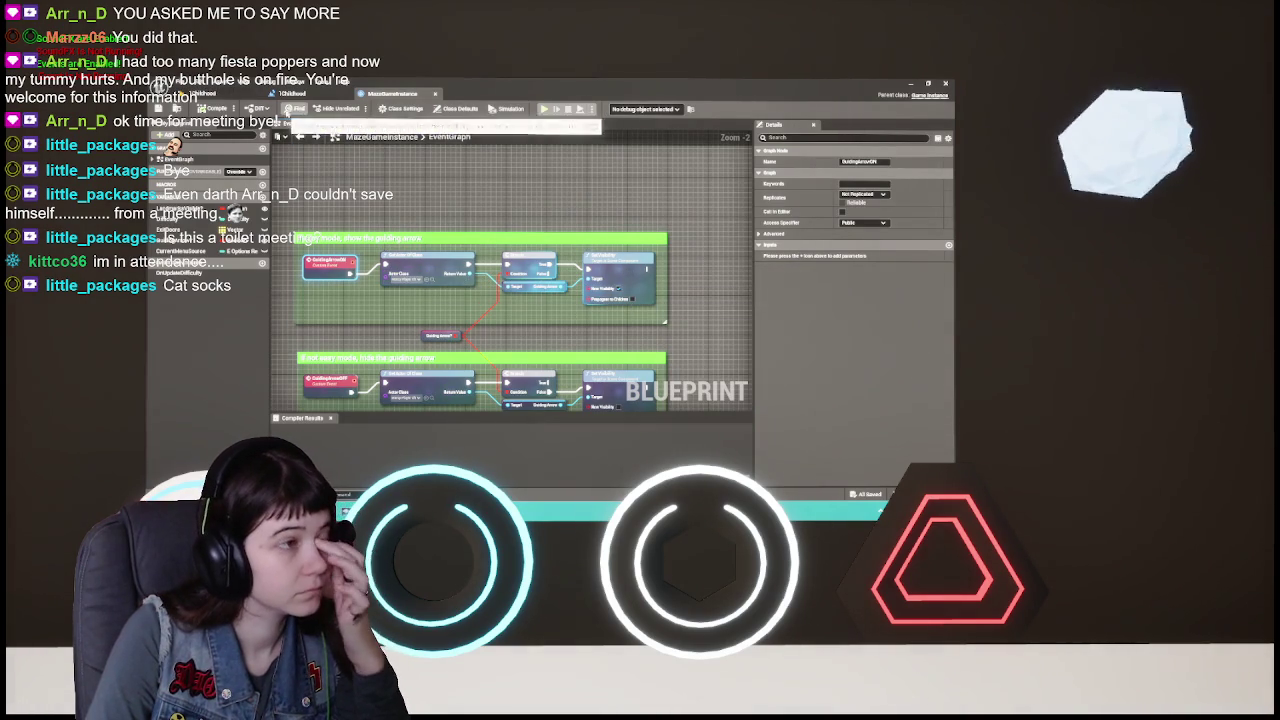
click(296, 93)
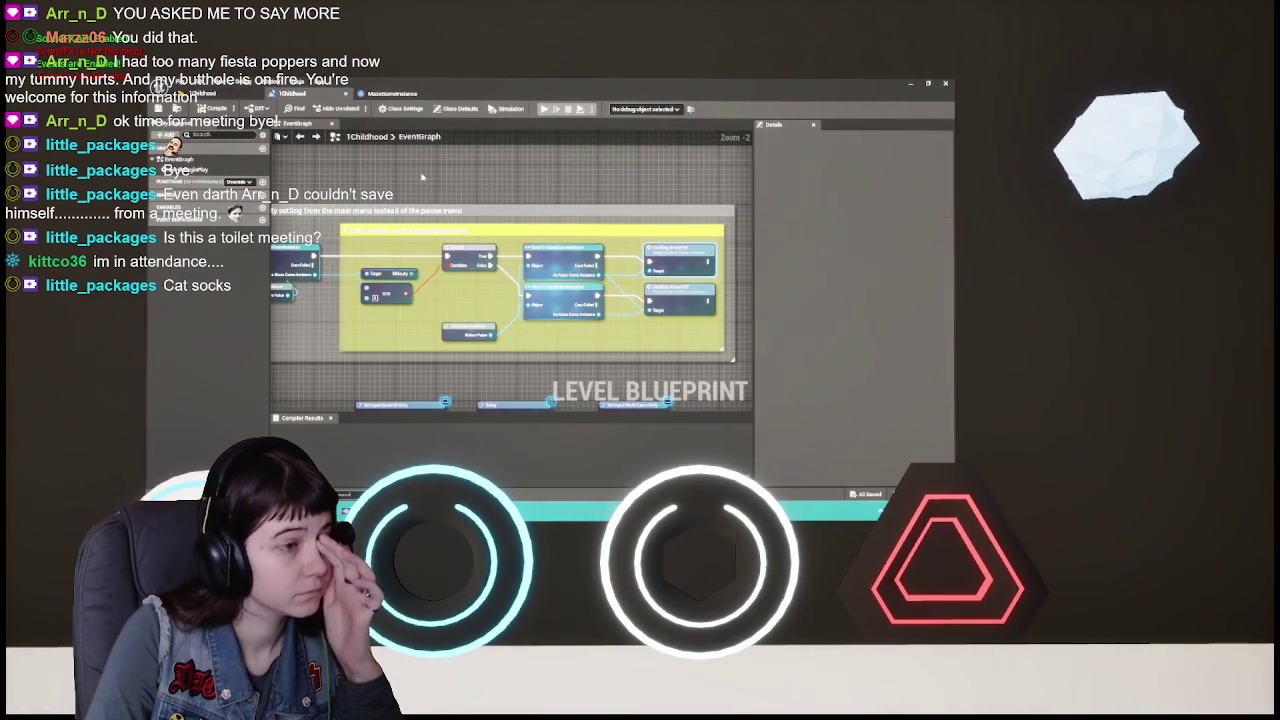
click(230, 93)
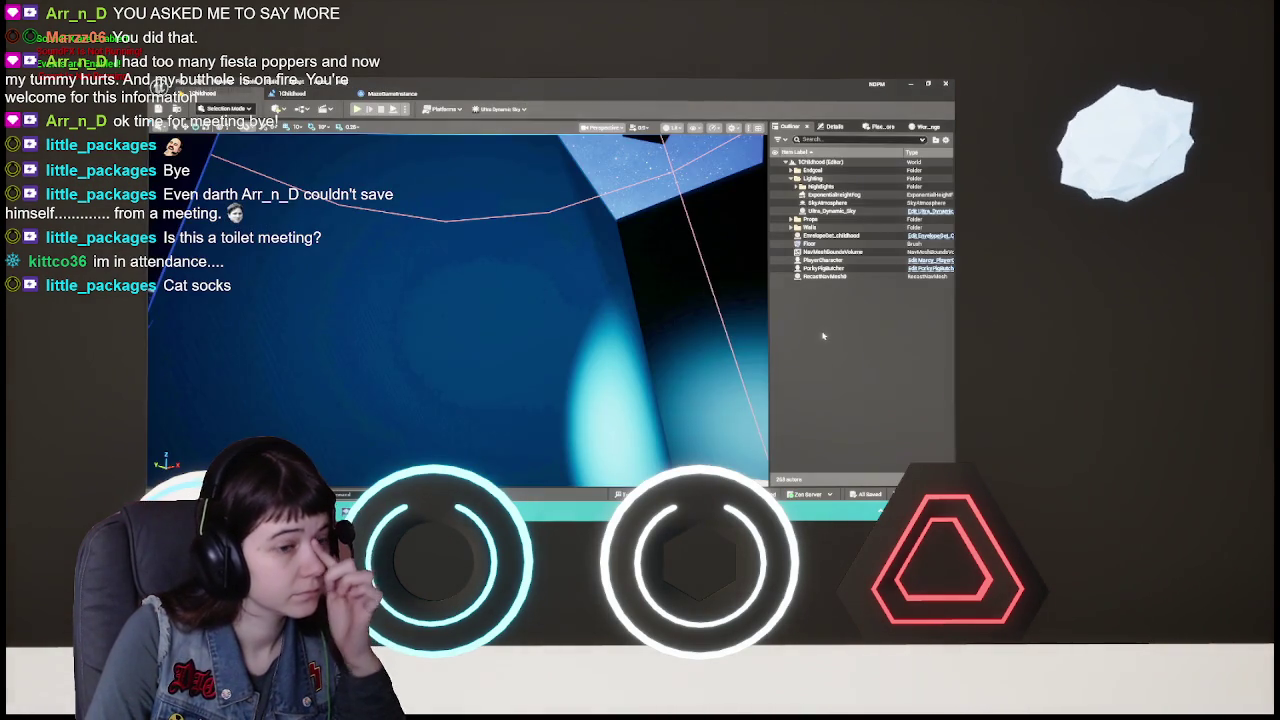
- Open the PlayerCharacter's blueprint and show its Viewport component preview
click(825, 260)
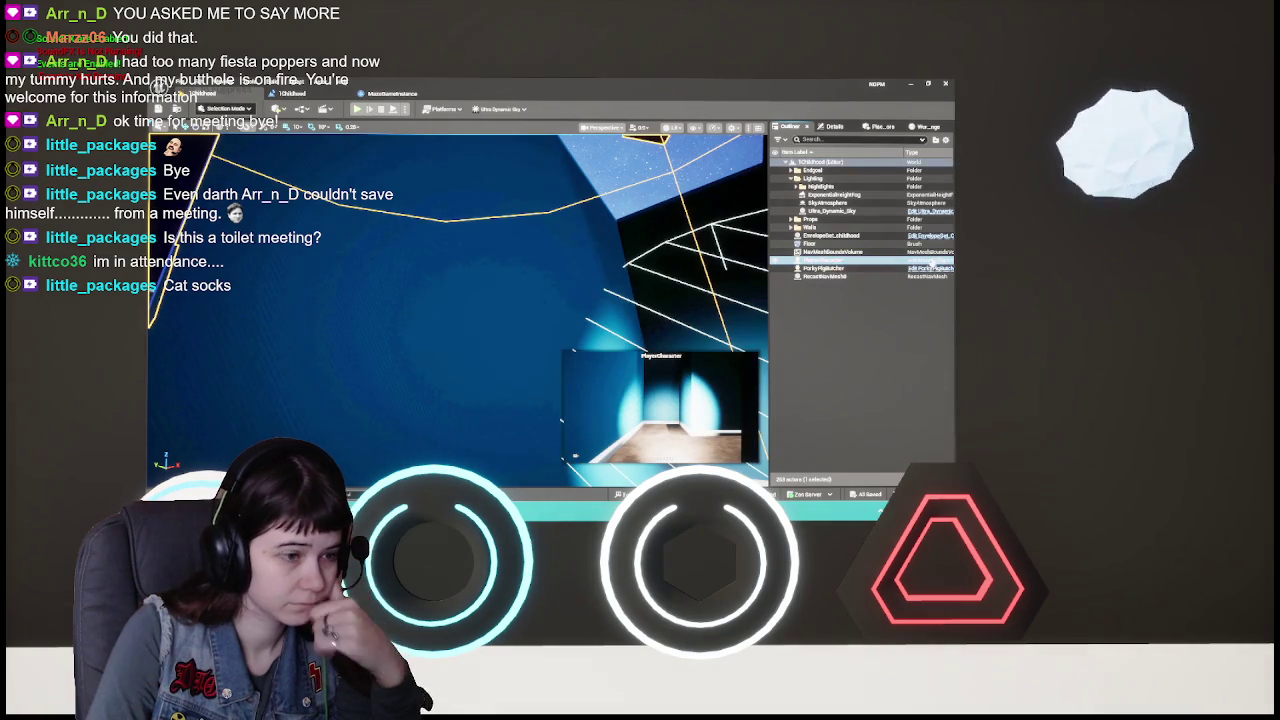
key(ctrl+e)
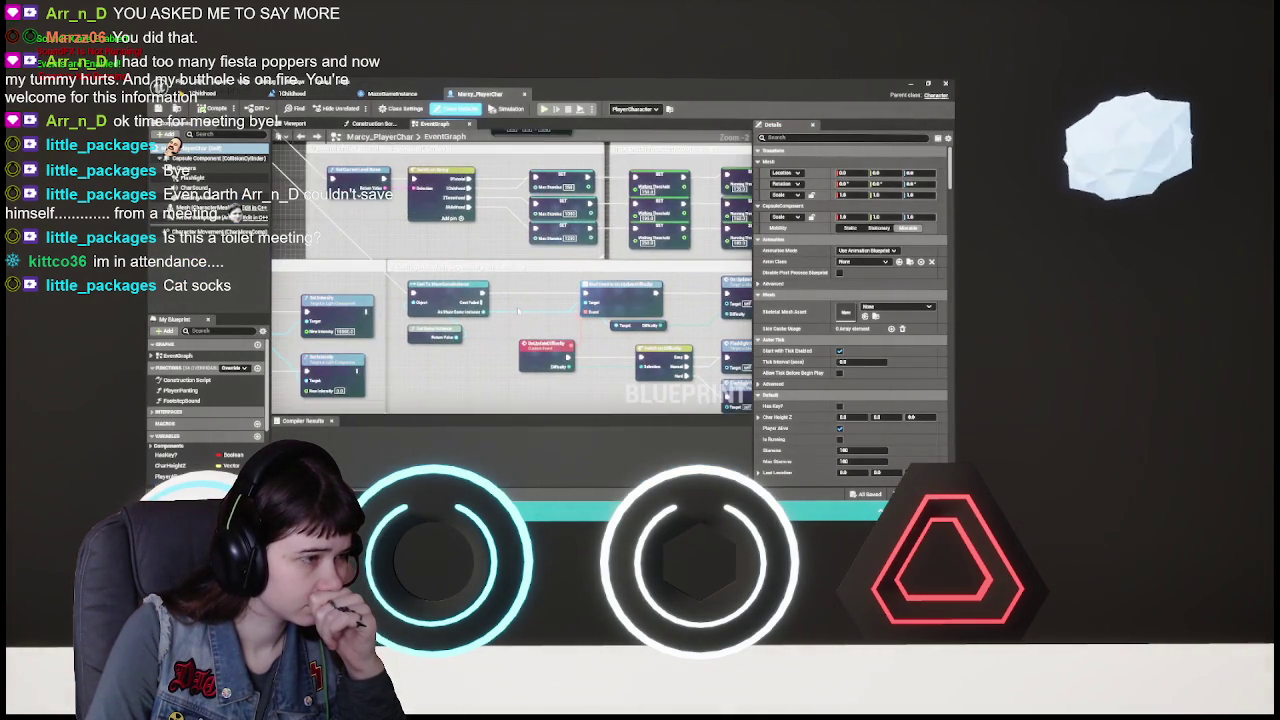
click(319, 124)
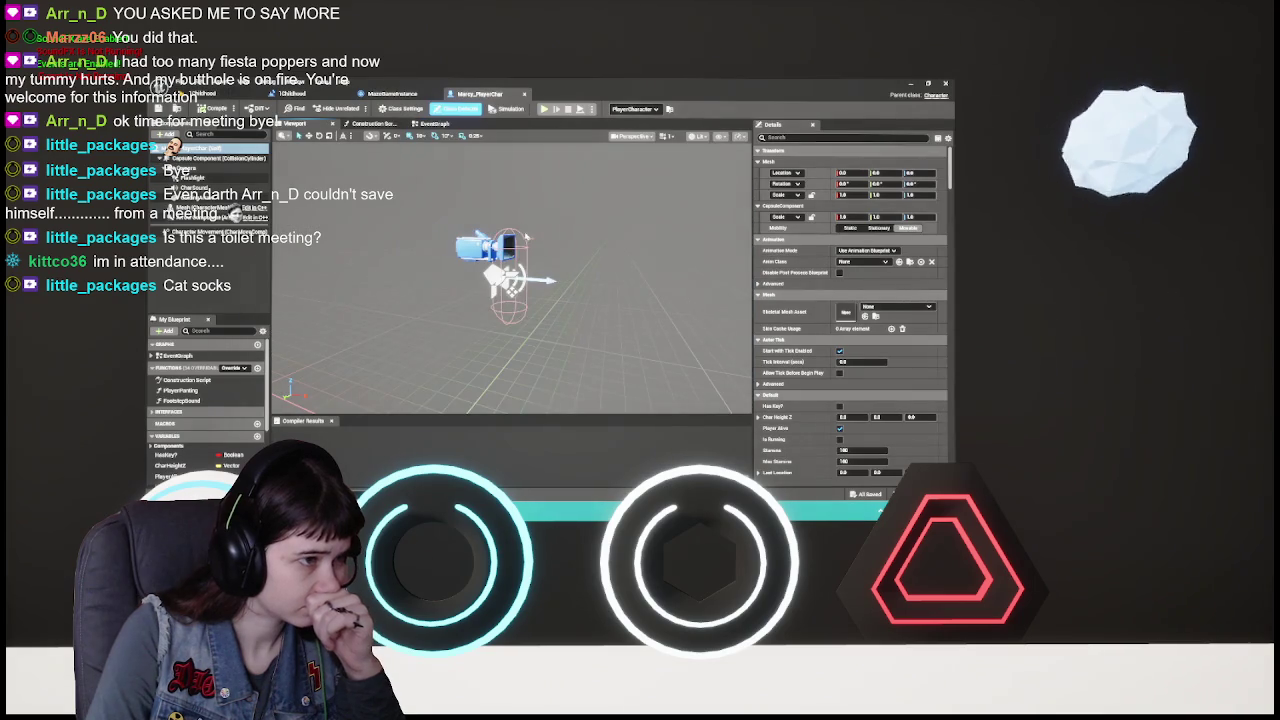
- Assign the peach material to the arrow mesh's Element 0 slot and open the Content Drawer
click(527, 237)
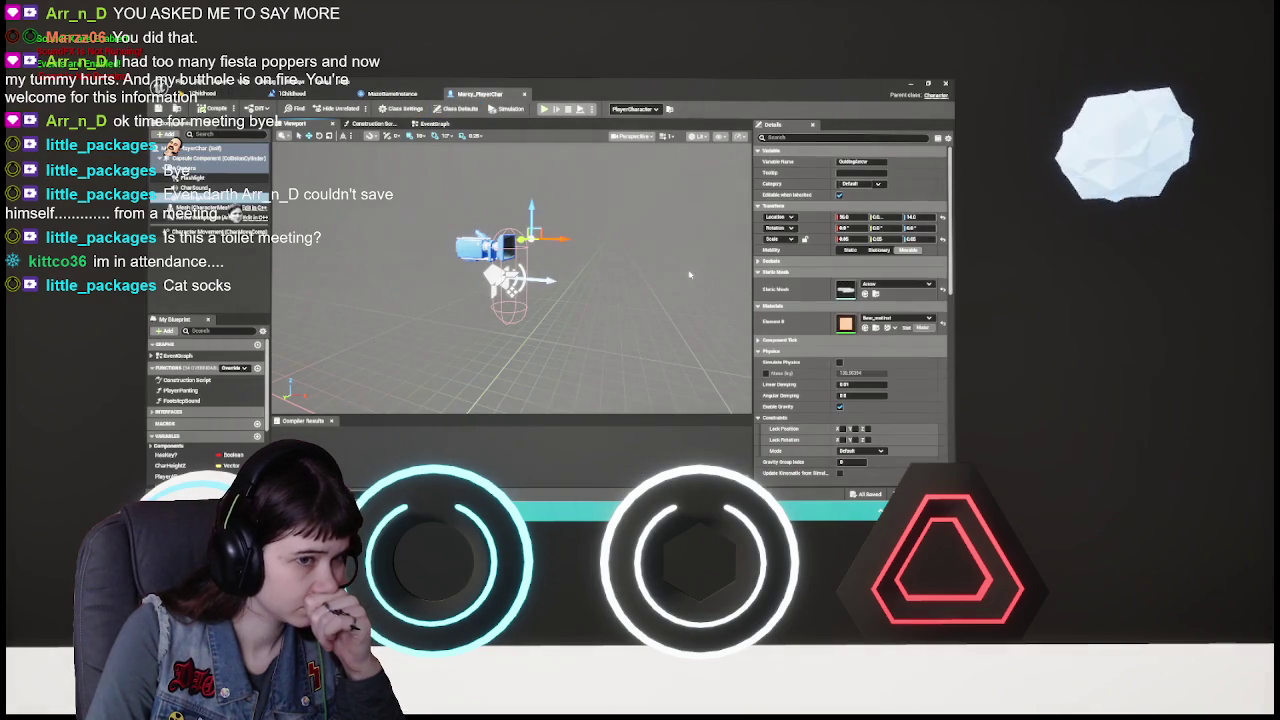
click(887, 319)
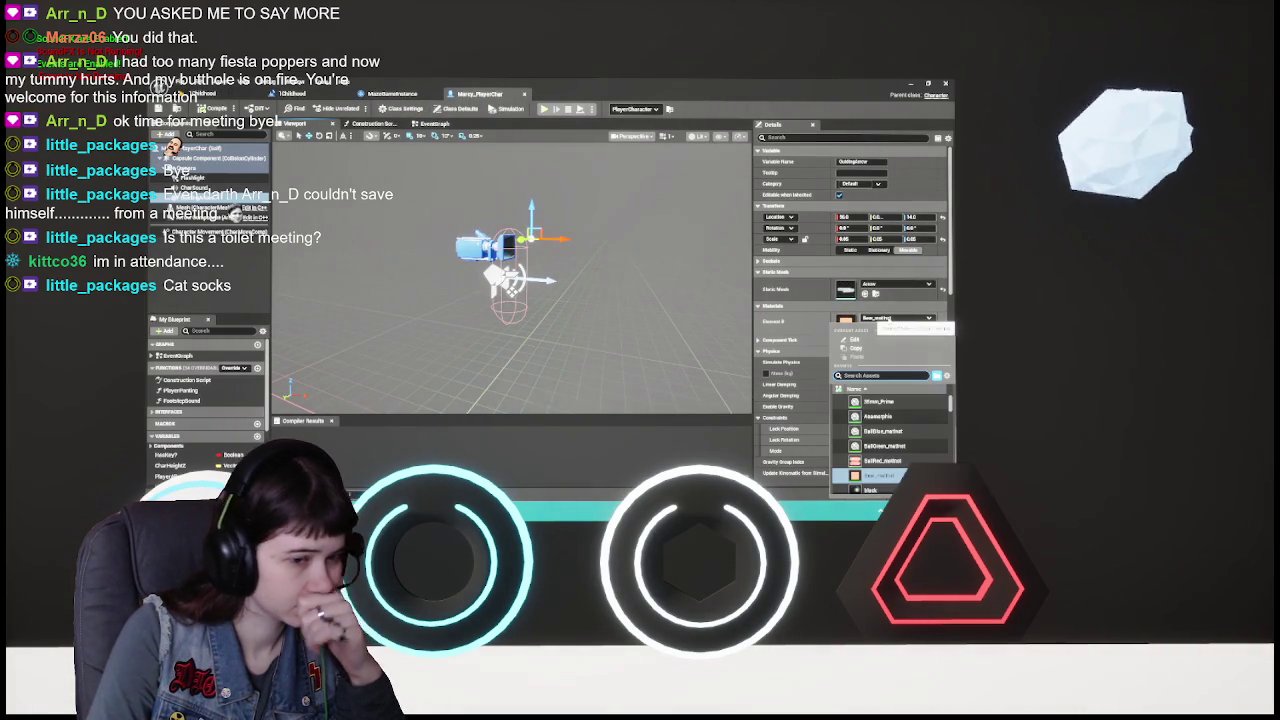
scroll(893, 426, down, 10)
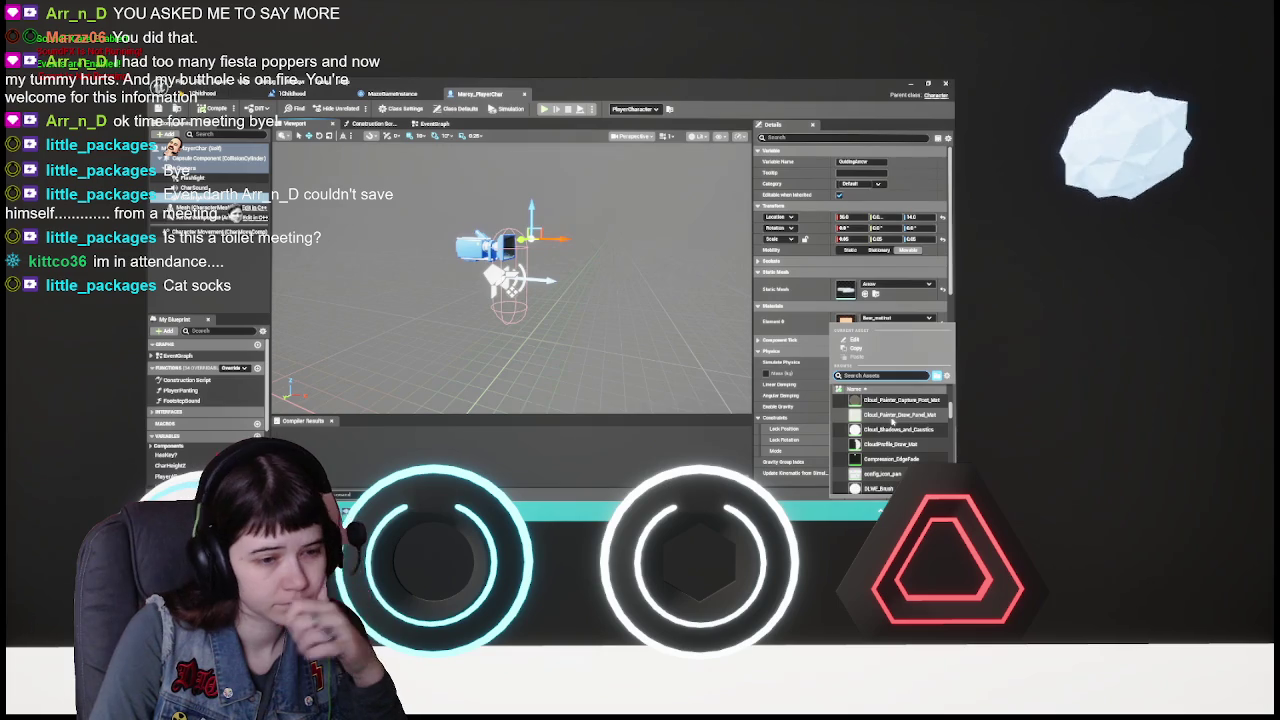
scroll(894, 423, up, 10)
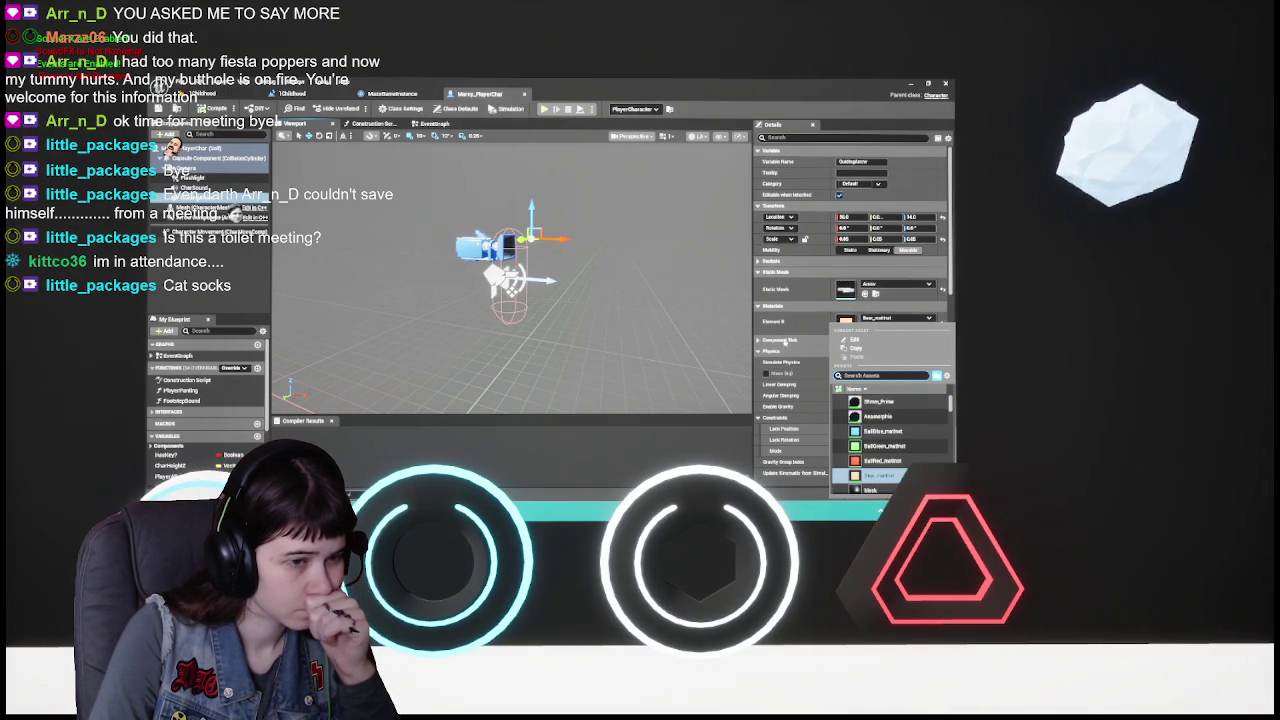
click(880, 475)
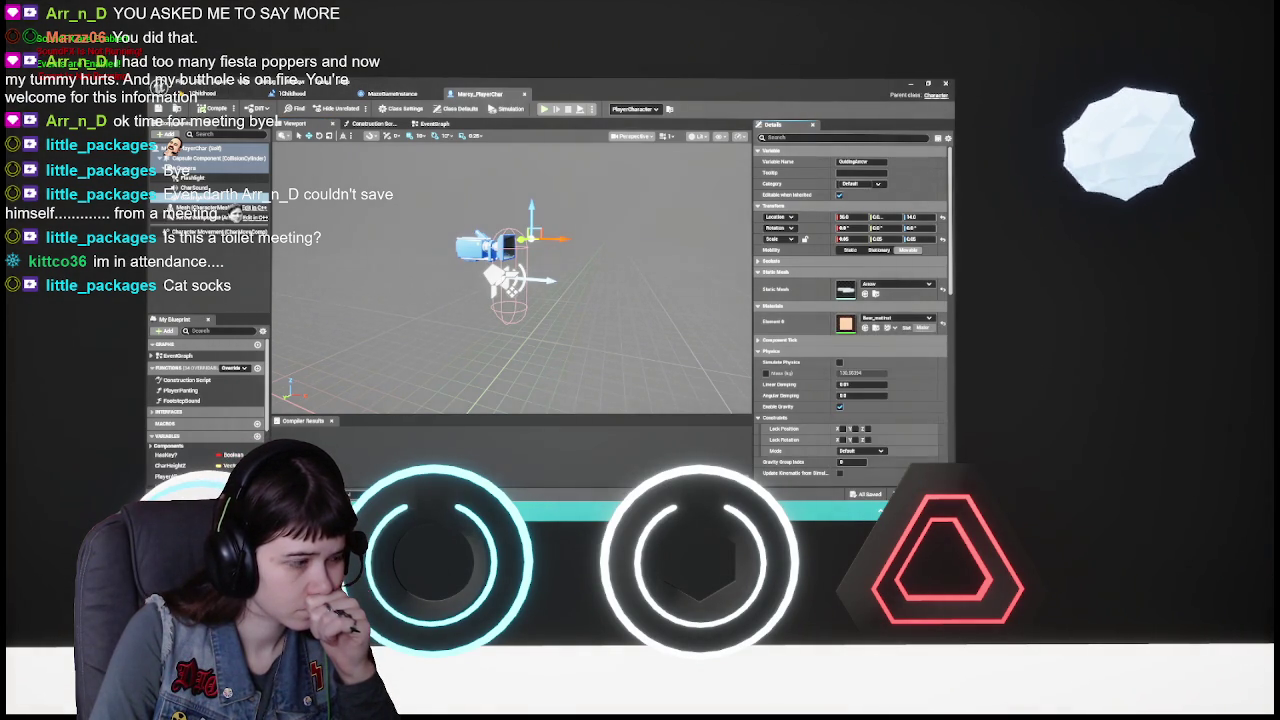
key(ctrl+space)
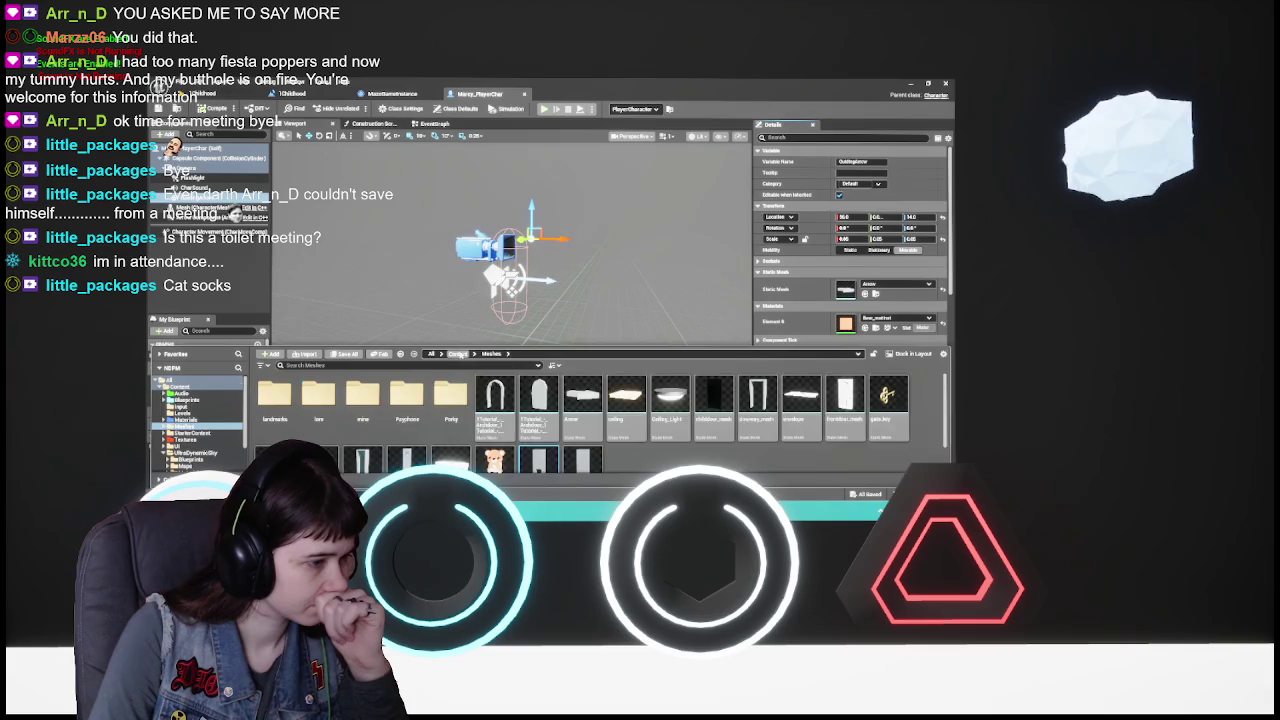
- Navigate the Content Drawer to the Content > Materials folder
click(457, 354)
double_click(450, 400)
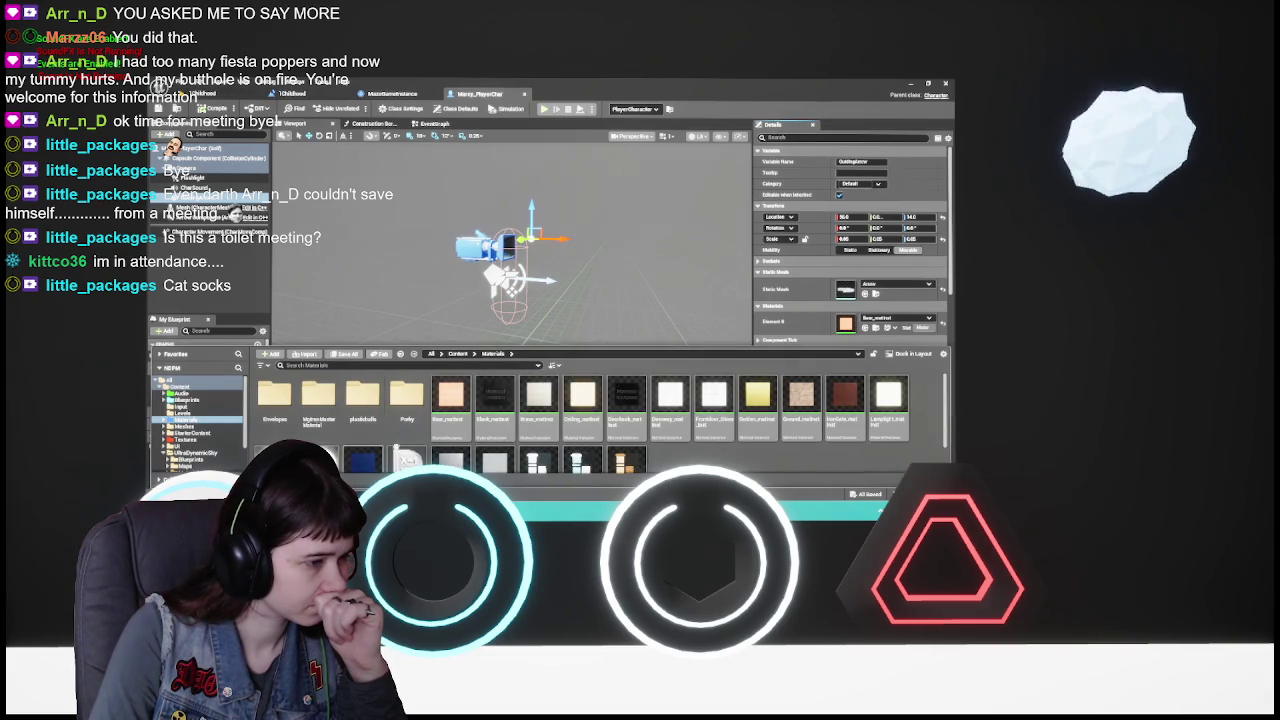
scroll(600, 420, down, 1)
scroll(700, 430, up, 1)
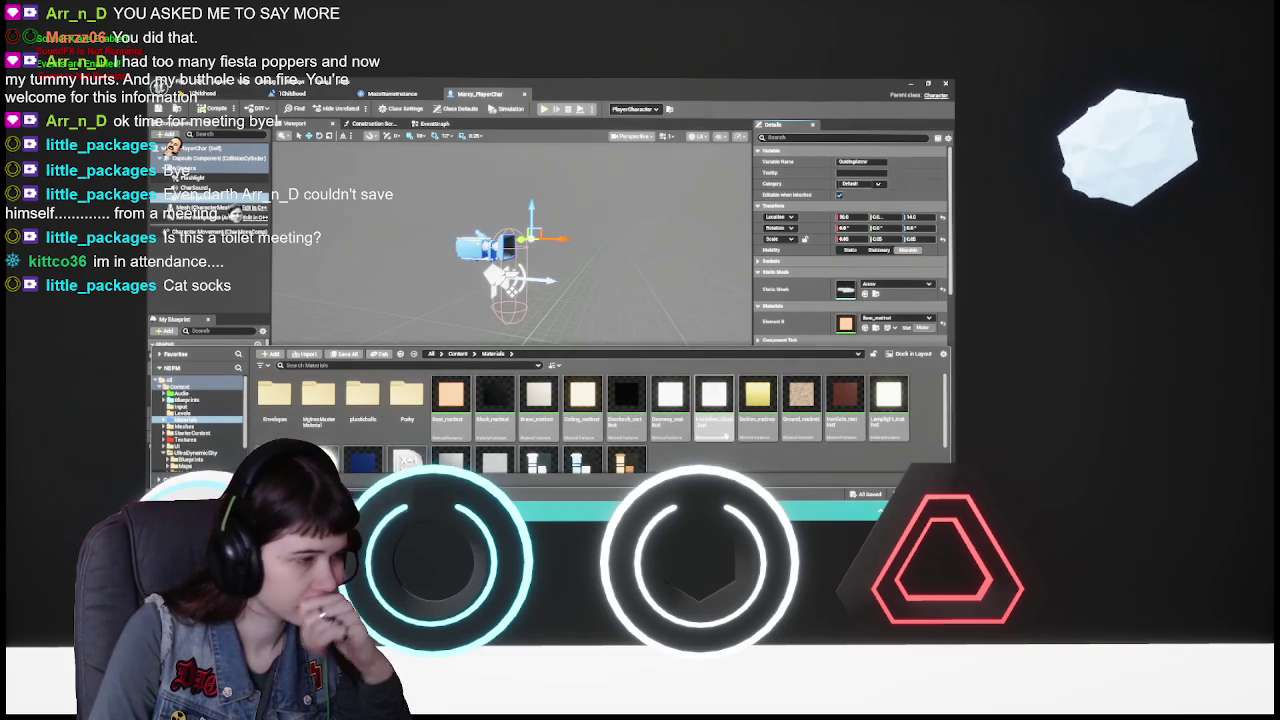
scroll(565, 428, down, 1)
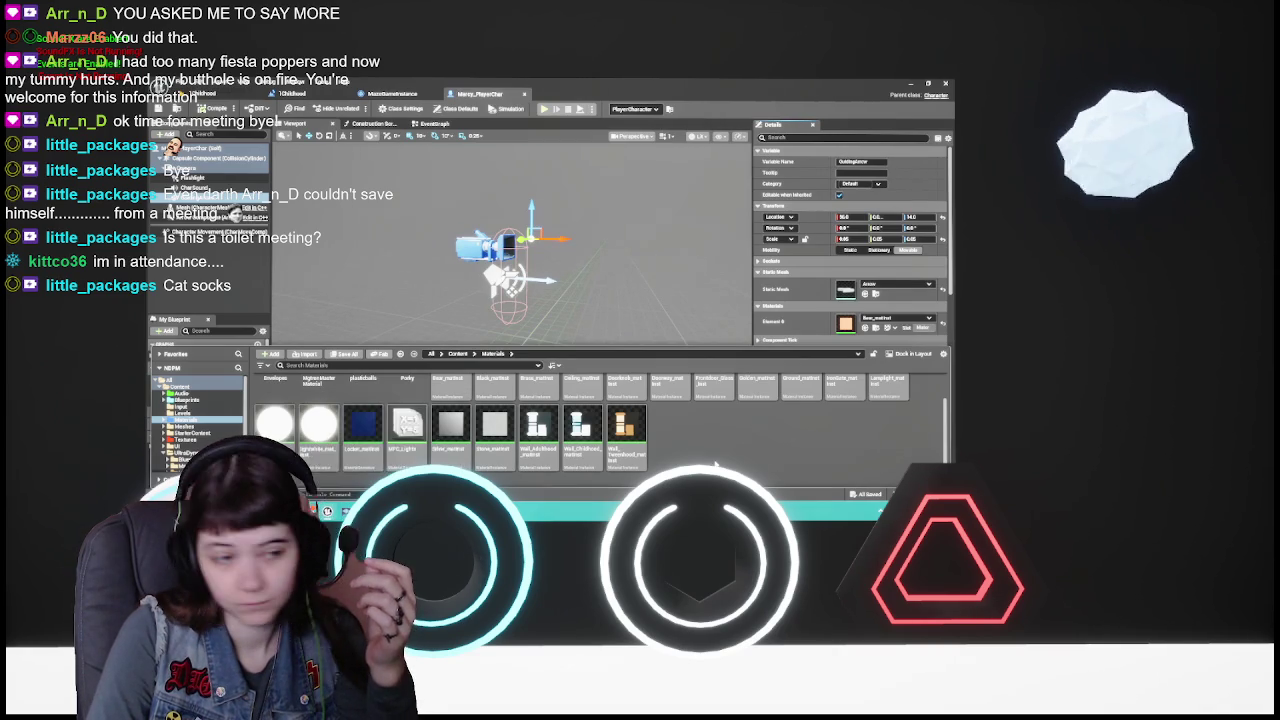
scroll(330, 420, up, 1)
- Start deleting the Lamplight material but cancel to keep it, then check the asset's actions
click(890, 402)
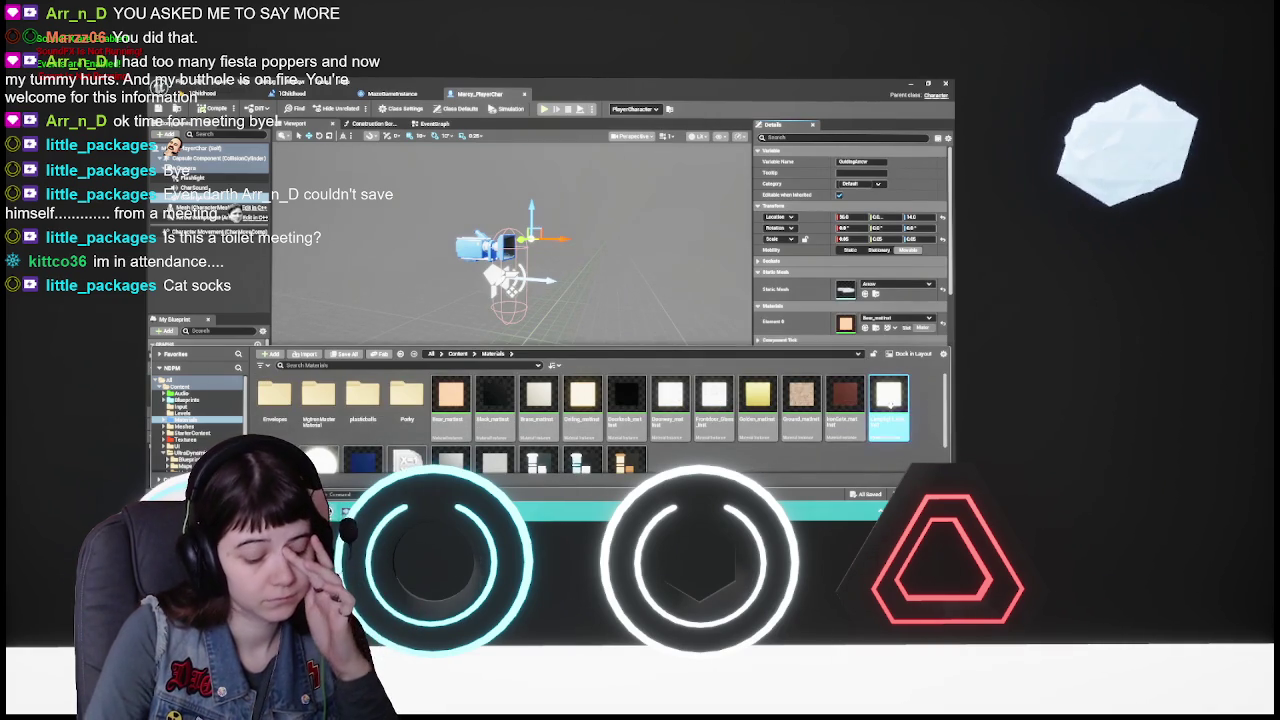
key(Delete)
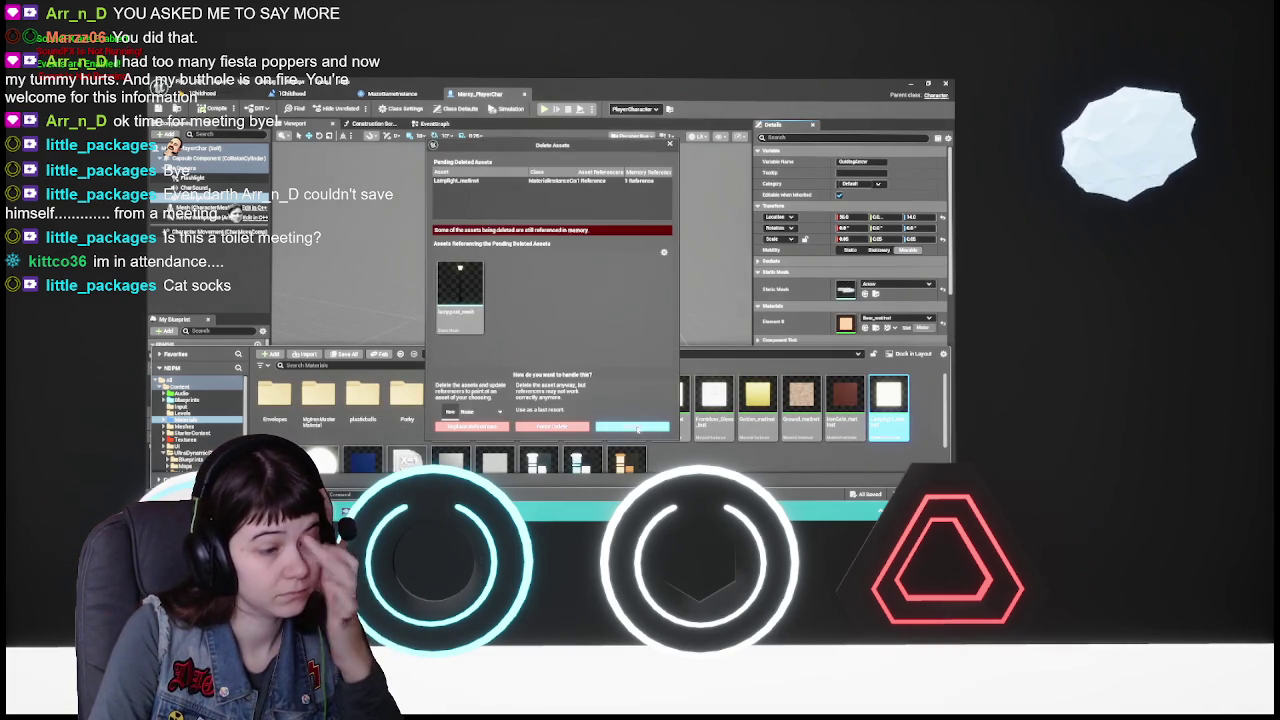
click(632, 427)
scroll(320, 418, down, 1)
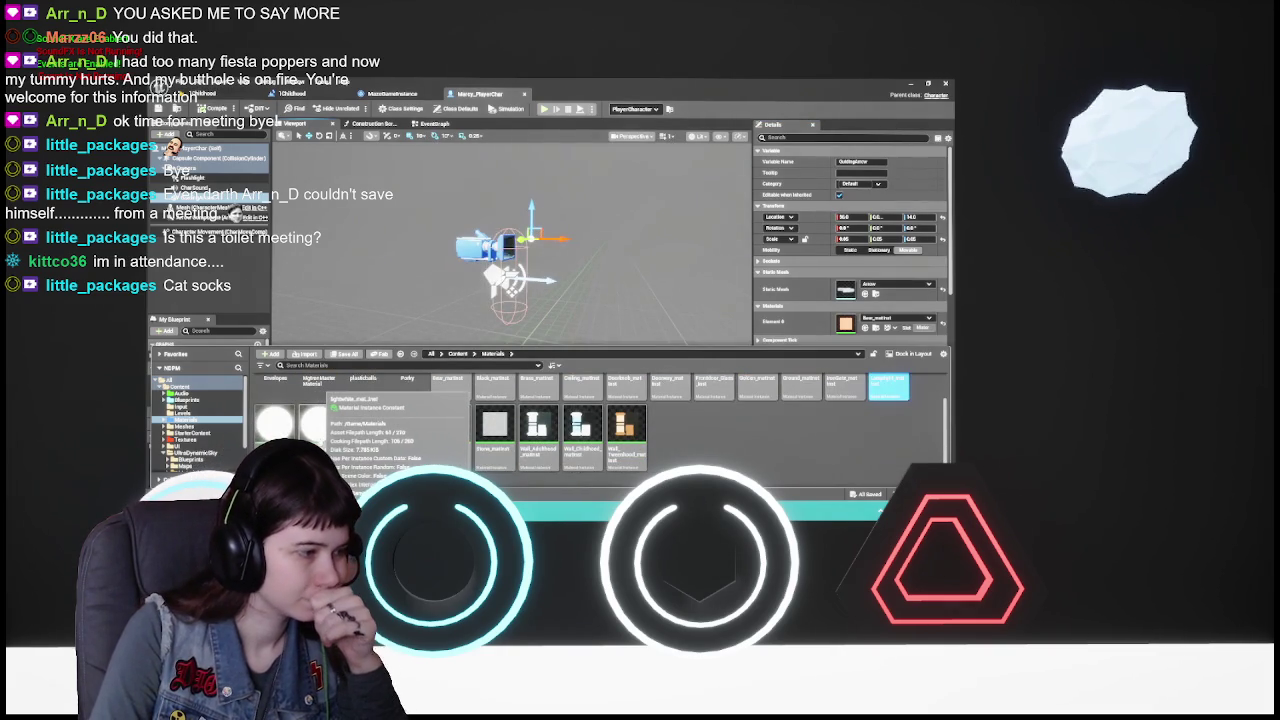
right_click(330, 410)
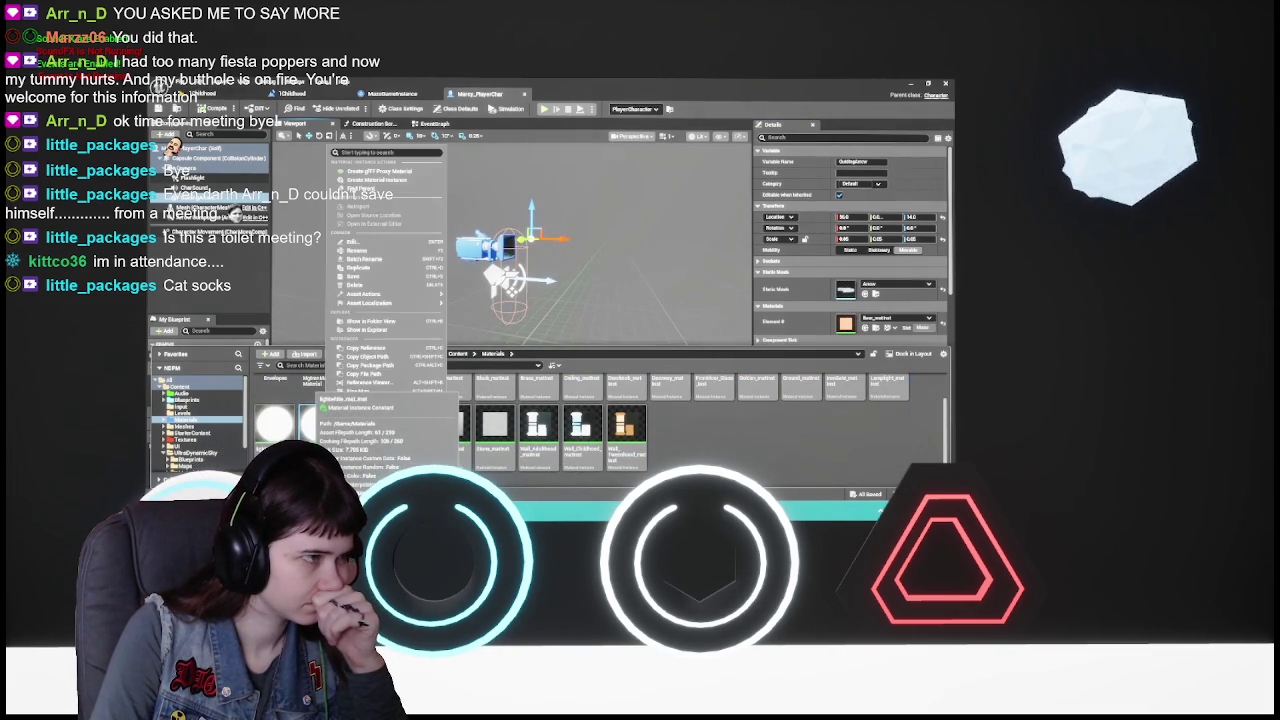
key(Escape)
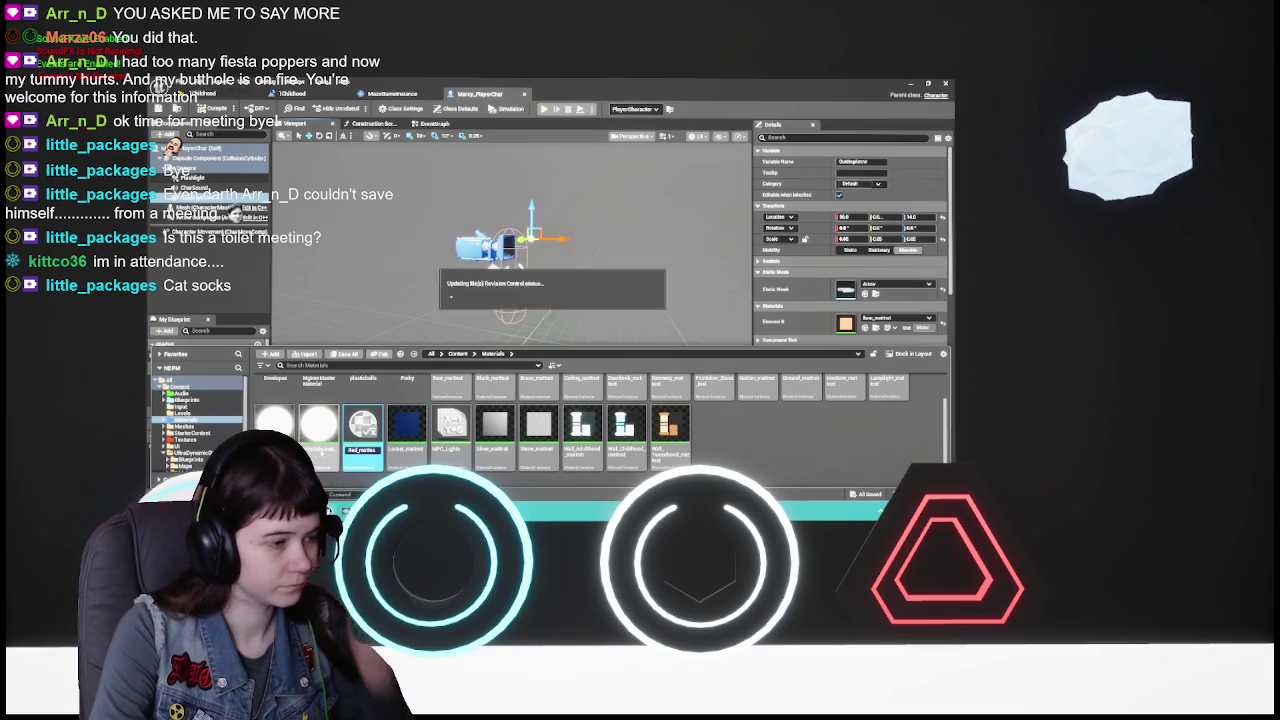
- Open the new material instance and try a pure red Param colour, cancelling it
mouse_move(363, 420)
double_click(315, 422)
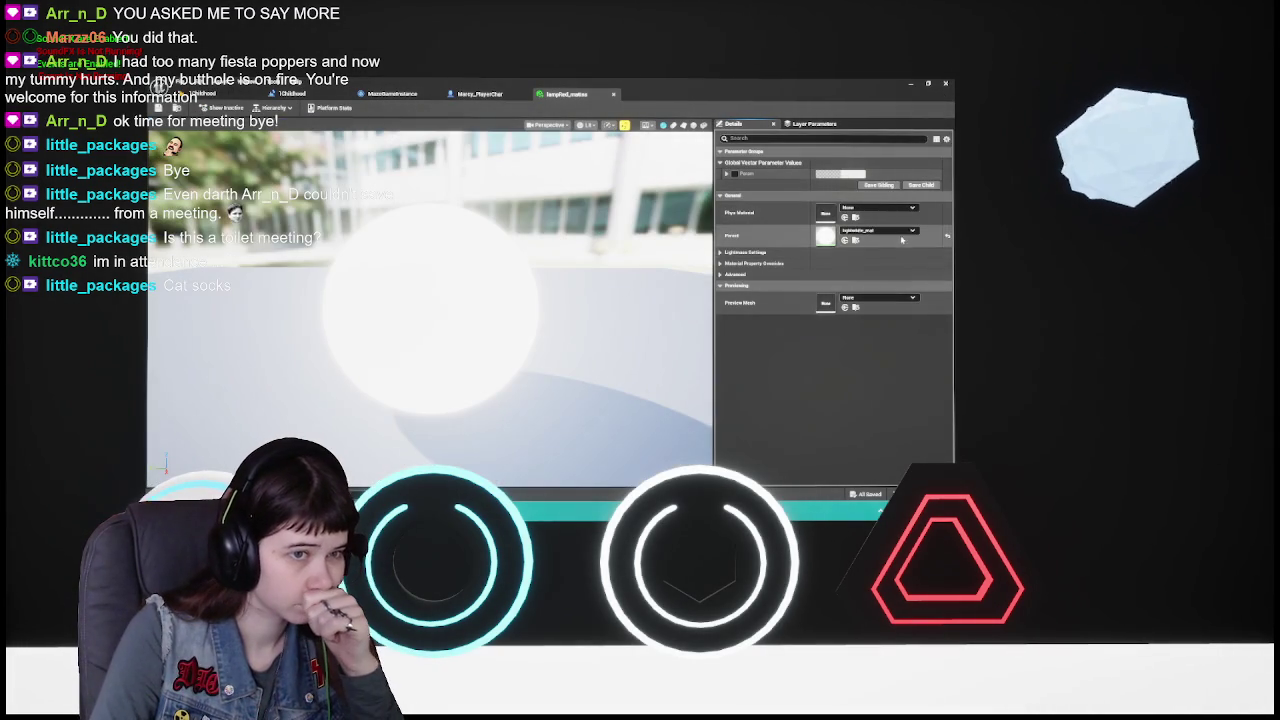
click(881, 231)
click(881, 232)
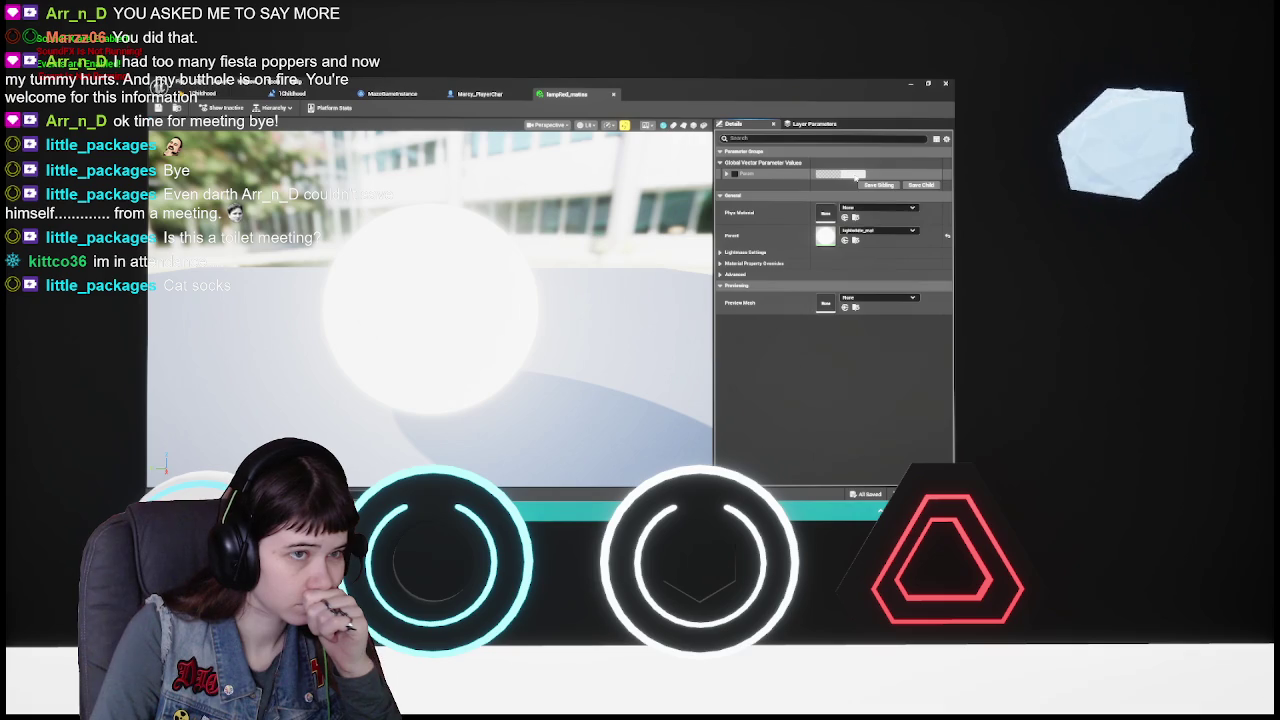
click(729, 175)
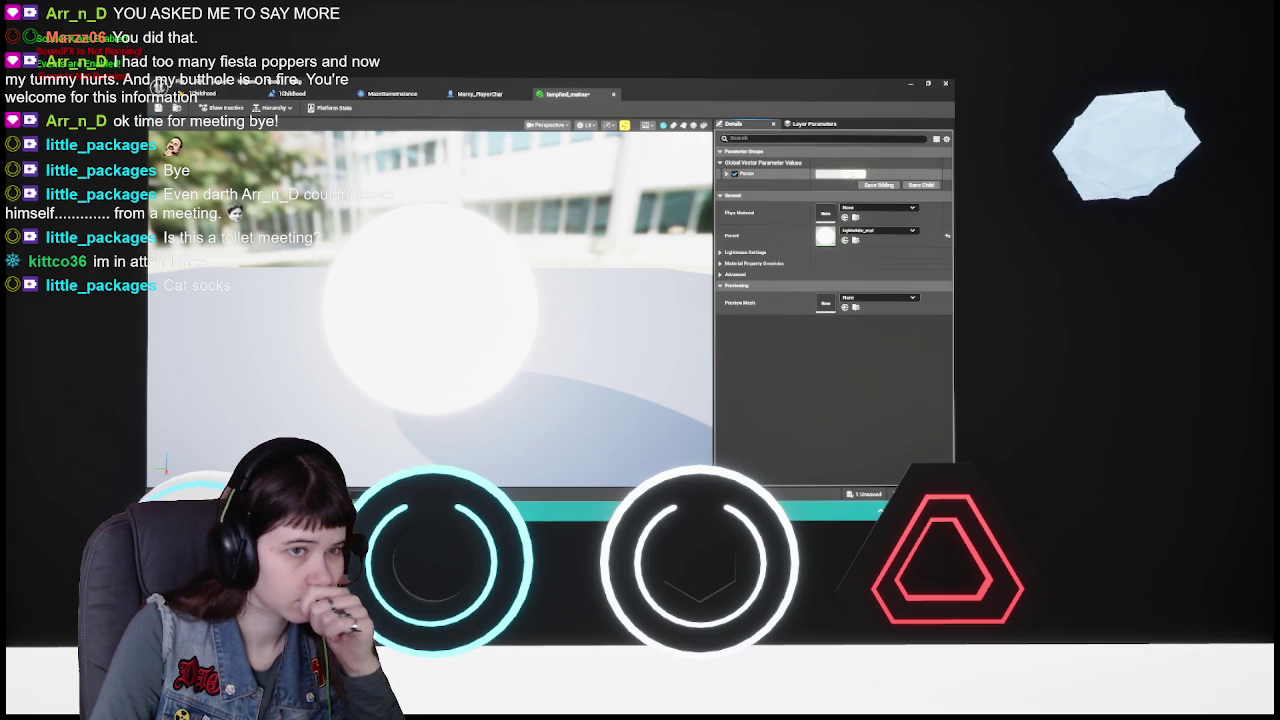
click(840, 174)
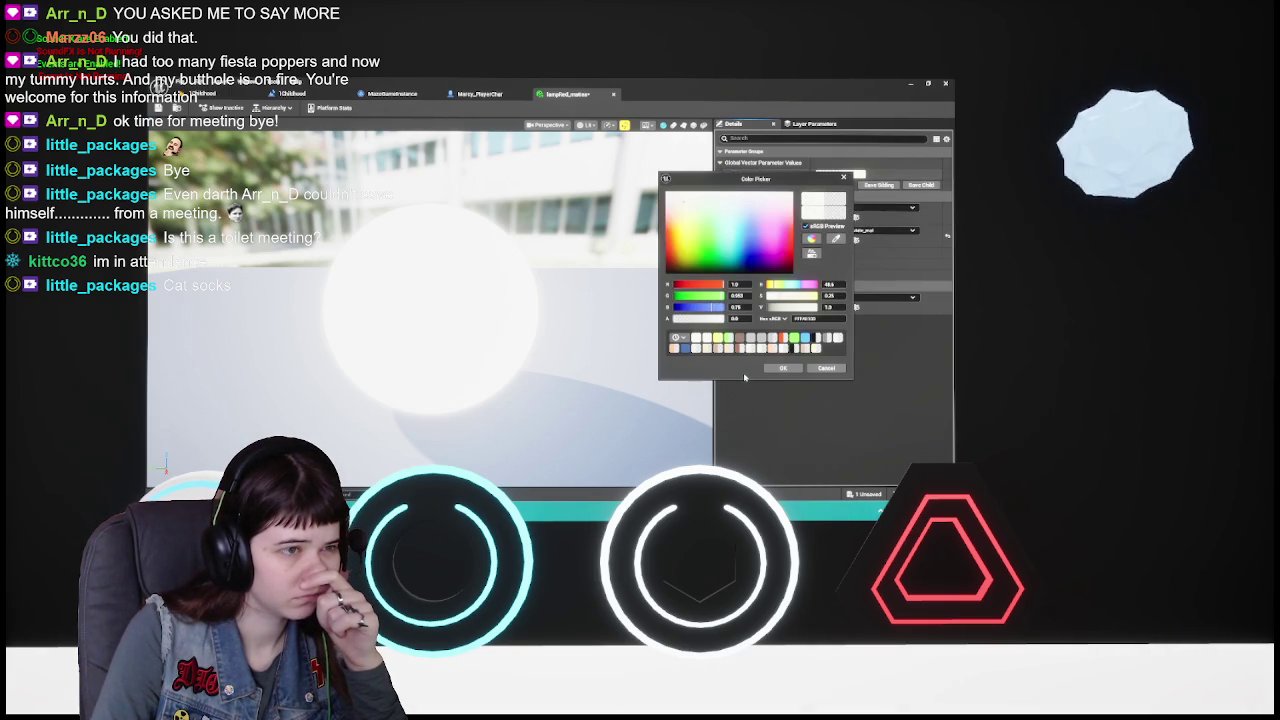
drag(679, 200, 665, 232)
click(812, 369)
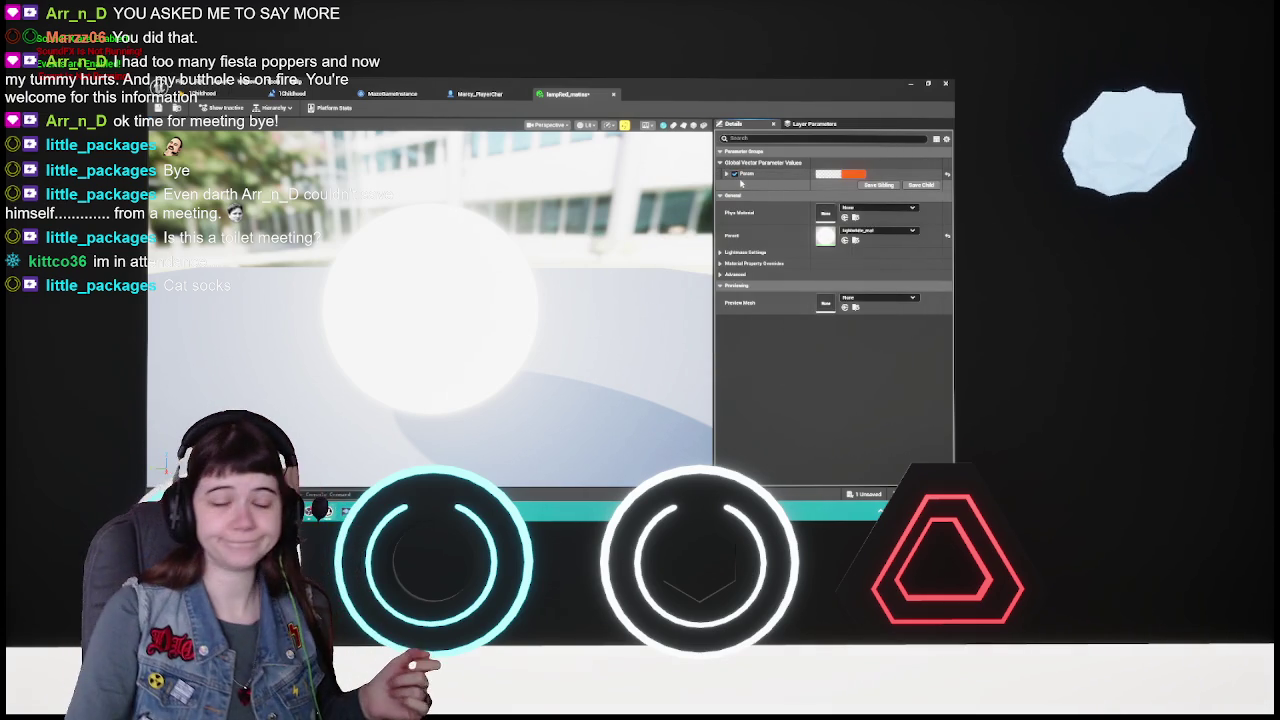
- Undo the Param edit, turn off the Param override, and save the instance
key(ctrl+z)
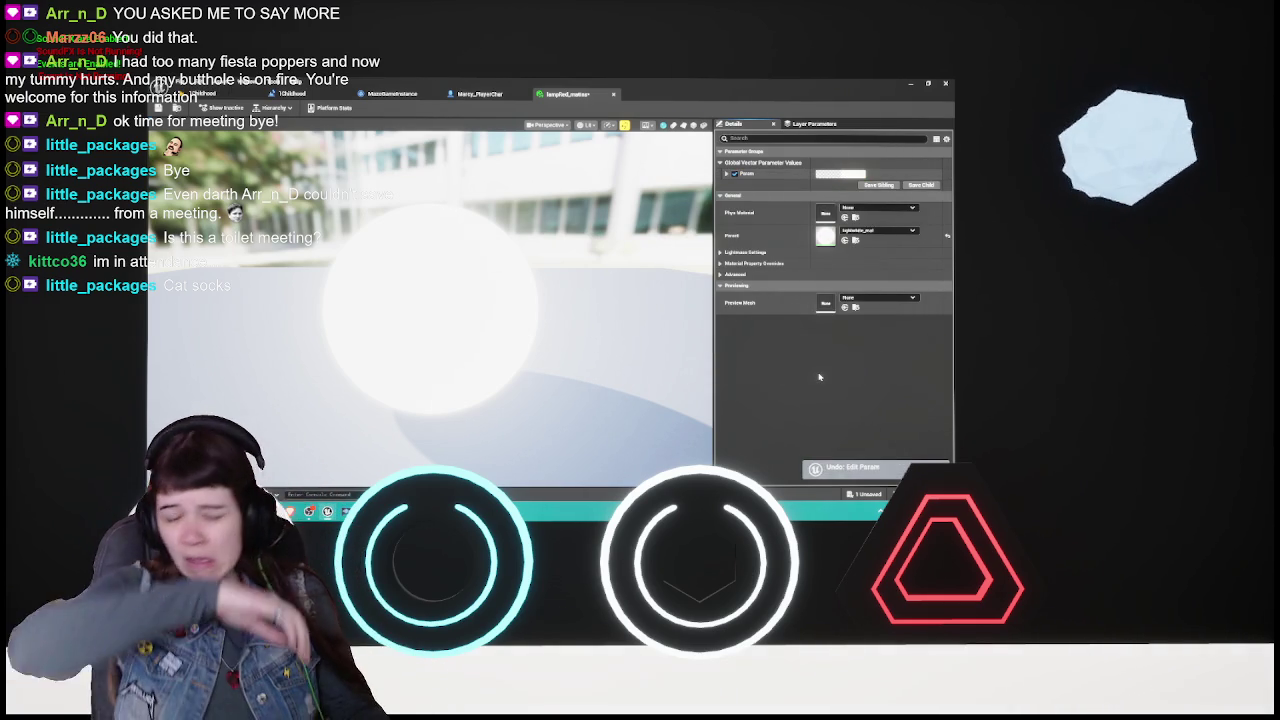
key(ctrl+s)
click(734, 173)
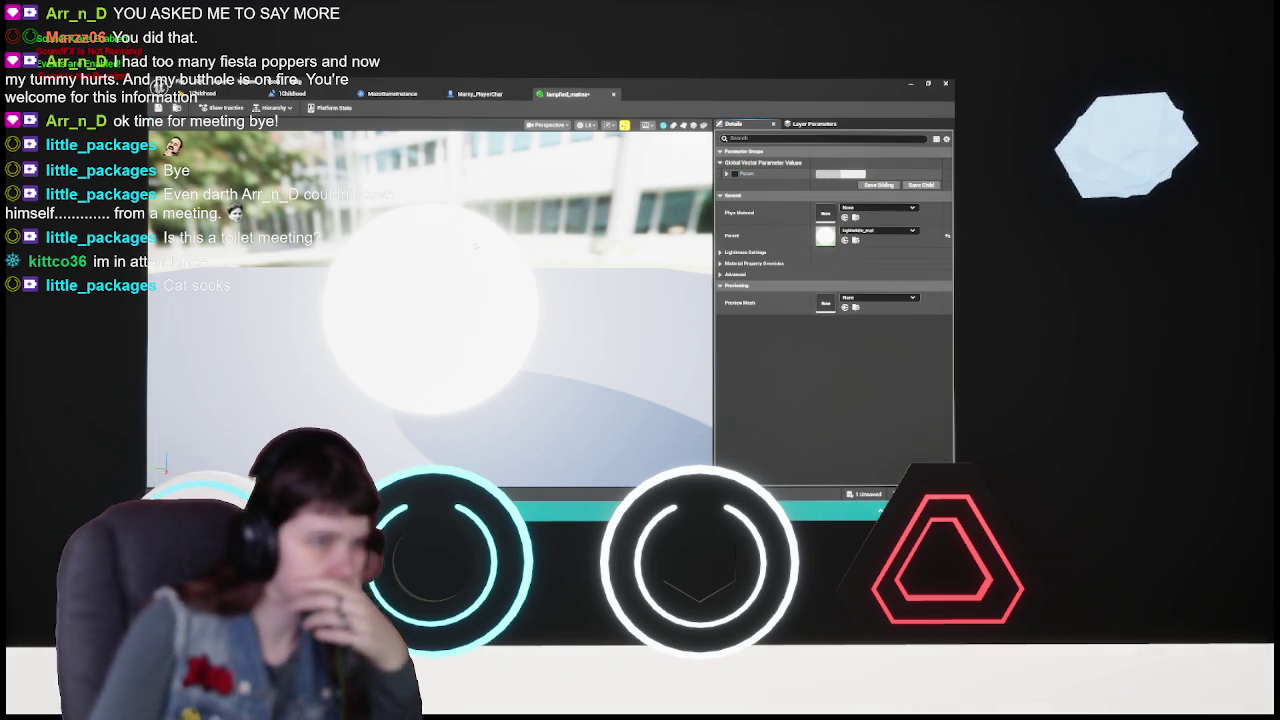
key(ctrl+s)
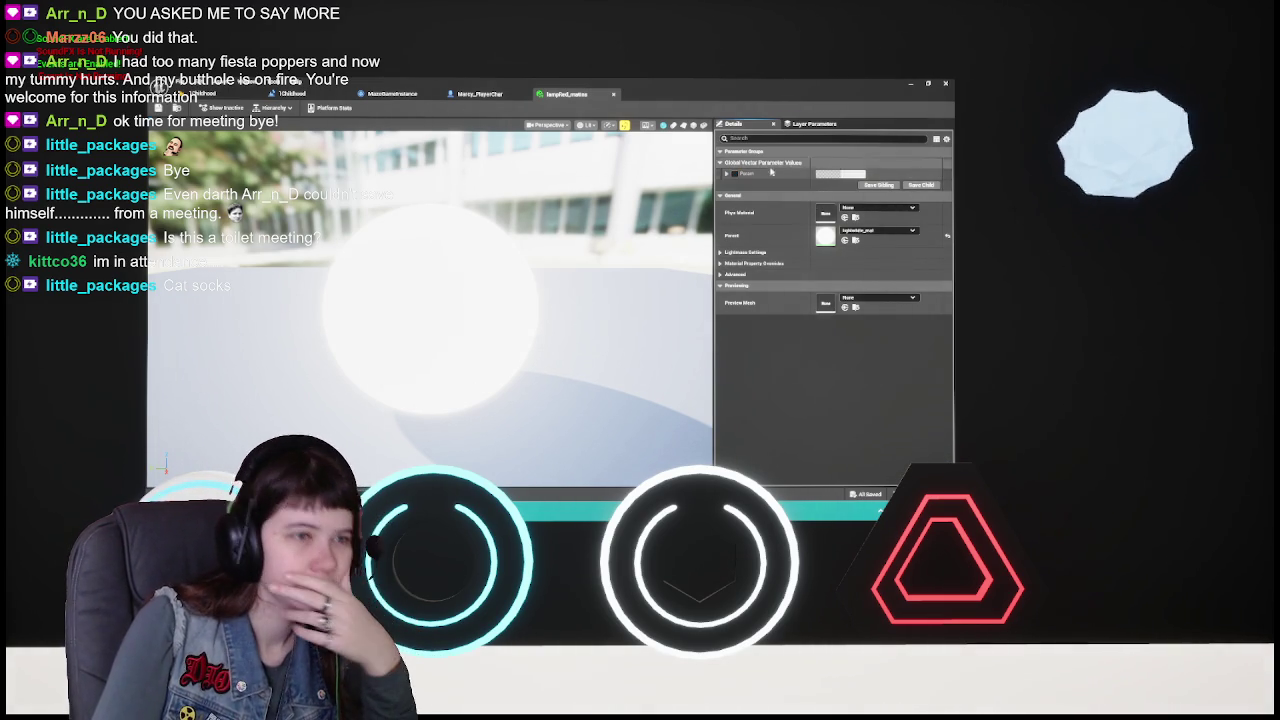
click(727, 175)
click(727, 175)
double_click(722, 164)
click(722, 164)
click(760, 162)
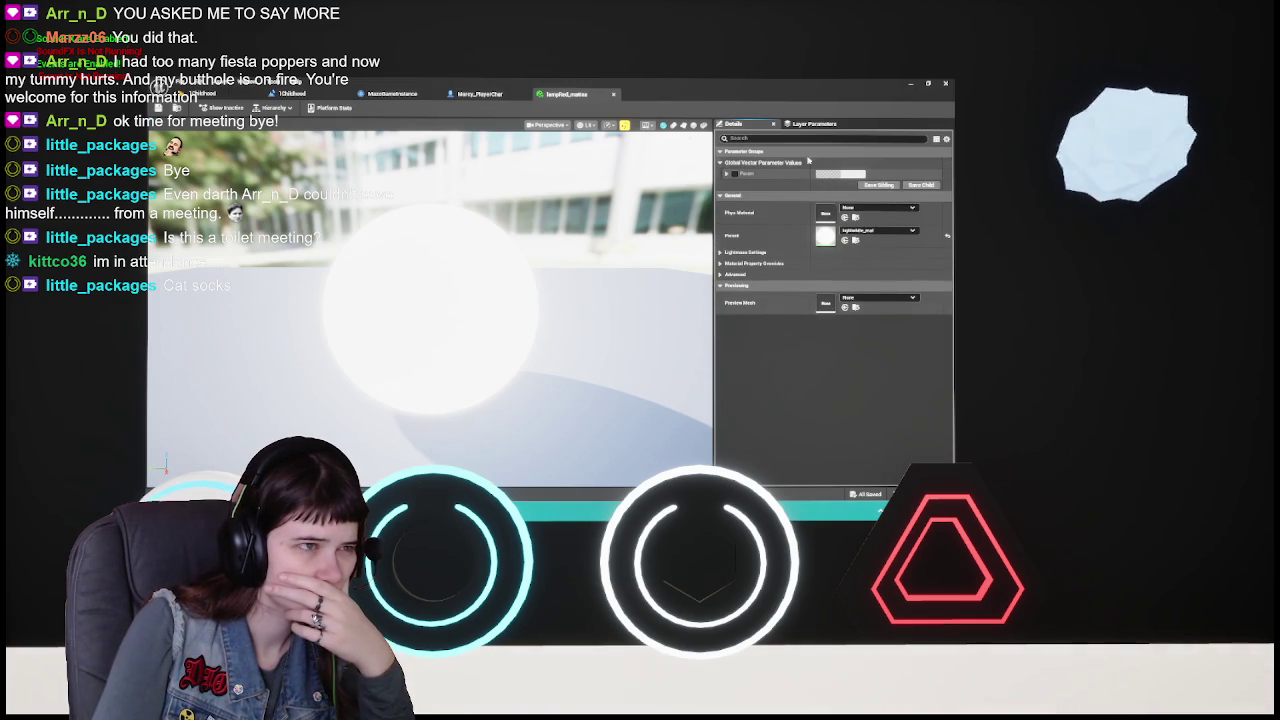
- Close the instance editor and start deleting the unused instance in the Content Drawer
click(614, 94)
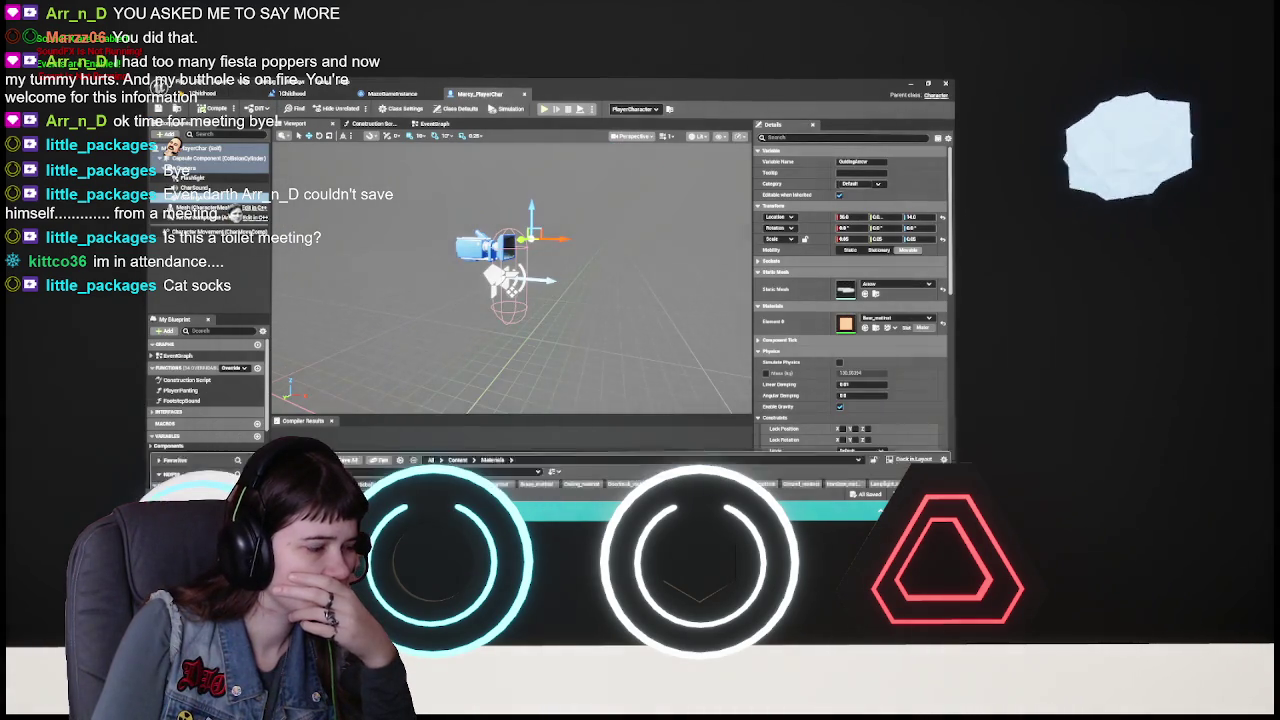
key(ctrl+space)
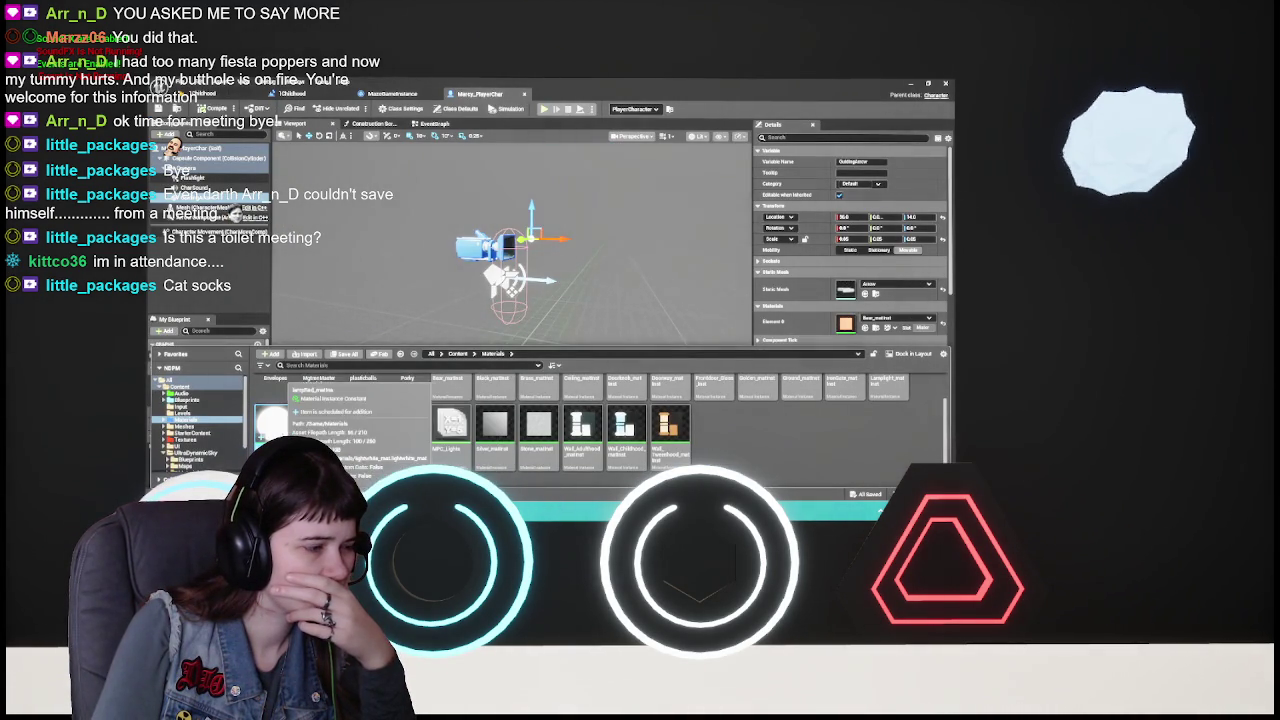
key(Delete)
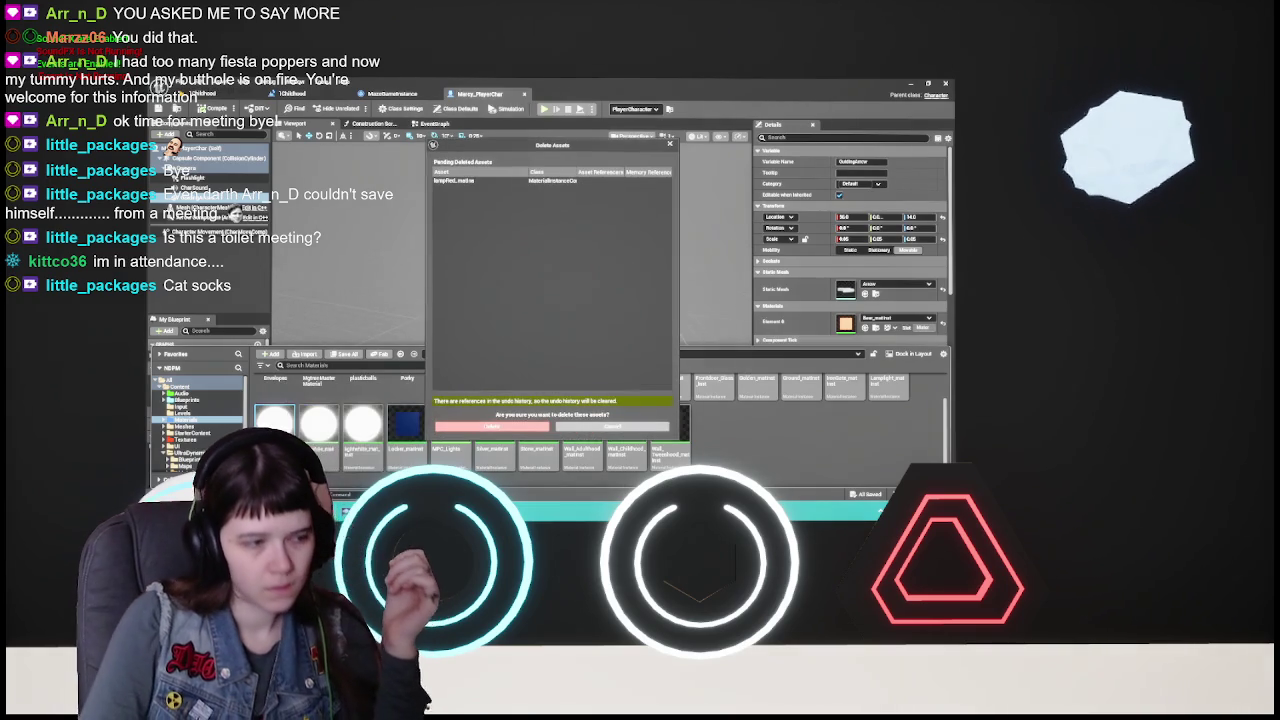
- Confirm deleting the unused lamp instance, then briefly open lightwhite_mat_inst
key(Return)
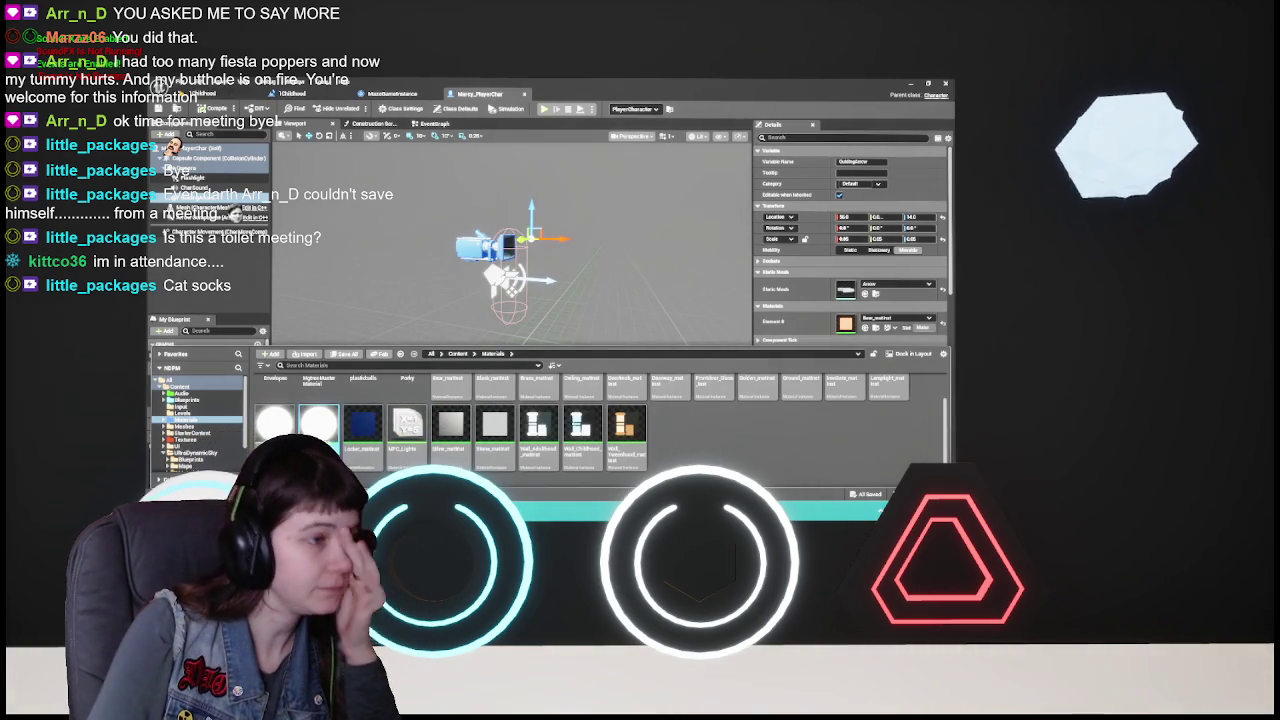
double_click(318, 423)
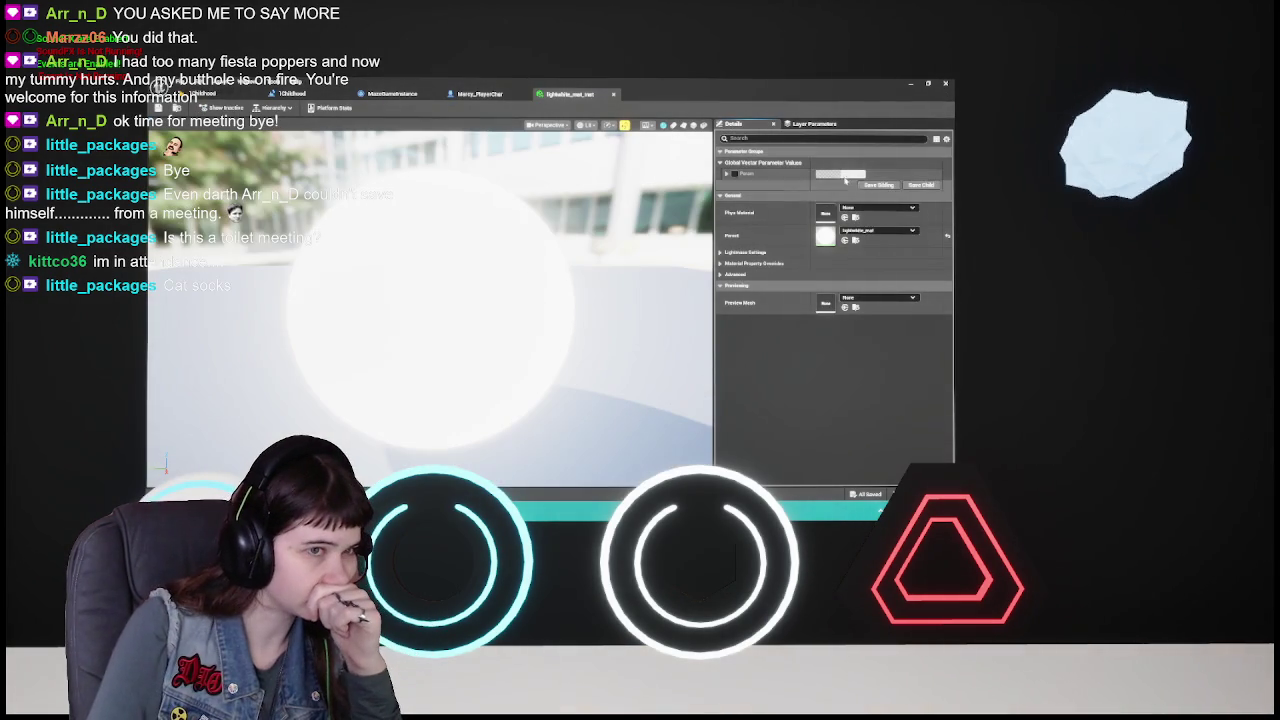
click(612, 95)
key(ctrl+space)
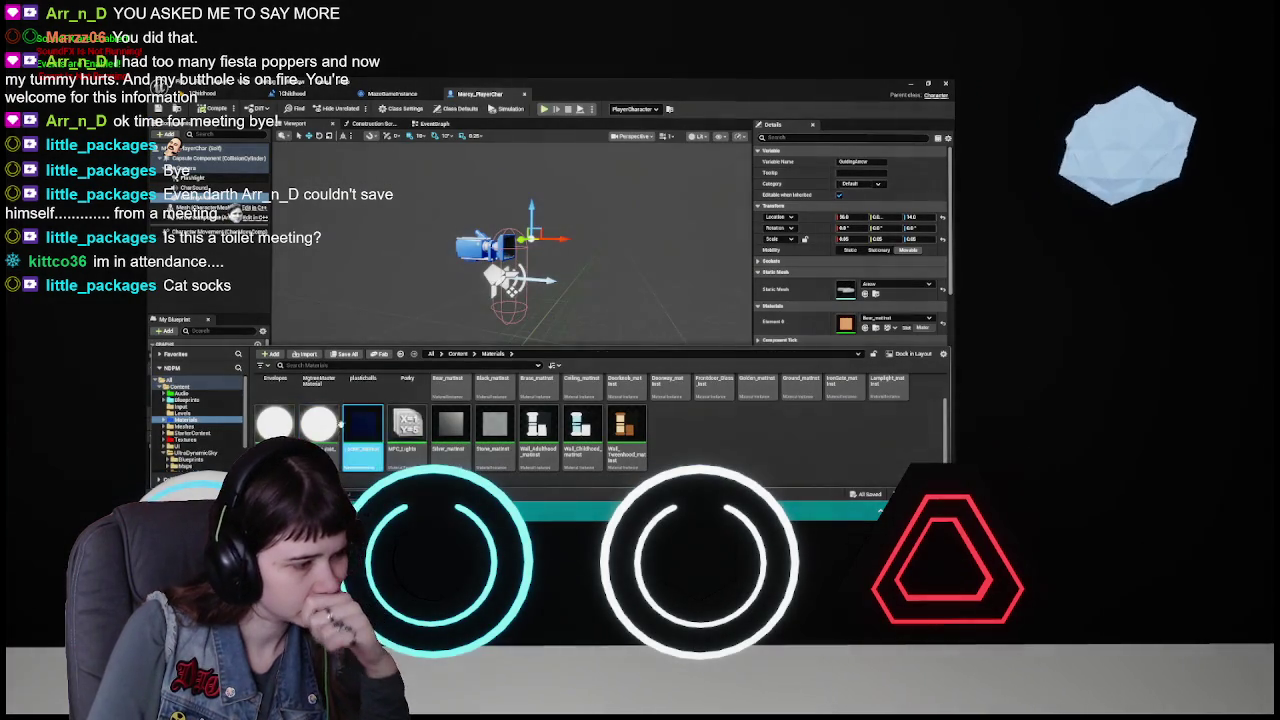
- Start deleting lightwhite_mat_inst, then cancel the deletion
key(Delete)
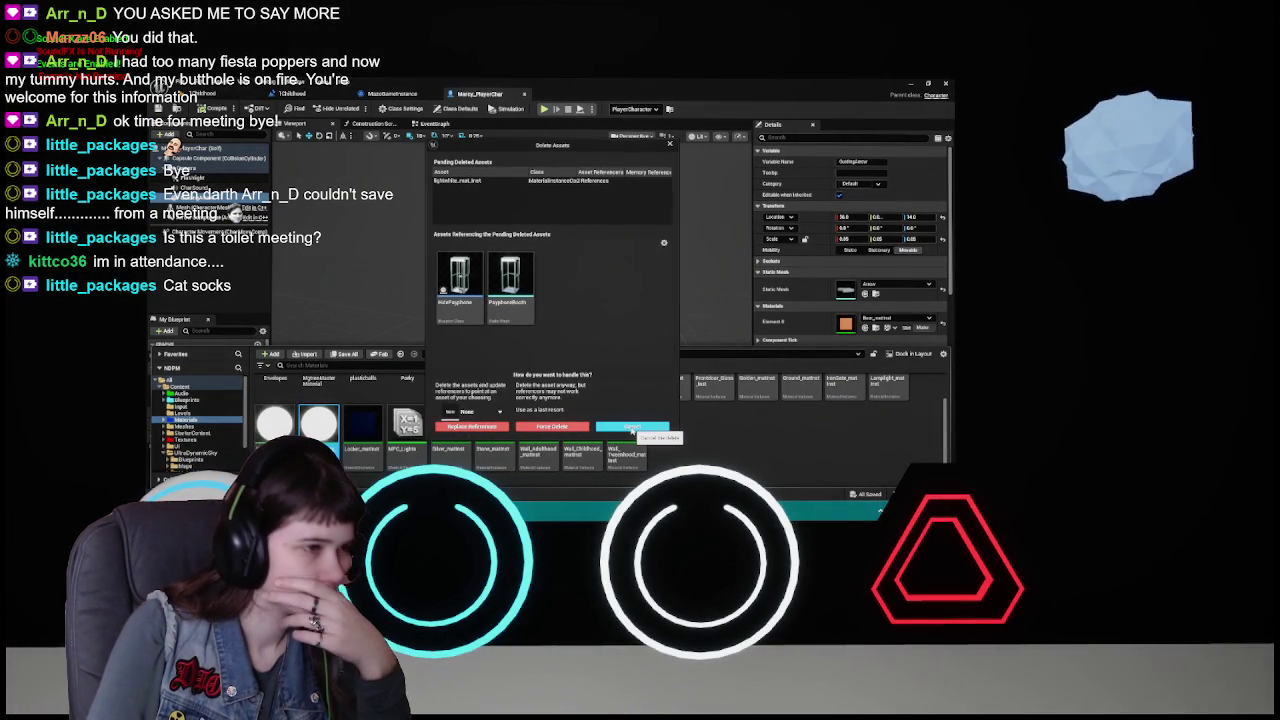
click(632, 428)
scroll(695, 450, up, 1)
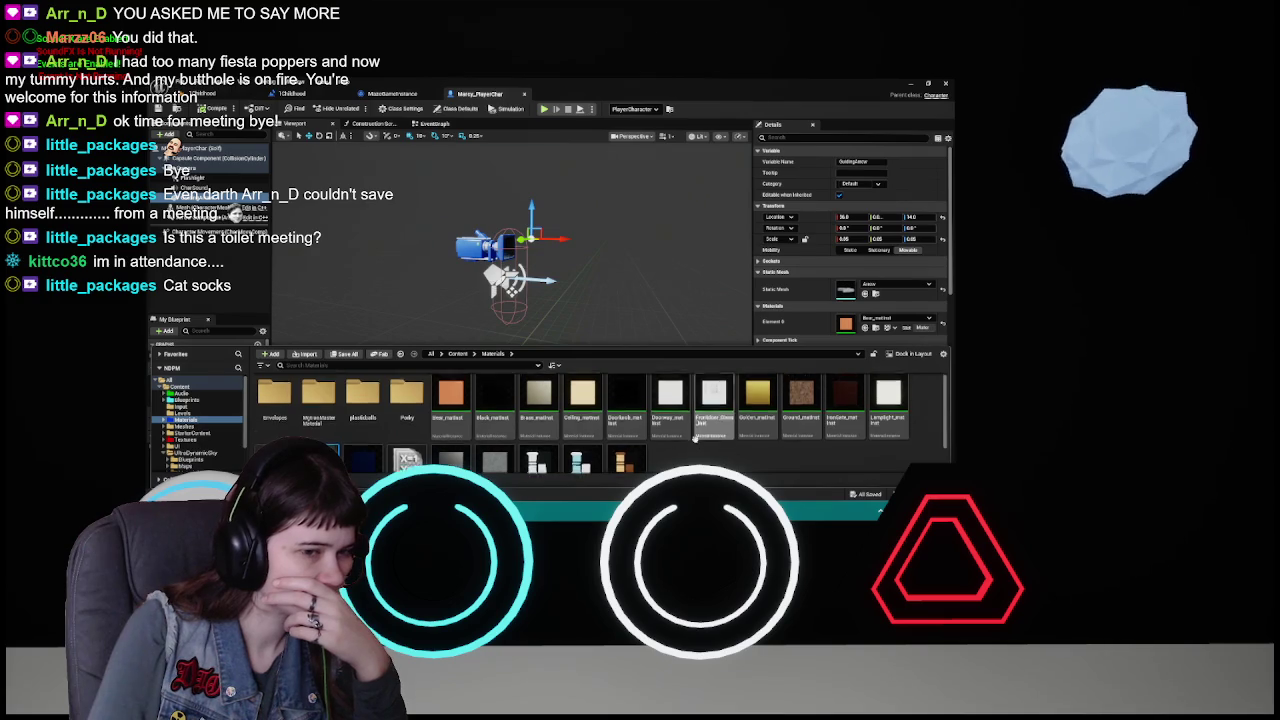
scroll(690, 460, down, 1)
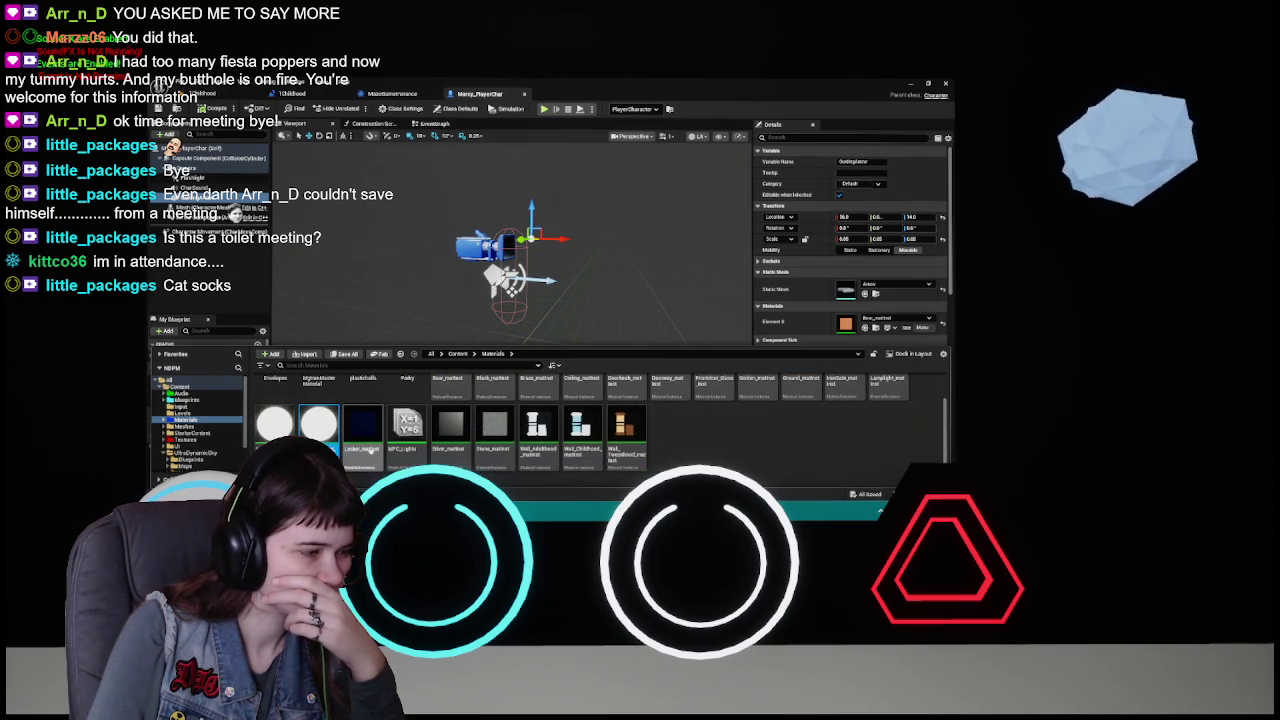
scroll(652, 452, up, 1)
scroll(649, 452, down, 1)
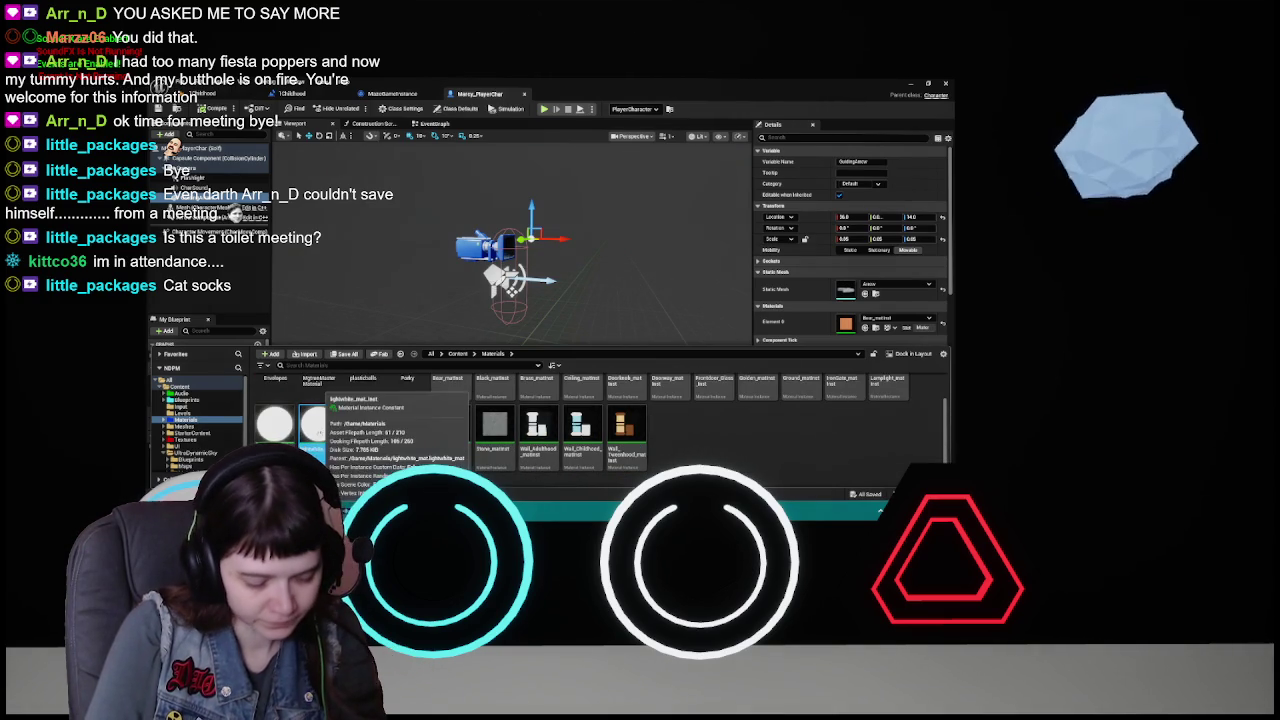
- Replace lightwhite_mat_inst's references with Lamplight_mat, close the dialog, and reopen the instance
key(Delete)
click(452, 414)
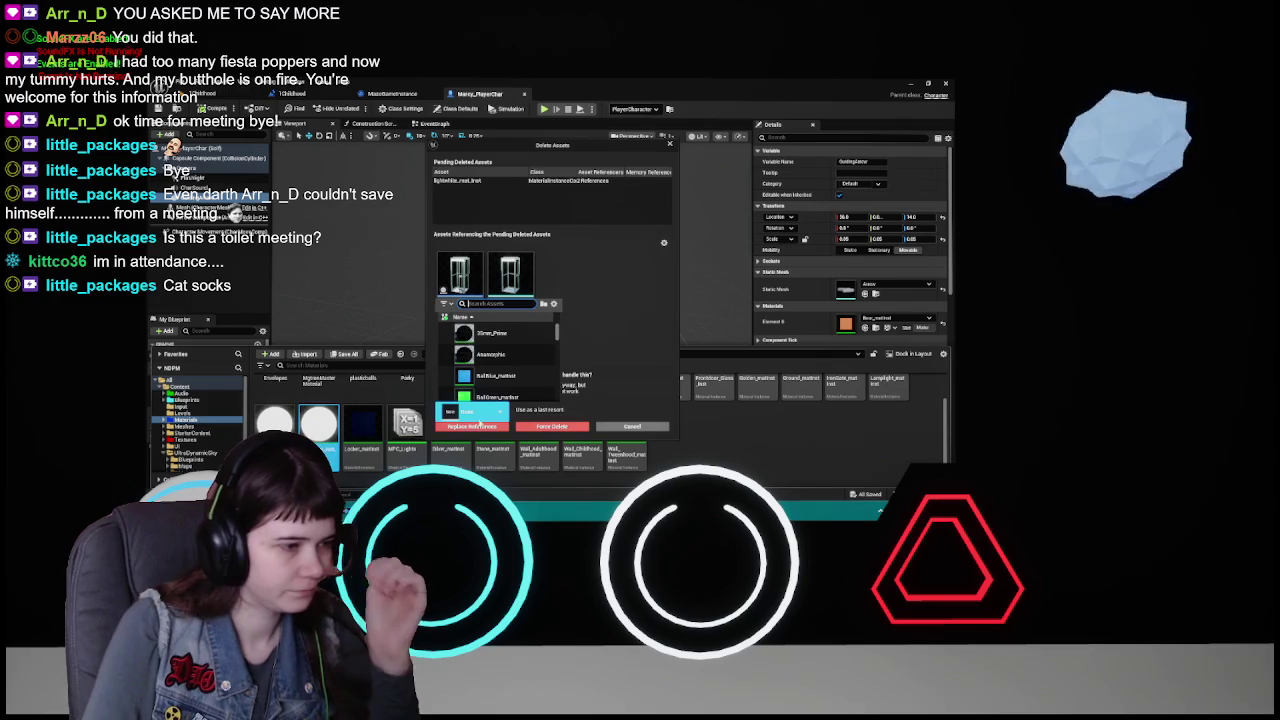
text(lamp)
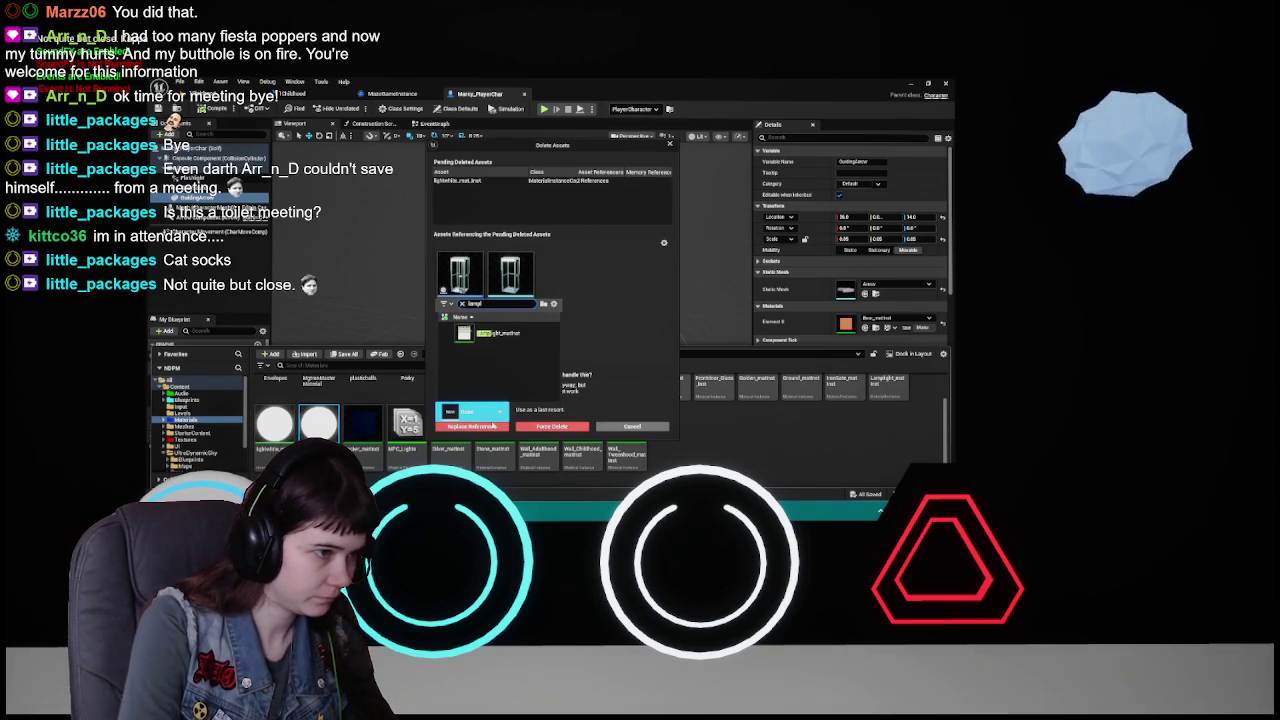
click(500, 332)
click(490, 426)
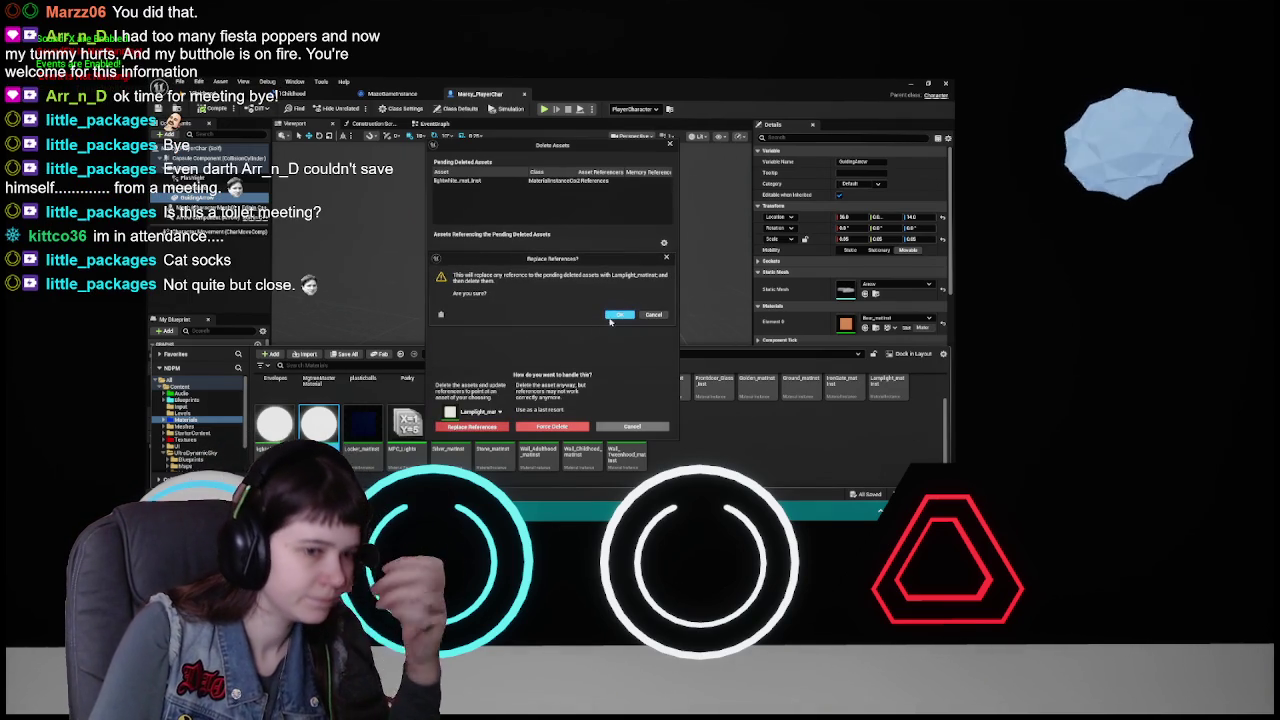
click(656, 316)
click(612, 427)
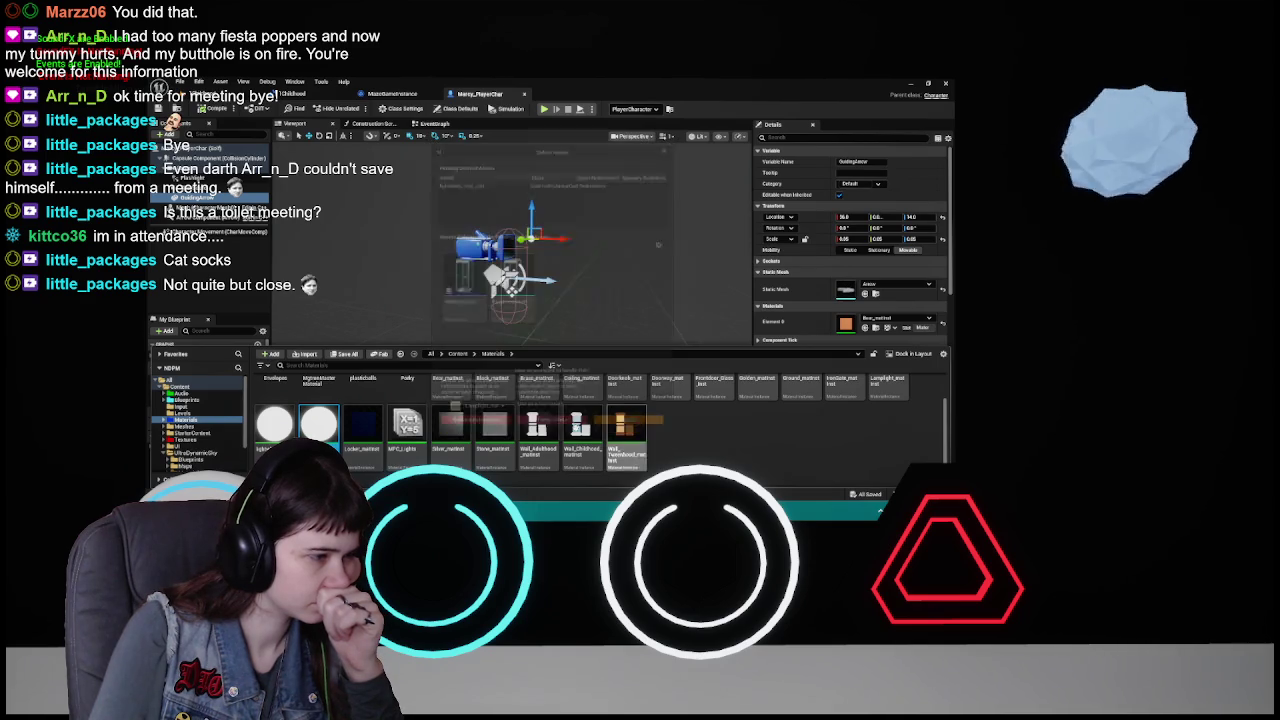
double_click(887, 385)
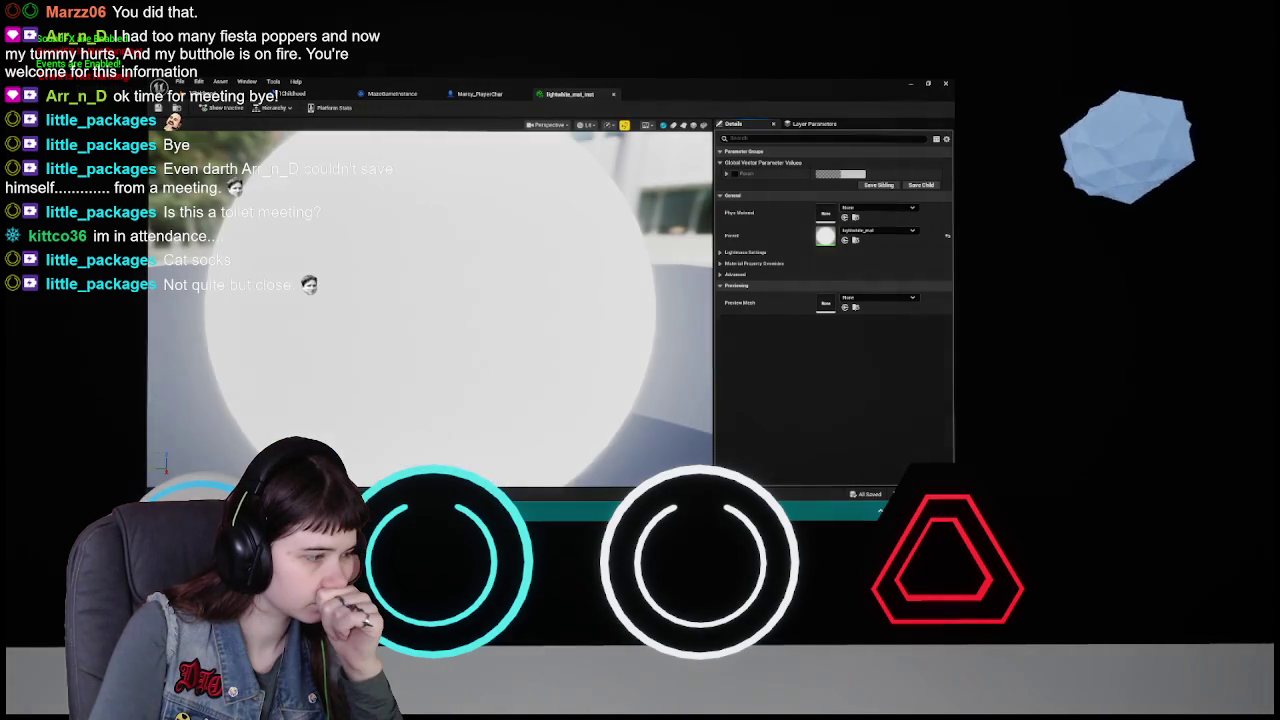
- Open the LampLight material instance and compare it with the white light instance
double_click(887, 385)
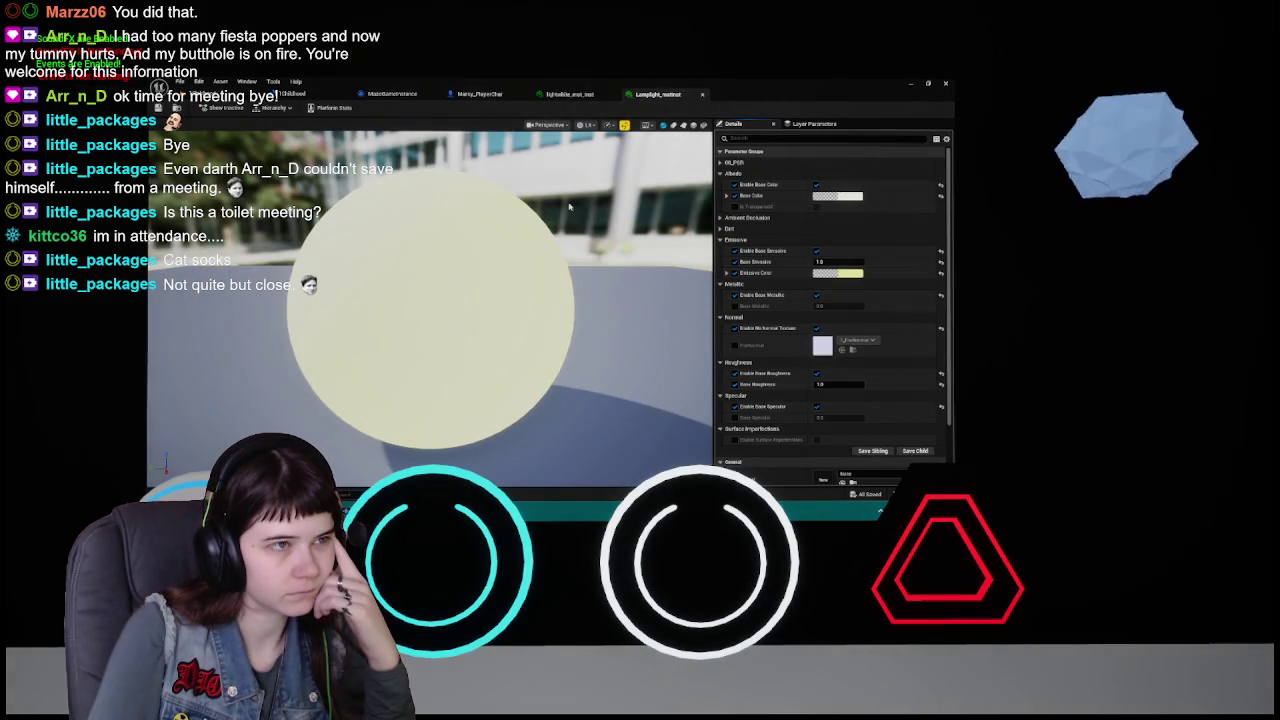
click(569, 94)
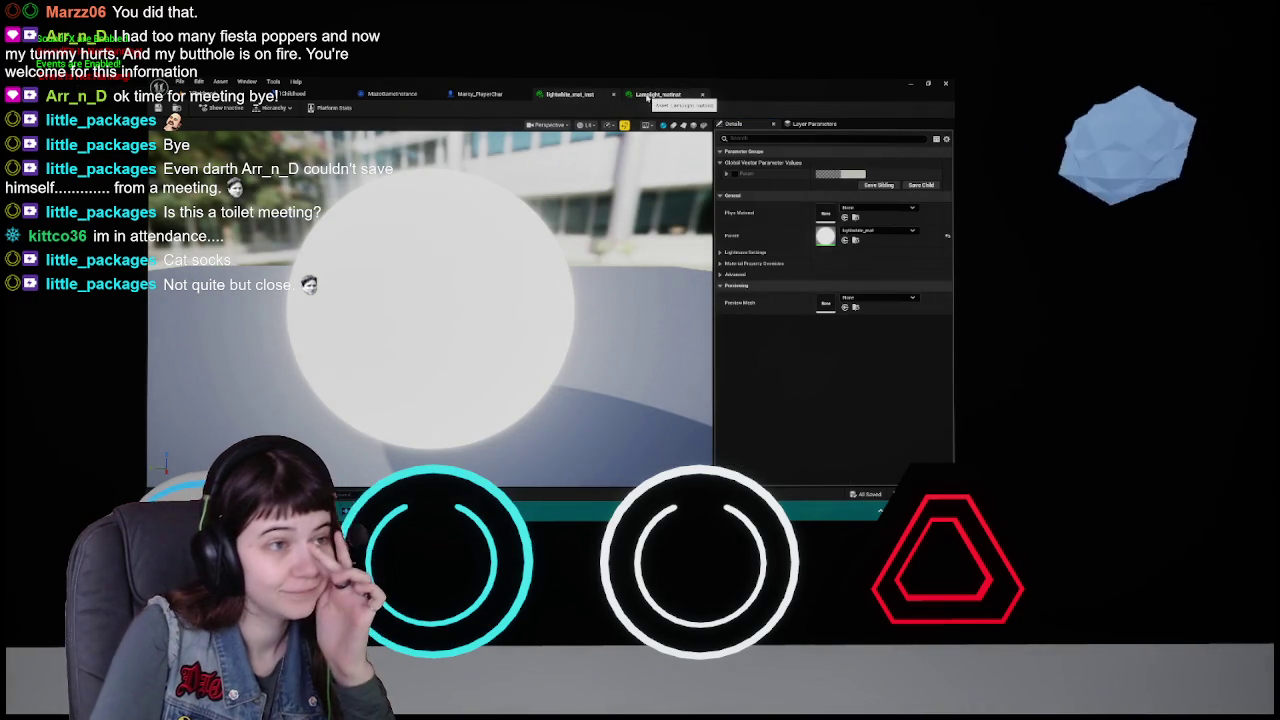
click(650, 95)
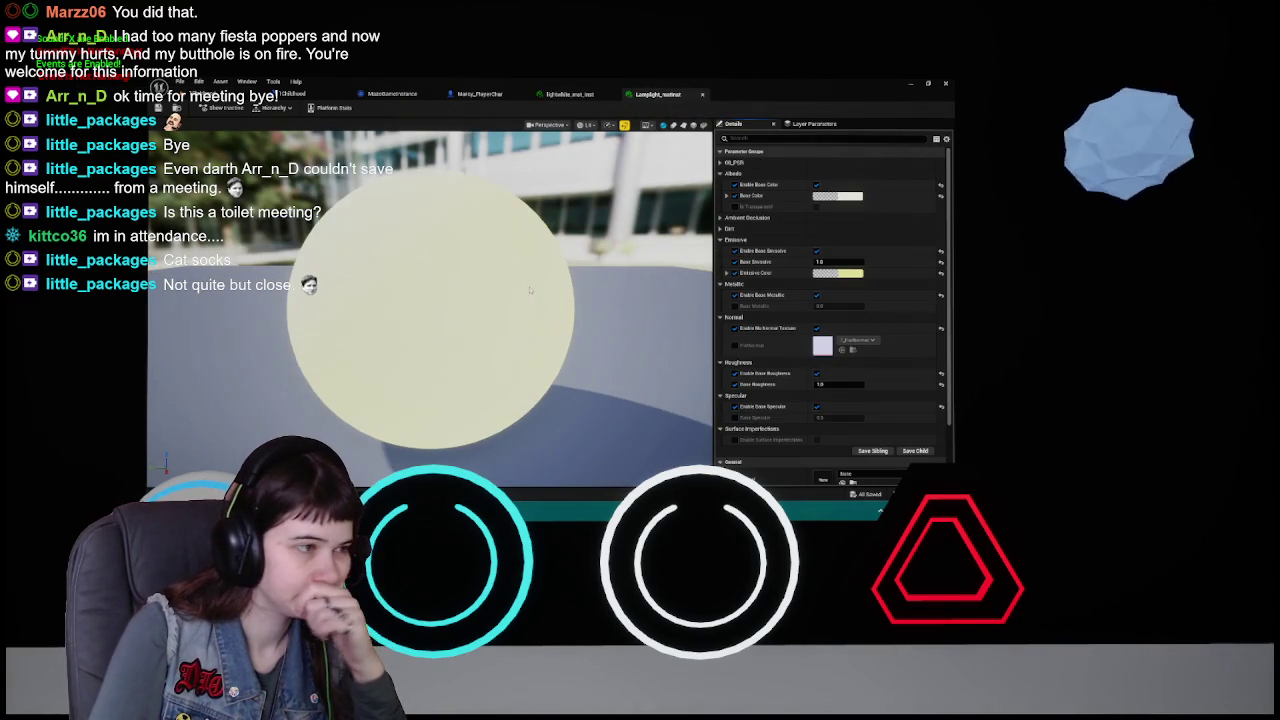
key(ctrl+space)
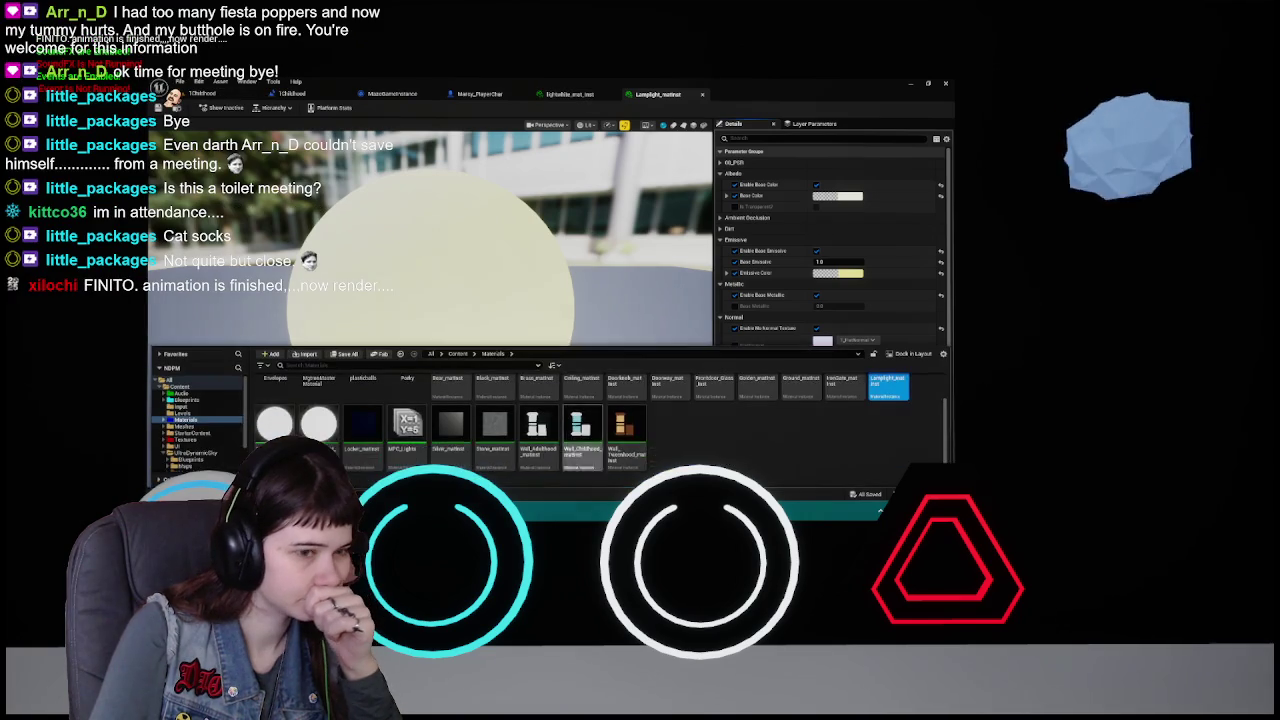
scroll(676, 457, down, 1)
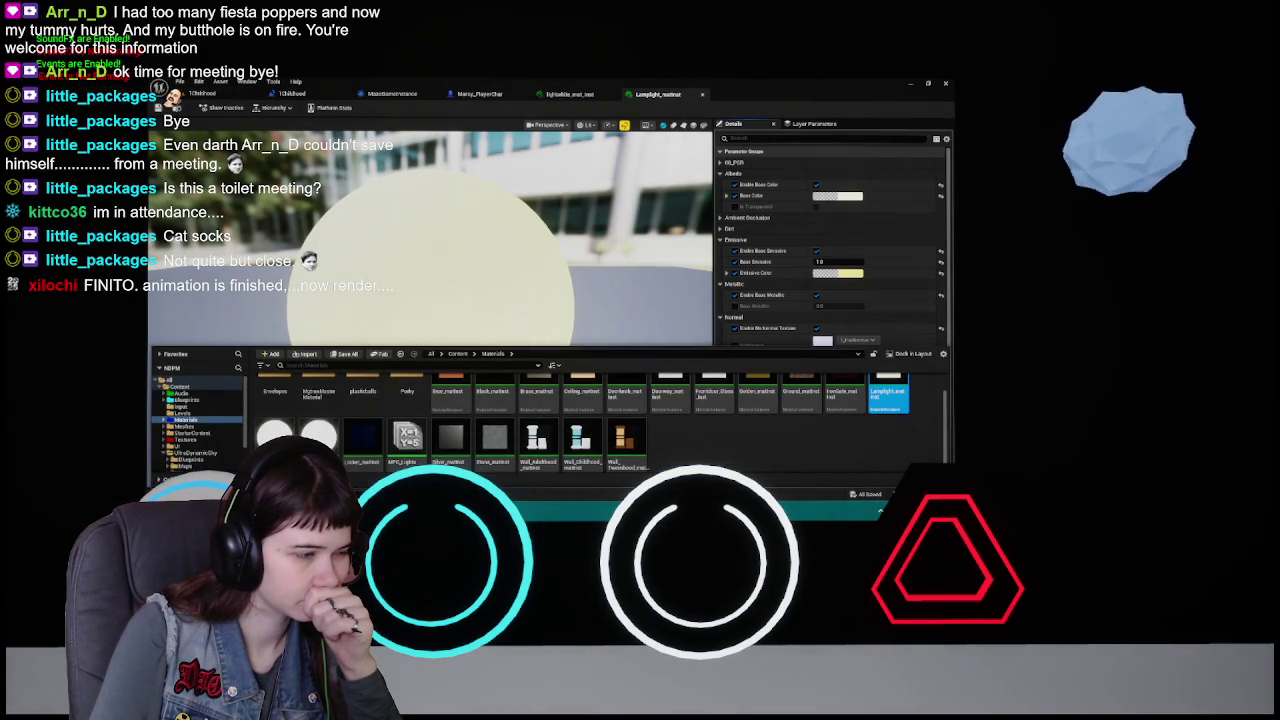
- Start deleting lightbulb_mat_inst and pick a replacement for its references
click(579, 97)
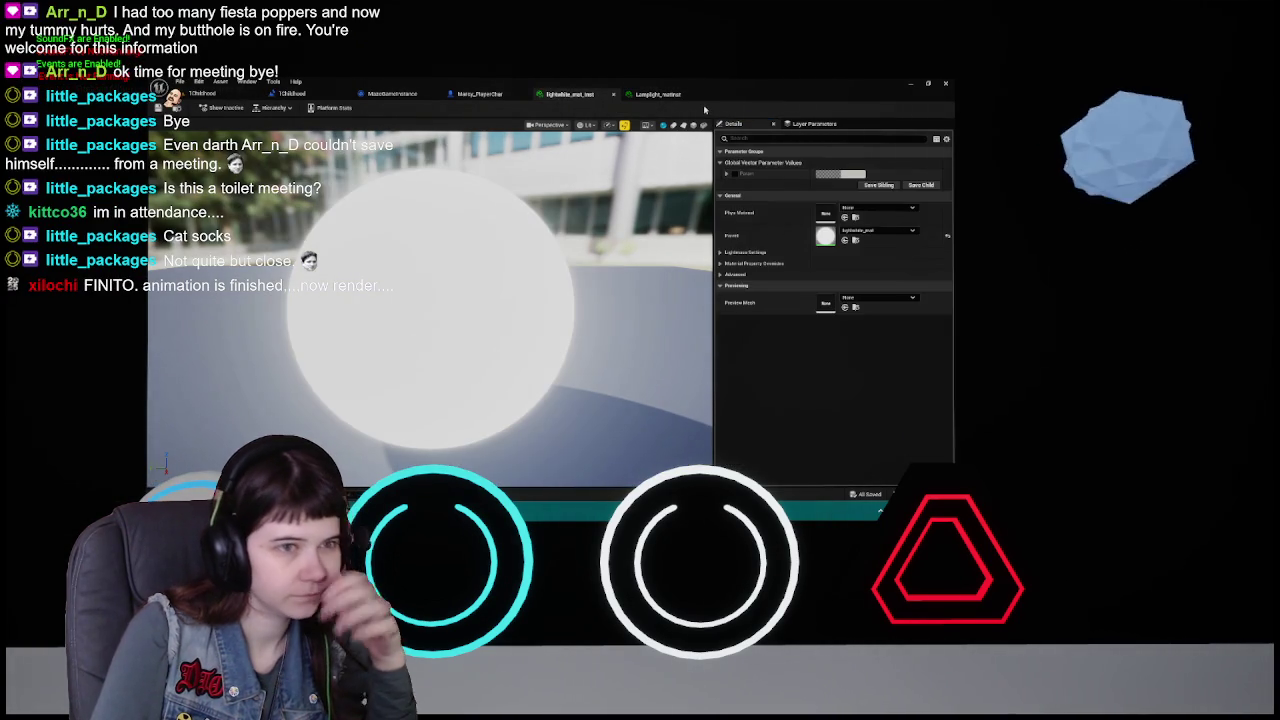
click(648, 96)
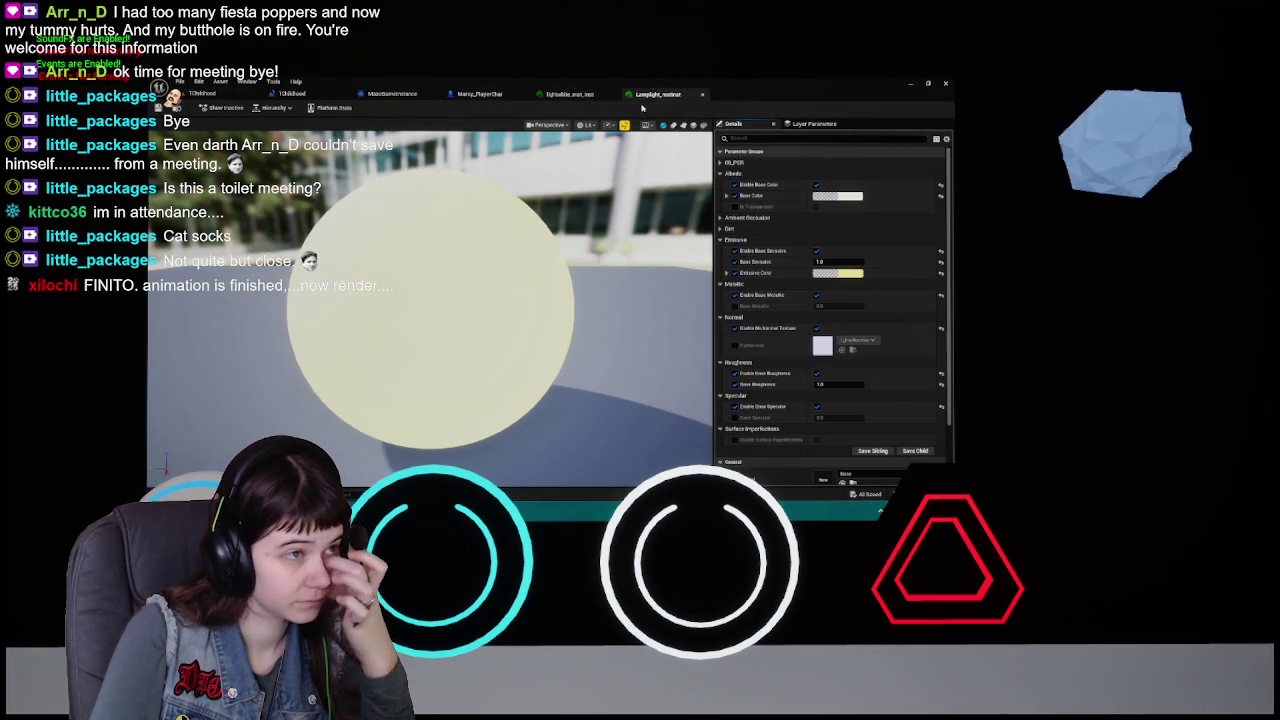
key(ctrl+space)
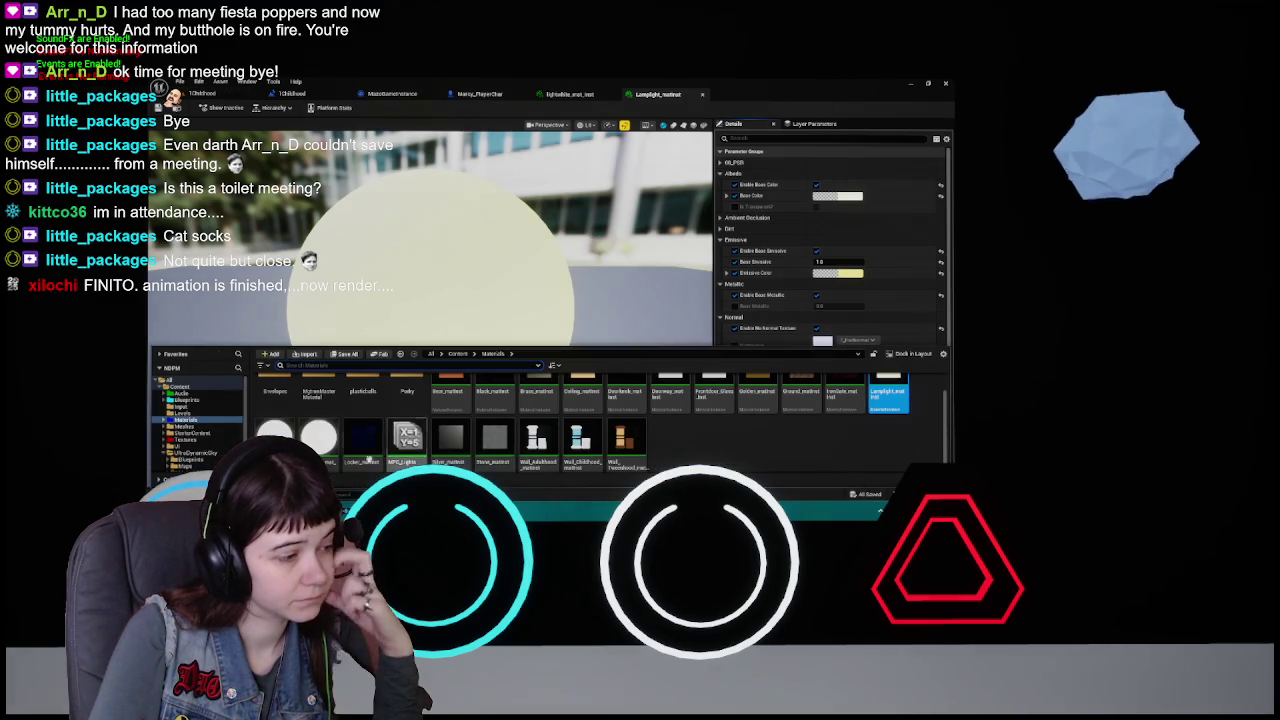
key(Delete)
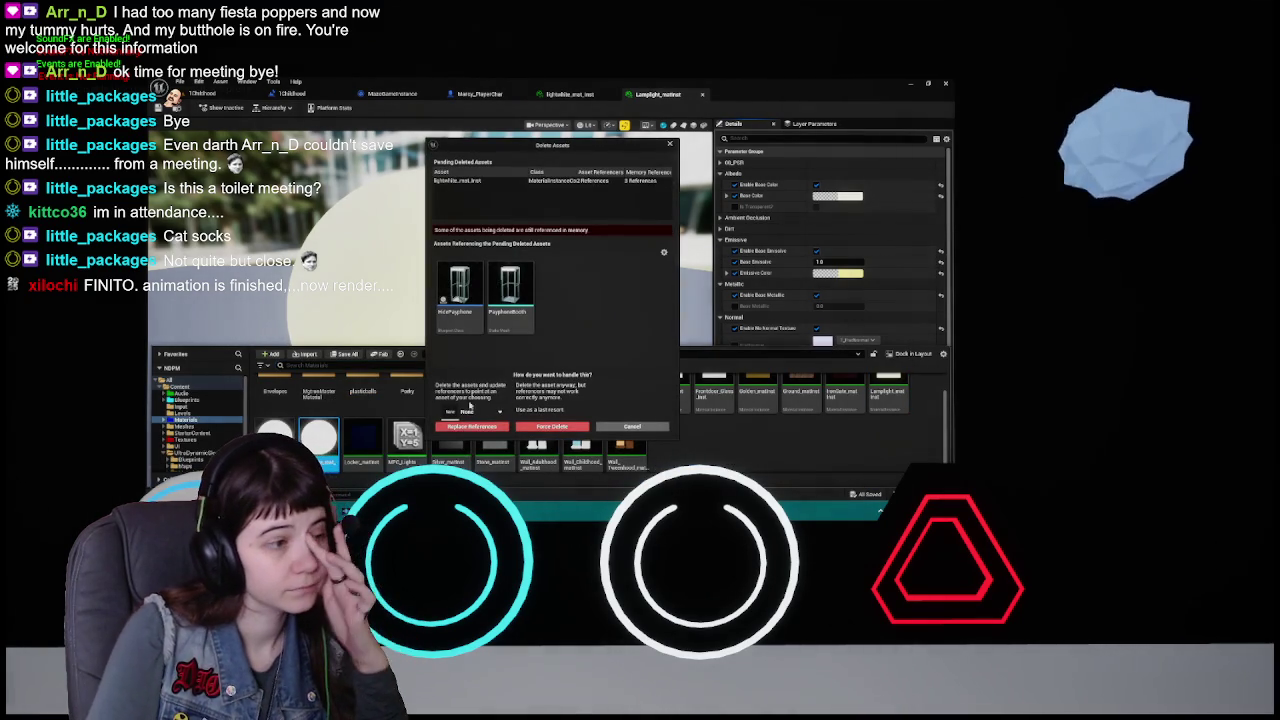
click(490, 411)
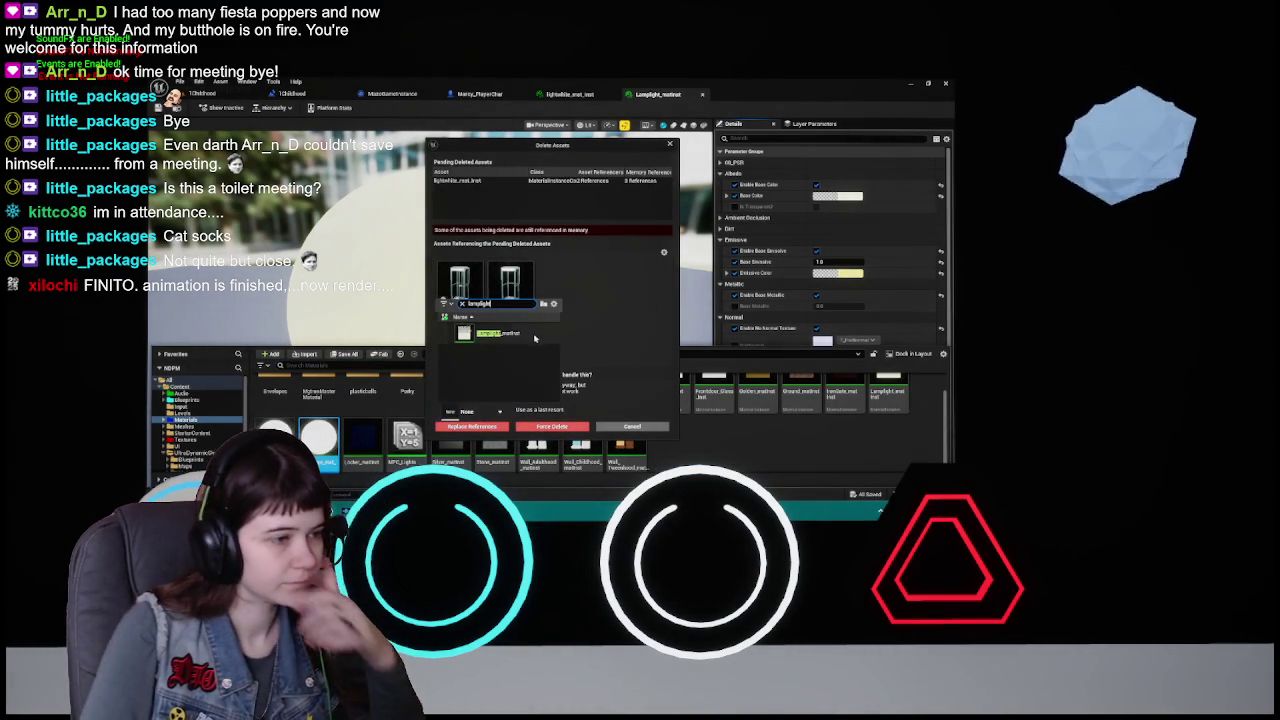
- Delete lightbulb_mat_inst with its references redirected to Lamplight_mat, and save the changes
click(495, 333)
click(476, 427)
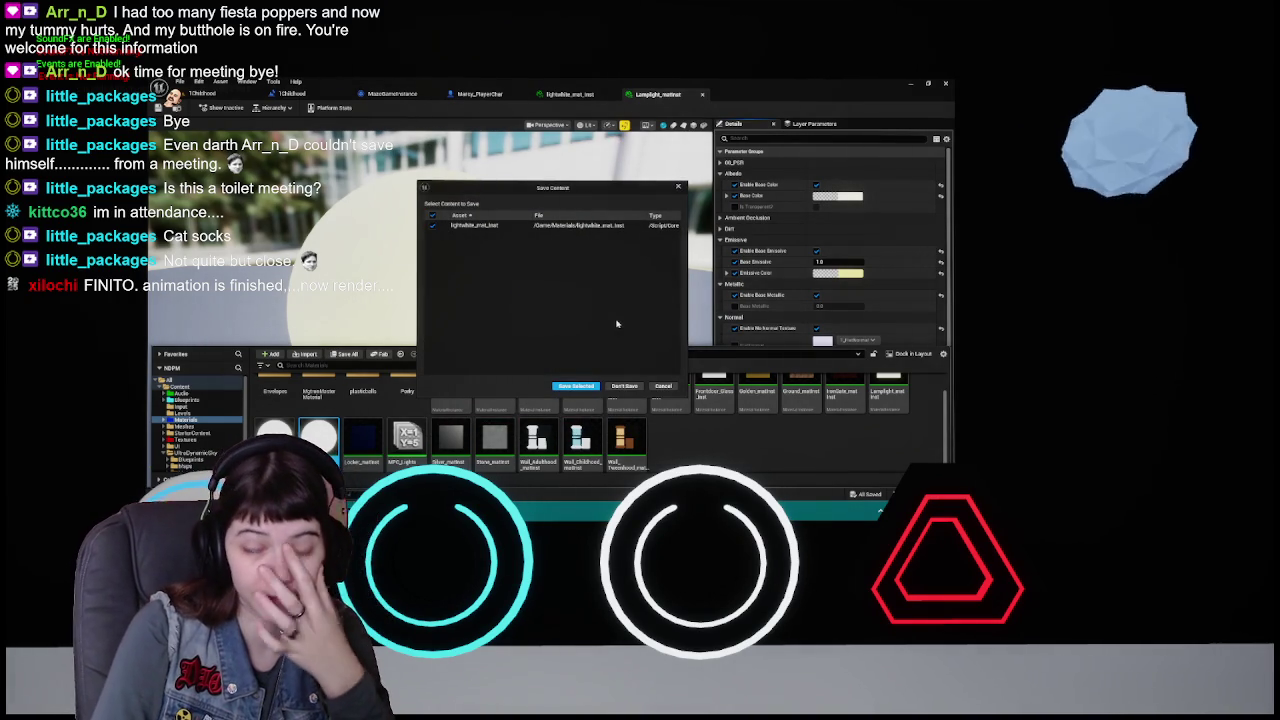
click(599, 386)
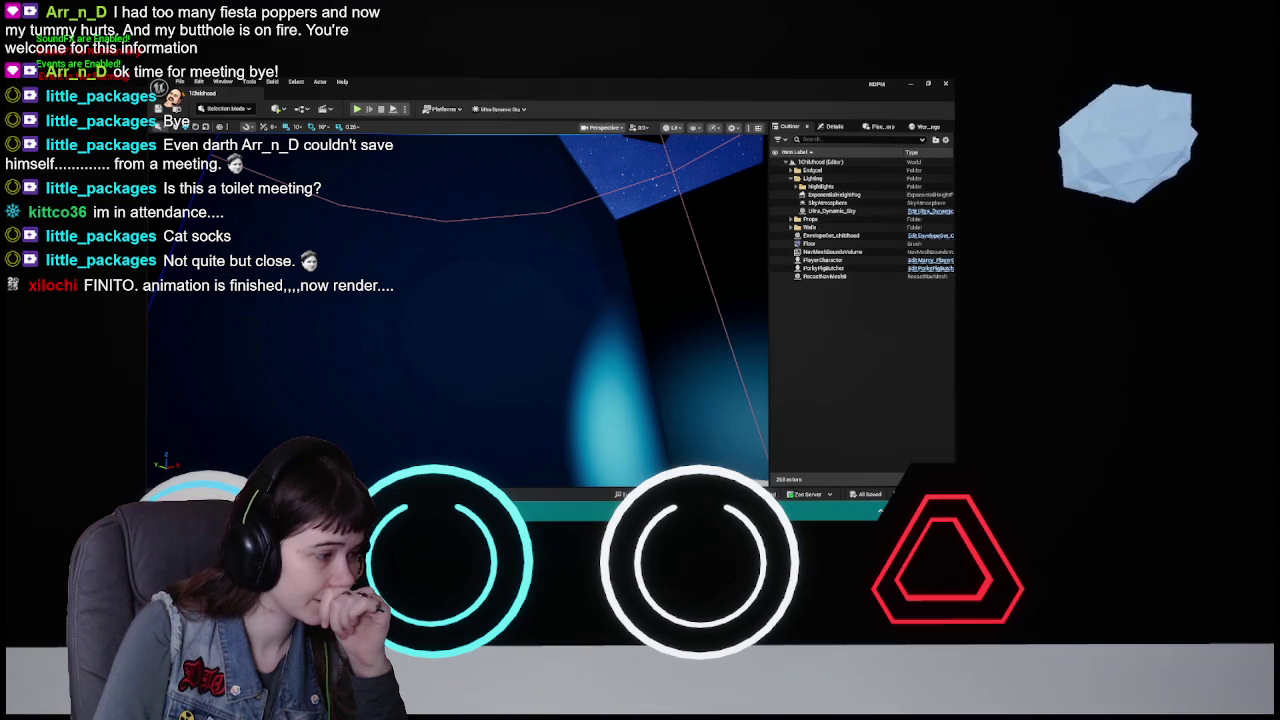
key(ctrl+space)
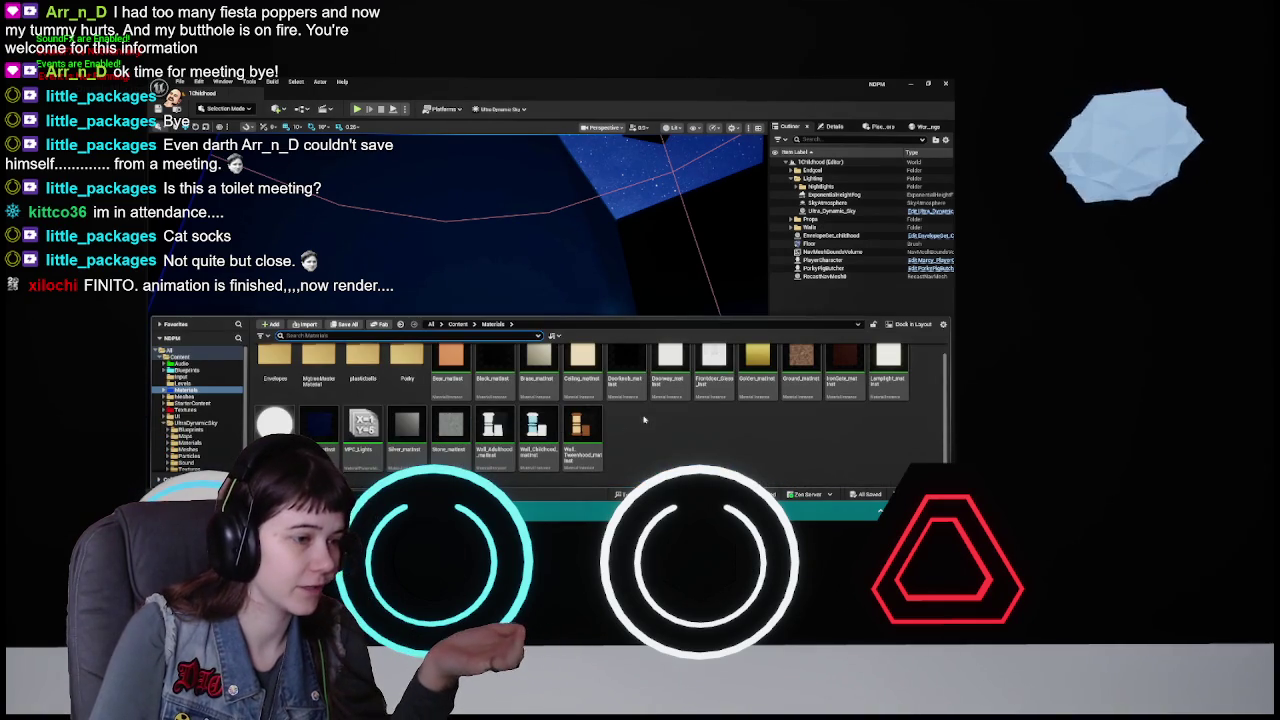
key(ctrl+space)
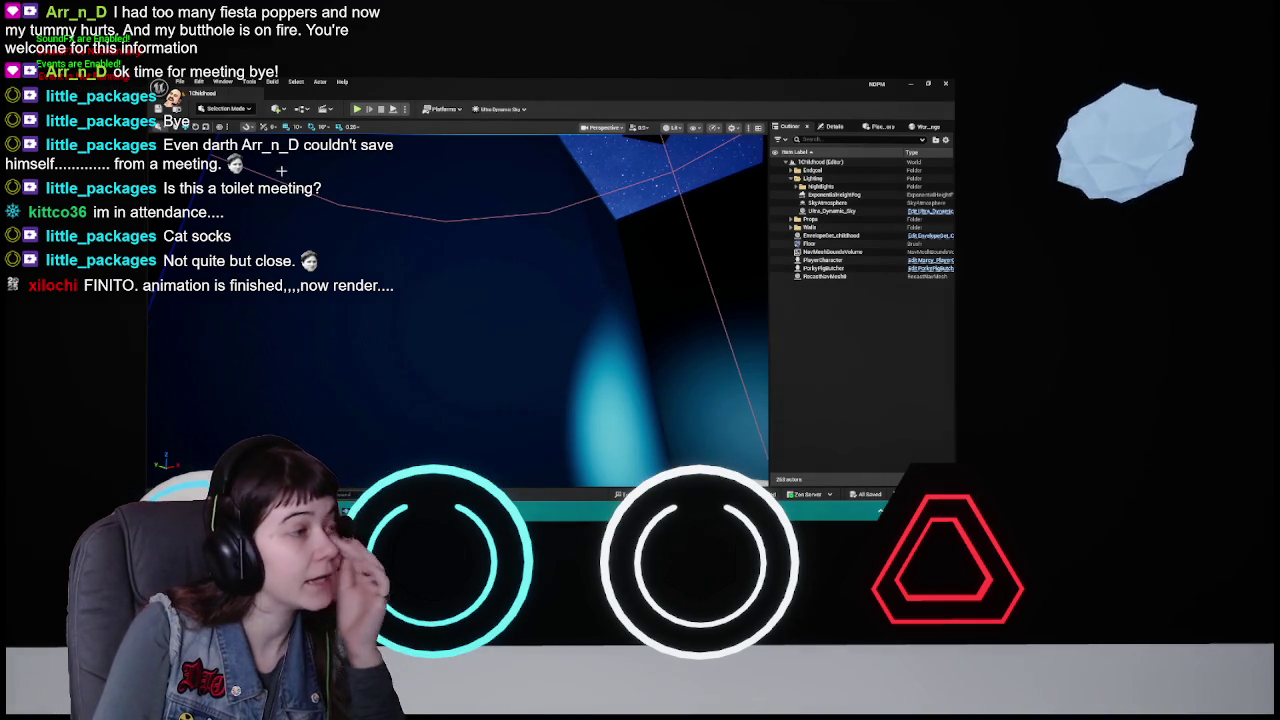
- Open the MazeGameInstance blueprint graph, then return to the 1Childhood level
click(301, 110)
click(392, 213)
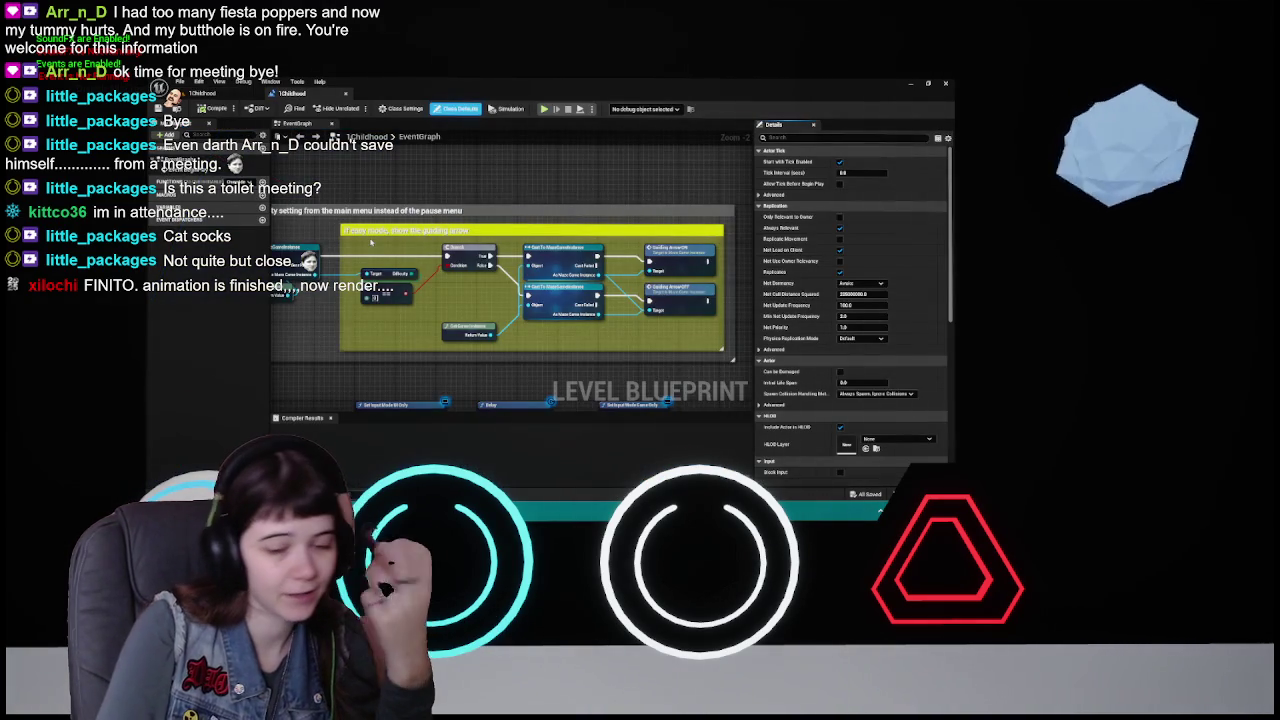
double_click(680, 254)
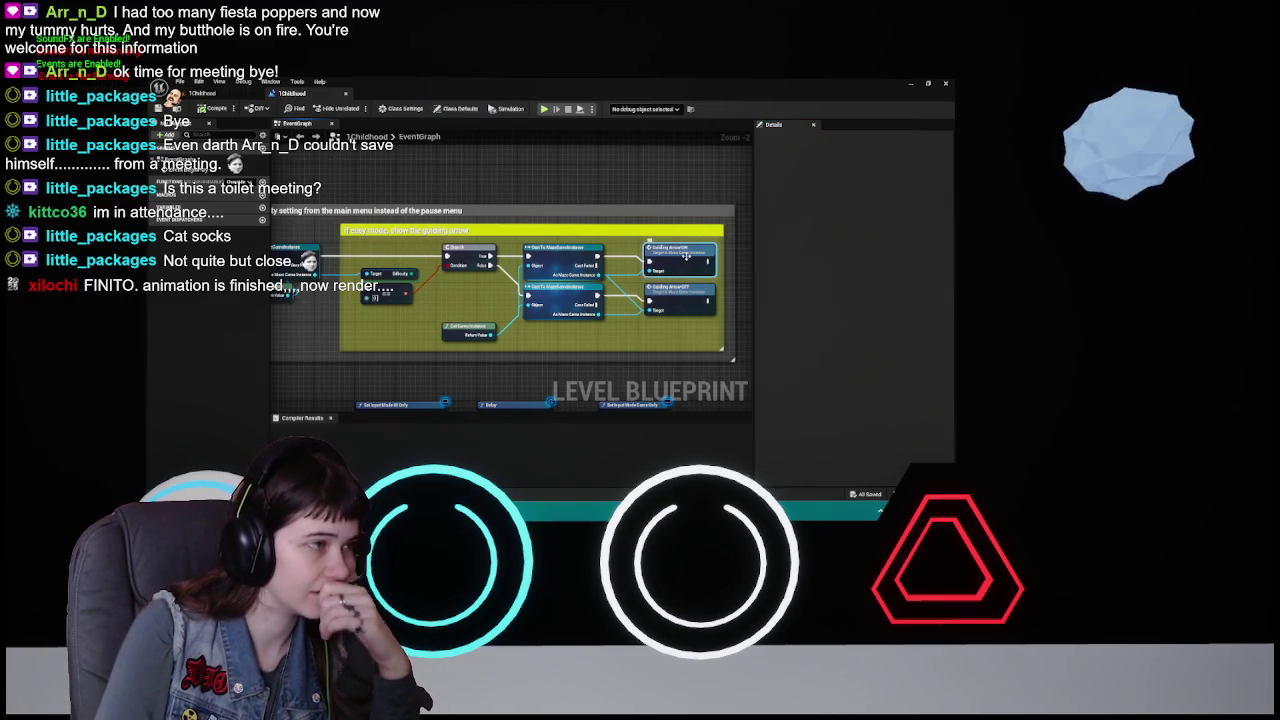
click(265, 93)
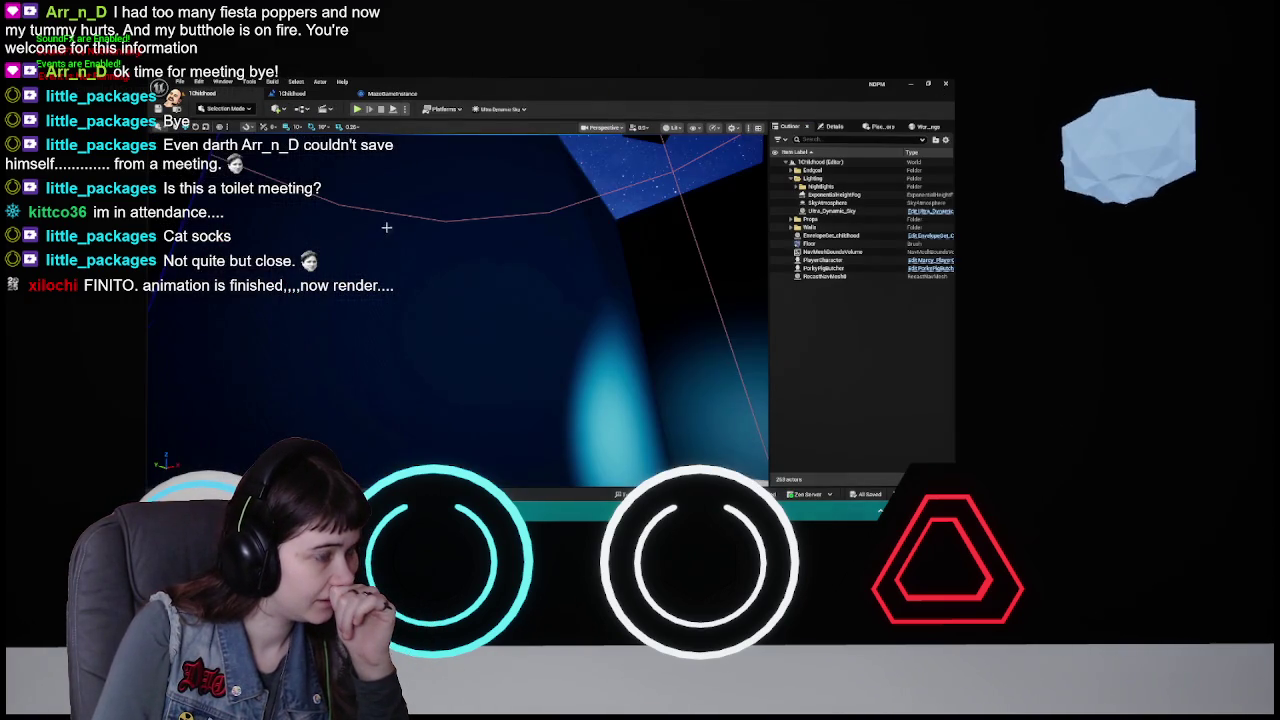
- Open the Lamplight material instance from the Materials folder for editing
key(ctrl+space)
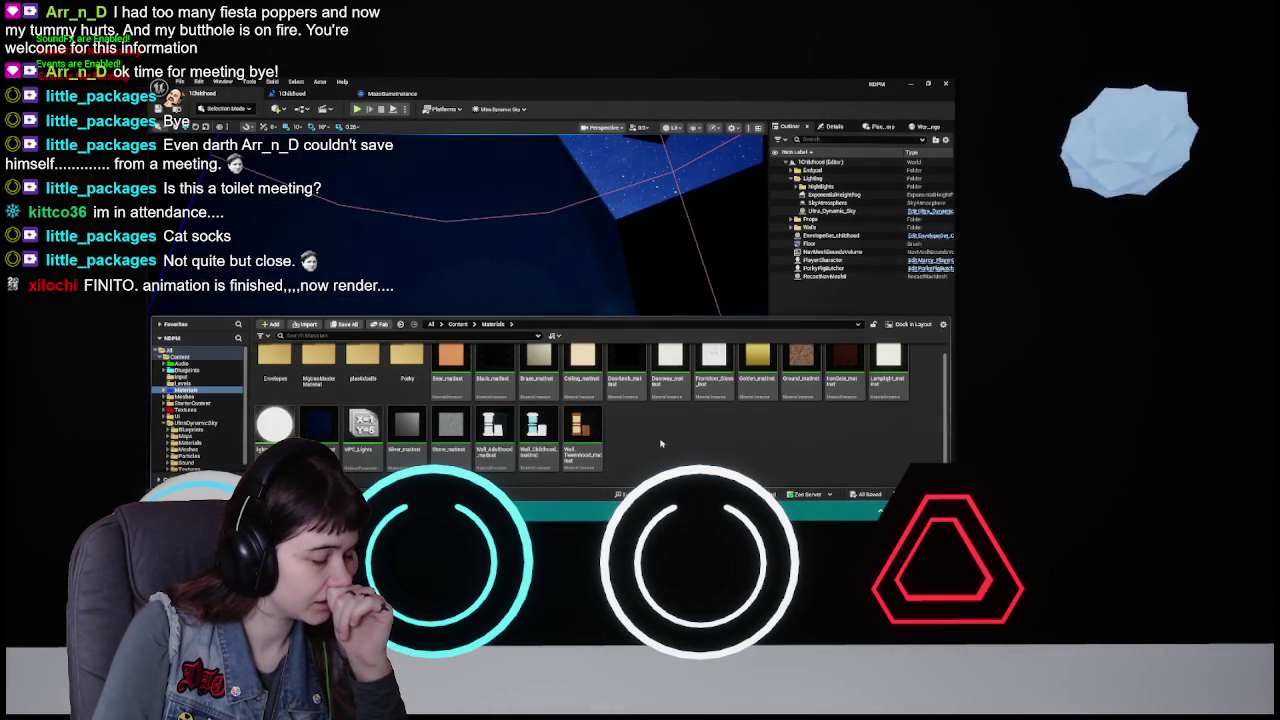
click(905, 390)
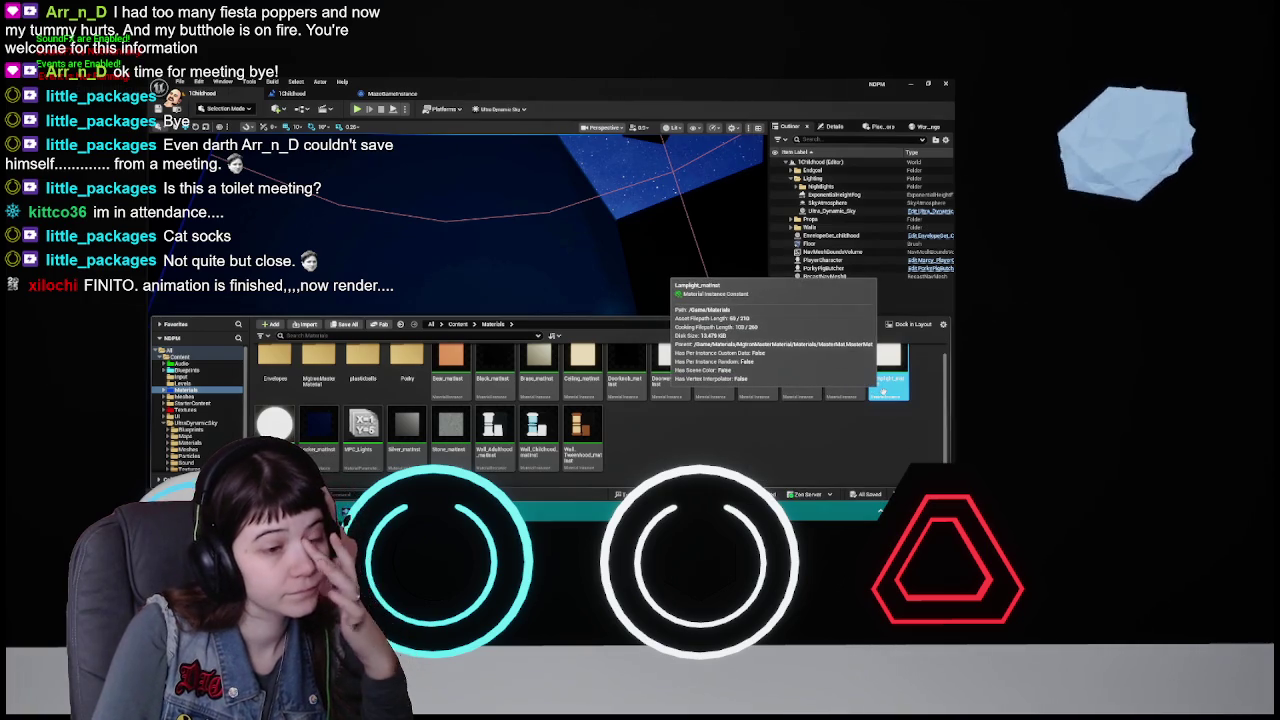
double_click(881, 390)
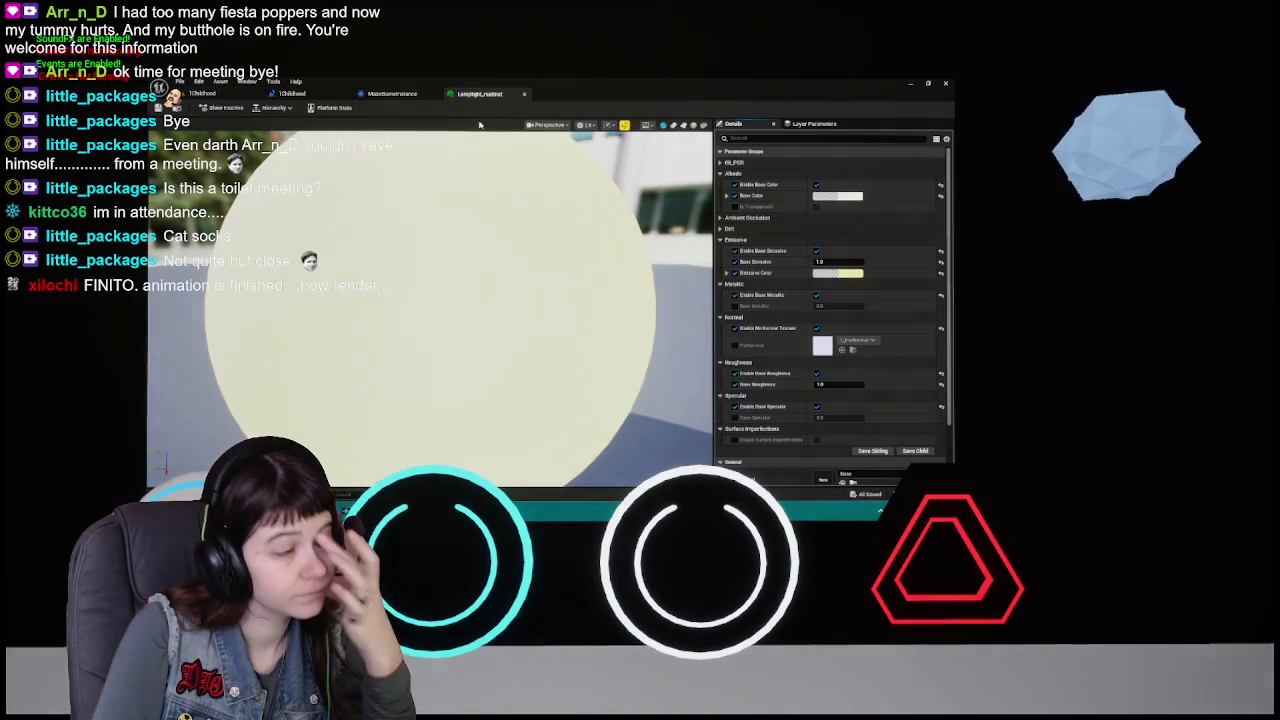
- Close the Lamplight editor and duplicate Lamplight_matInst, naming the copy Lamplight_Red_matinst
click(525, 95)
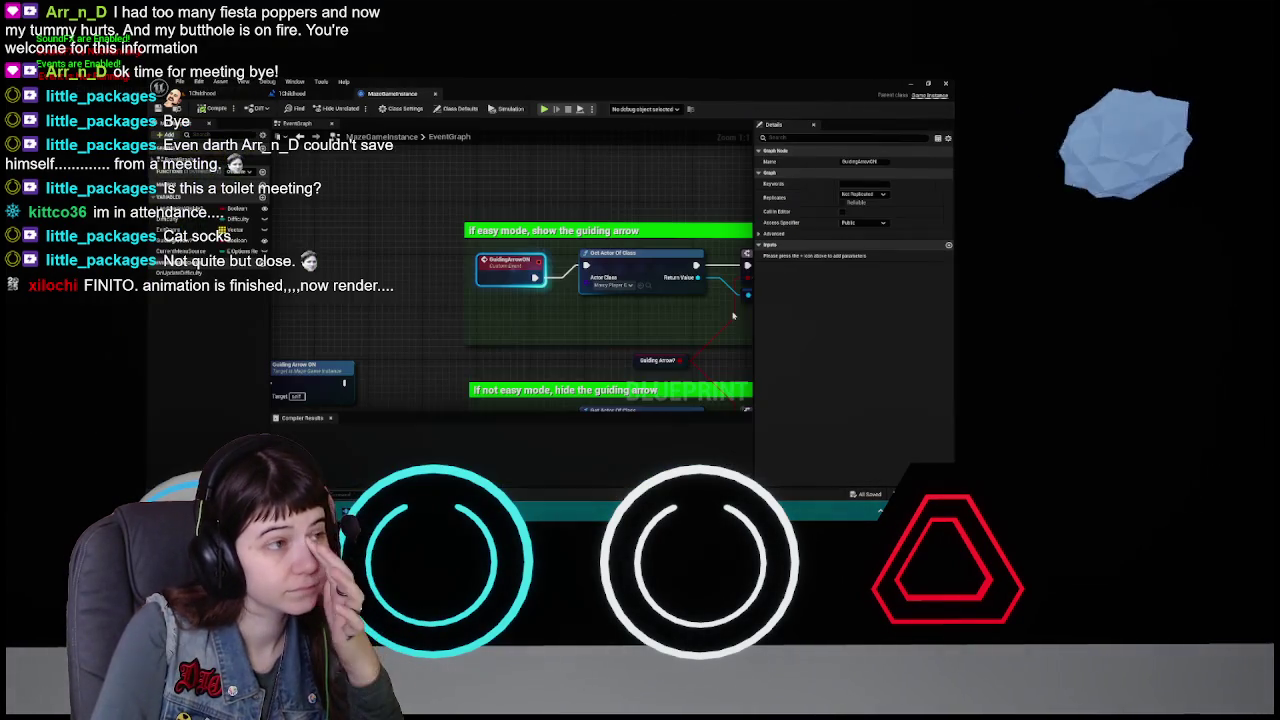
click(200, 93)
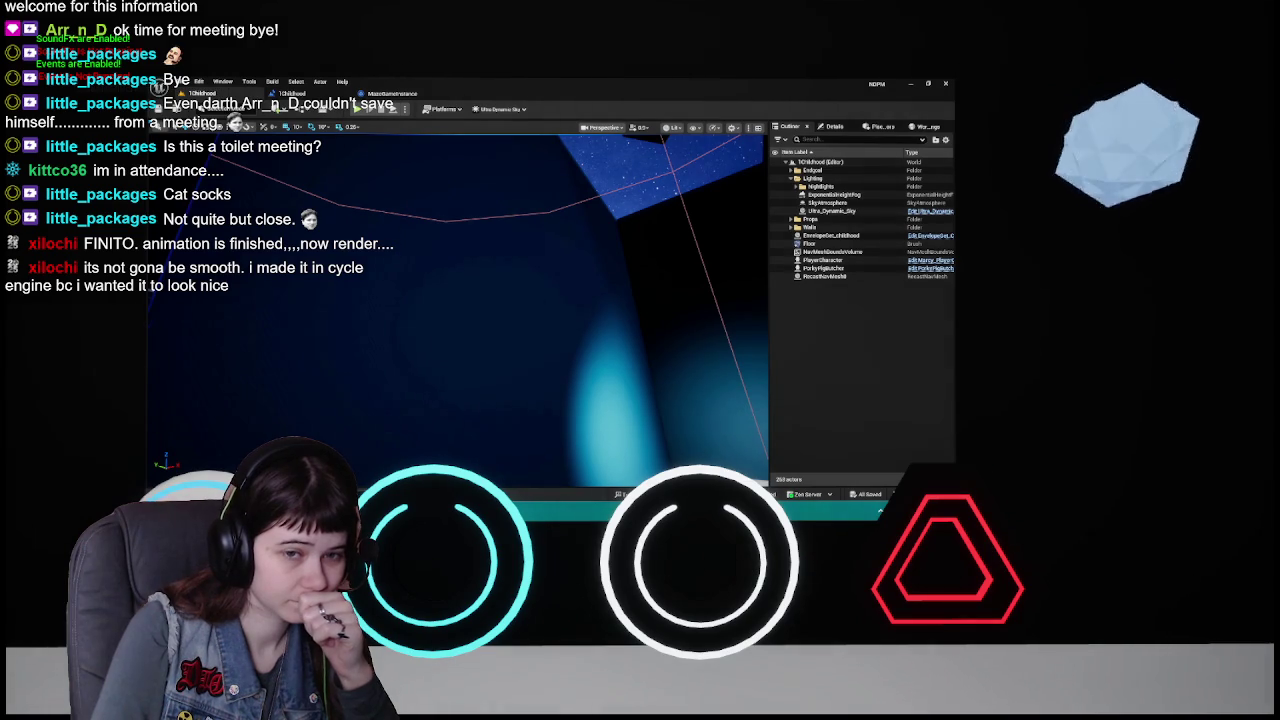
key(ctrl+space)
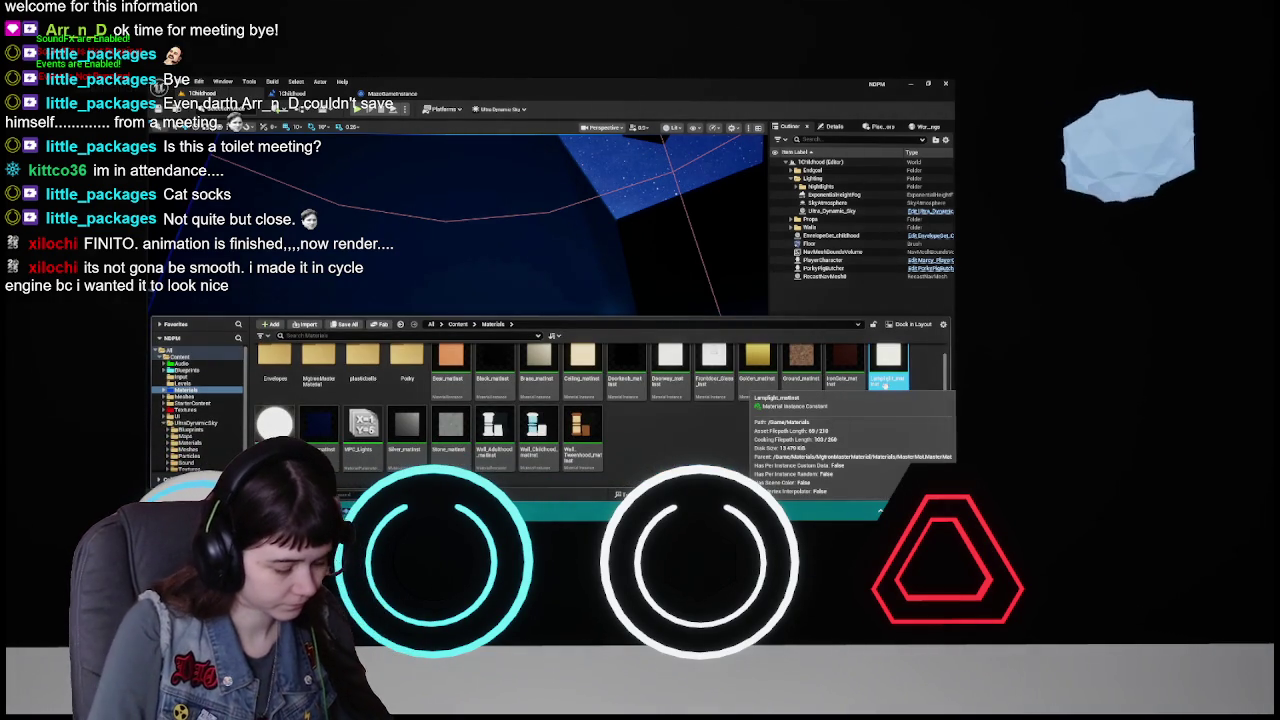
right_click(872, 395)
key(Escape)
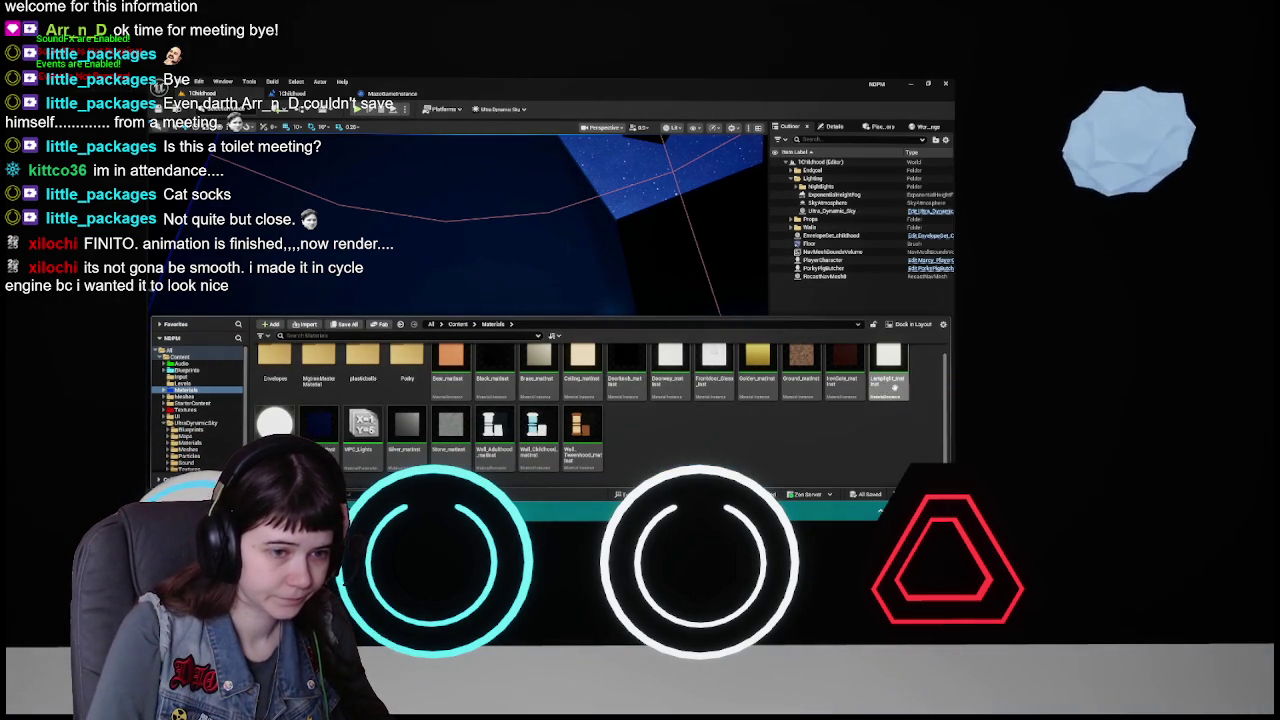
key(ctrl+d)
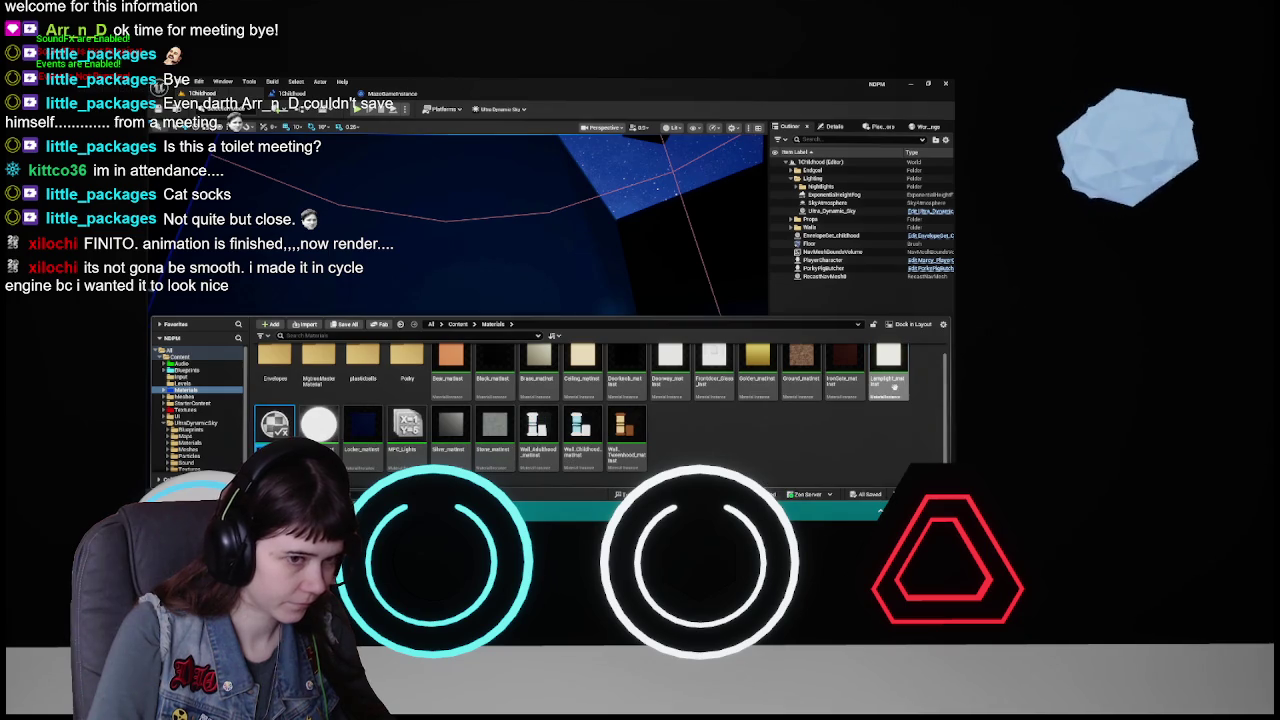
text(L)
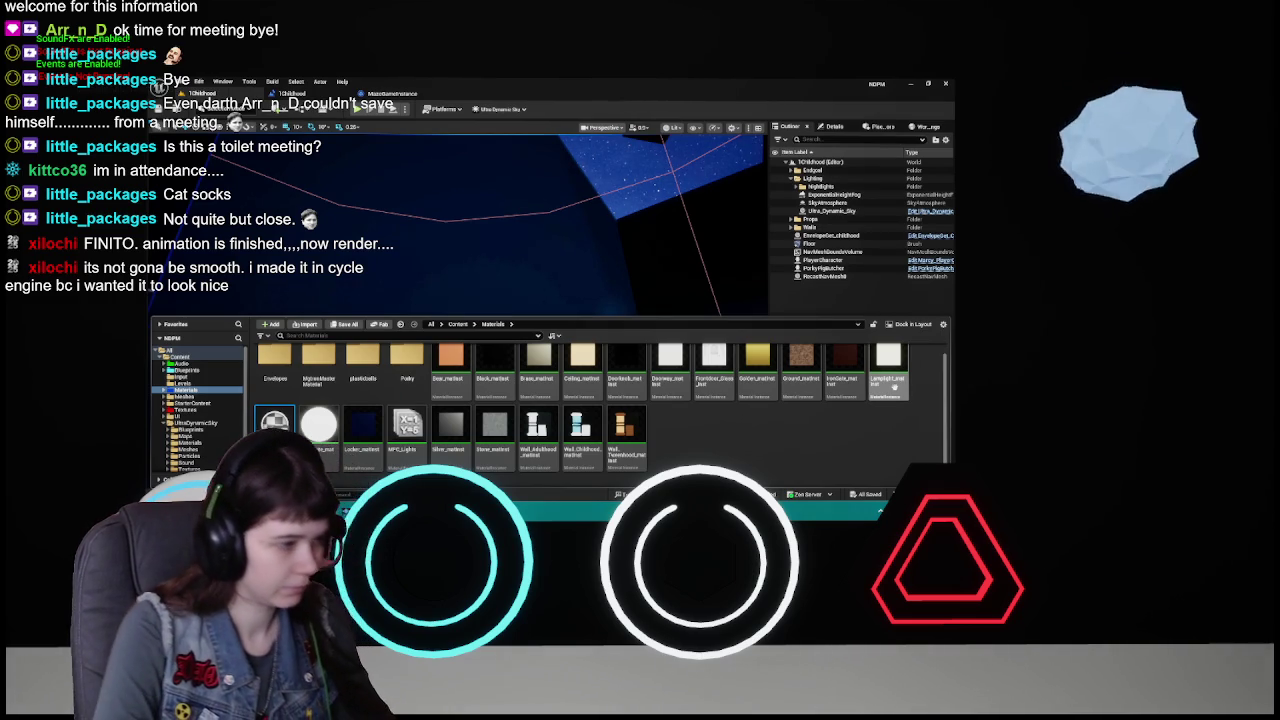
- Open Lamplight_Red_matinst and set its emissive colour to bright orange with blue at 0
double_click(887, 358)
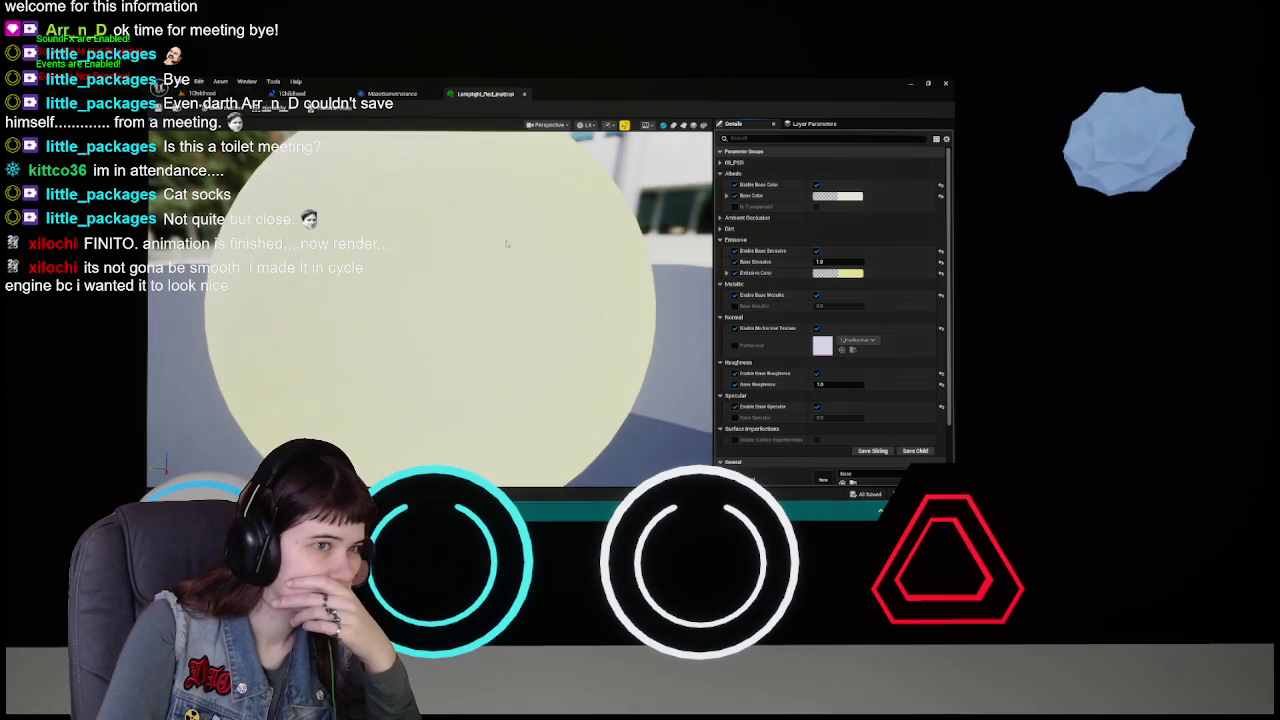
scroll(309, 217, down, 3)
click(848, 273)
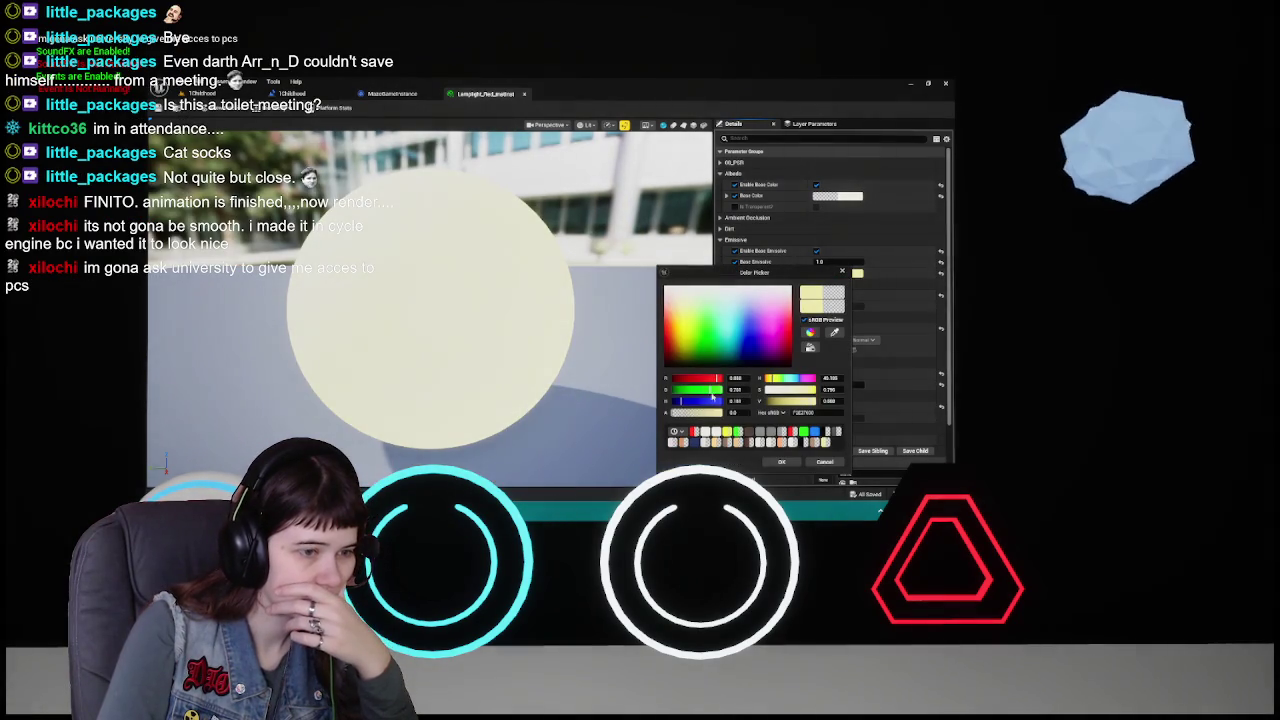
click(787, 330)
double_click(735, 401)
text(0)
key(Return)
drag(710, 380, 722, 380)
click(784, 462)
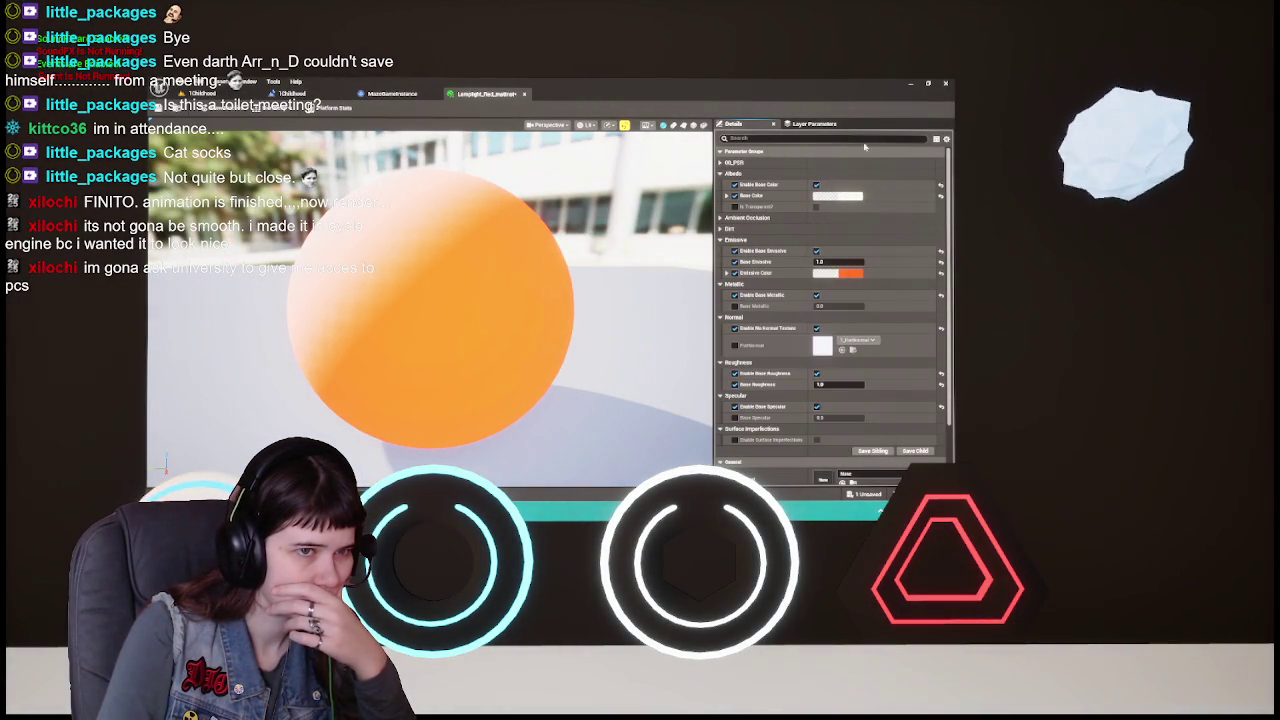
- Try orange and darker base colours, discarding each attempt
click(837, 196)
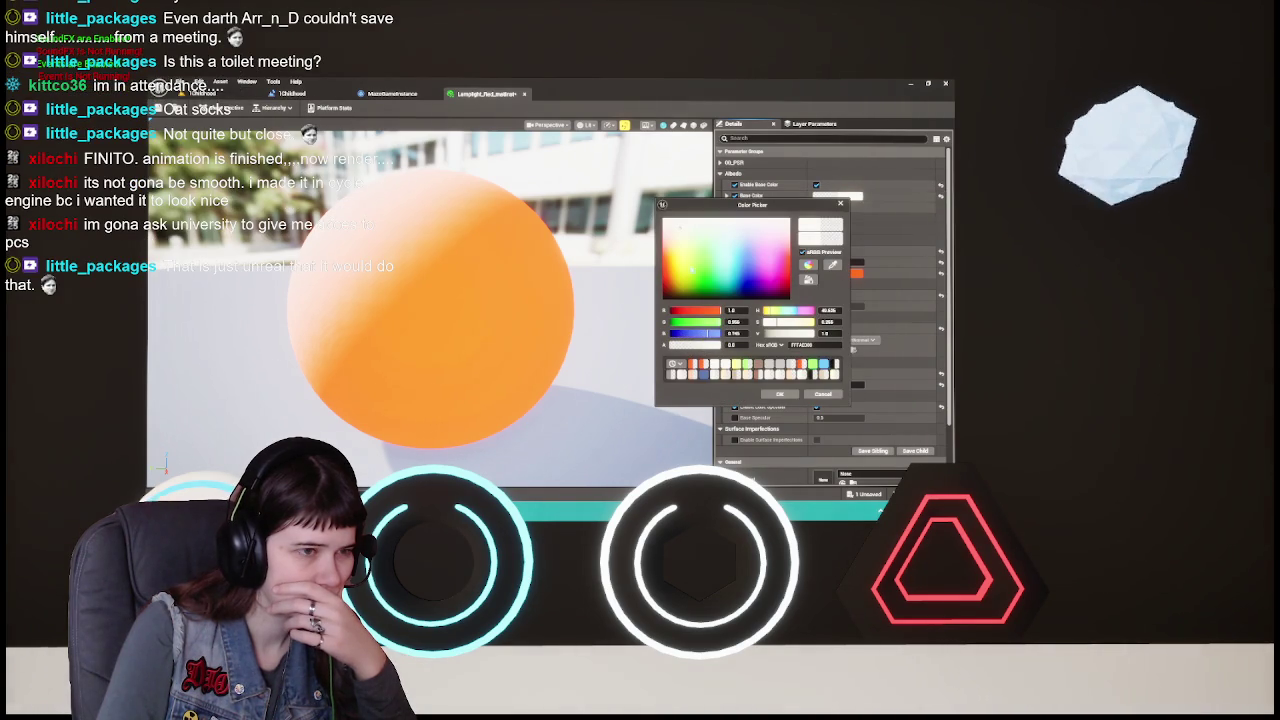
click(666, 294)
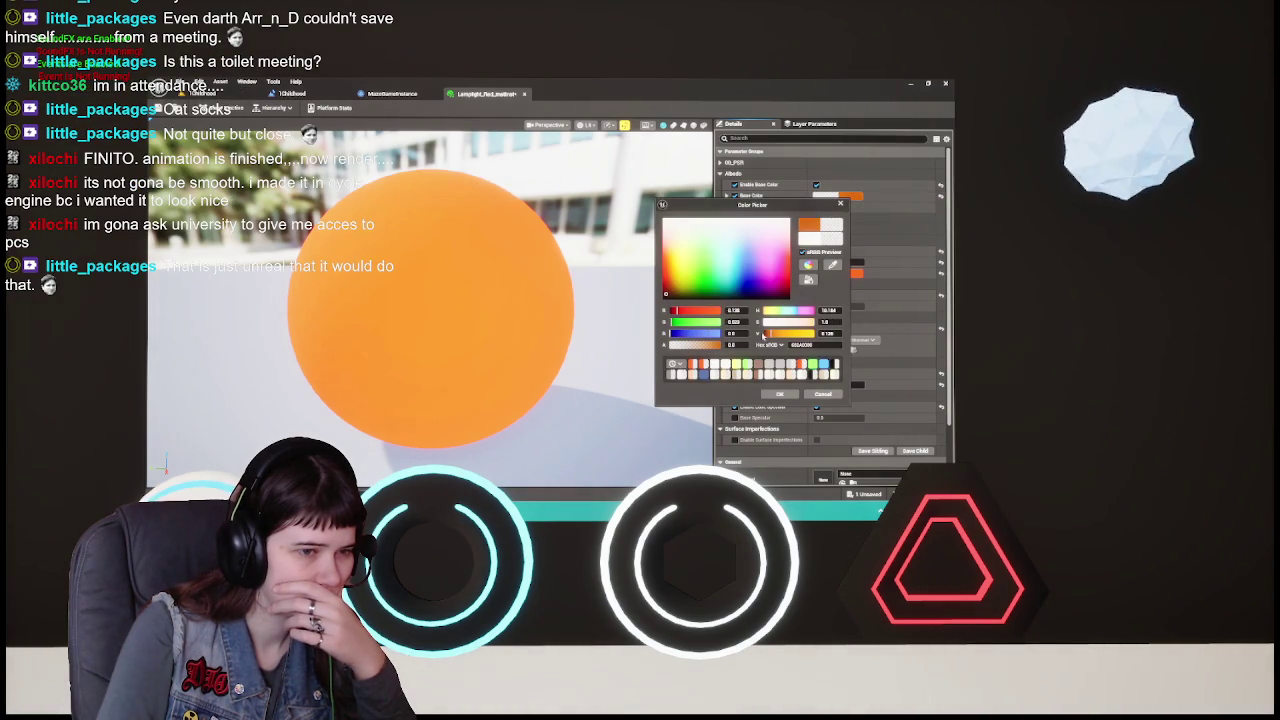
click(822, 394)
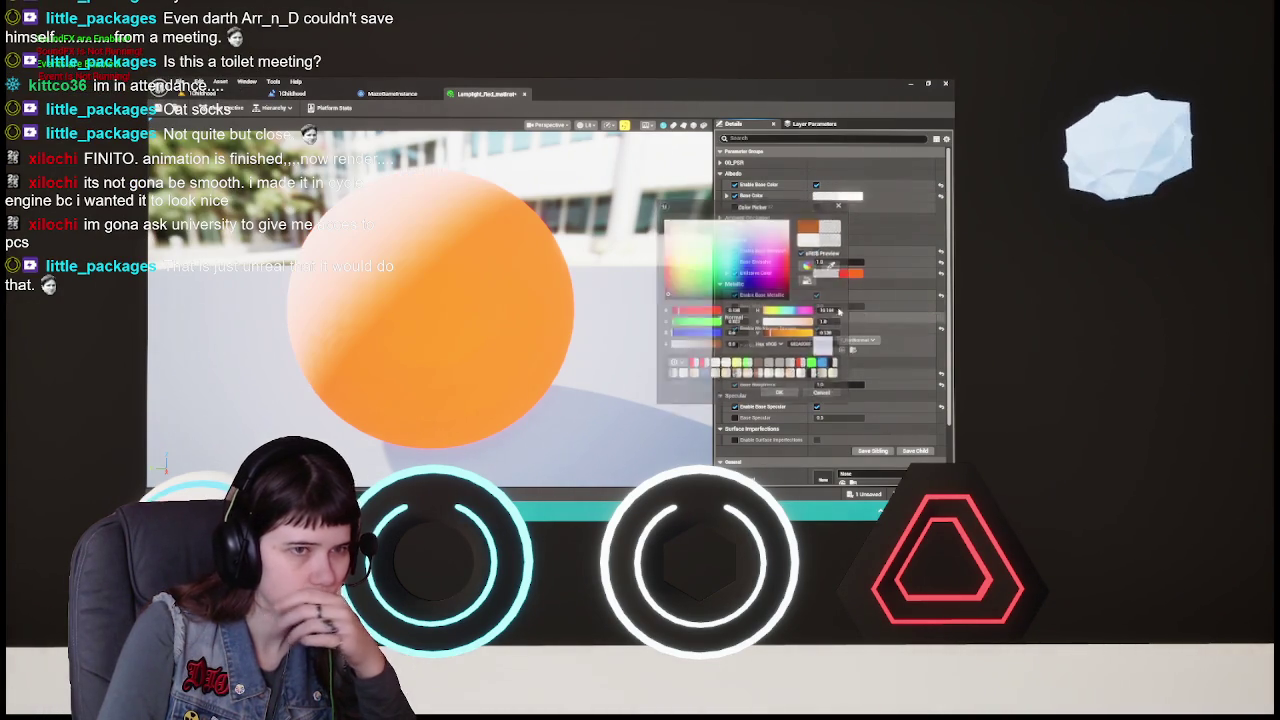
click(838, 196)
drag(773, 336, 760, 334)
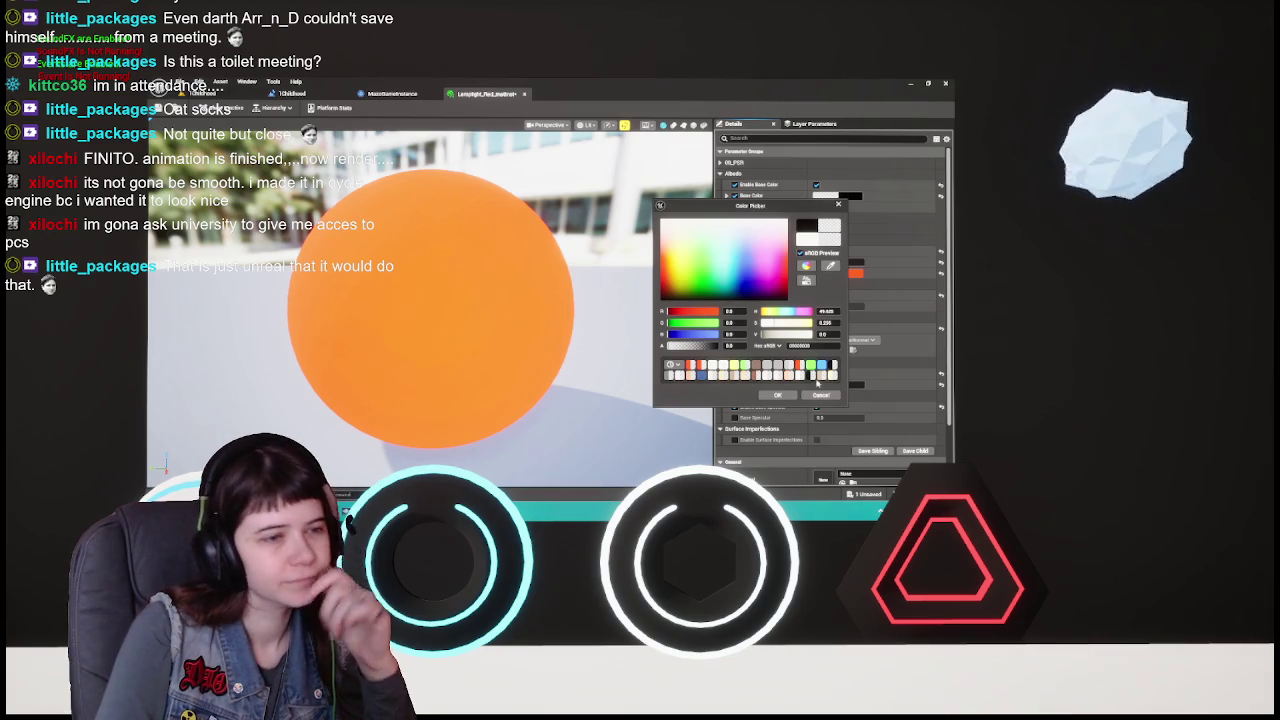
click(821, 396)
click(837, 196)
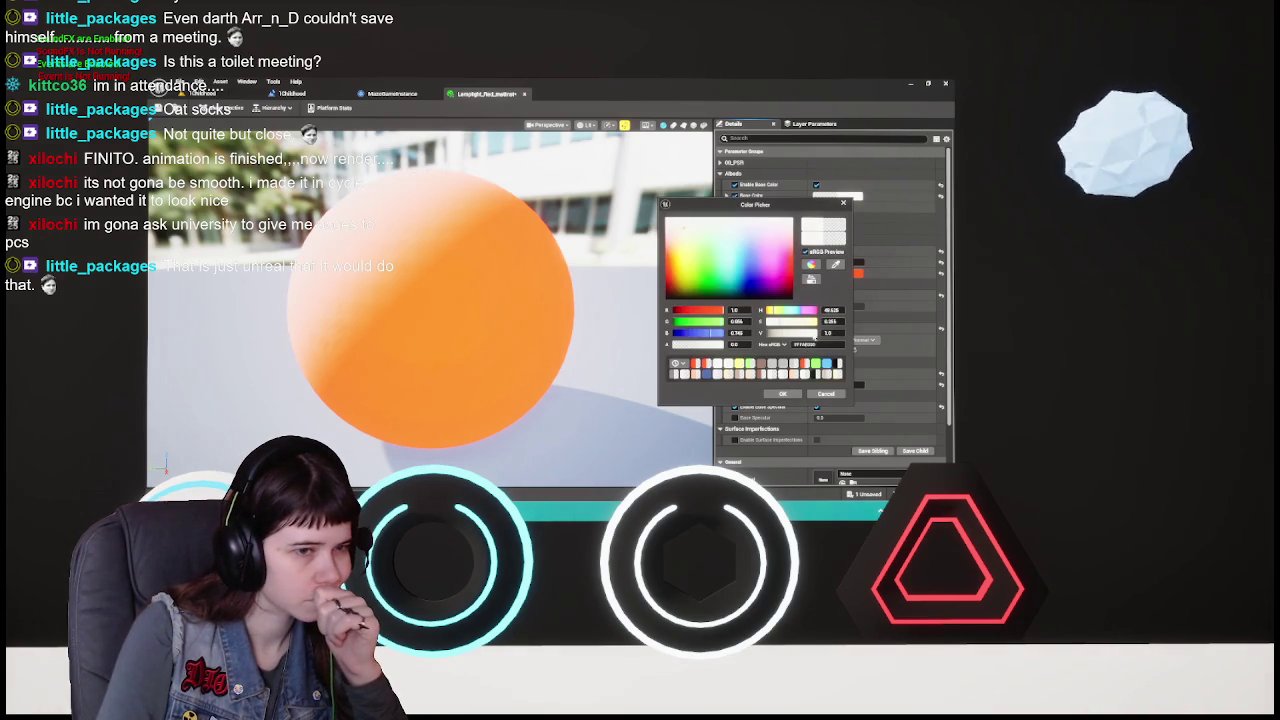
drag(815, 333, 786, 333)
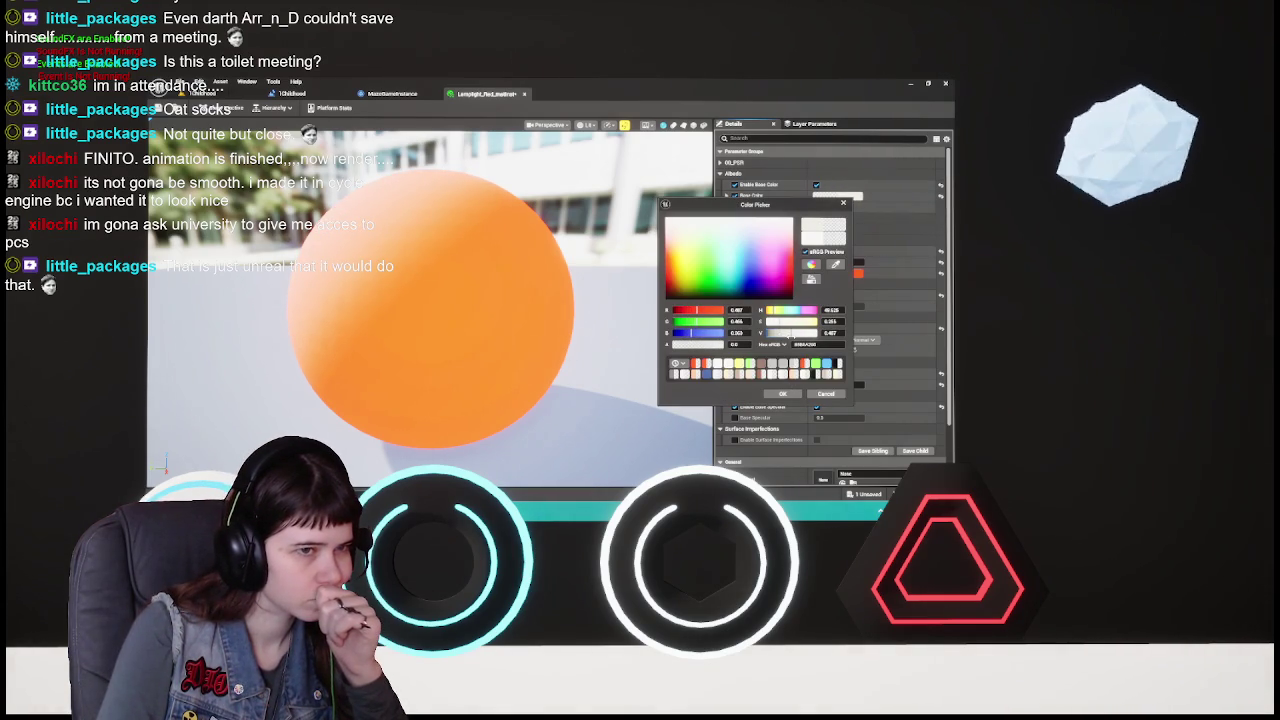
drag(788, 333, 780, 333)
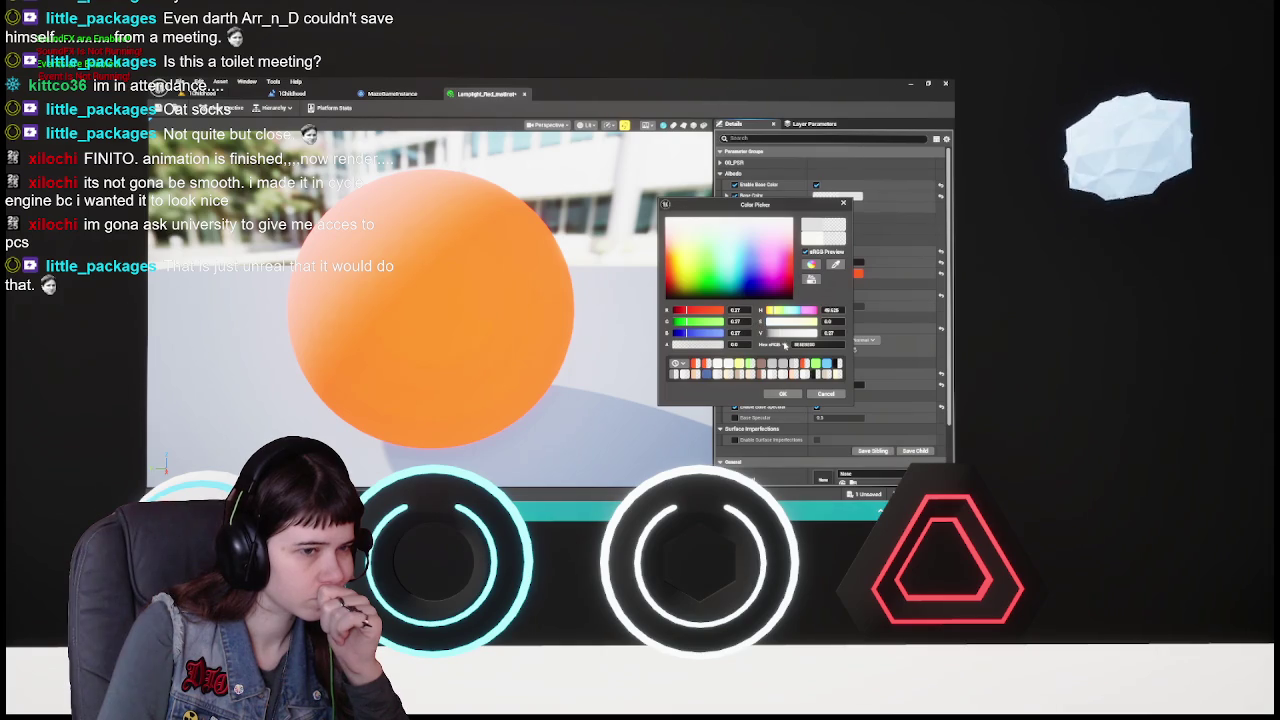
drag(780, 334, 793, 333)
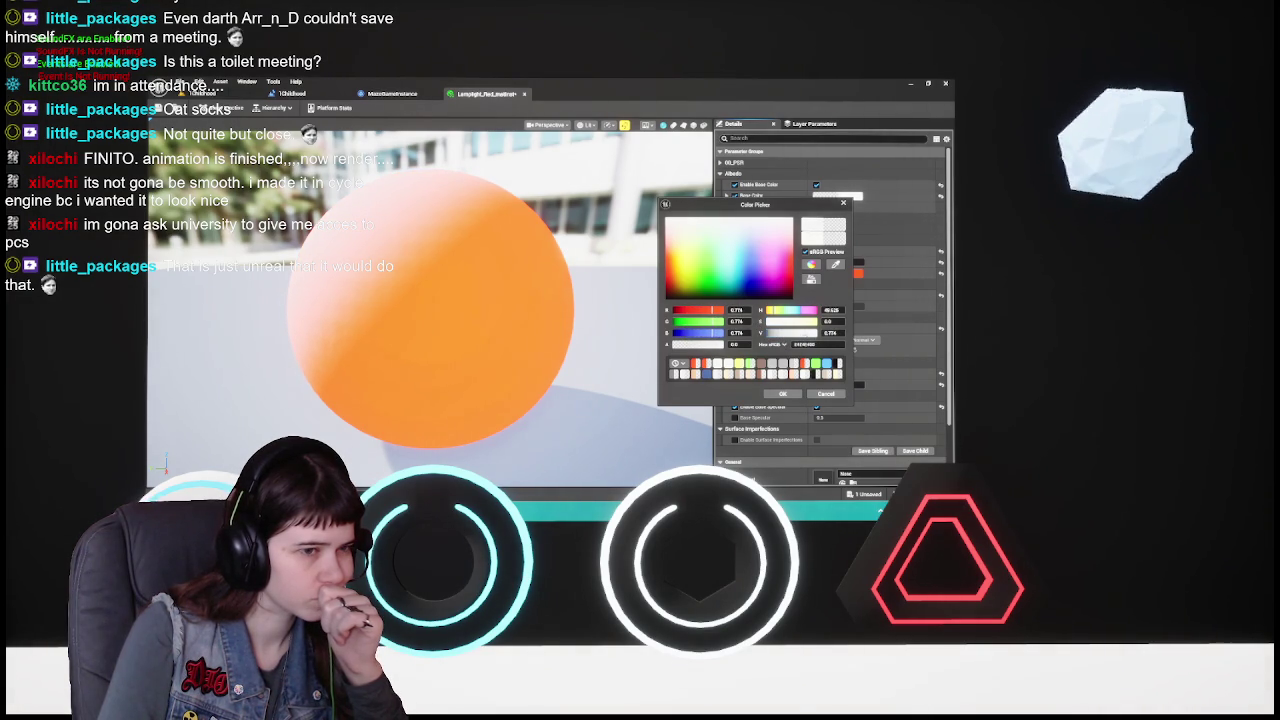
click(820, 392)
- Slightly desaturate and darken the base colour and apply it
click(837, 197)
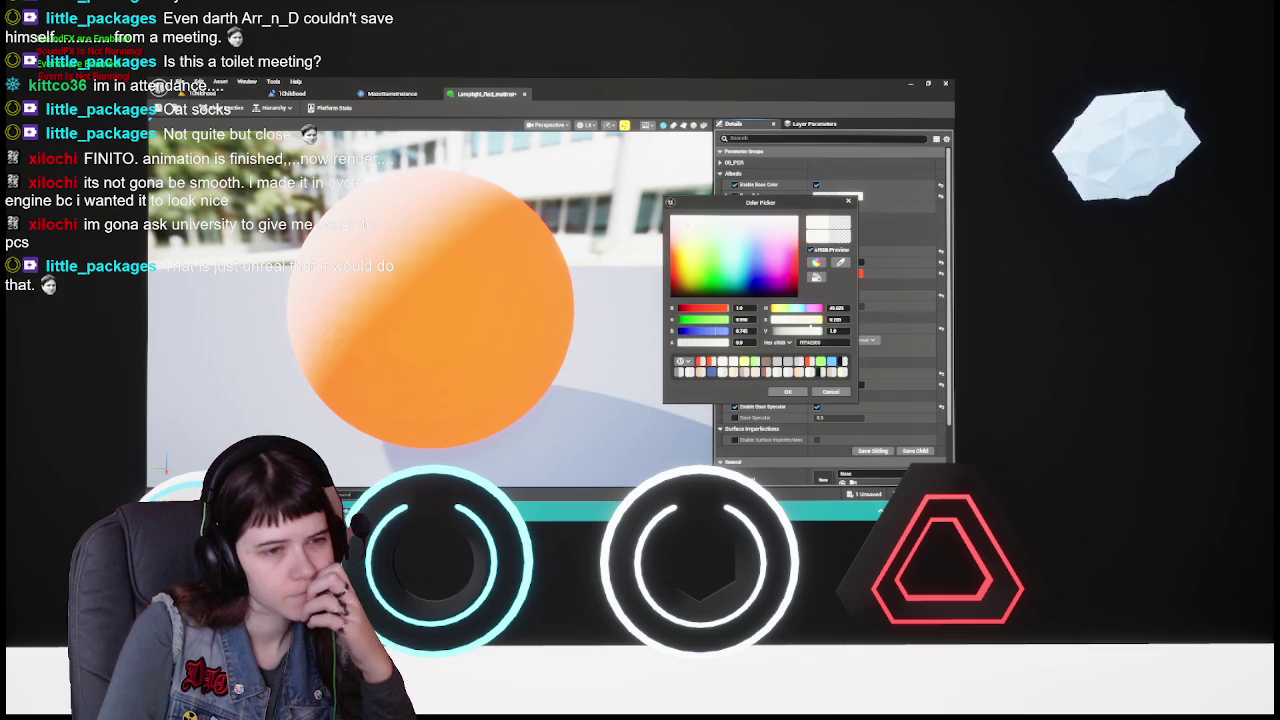
drag(812, 320, 802, 320)
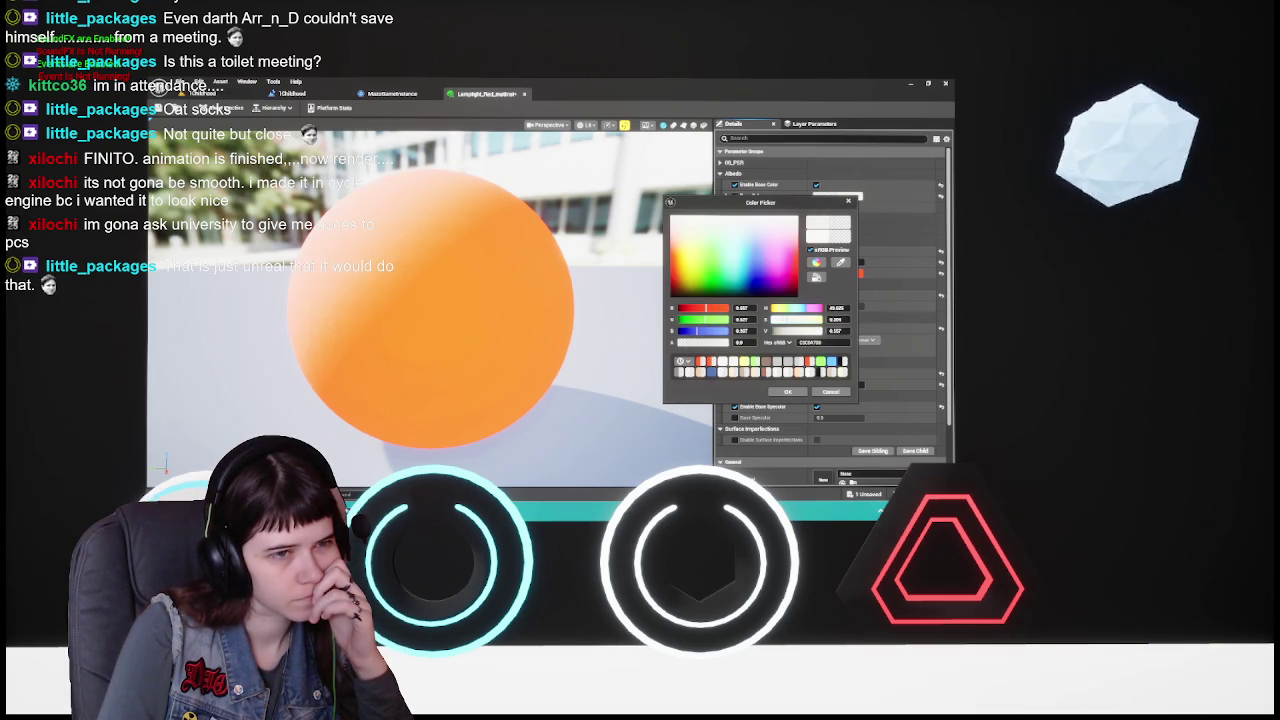
drag(801, 336, 799, 334)
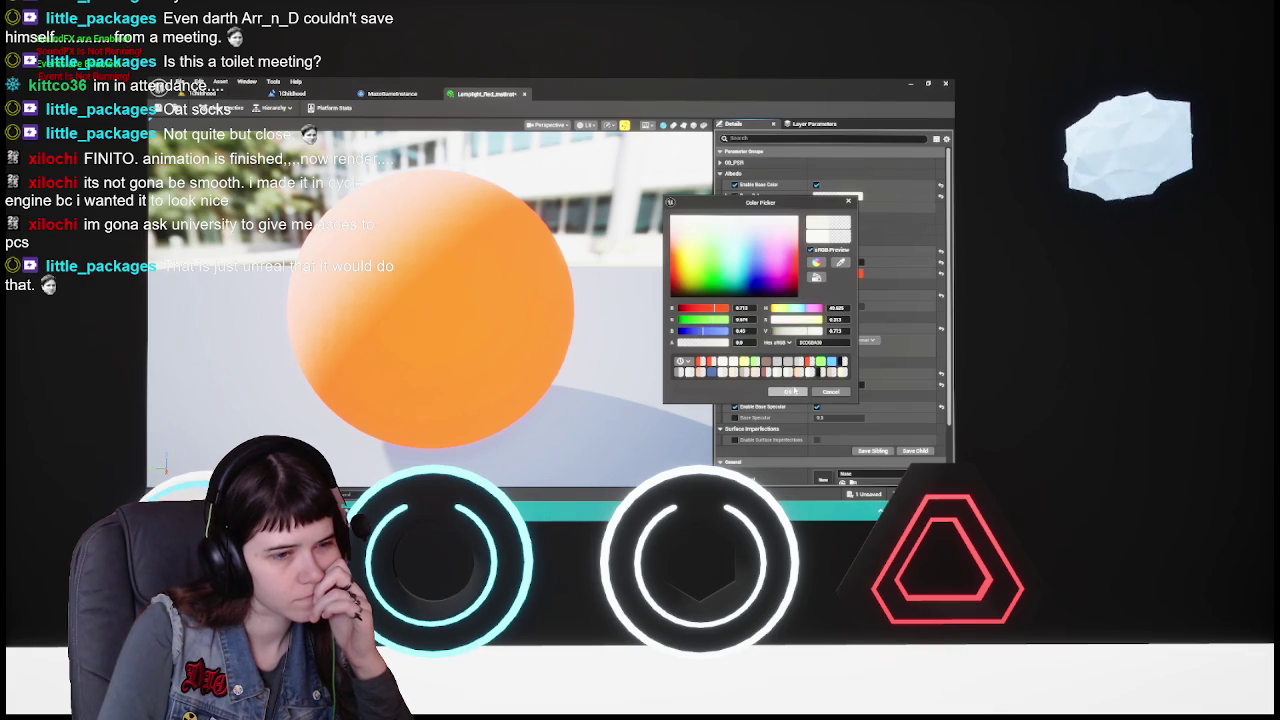
click(788, 392)
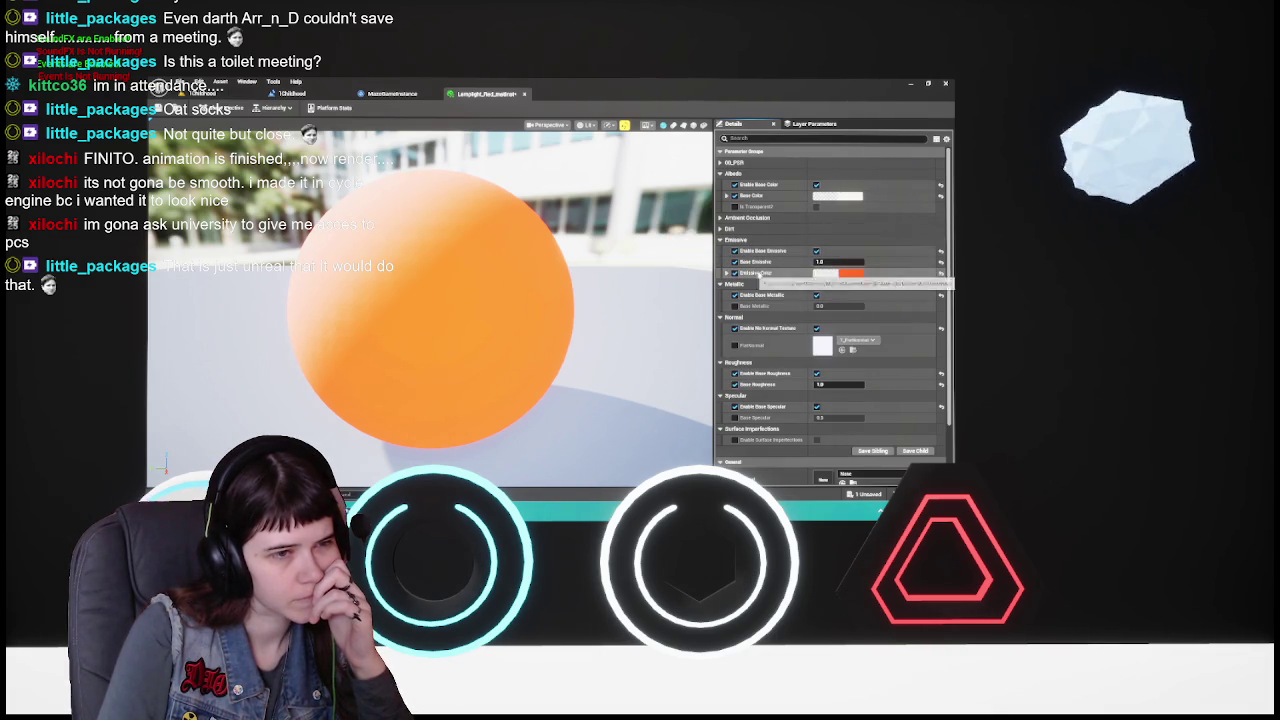
- Shift the emissive colour to a darker red, save the instance, and close its editor
click(856, 274)
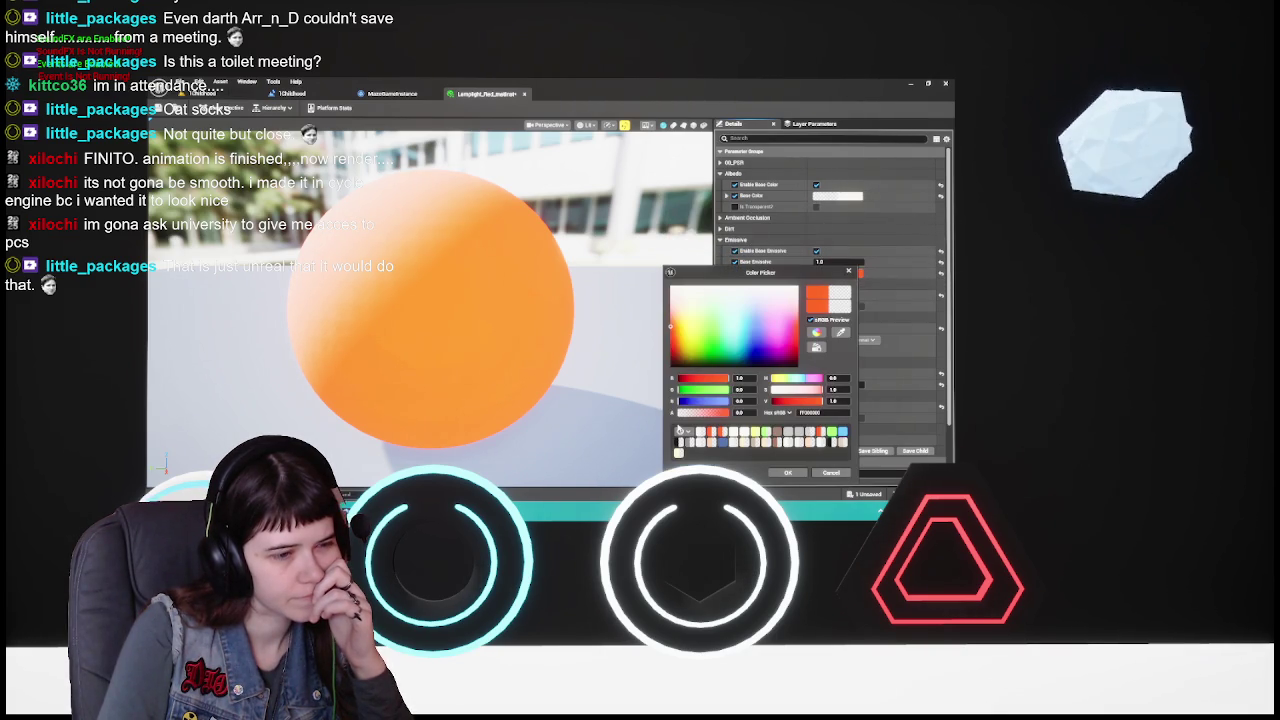
drag(787, 401, 790, 402)
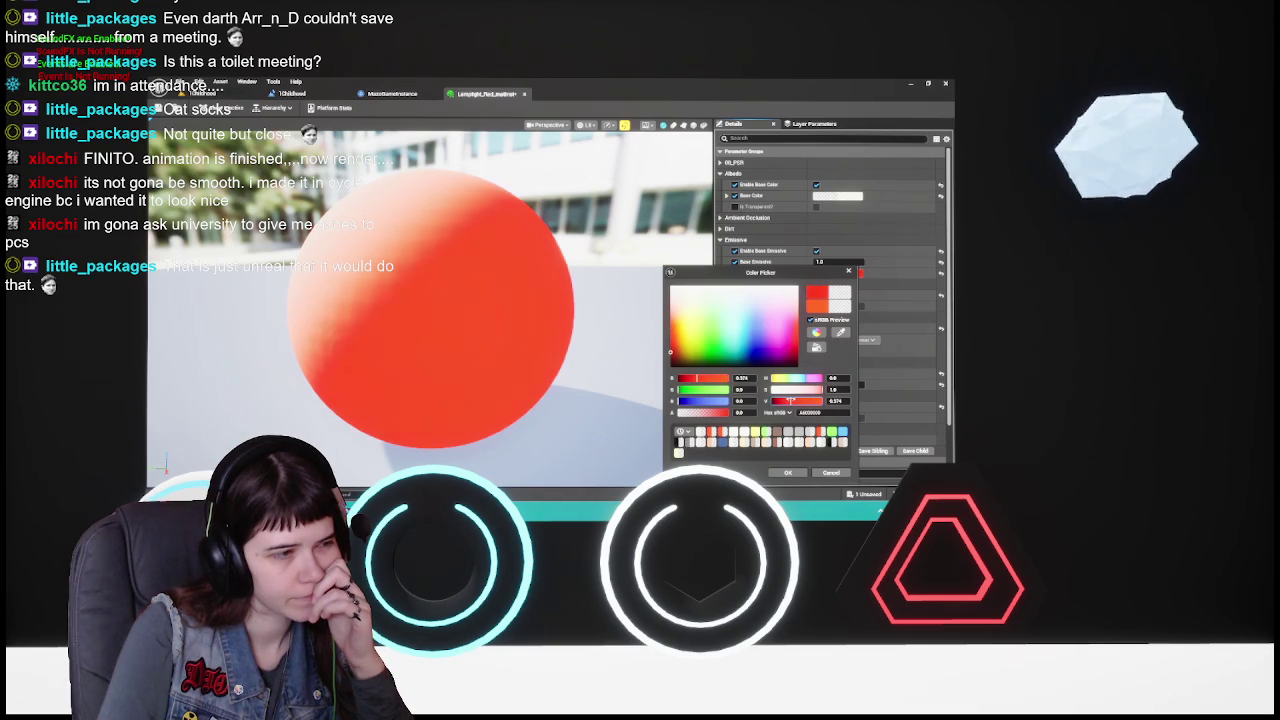
drag(795, 401, 789, 401)
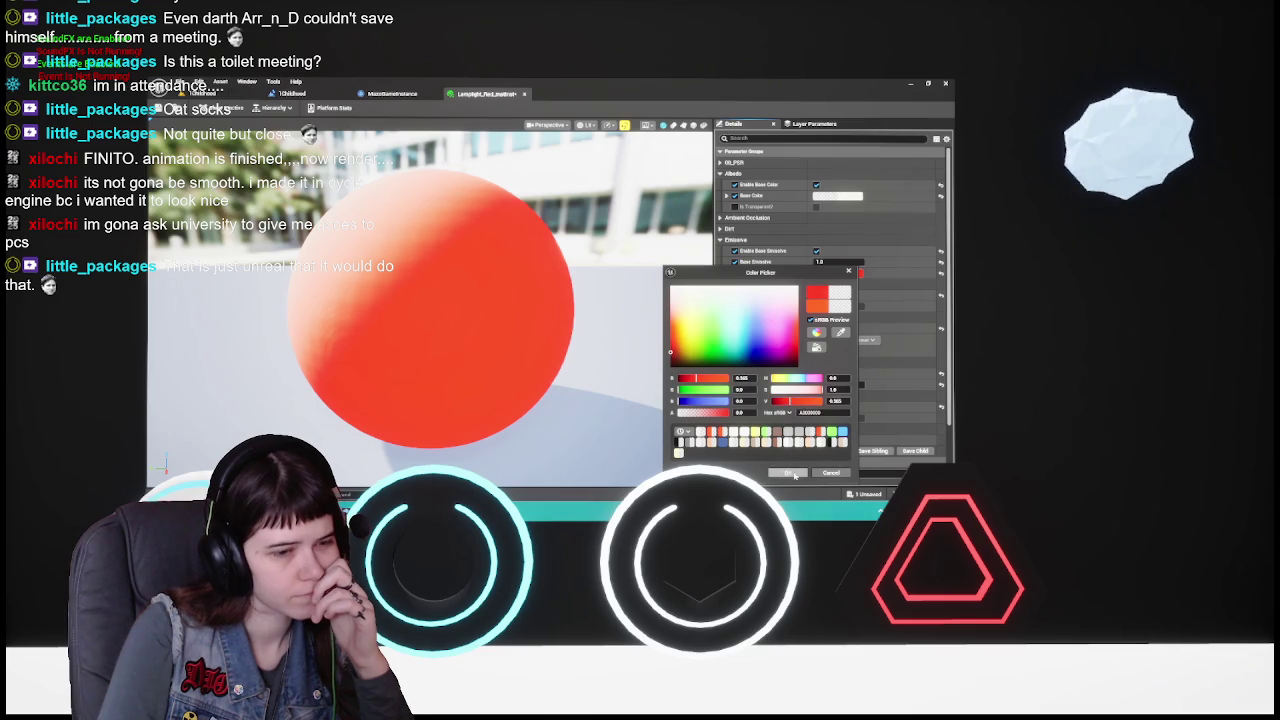
click(787, 472)
key(ctrl+s)
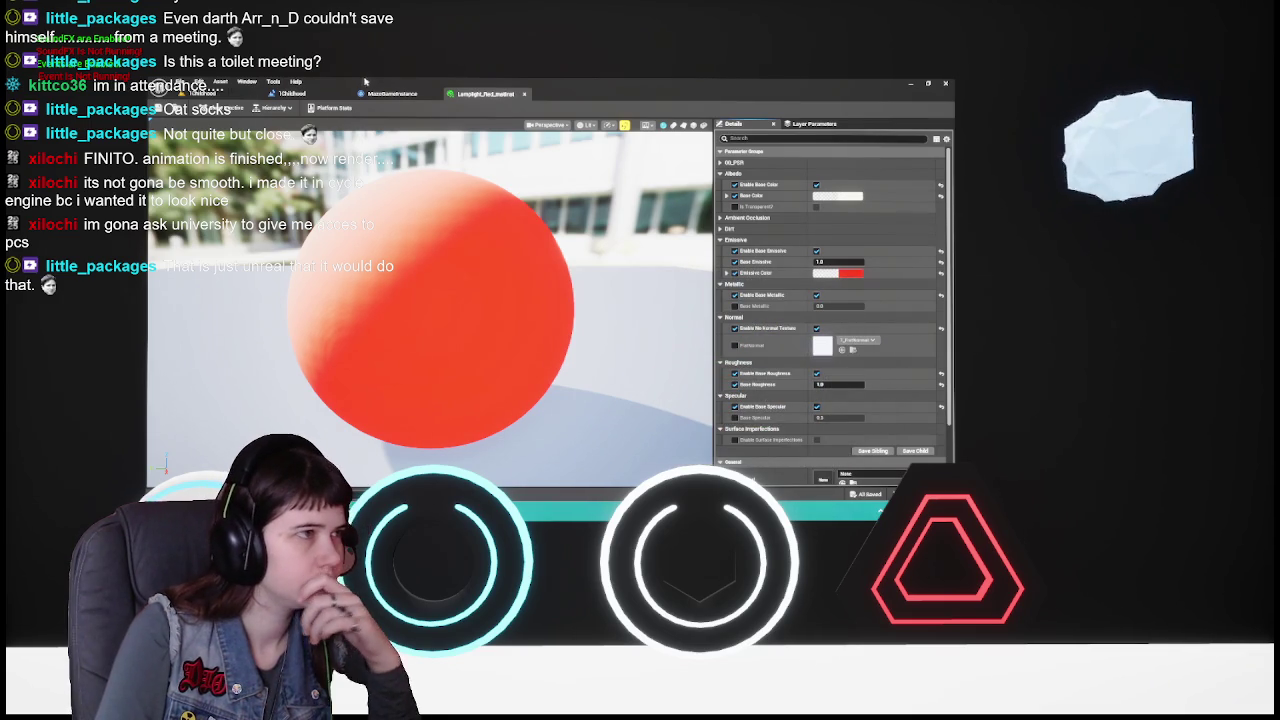
click(523, 93)
click(290, 93)
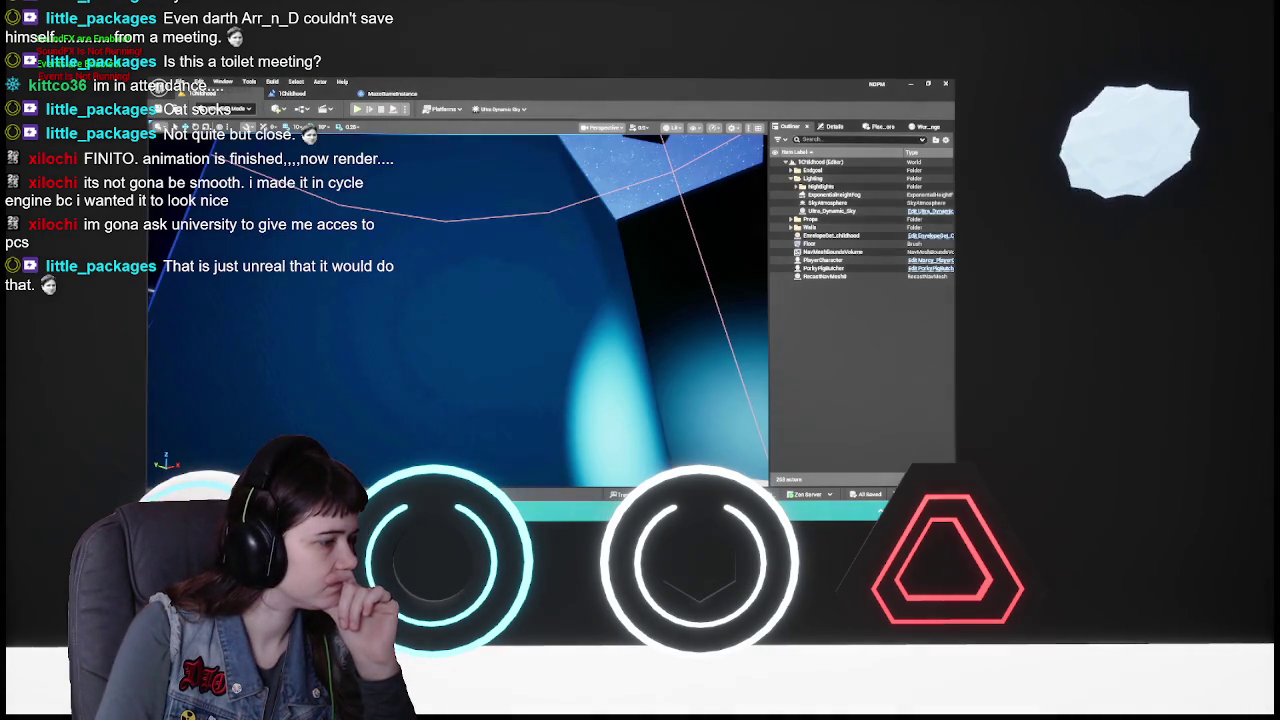
key(ctrl+space)
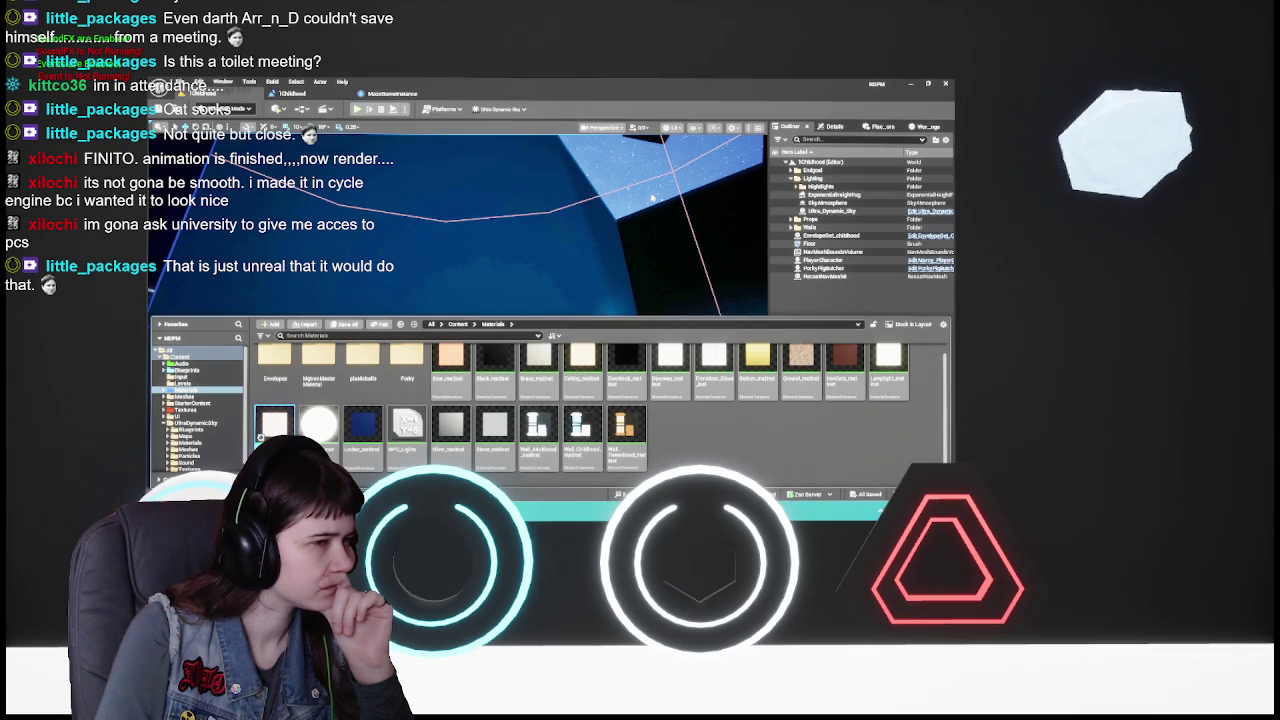
double_click(888, 360)
scroll(547, 289, up, 5)
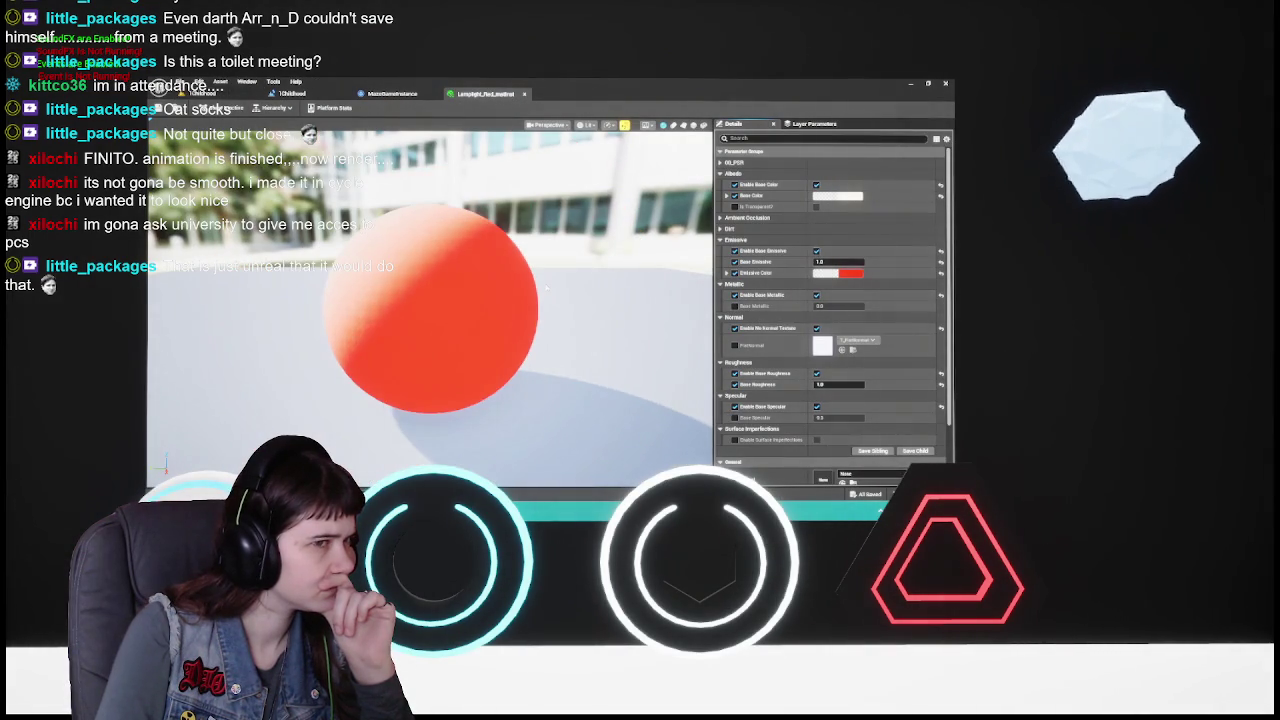
drag(548, 286, 548, 286)
drag(470, 326, 470, 326)
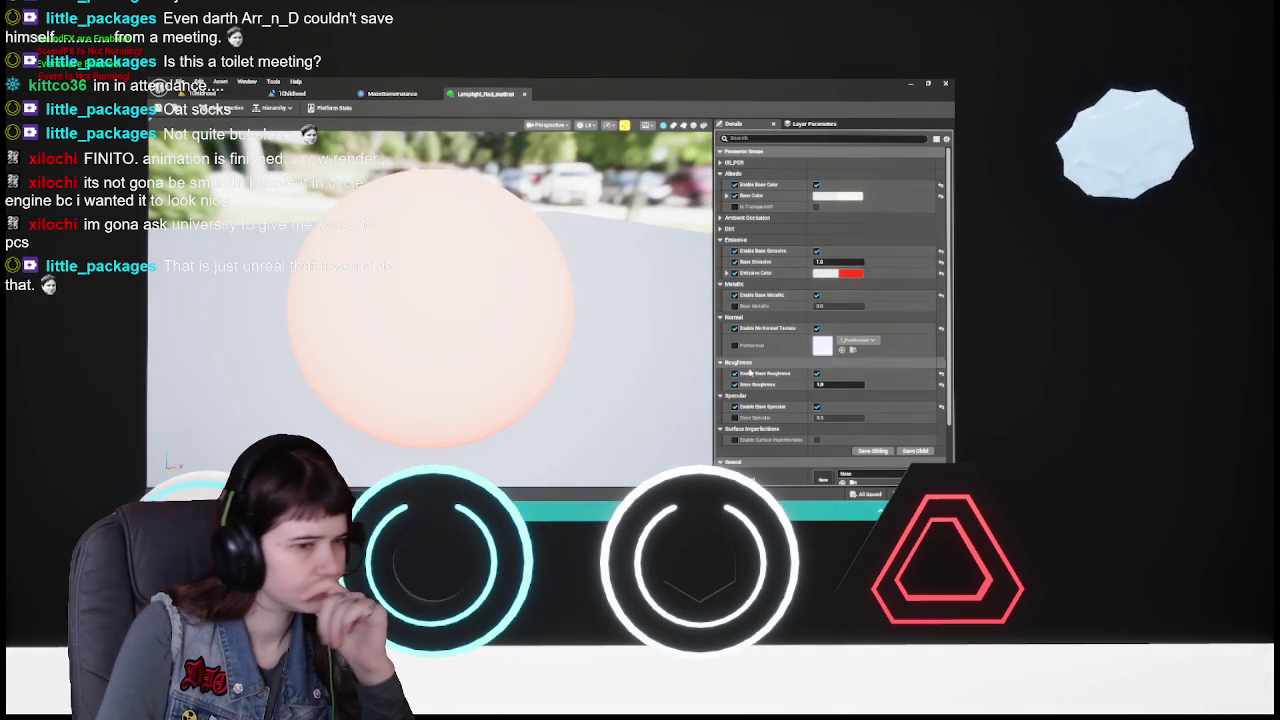
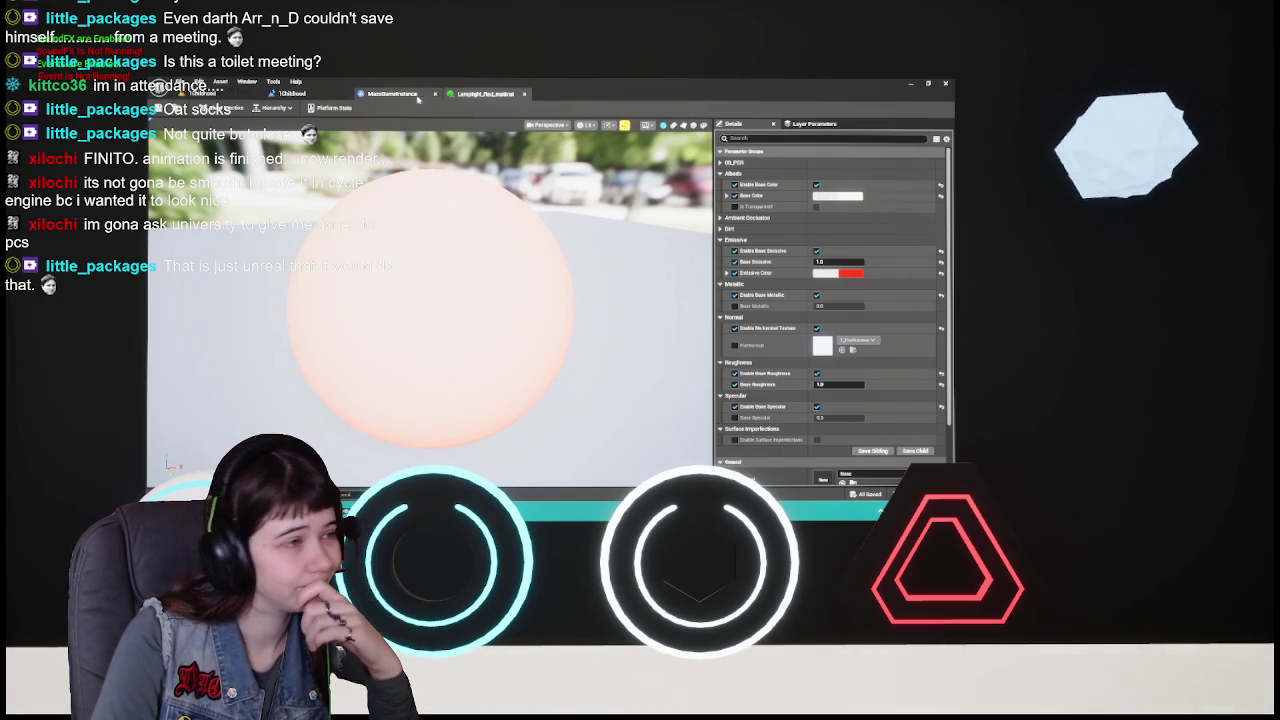
- Give the arrow mesh in the Marcy_PlayerChar blueprint the red BallRed material in Element 0
click(290, 94)
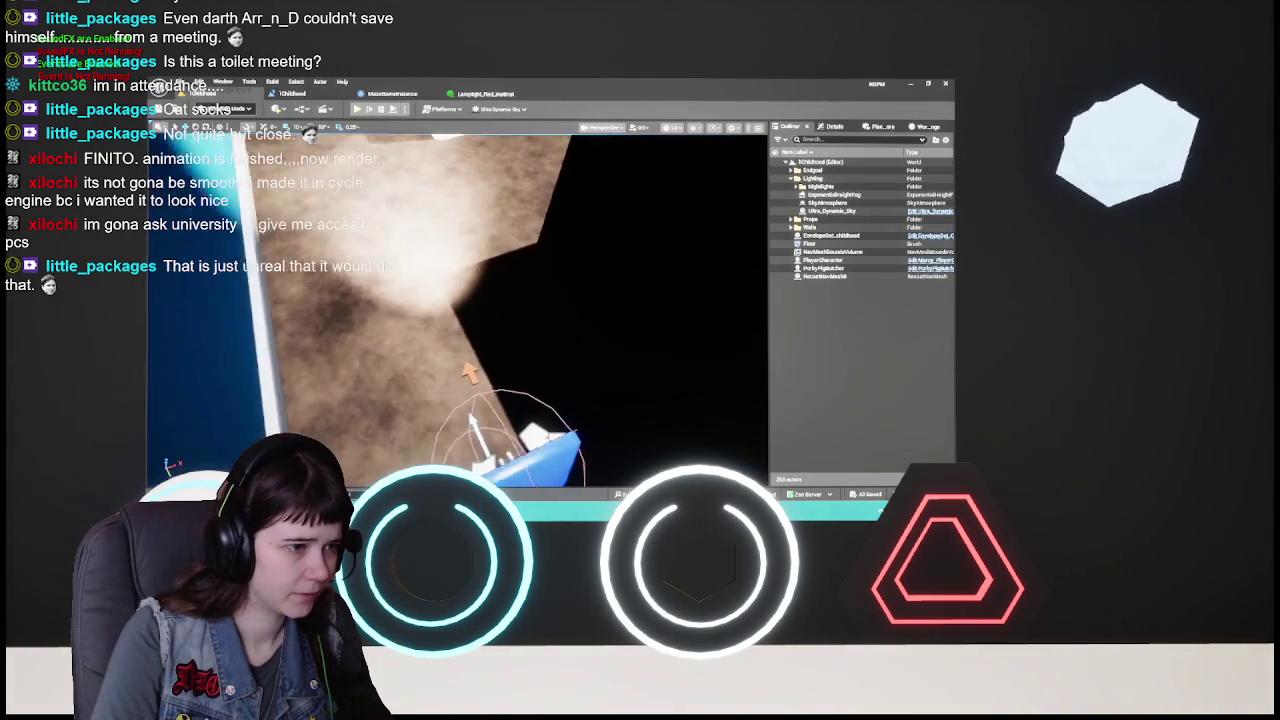
click(930, 261)
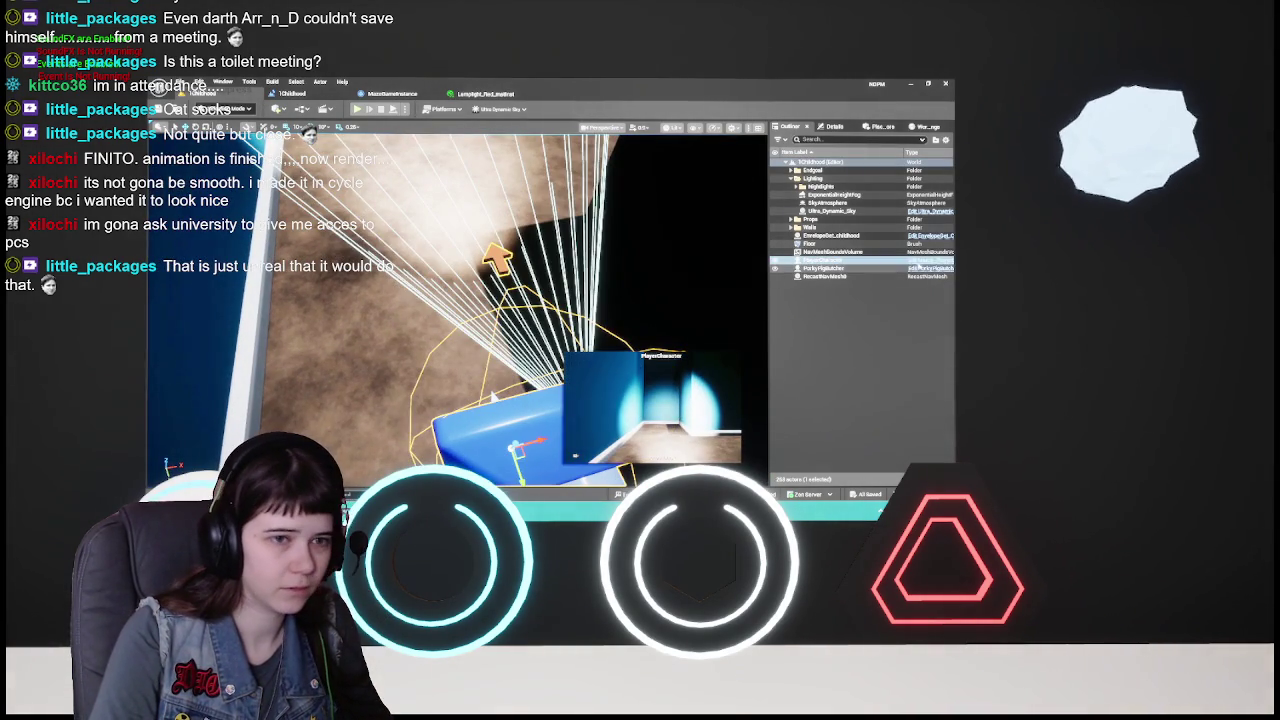
key(ctrl+e)
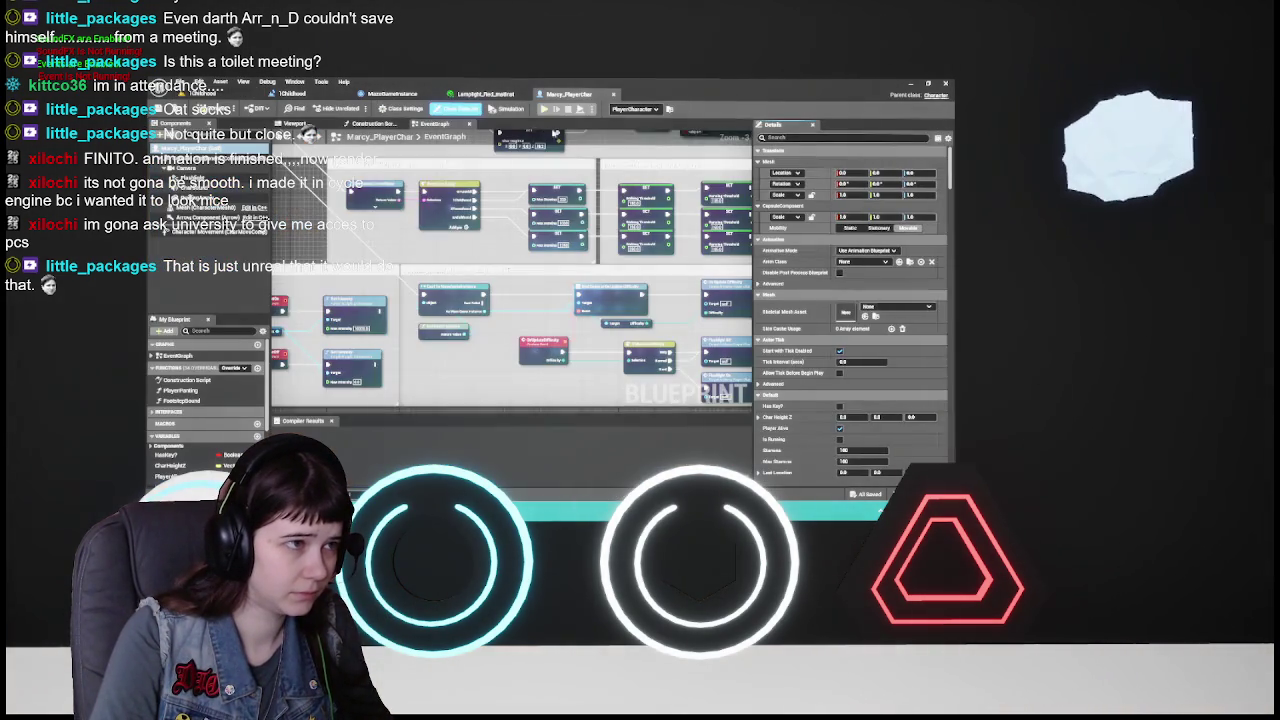
click(305, 127)
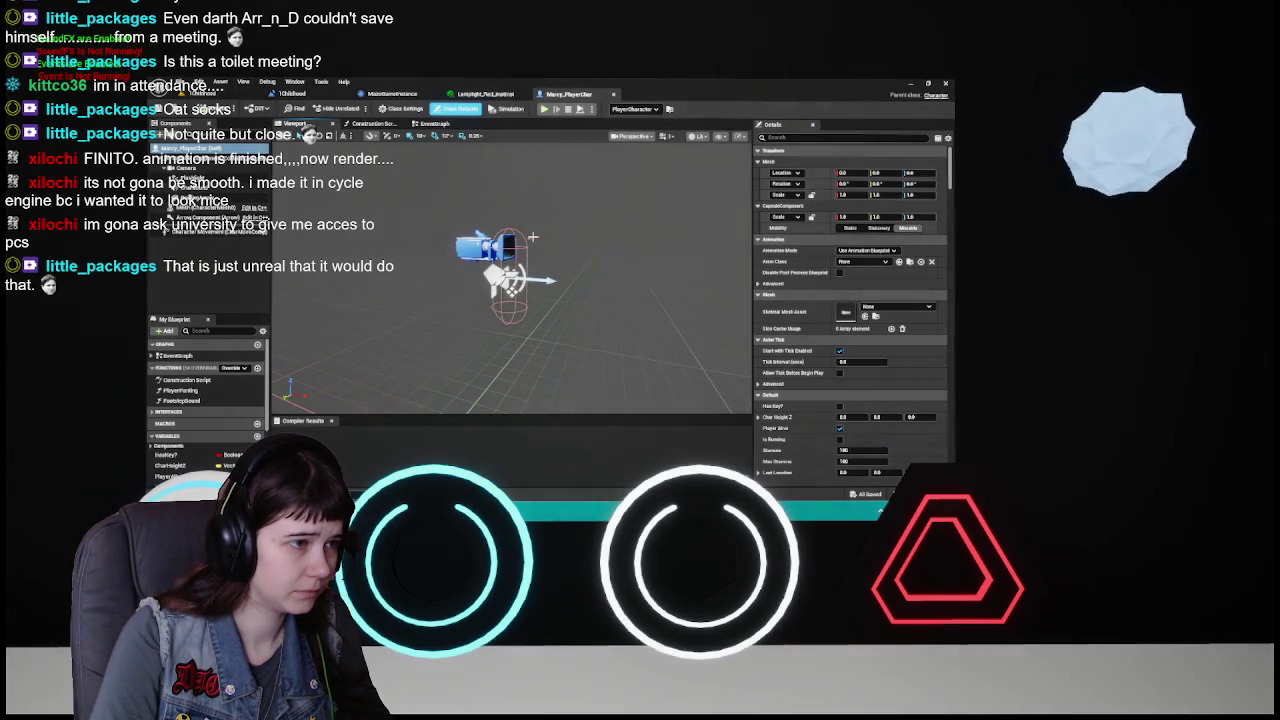
click(195, 197)
click(884, 317)
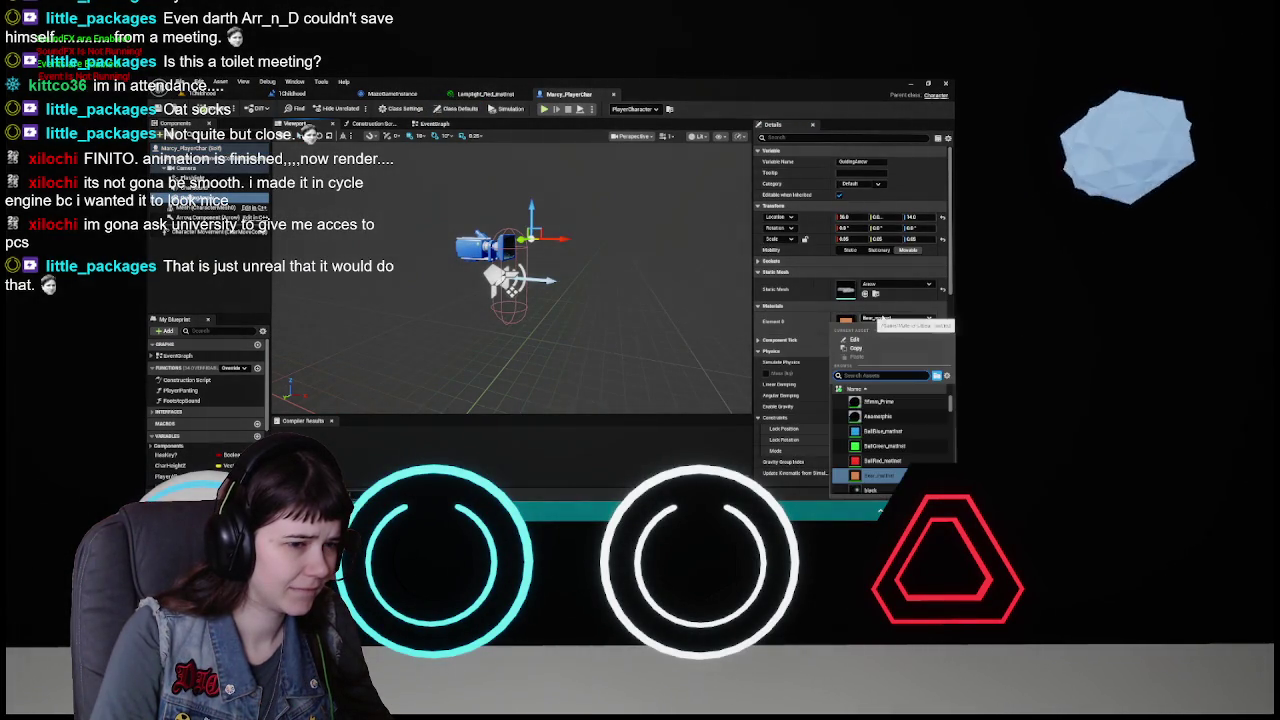
scroll(900, 457, down, 2)
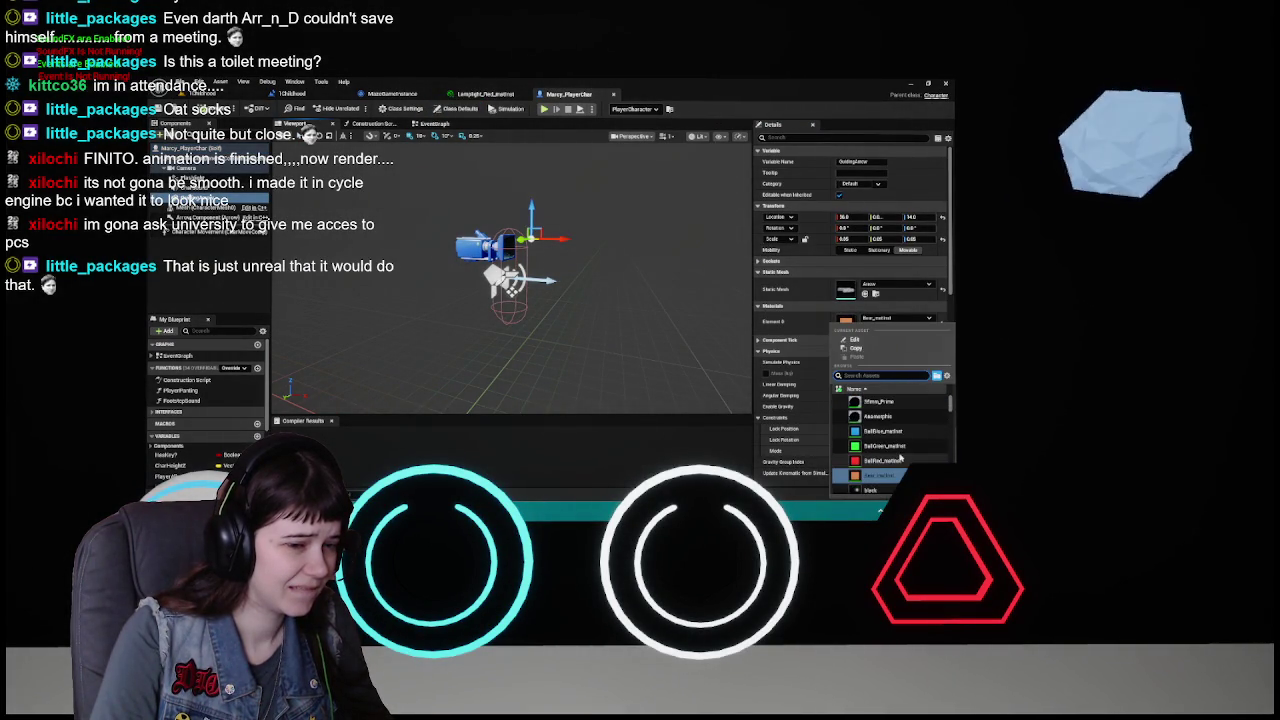
click(890, 457)
key(f)
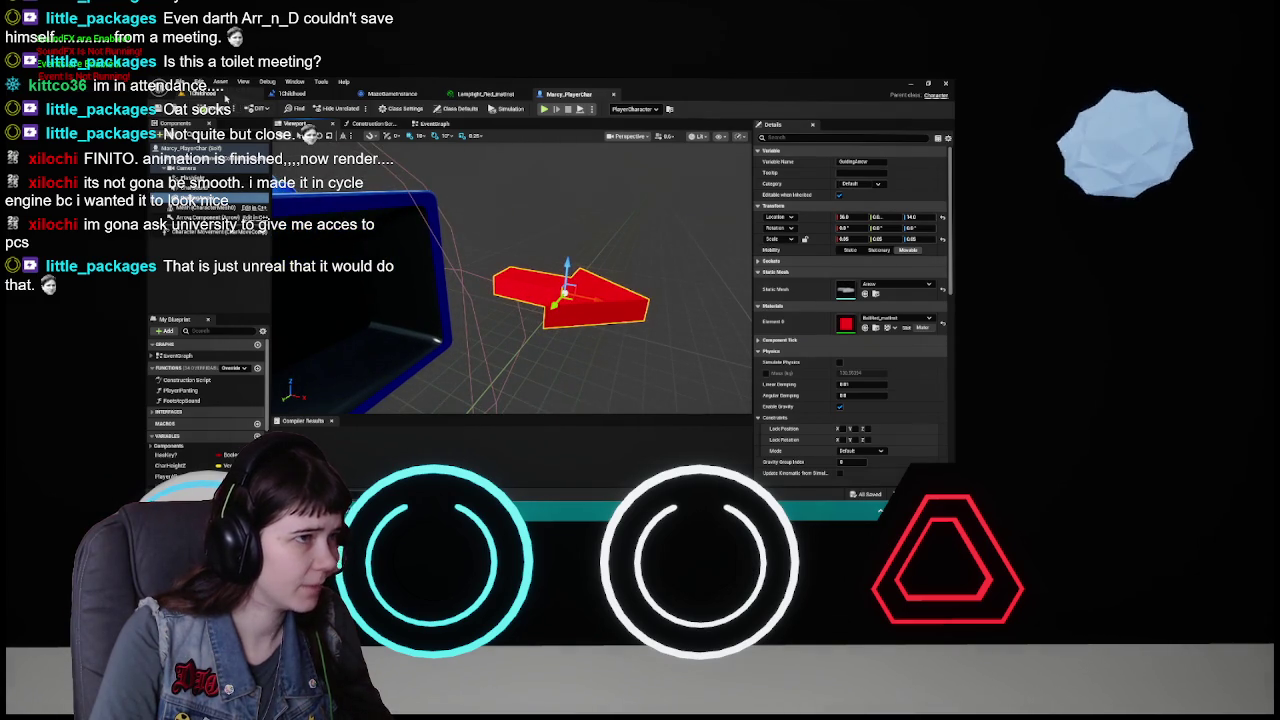
- Play the 1Childhood level, switch Difficulty to Easy in Options, resume, then stop play
click(229, 97)
click(362, 111)
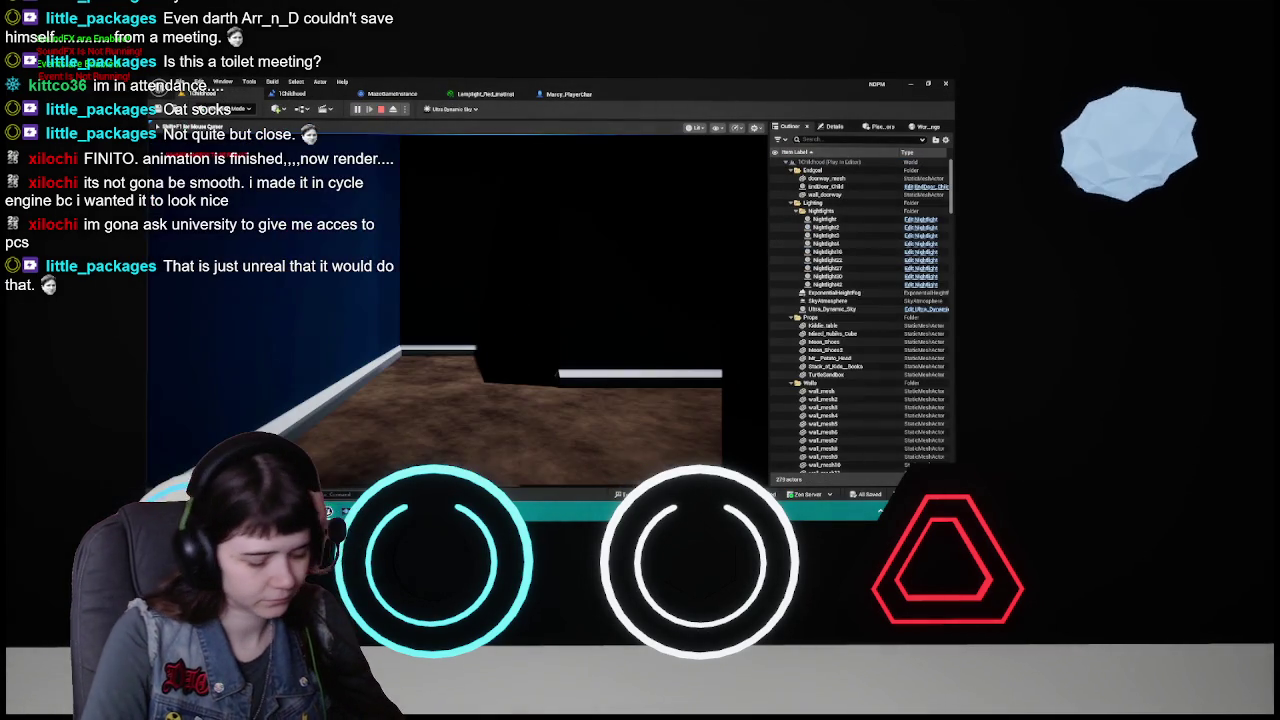
key(Escape)
click(516, 370)
click(588, 301)
click(465, 362)
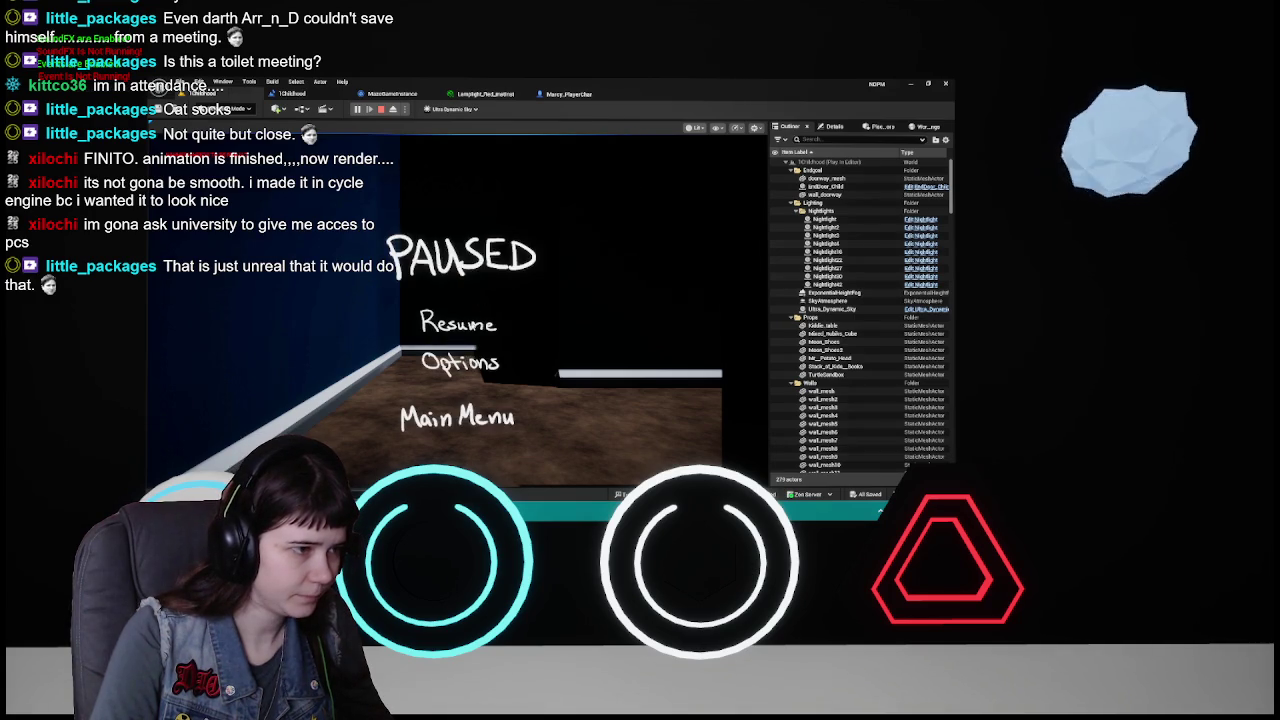
click(460, 400)
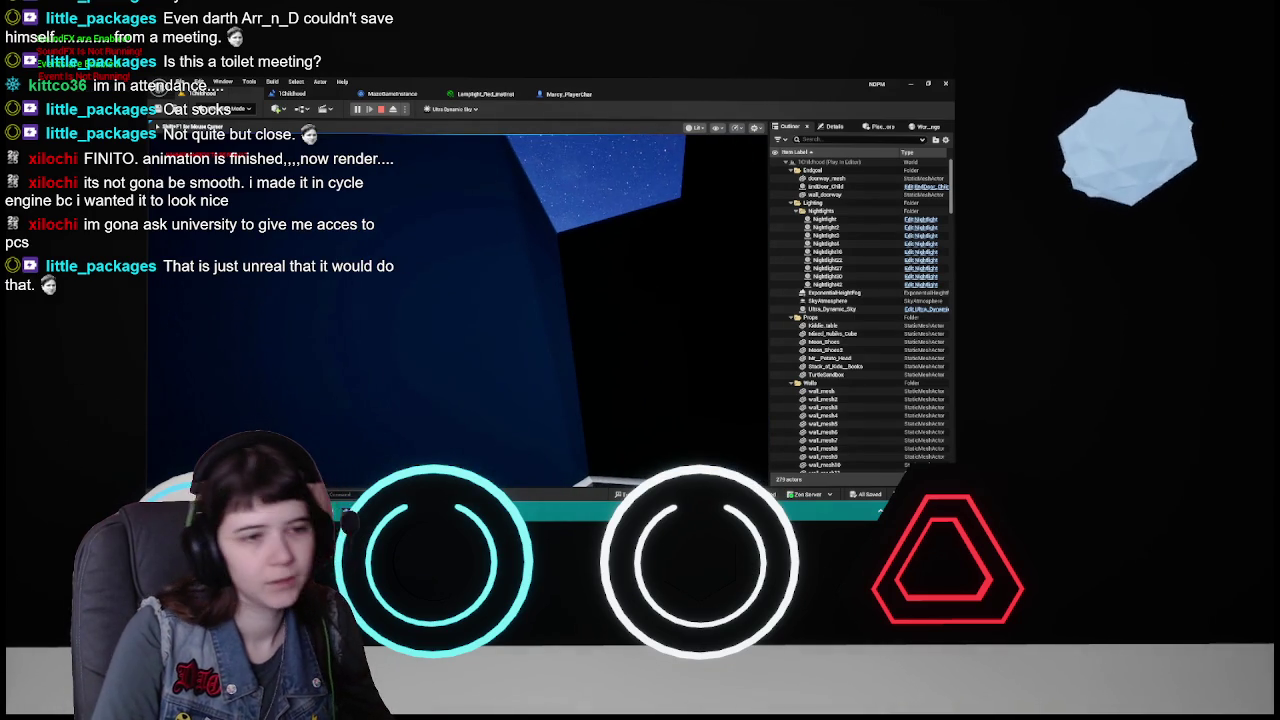
key(Escape)
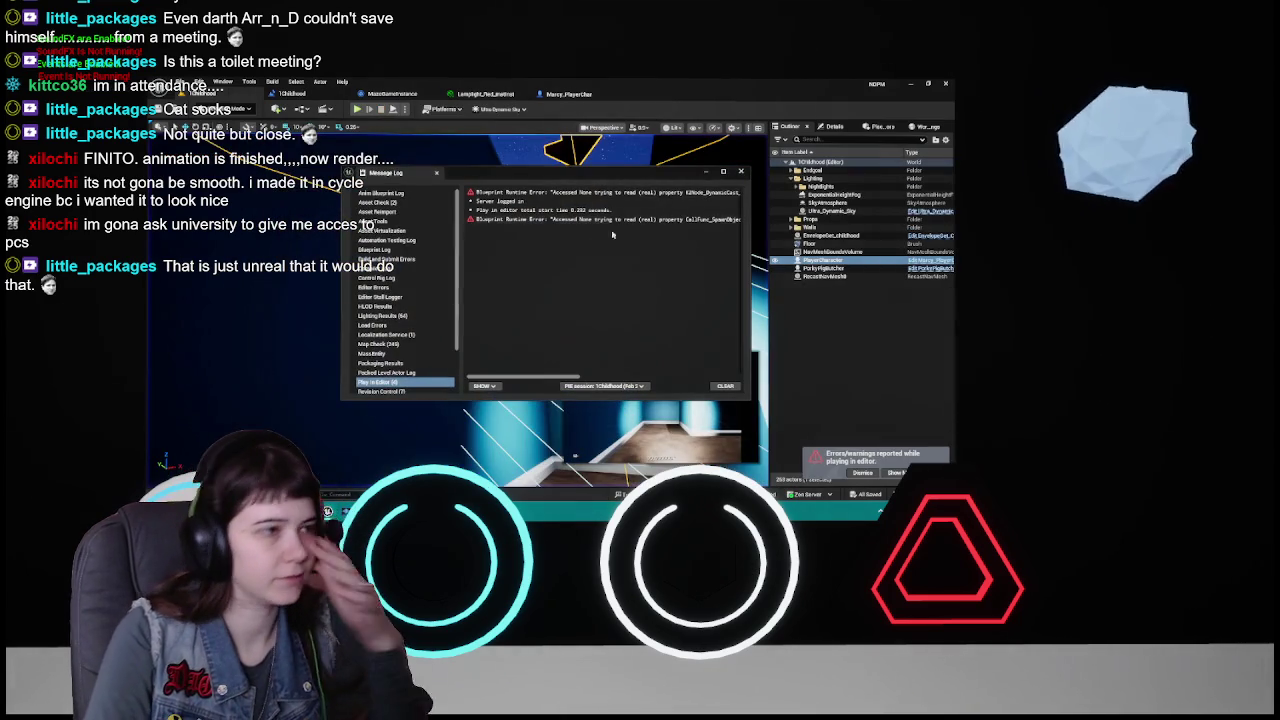
- Drag Lamplight_Red_matinst from the Content Drawer onto the arrow mesh and save the blueprint
click(740, 172)
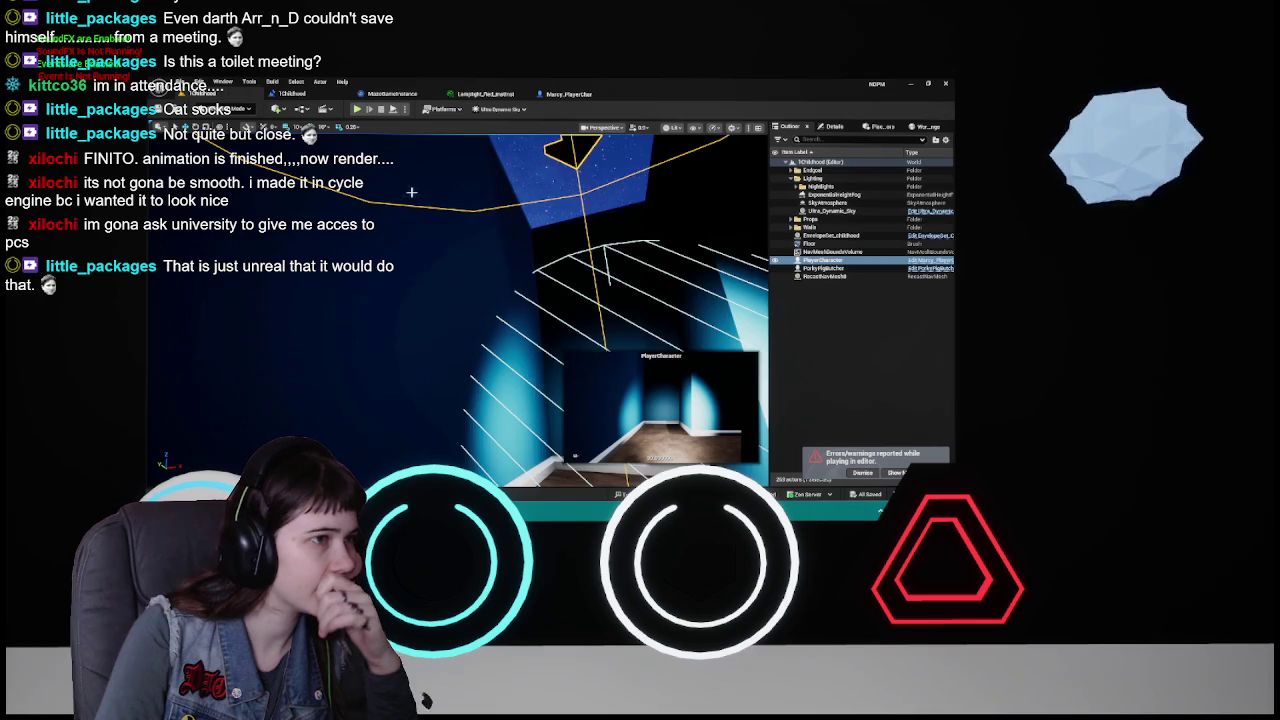
click(298, 93)
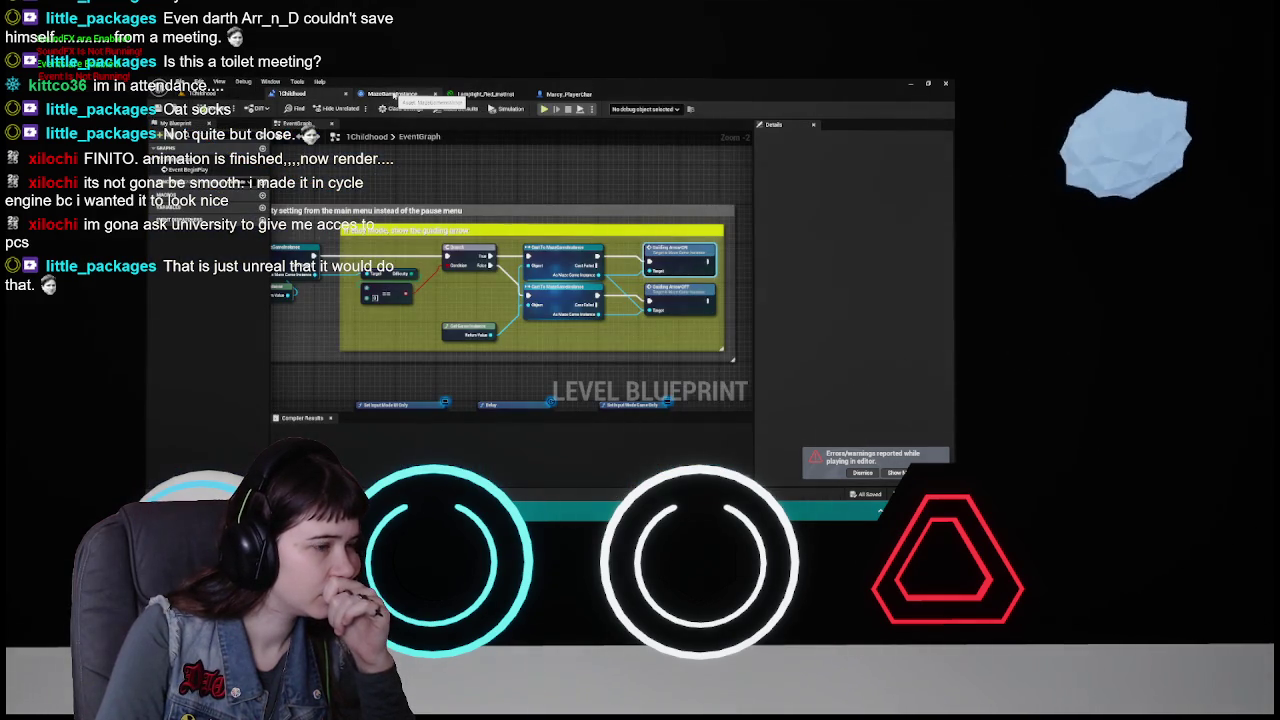
click(570, 94)
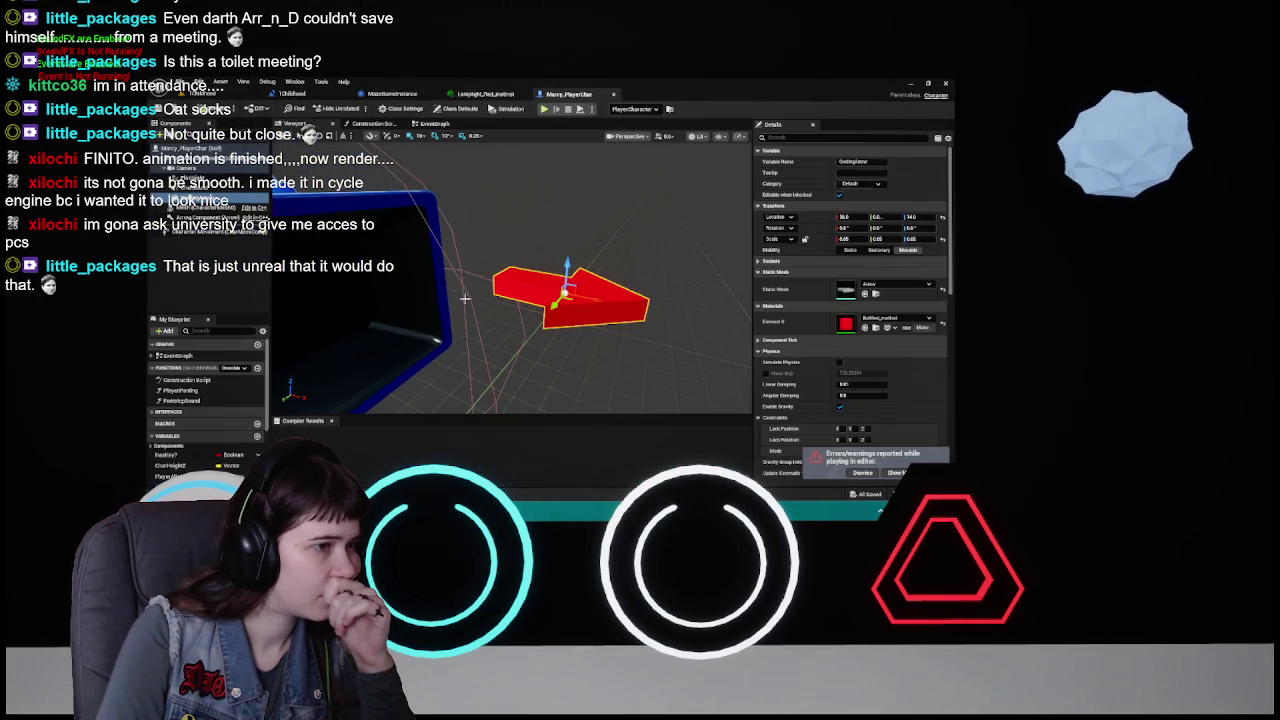
key(ctrl+space)
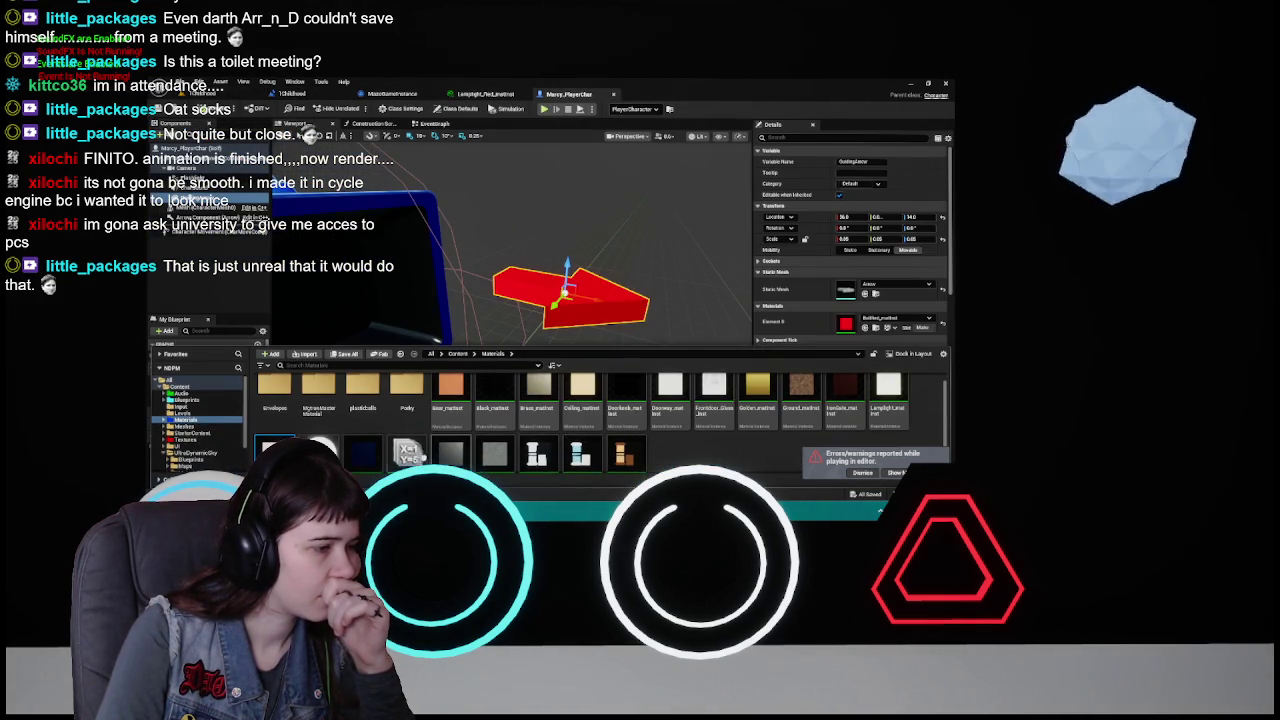
scroll(600, 420, down, 1)
drag(886, 385, 495, 300)
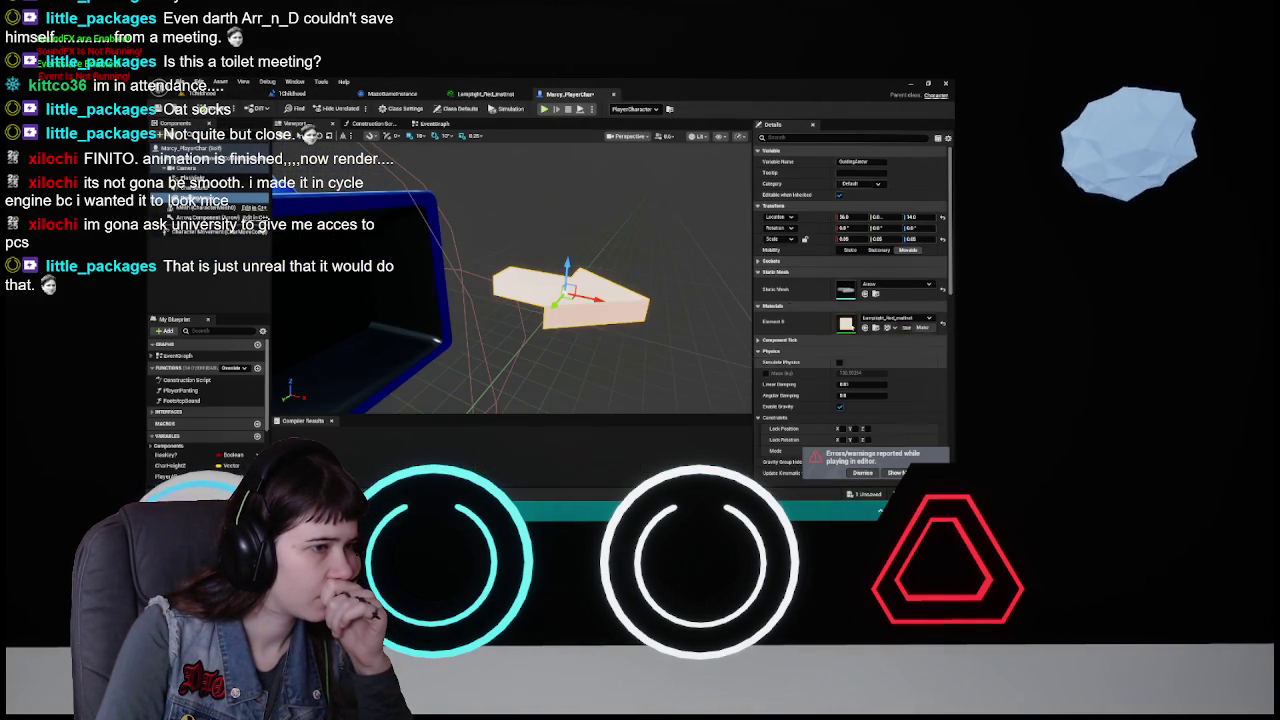
click(174, 109)
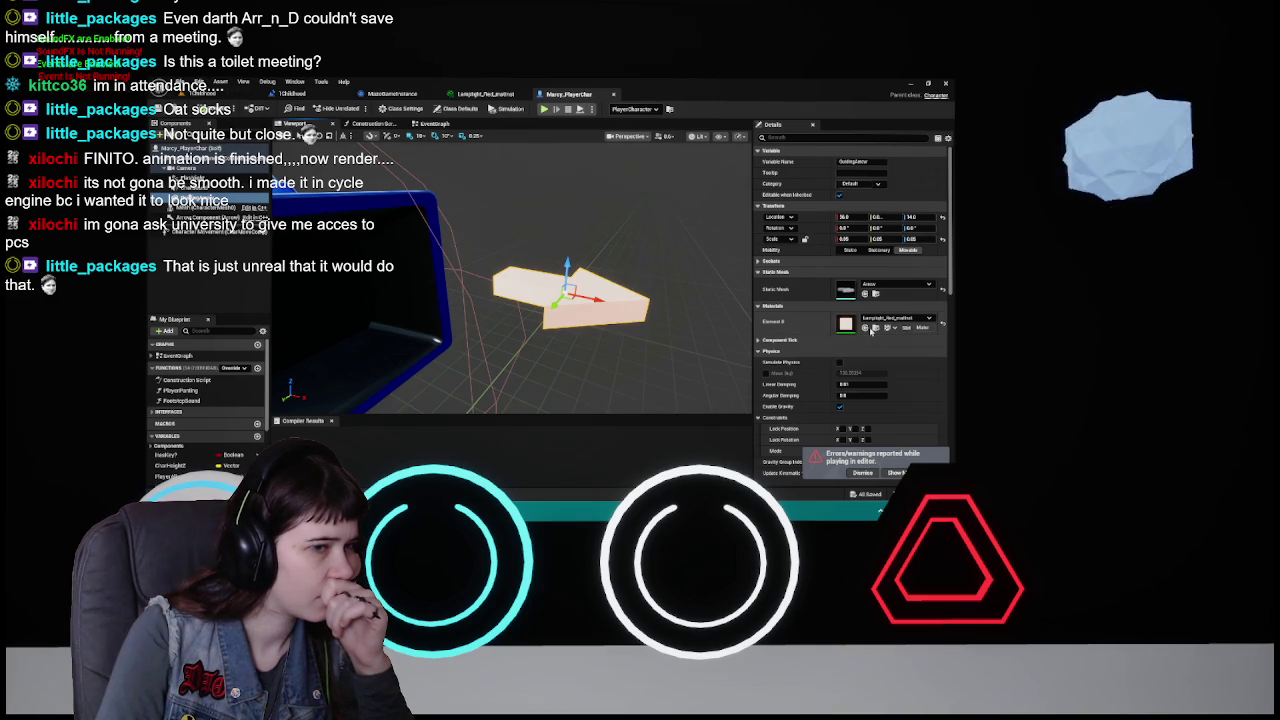
- Locate the arrow's material among the assets and open Lamplight_Red_matinst for editing
mouse_move(636, 333)
mouse_down()
mouse_move(660, 332)
mouse_move(636, 333)
mouse_up()
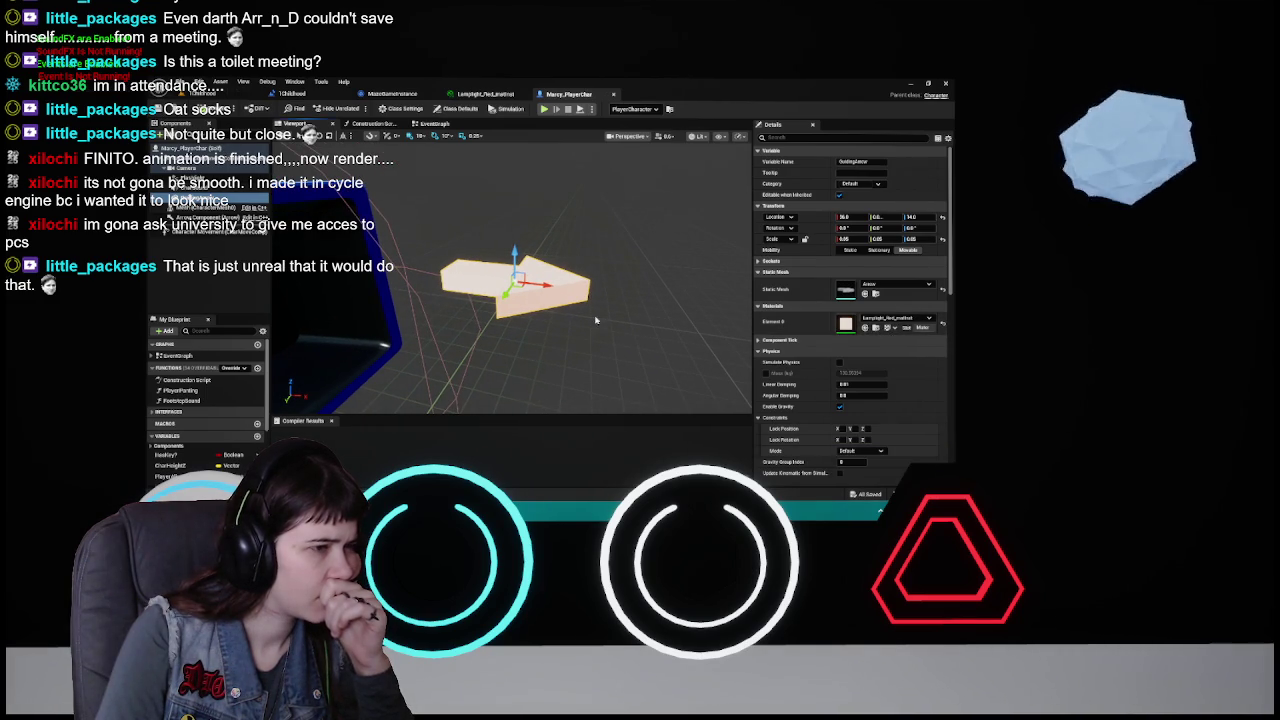
click(876, 329)
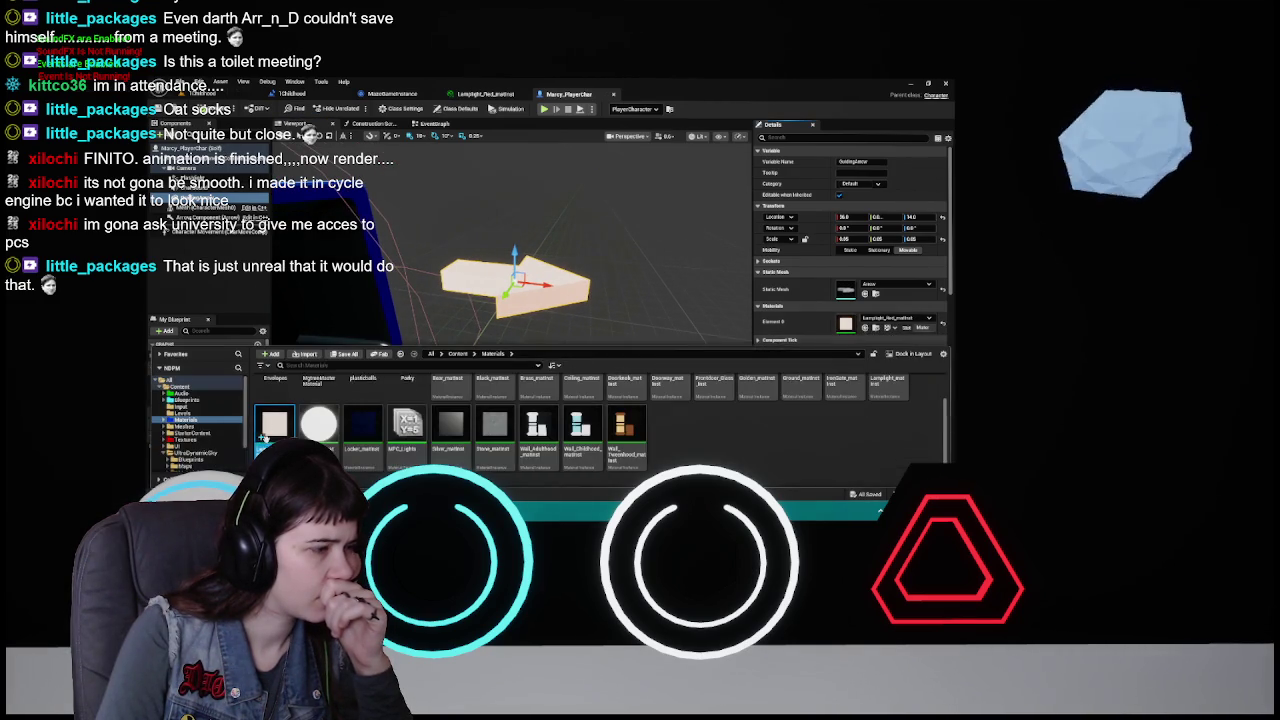
double_click(274, 422)
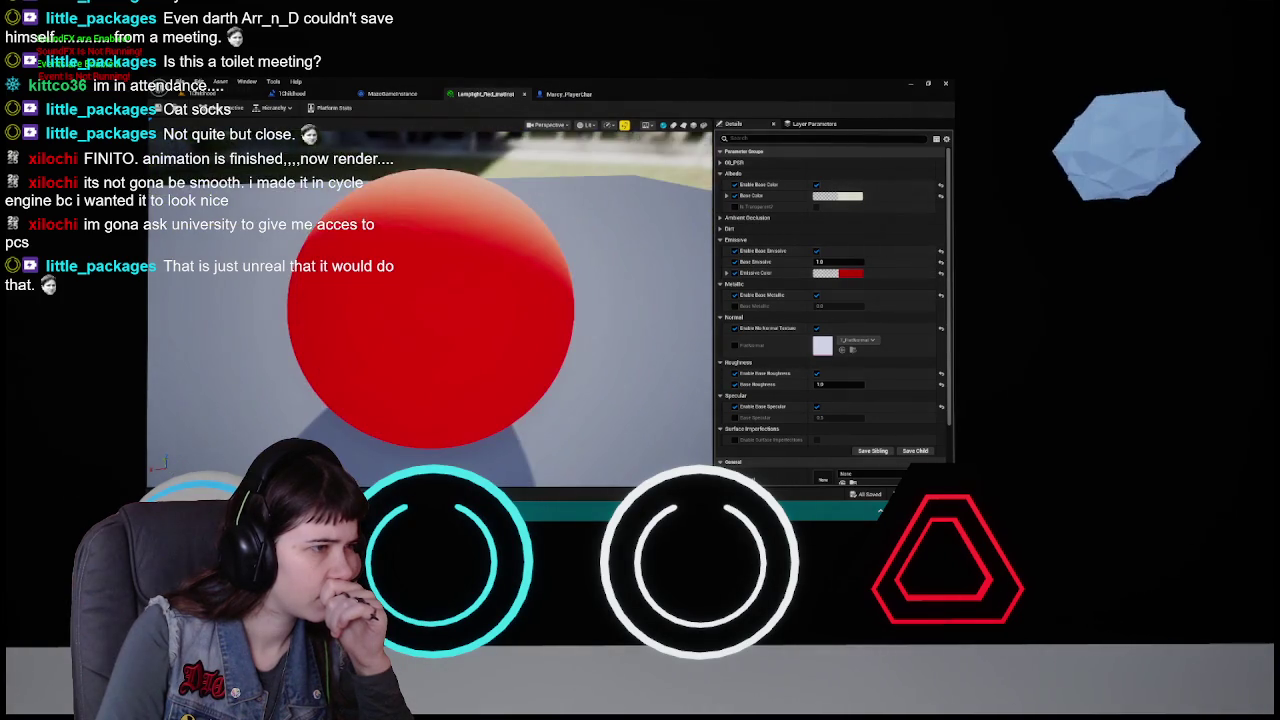
- Enter FF0000 as the Lamplight material's base colour
click(837, 196)
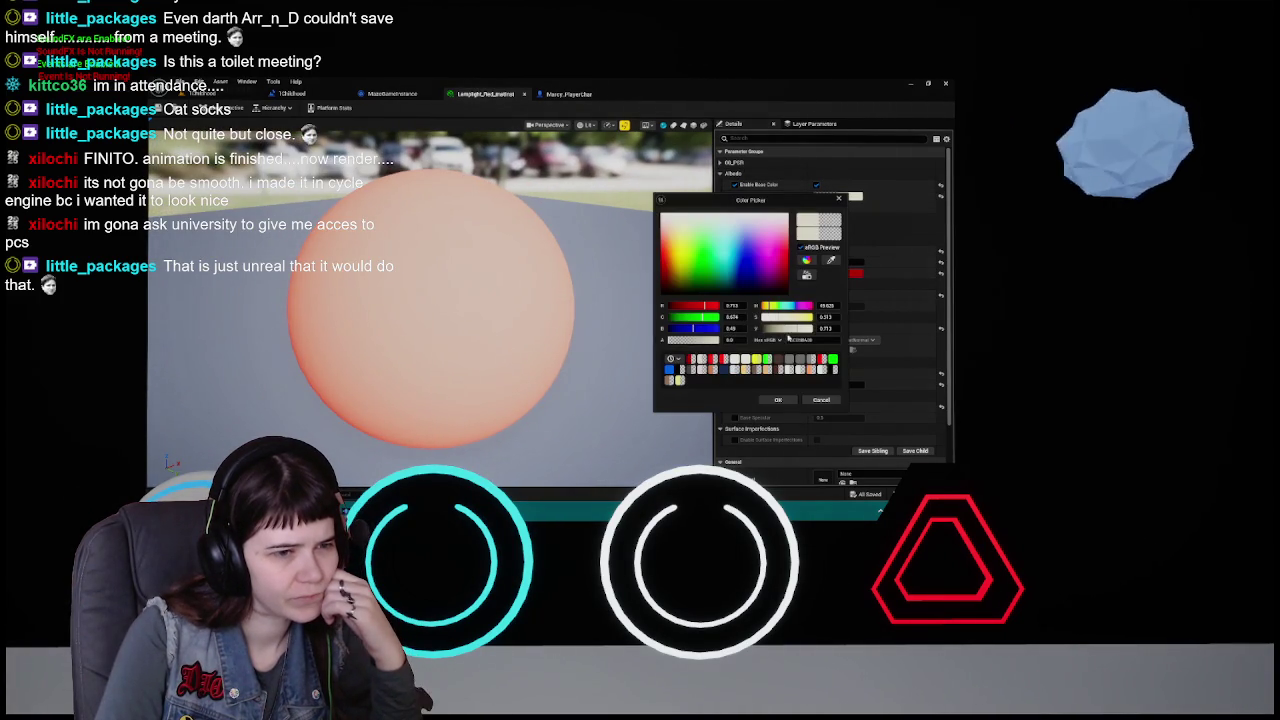
text(FF0000)
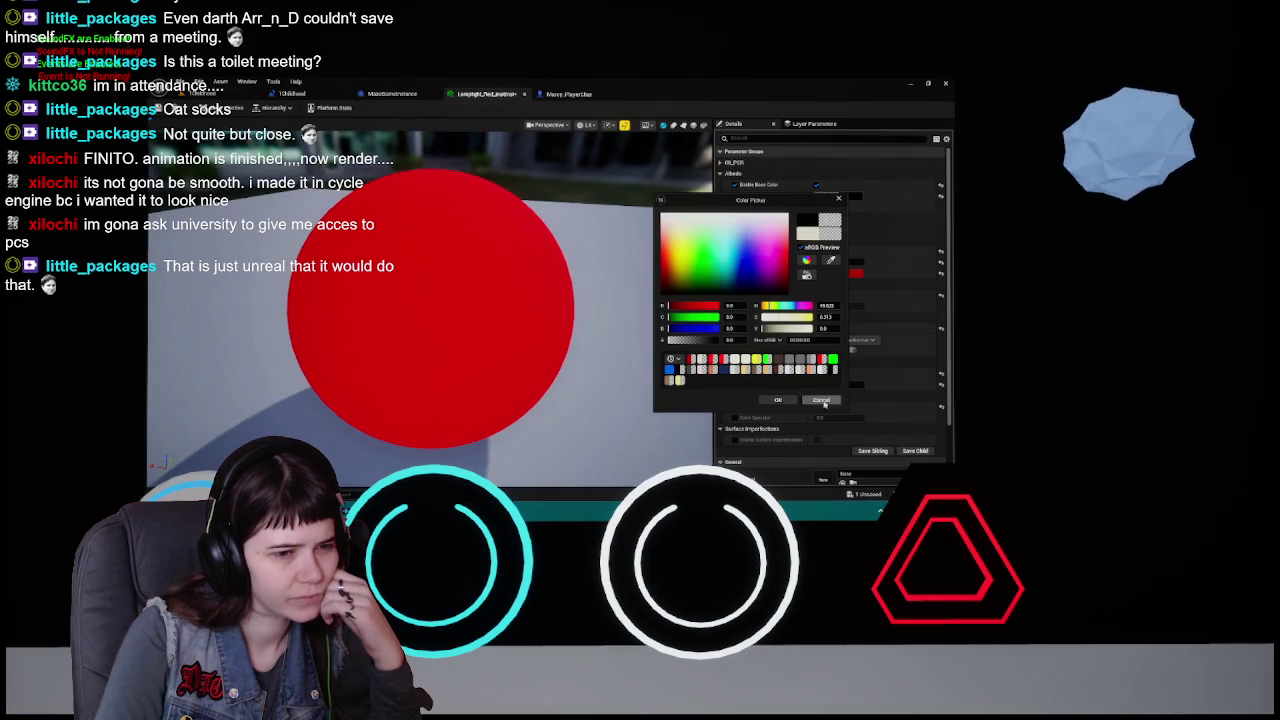
click(821, 399)
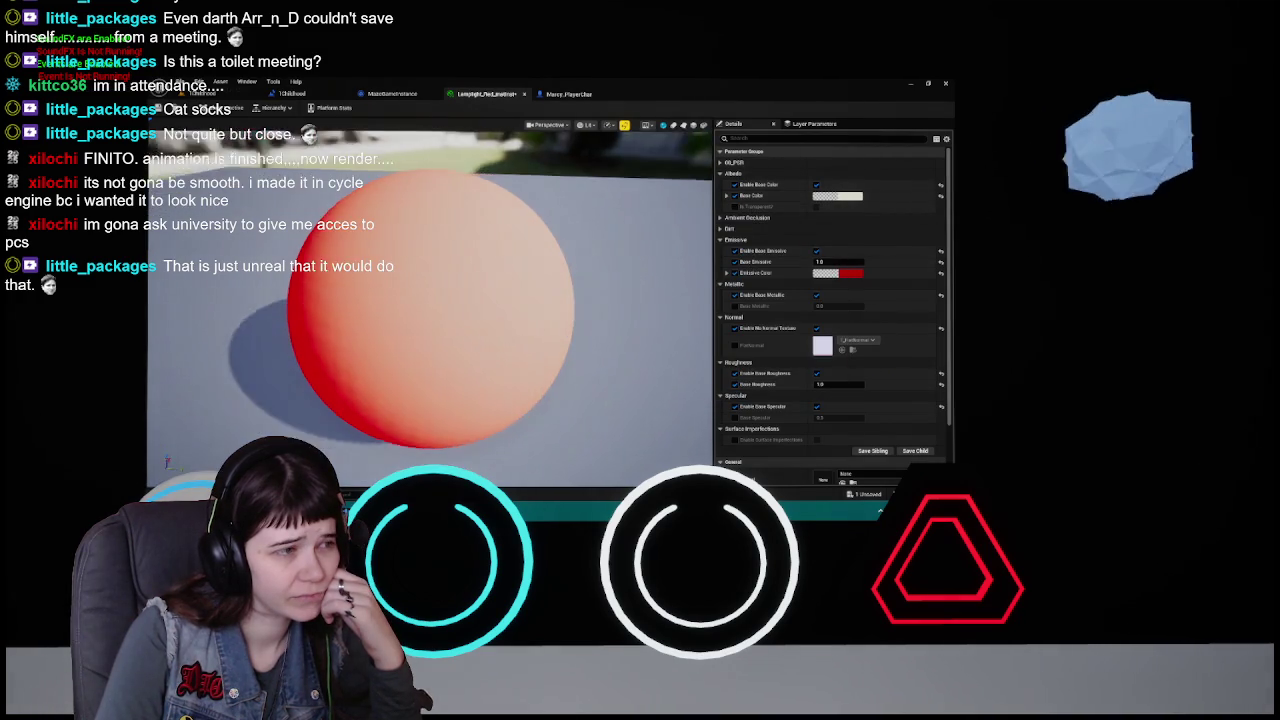
- Lower the base colour's value slider to darken it, confirm, and save the material instance
click(851, 198)
drag(798, 336, 763, 333)
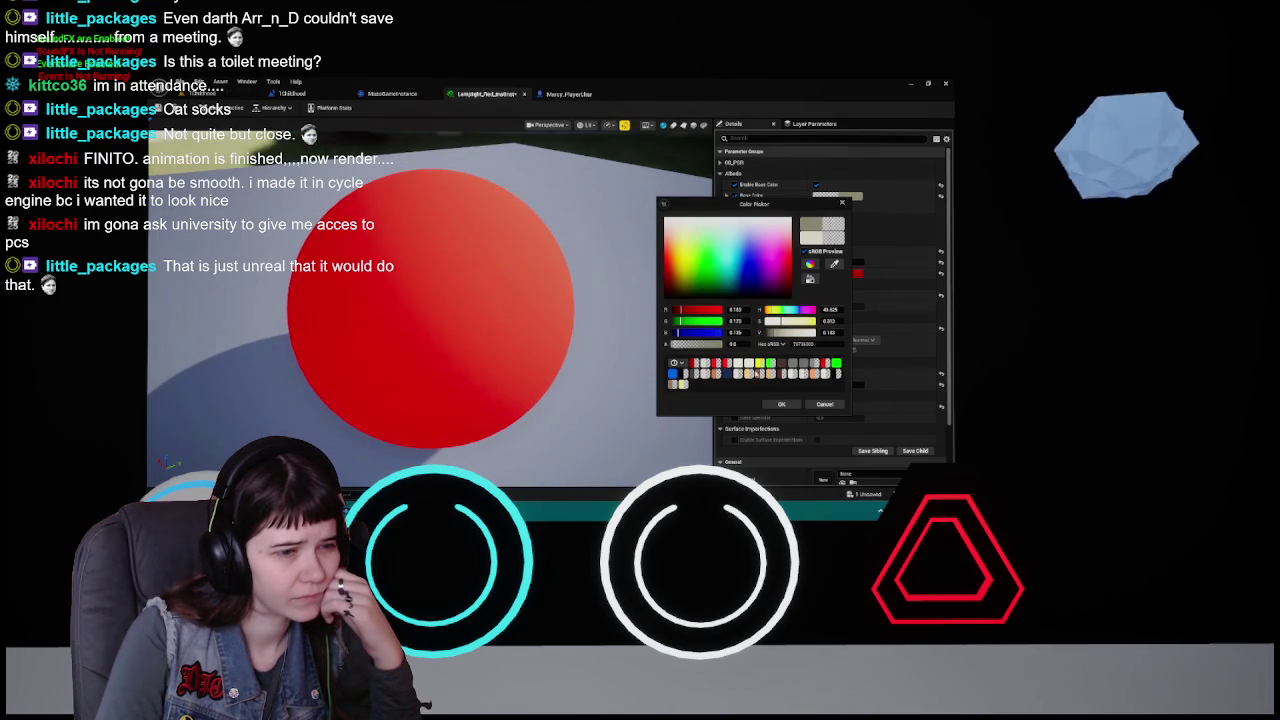
drag(772, 336, 768, 332)
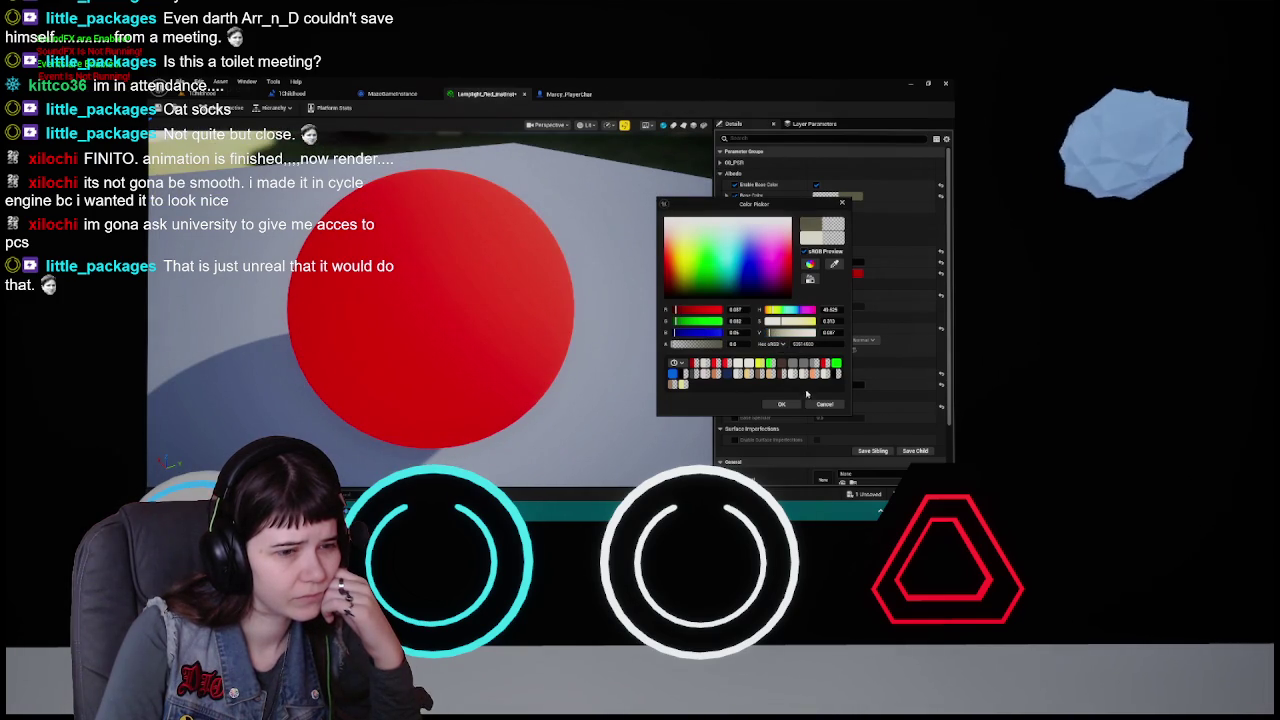
click(781, 404)
key(ctrl+s)
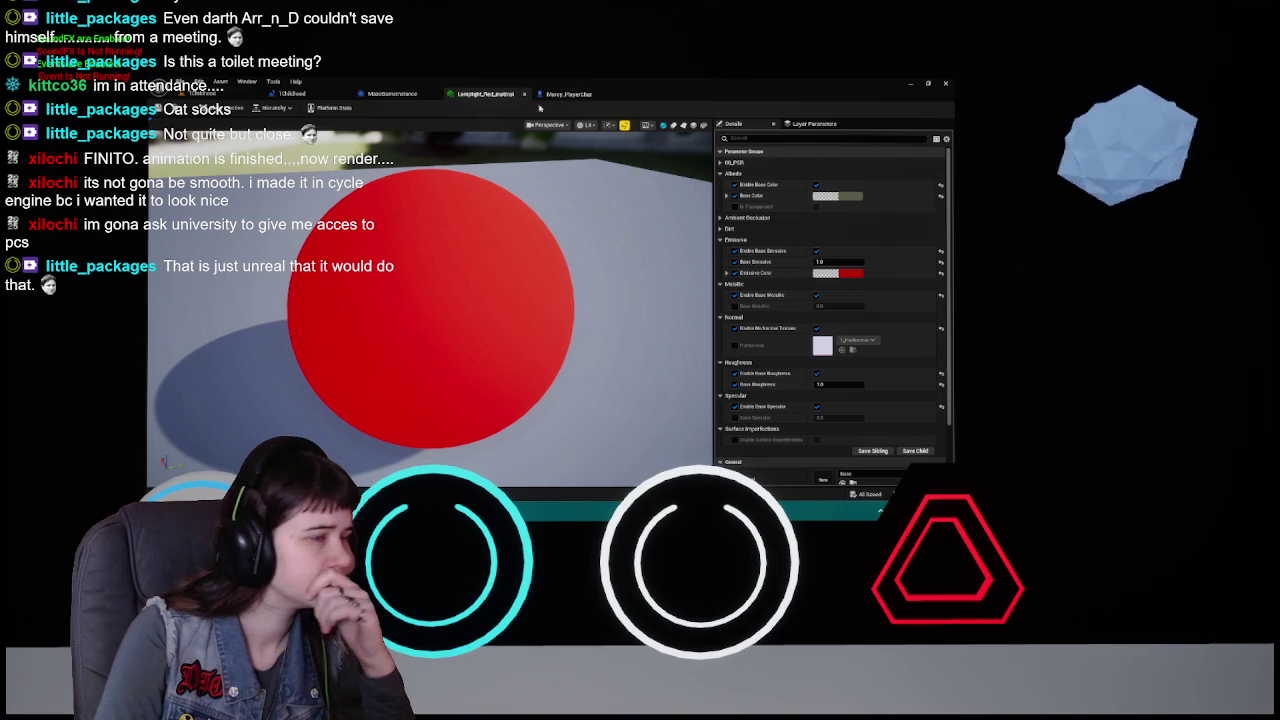
click(575, 96)
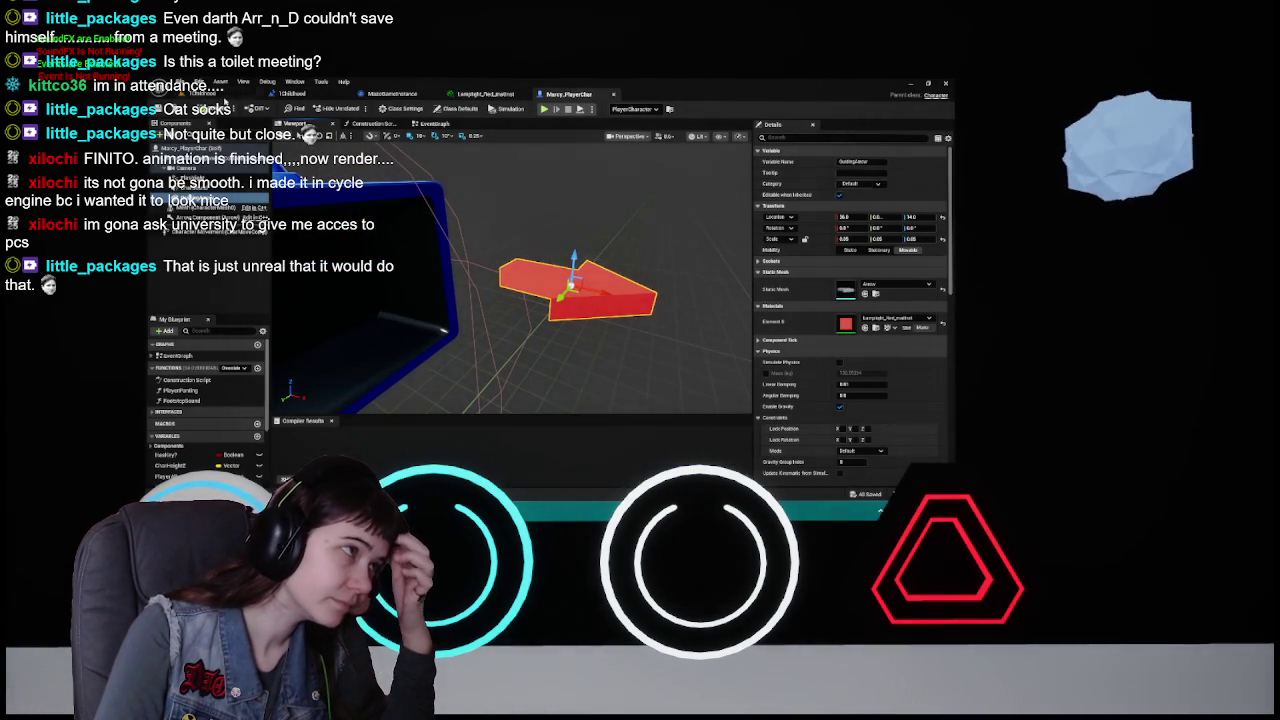
- Turn the Lamplight material's base colour fully black so the red emissive remains
click(292, 93)
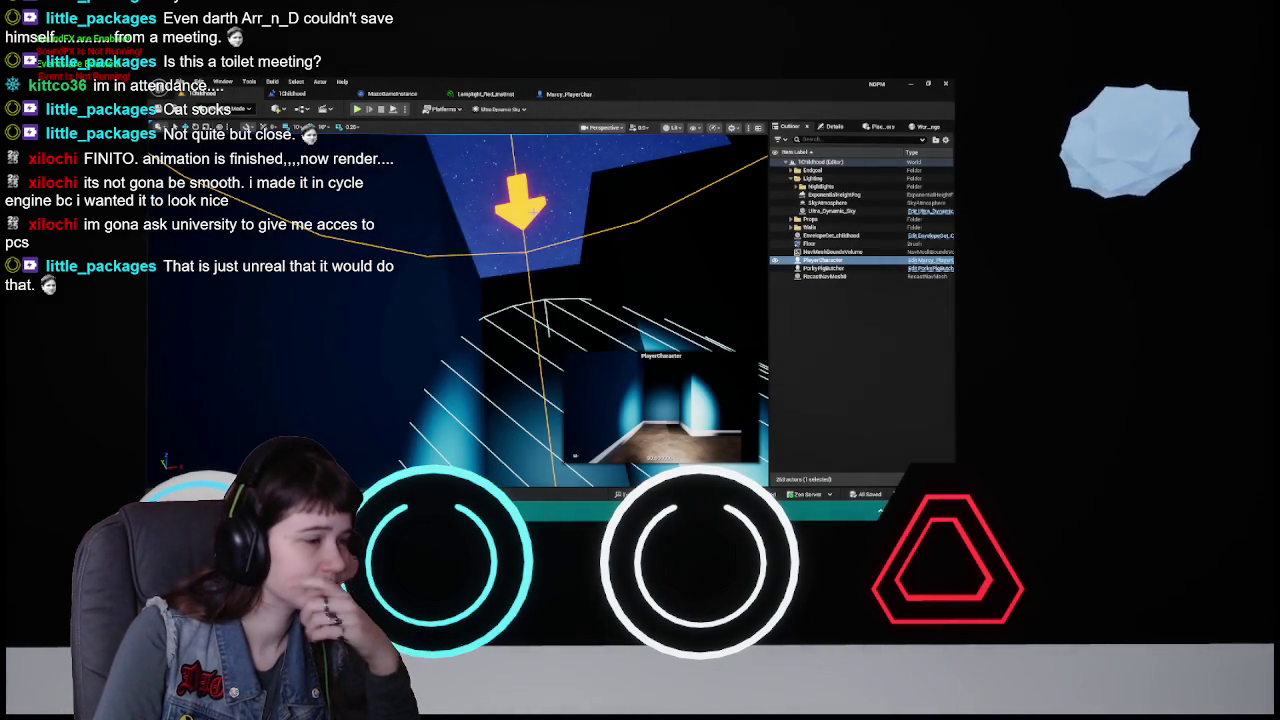
key(f)
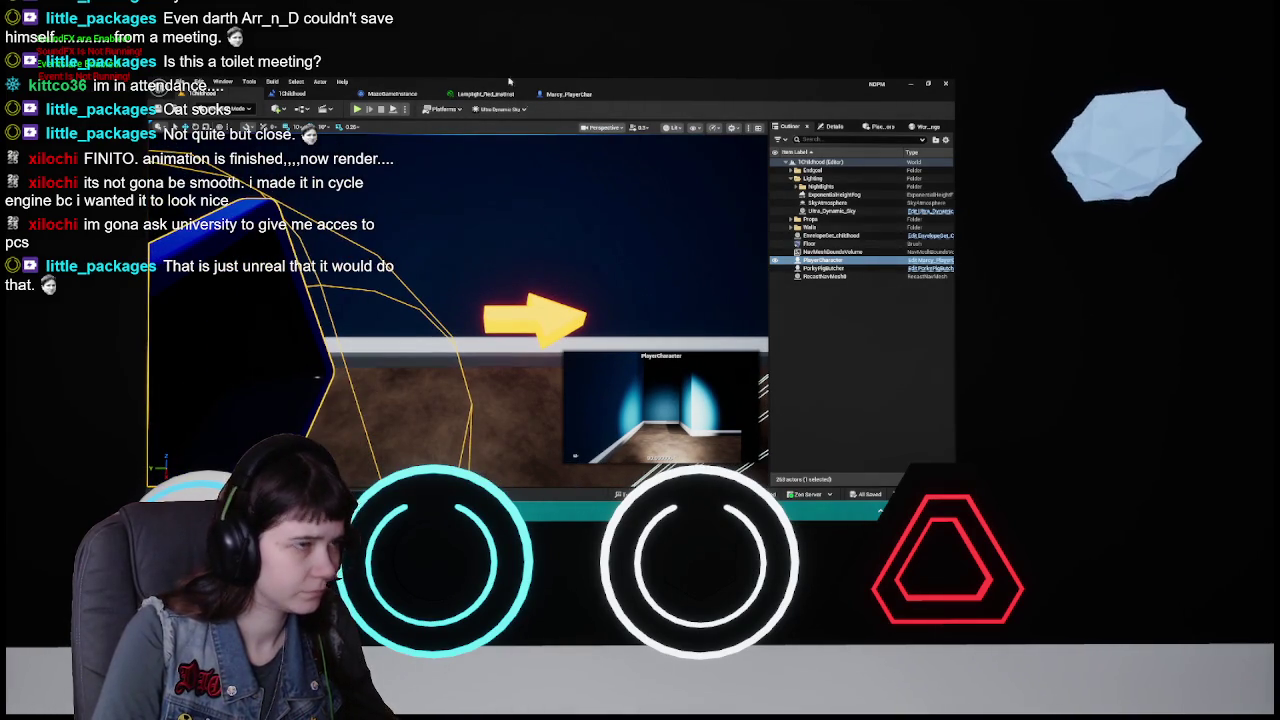
click(485, 93)
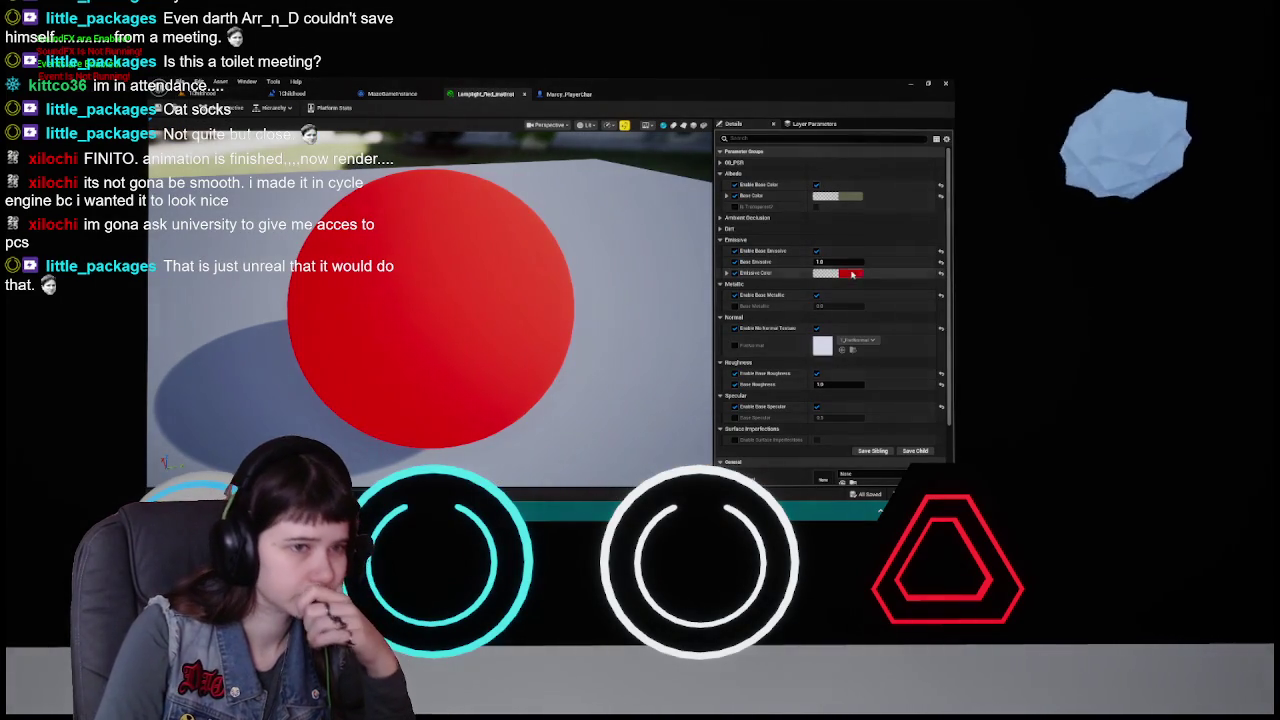
click(832, 196)
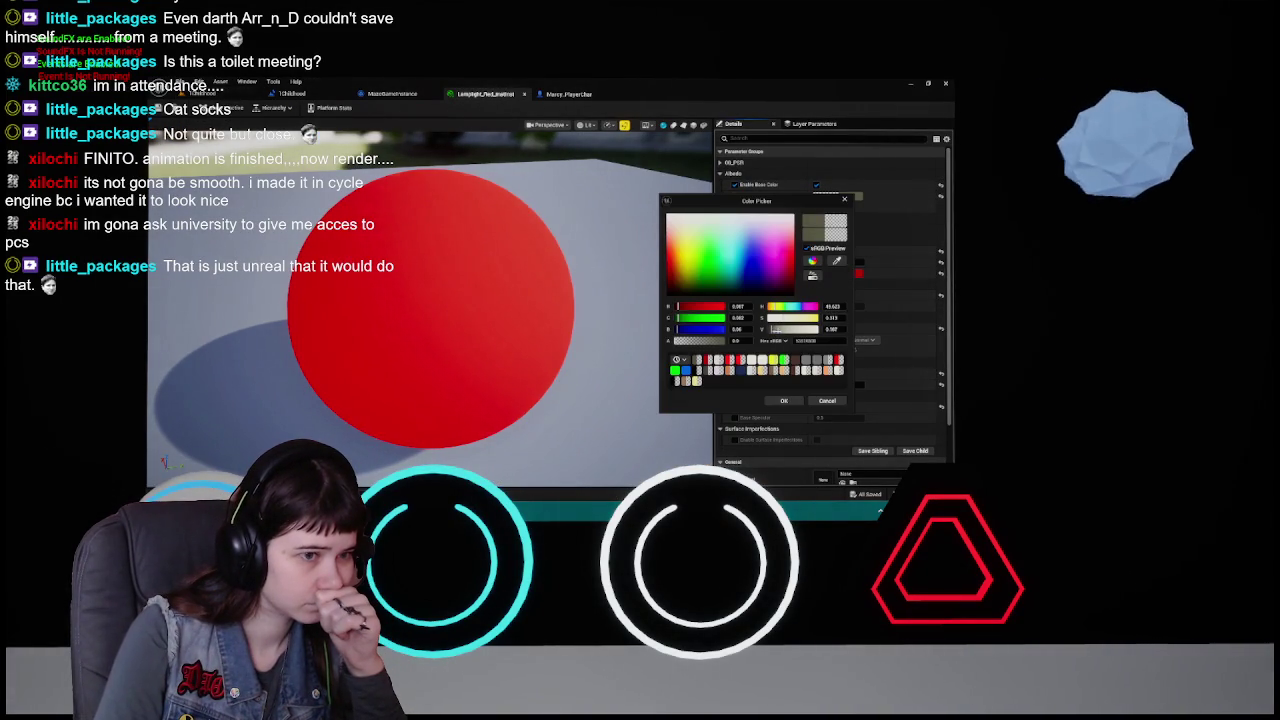
drag(779, 330, 766, 330)
click(784, 401)
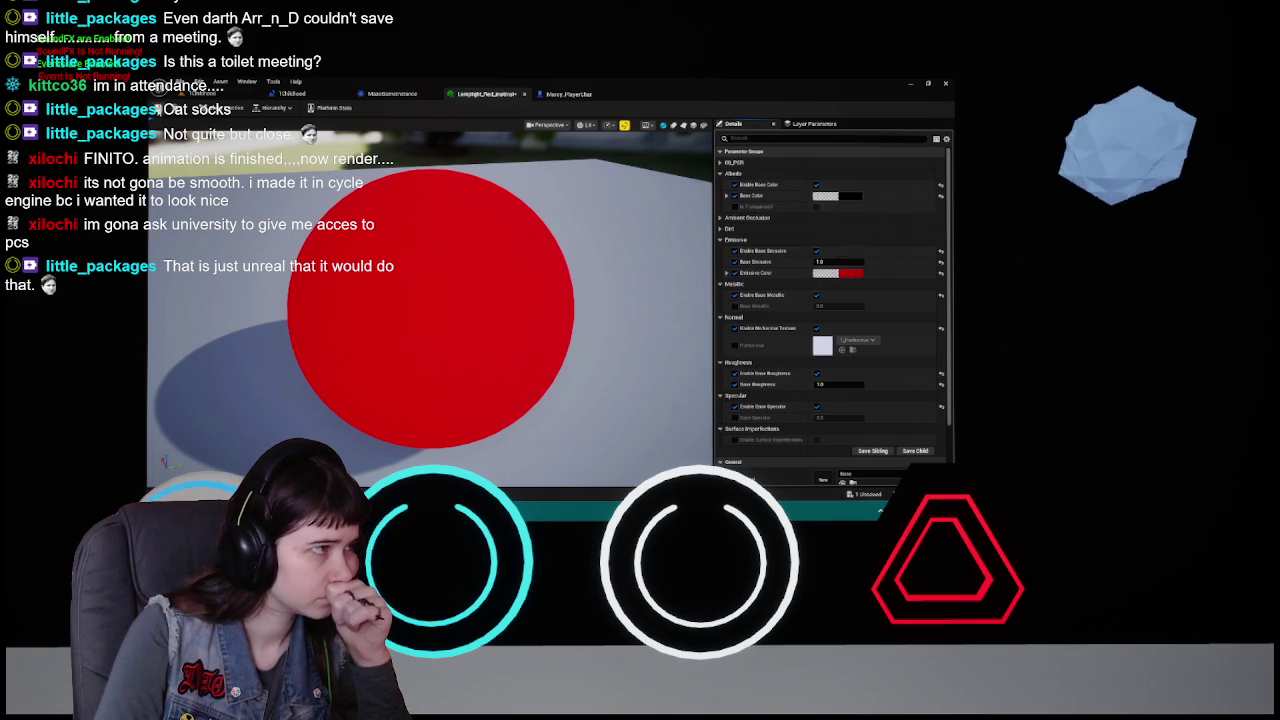
- Check the red guiding arrow in the level viewport and in the player character blueprint
click(291, 93)
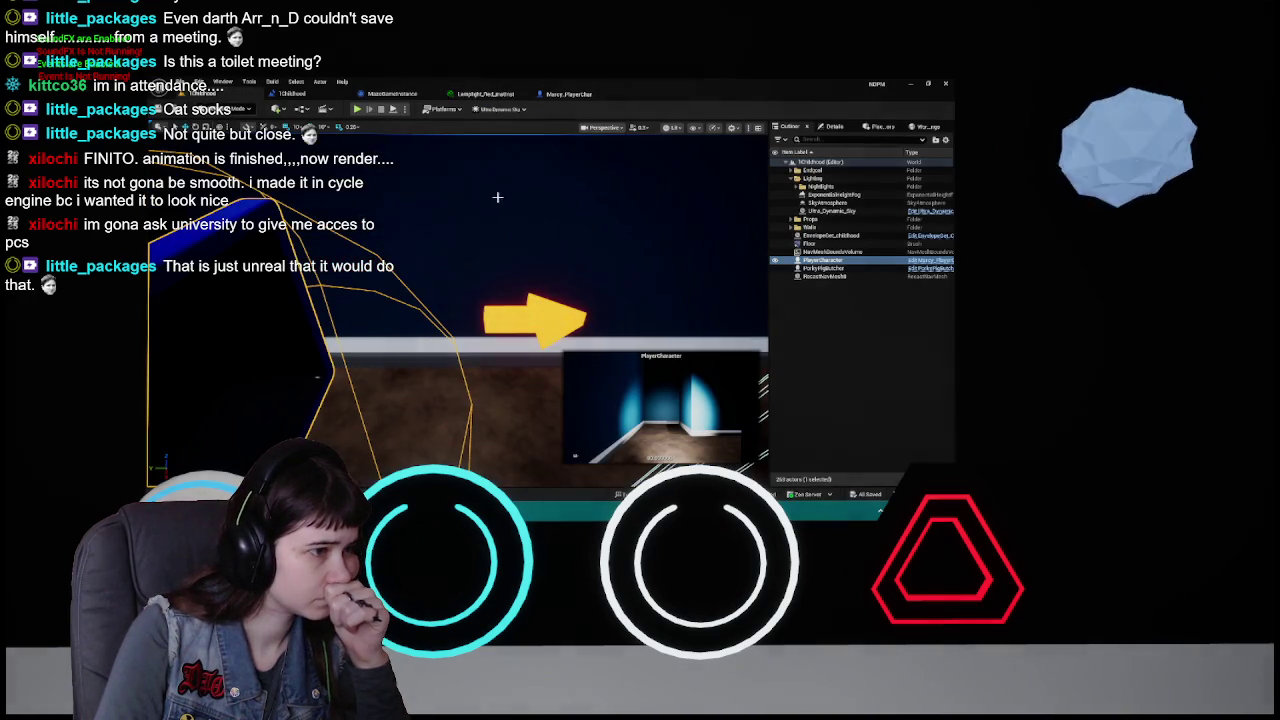
click(569, 94)
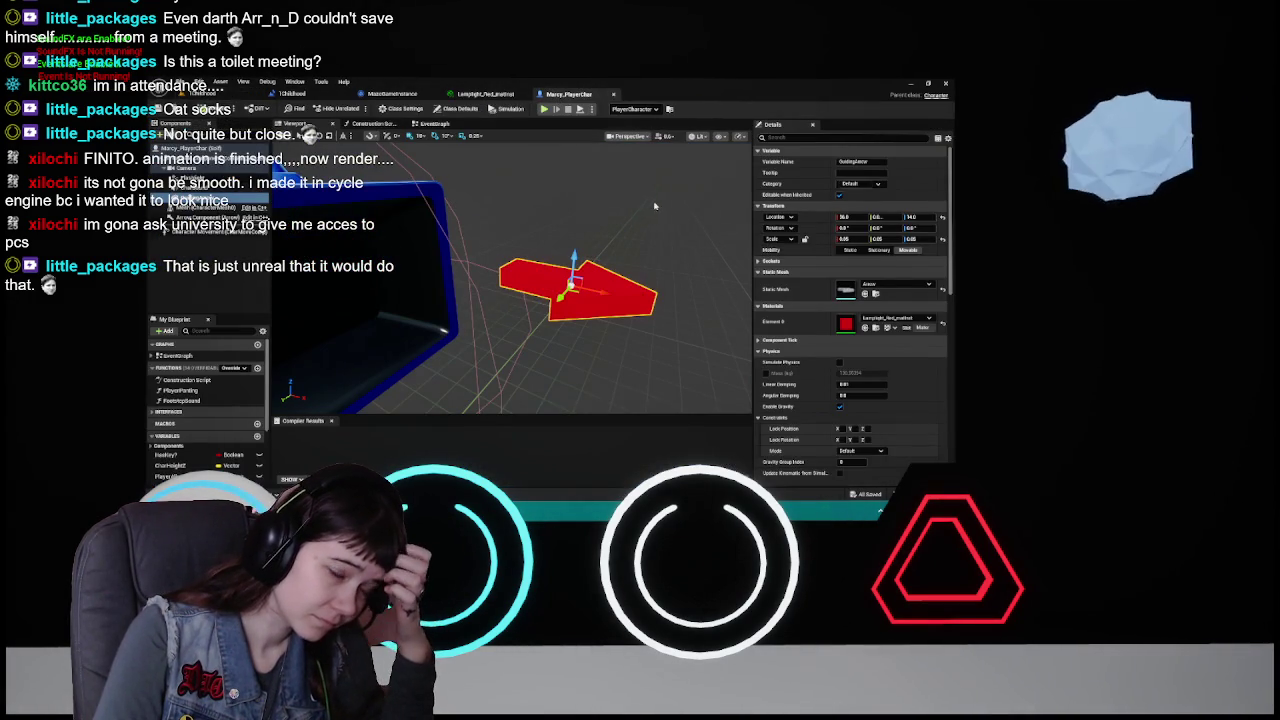
click(291, 93)
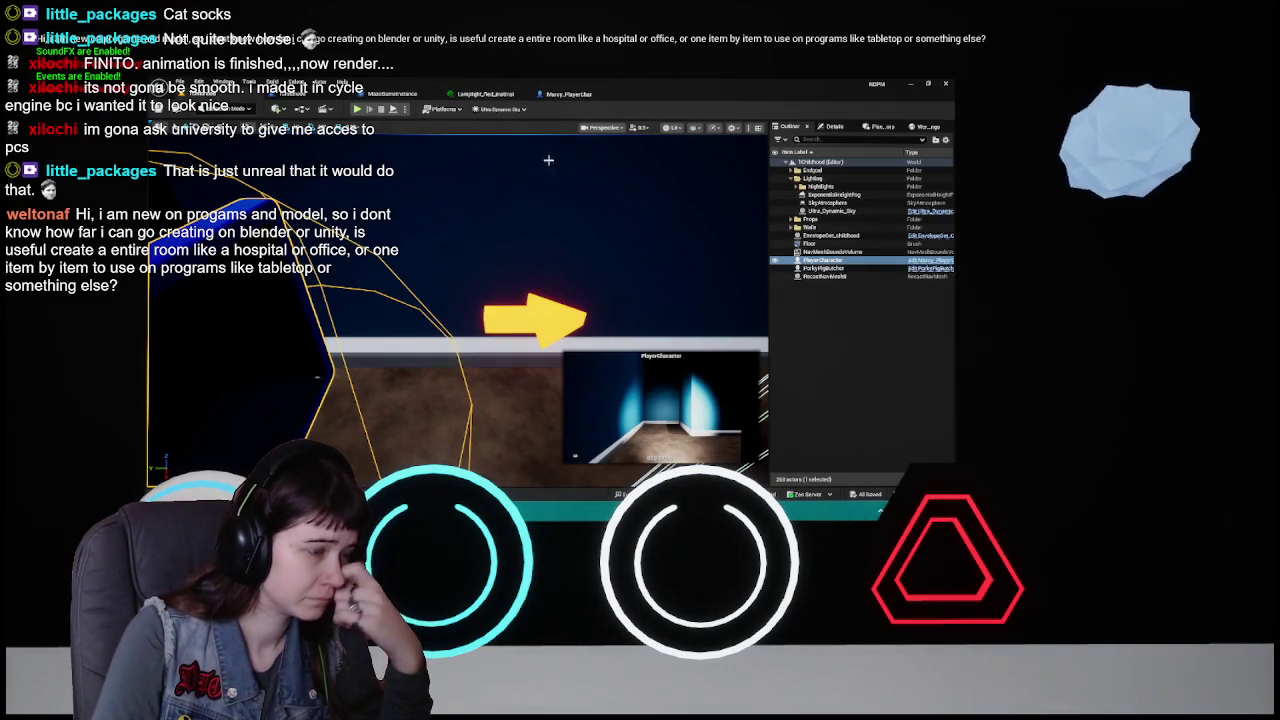
mouse_move(524, 139)
mouse_down()
mouse_move(582, 139)
mouse_move(571, 138)
mouse_up()
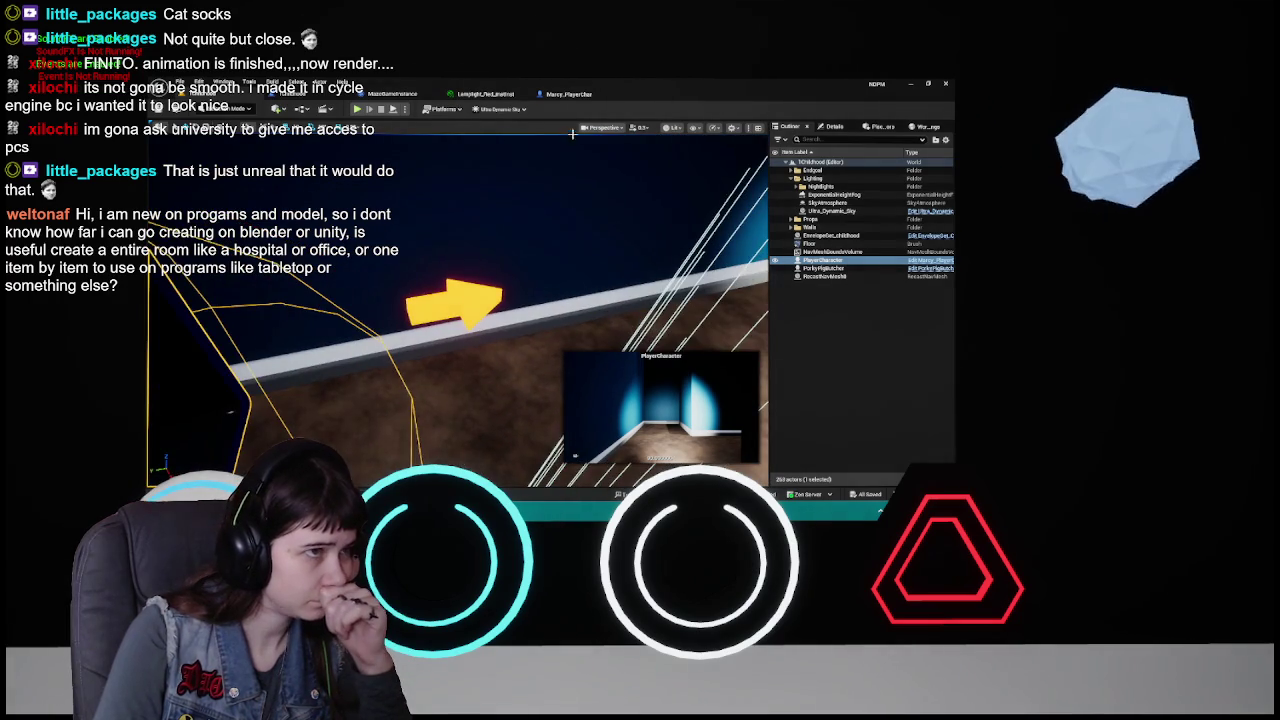
click(569, 94)
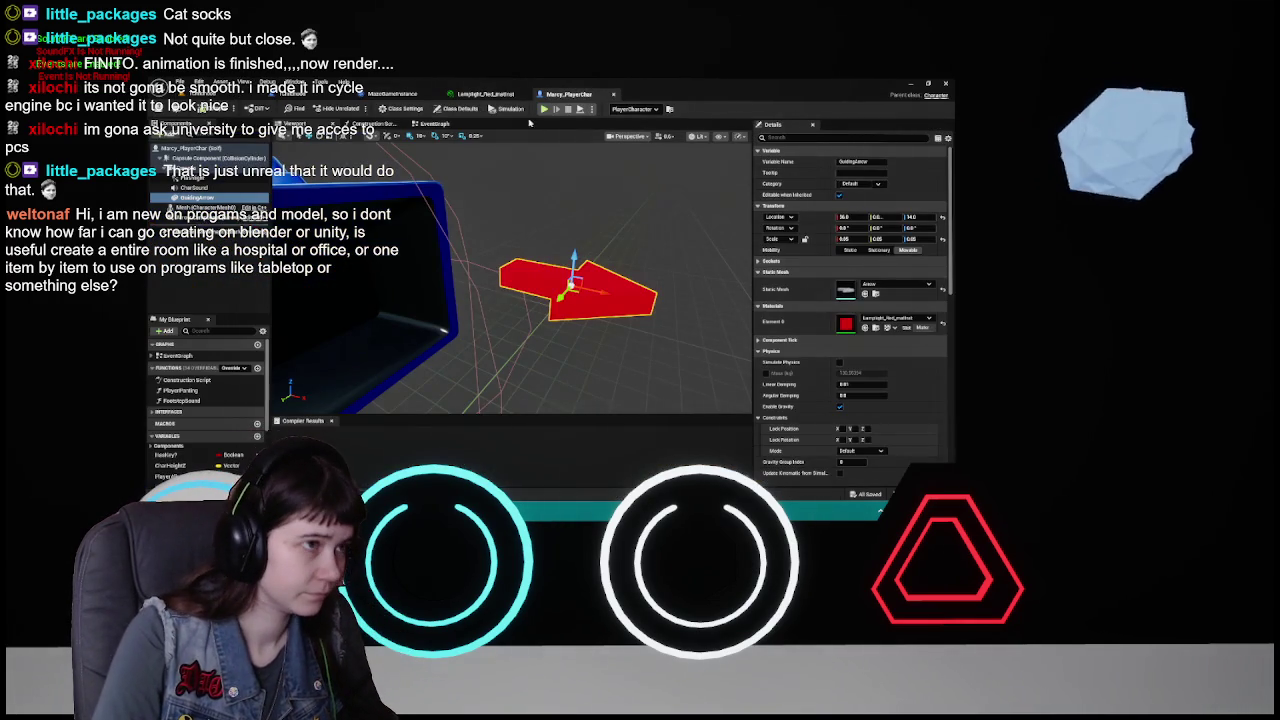
- Undo the last base colour edit on the lamplight material and save it
click(485, 93)
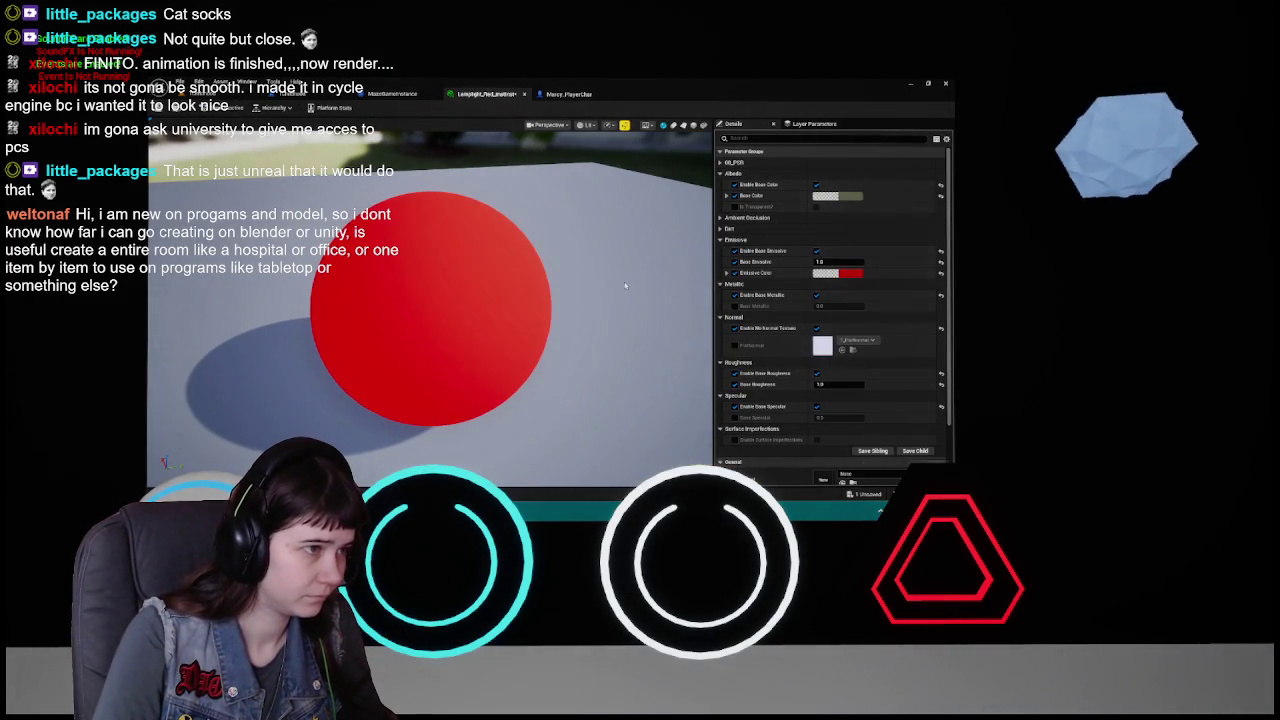
key(ctrl+z)
click(159, 110)
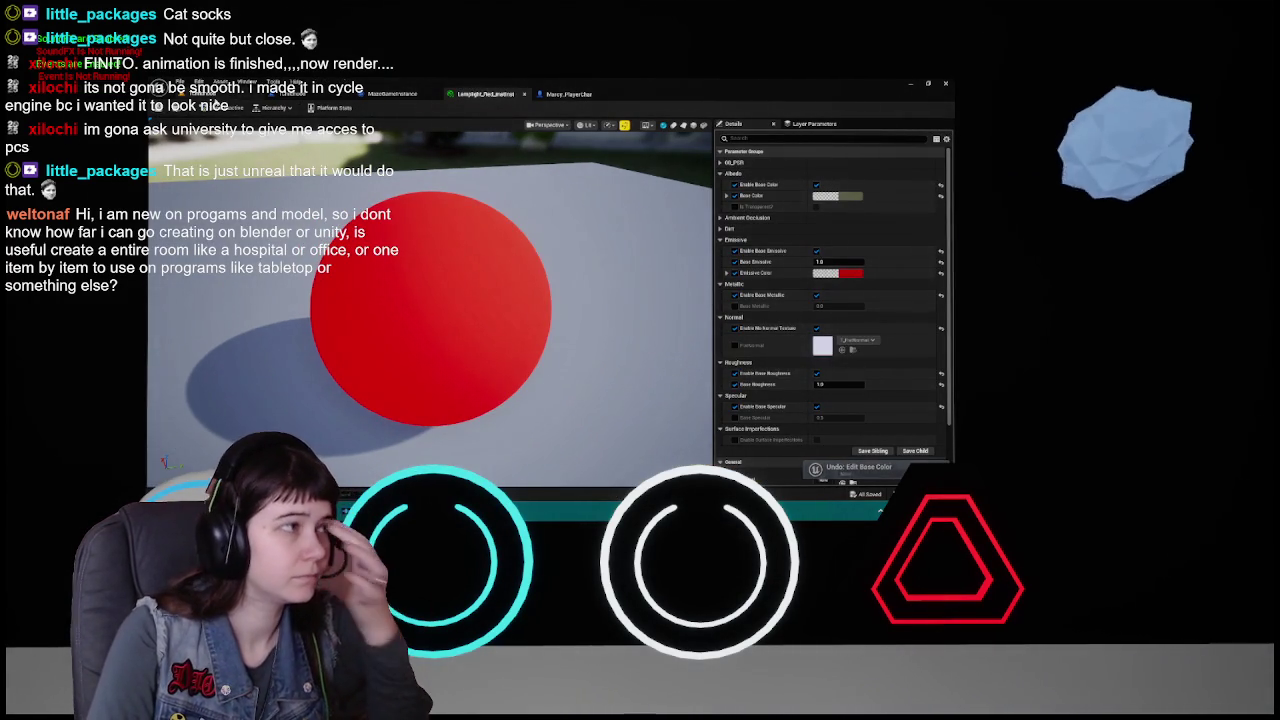
click(569, 94)
click(485, 93)
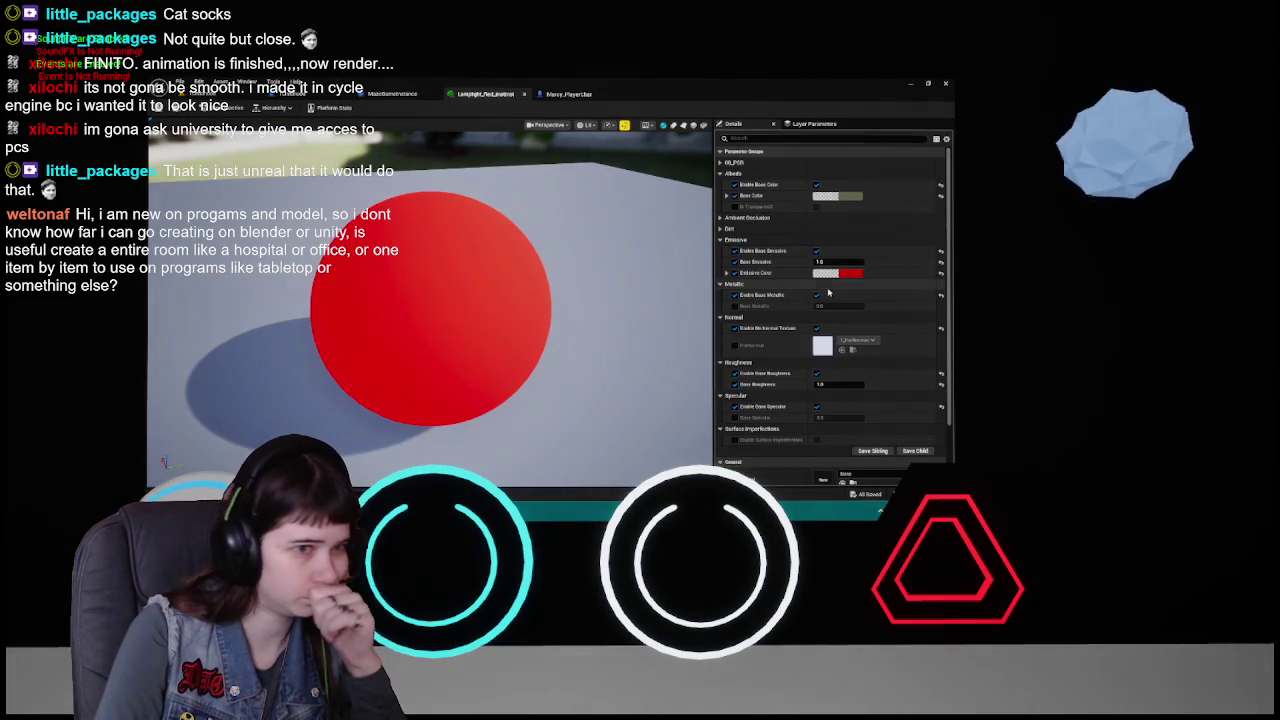
- Try Base Emissive at 10, check the arrow in the level, then set it back to 1.0
text(10)
key(Return)
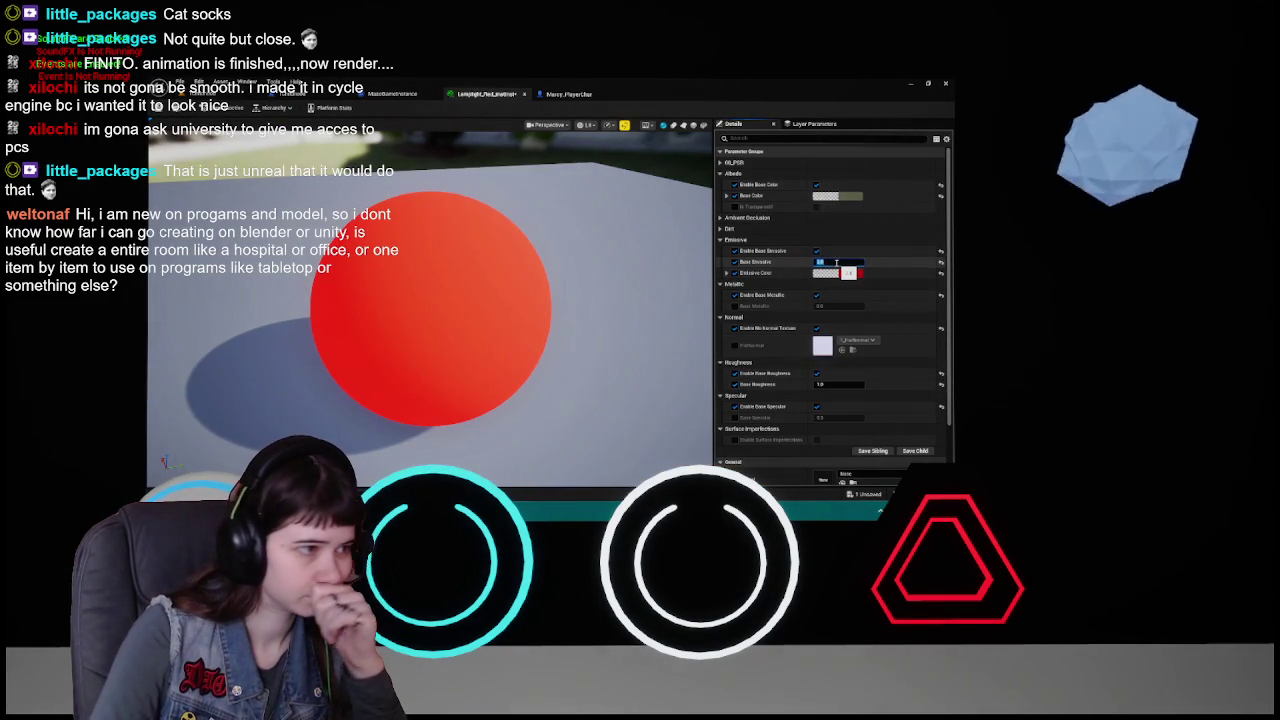
click(220, 94)
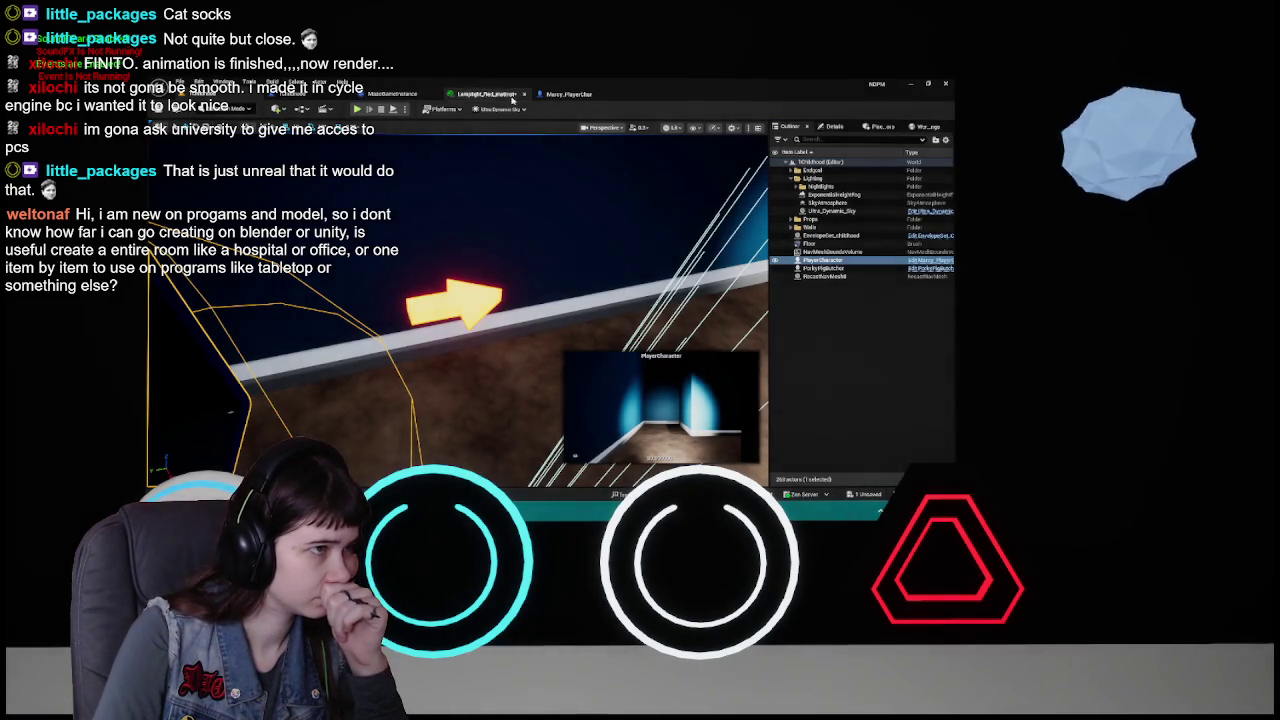
click(485, 93)
text(1)
key(Return)
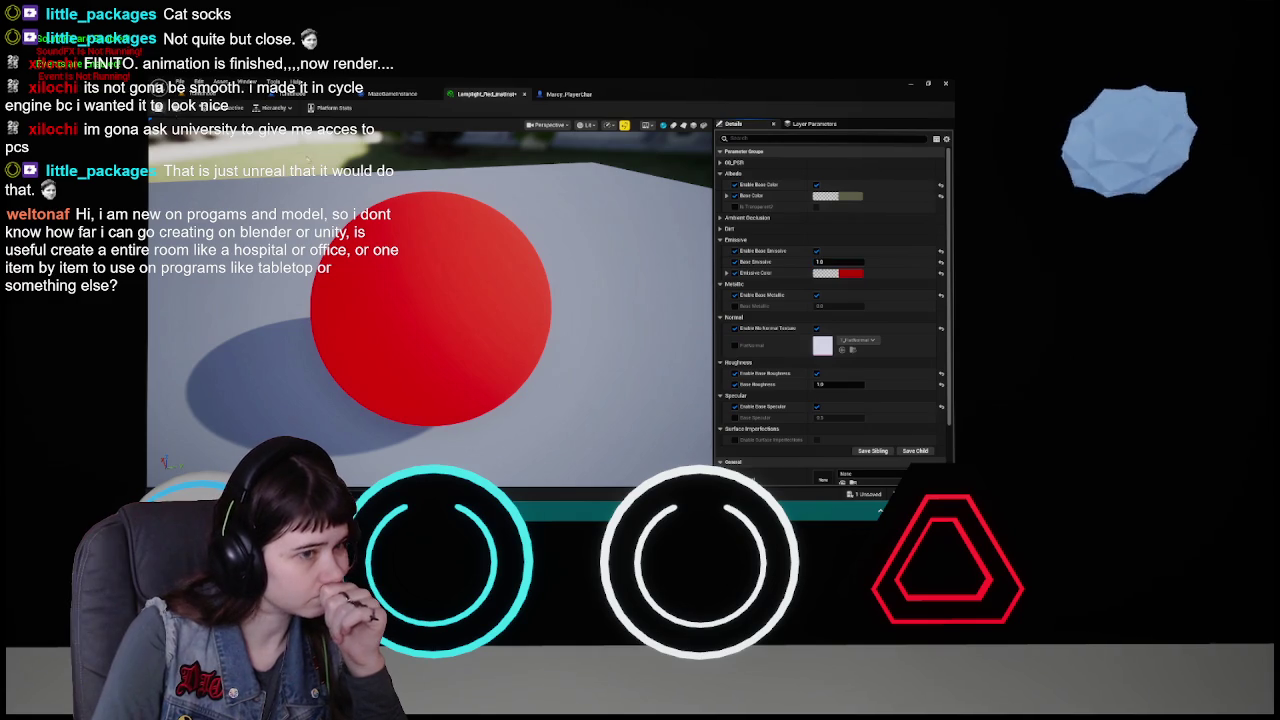
- Enable the Base Specular override at 0.0 and save the material
scroll(775, 336, down, 3)
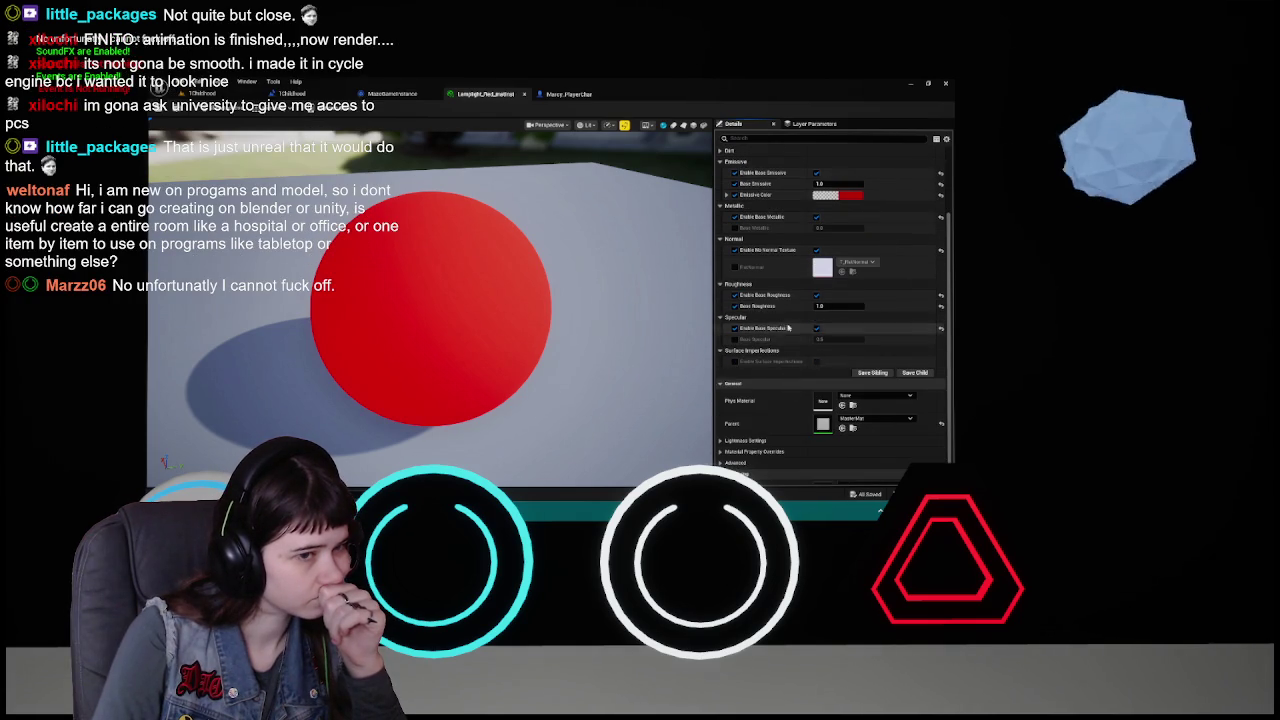
click(735, 339)
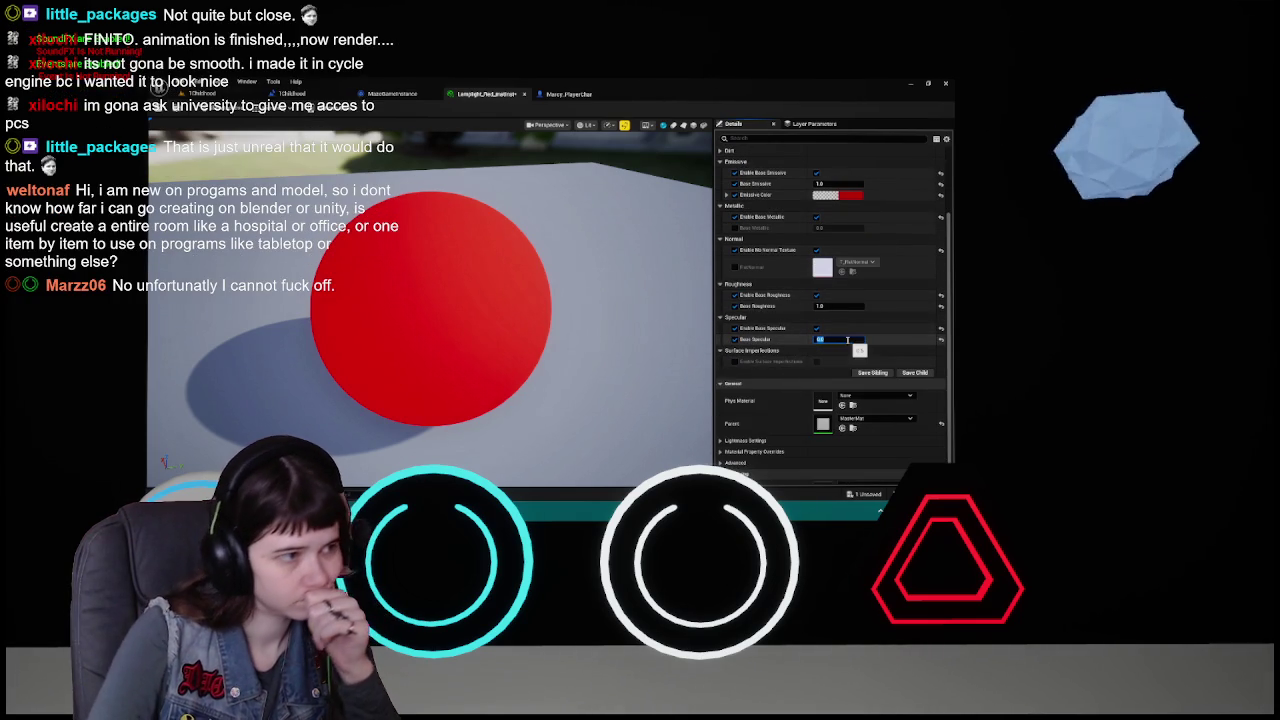
text(0)
key(Return)
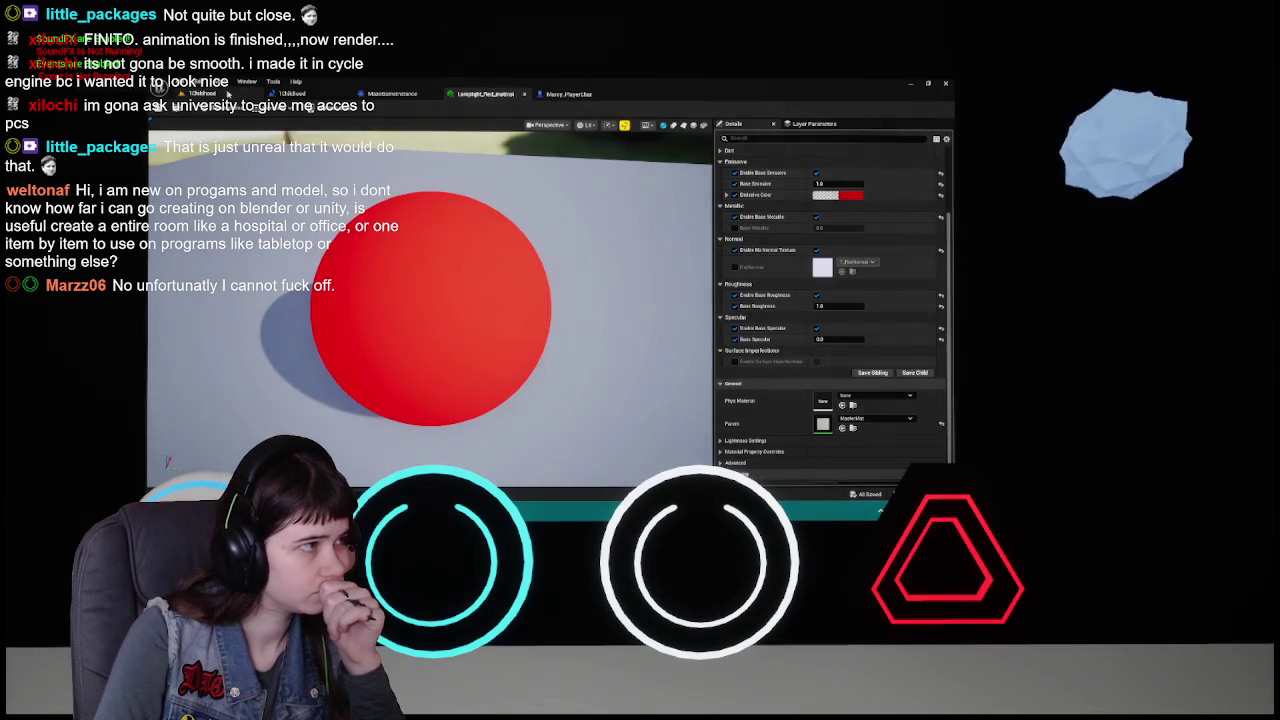
click(200, 93)
click(568, 93)
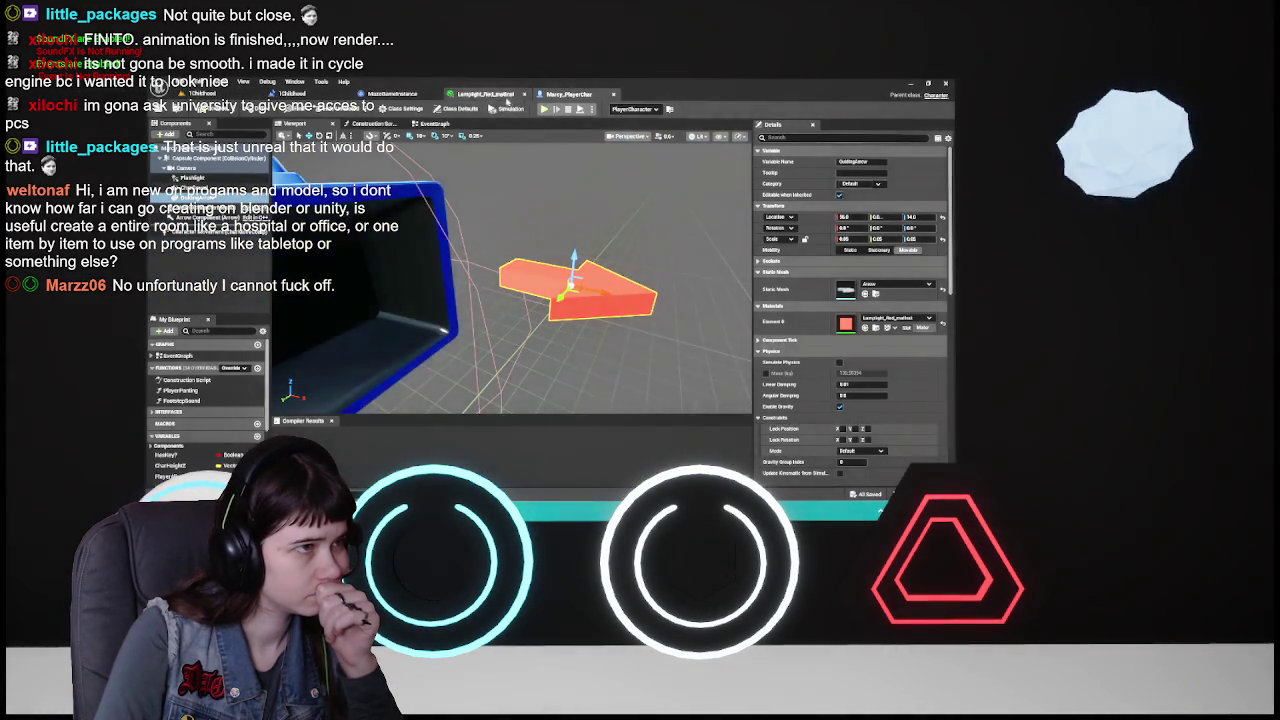
click(485, 93)
click(836, 339)
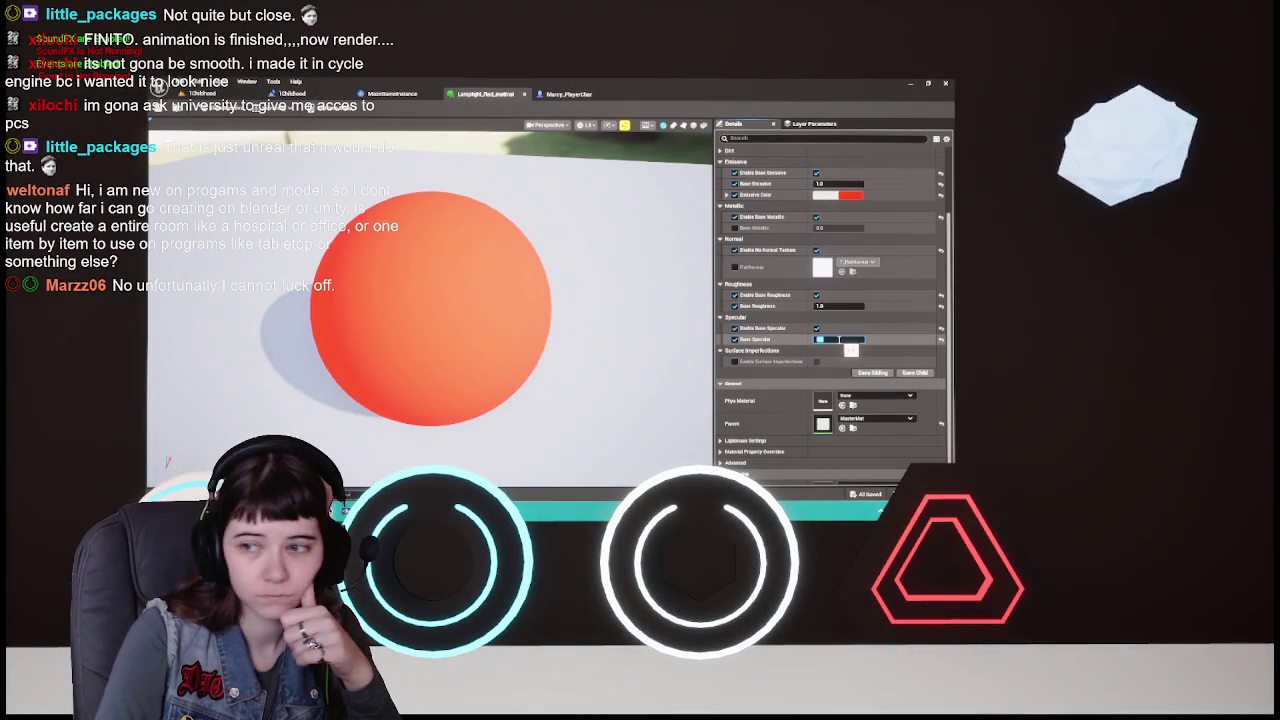
text(0)
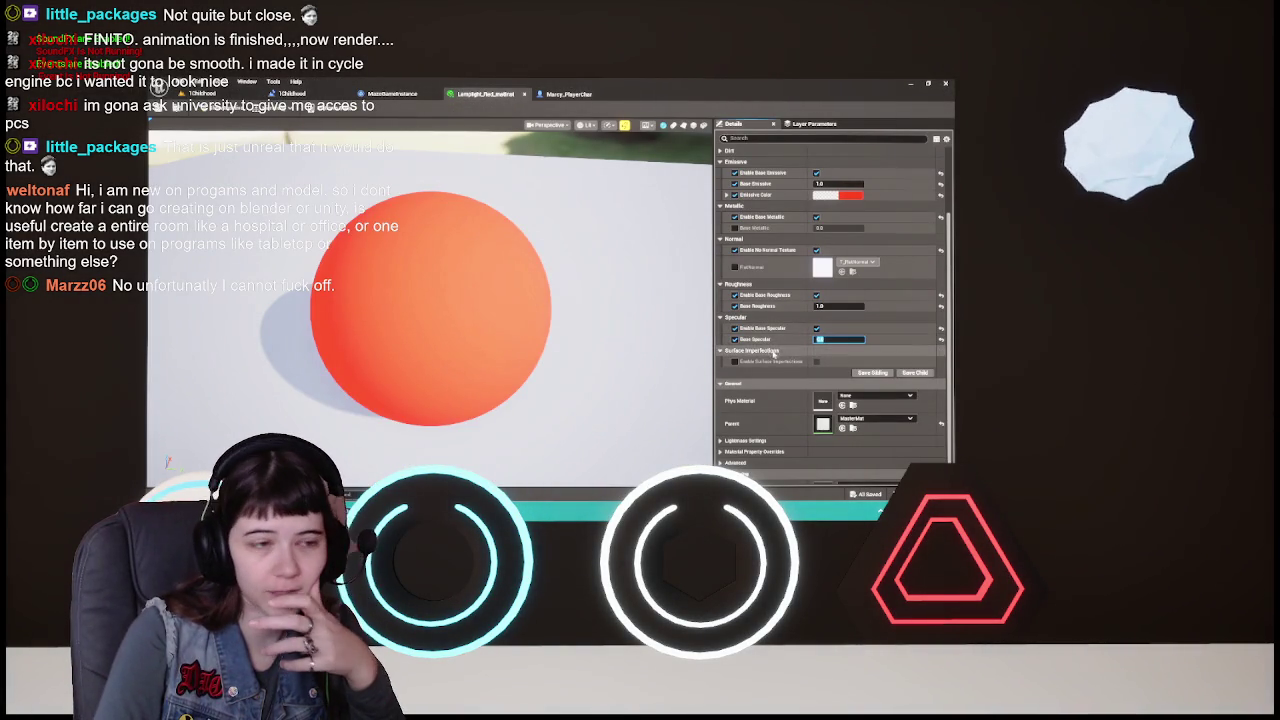
key(Return)
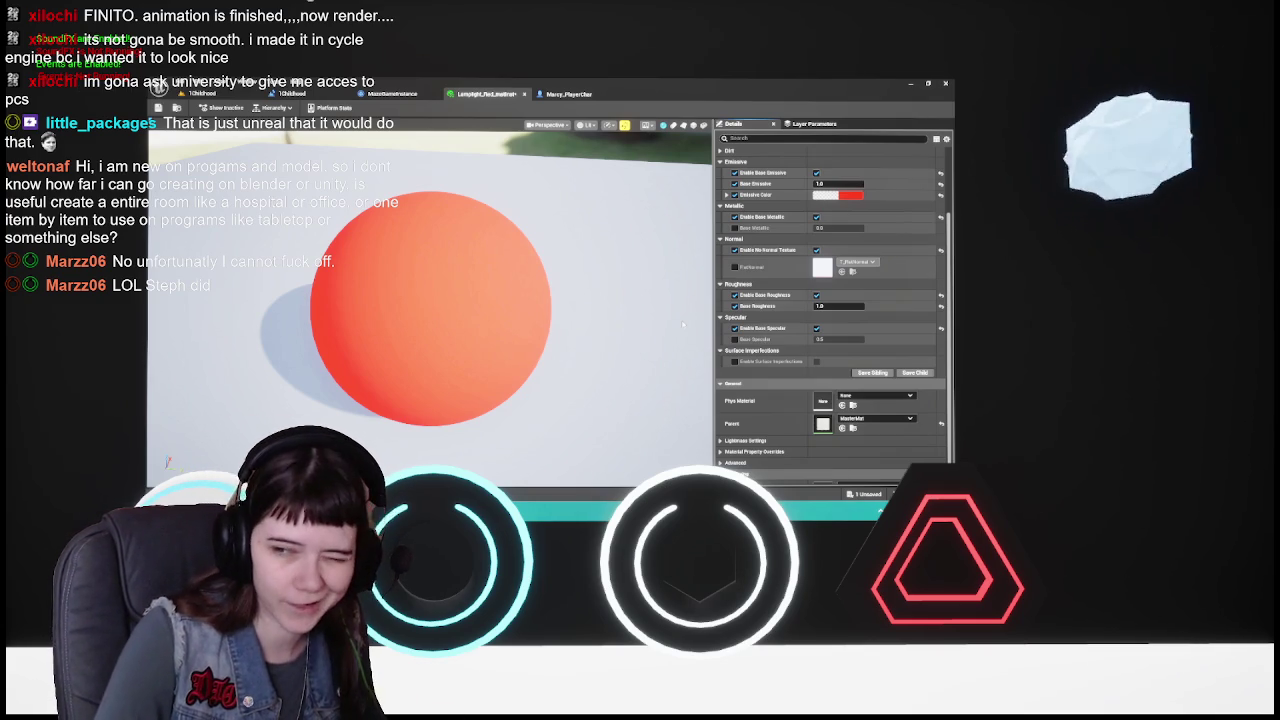
- Inspect the material preview, look over the level and blueprint tabs, then close the lamplight material
drag(524, 321, 531, 316)
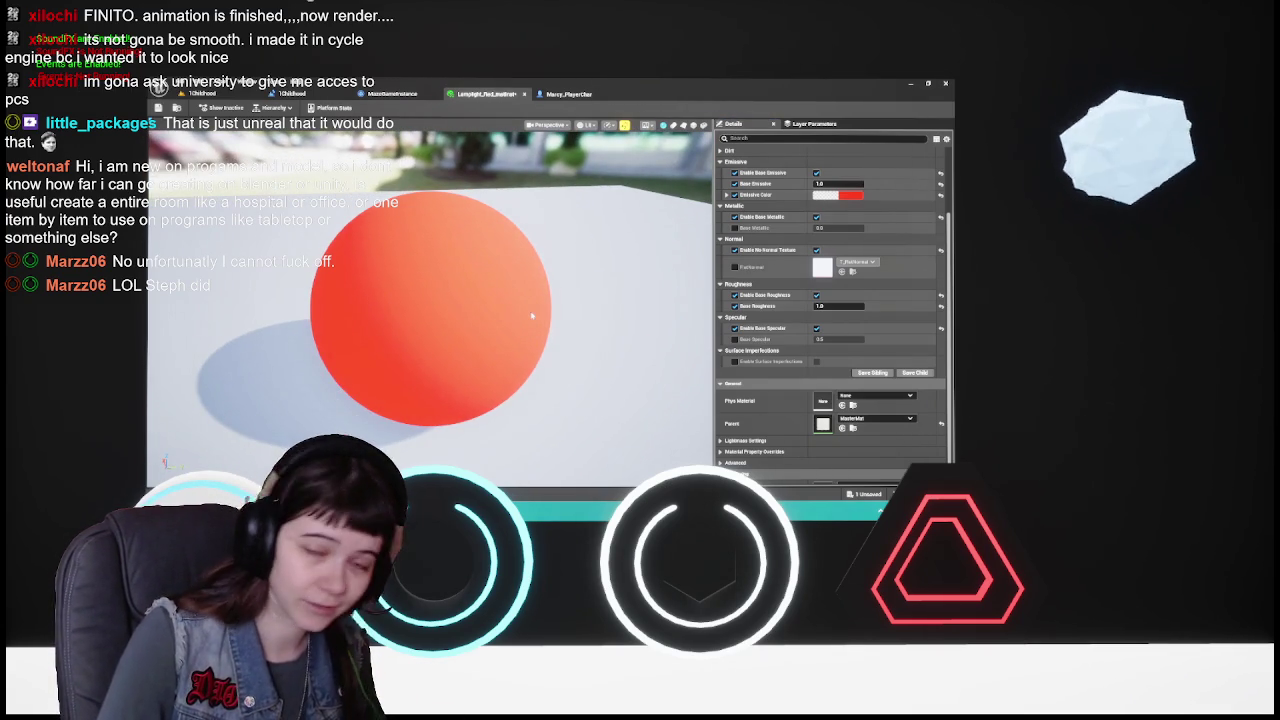
click(569, 94)
click(208, 94)
click(305, 94)
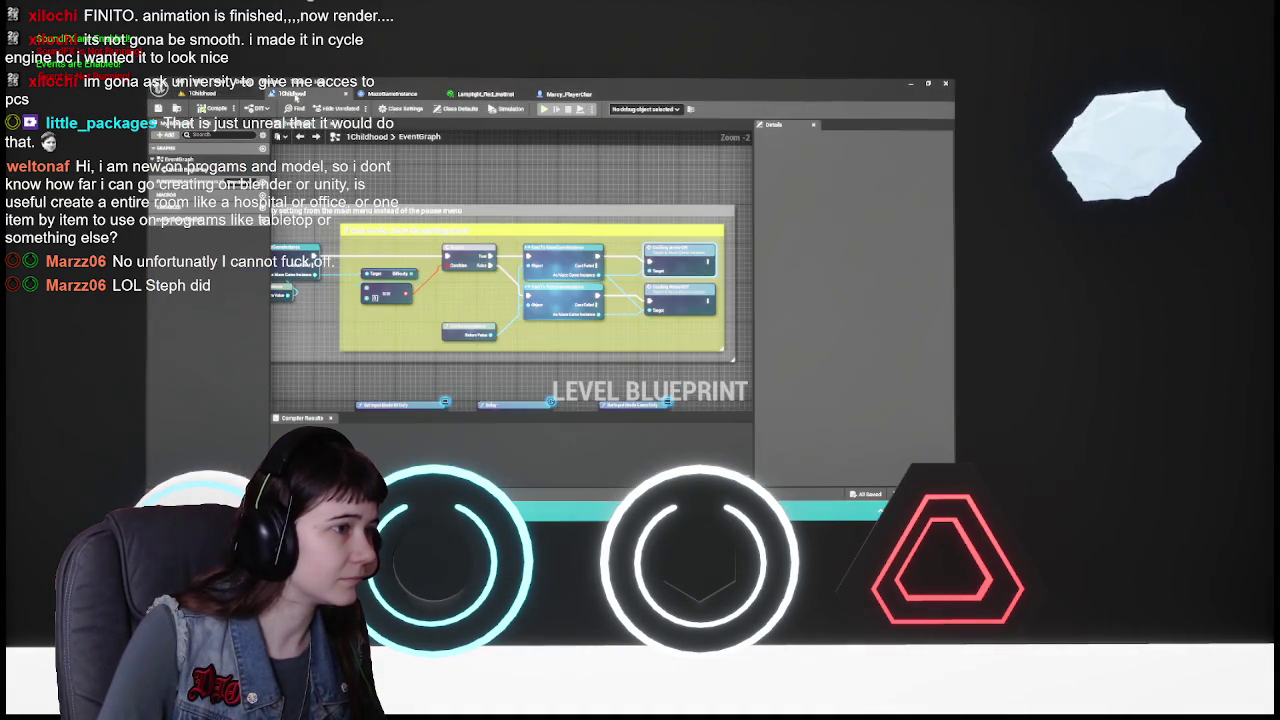
click(208, 94)
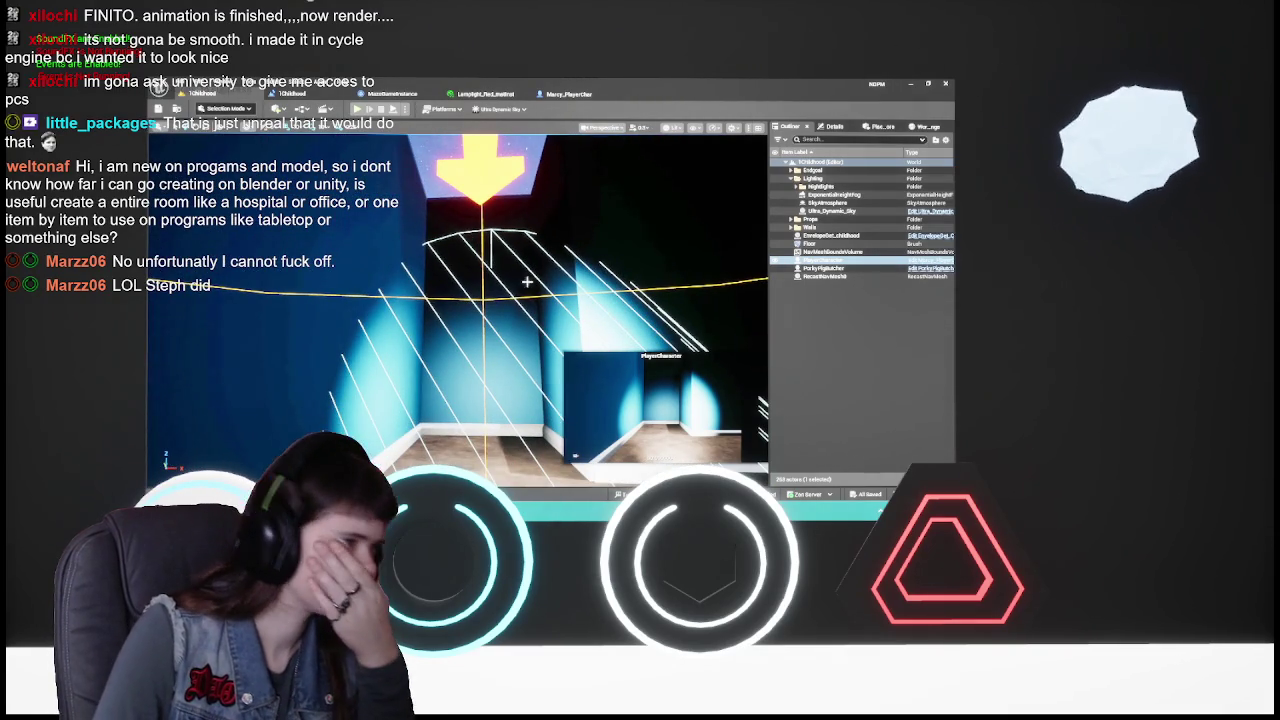
click(485, 94)
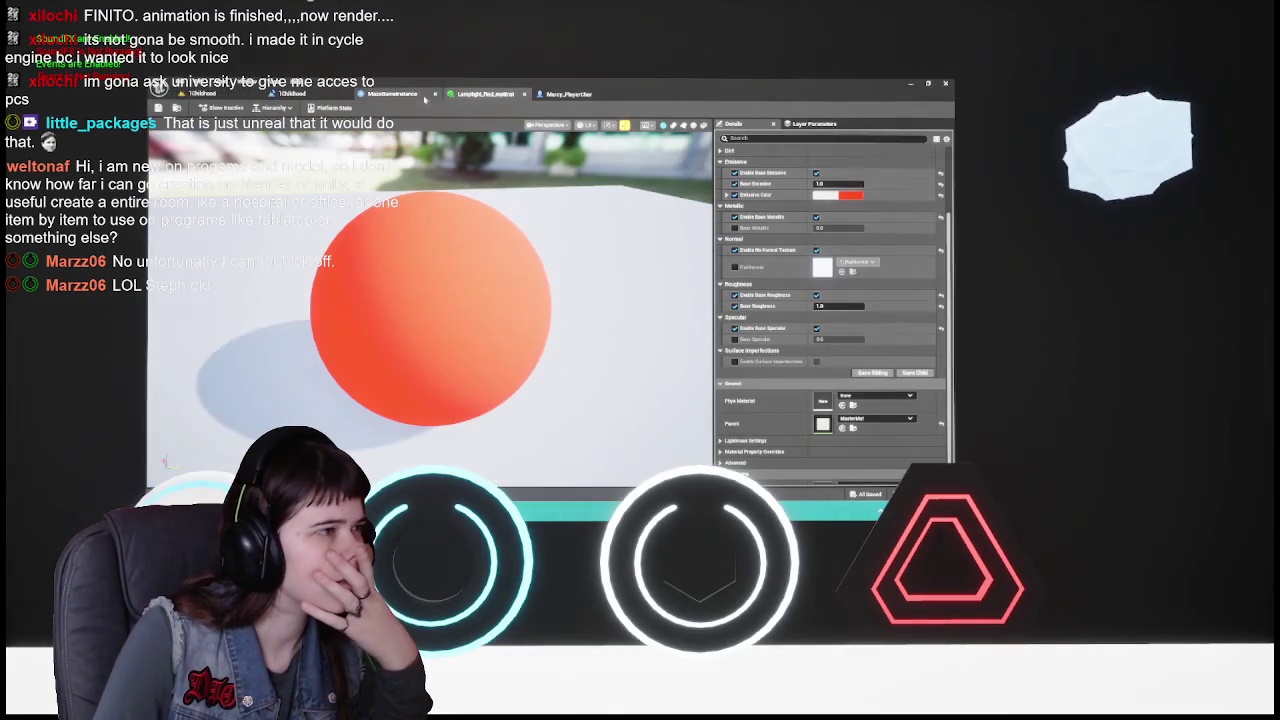
click(527, 94)
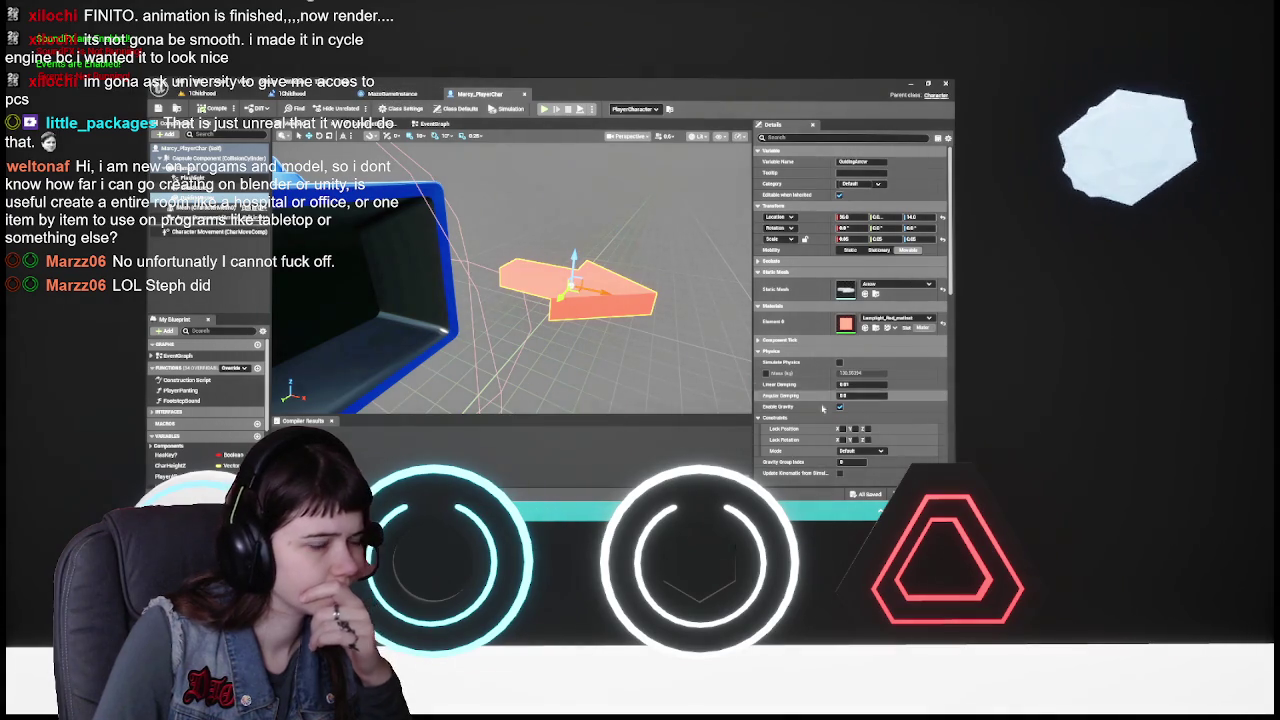
- Clear the arrow selection and move through the event graphs to MazeGameInstance's EventGraph
click(200, 234)
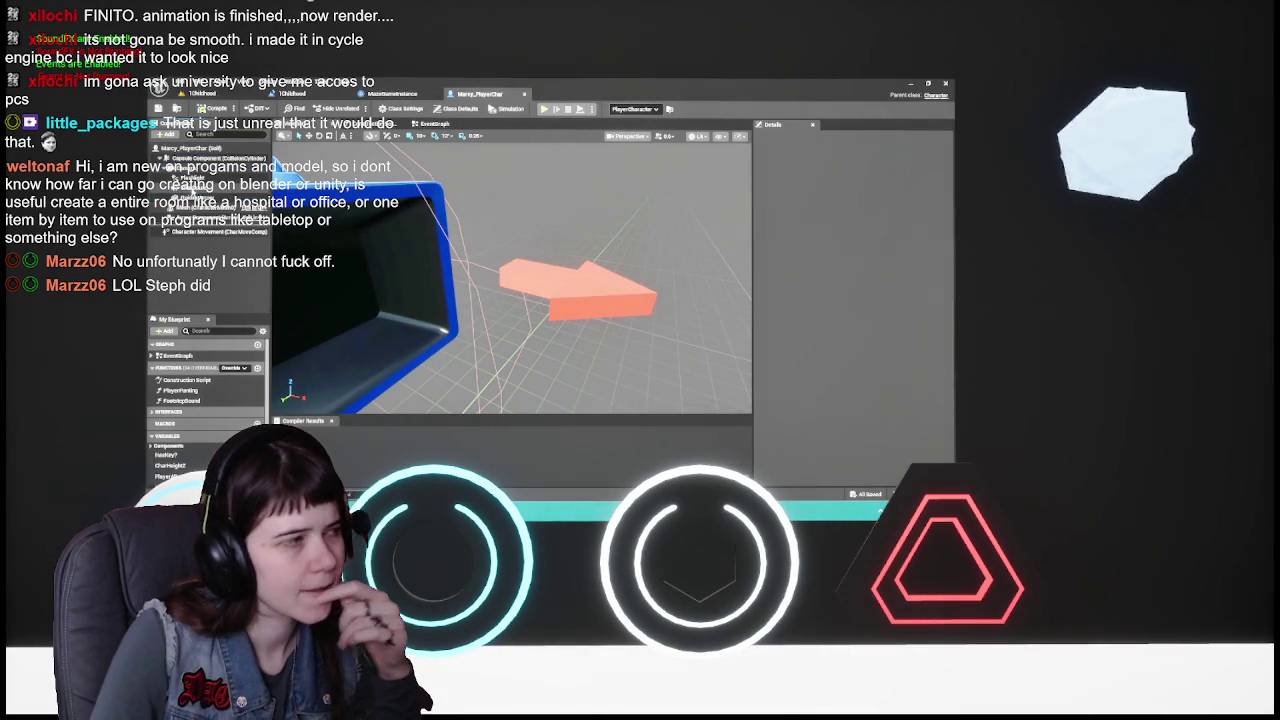
click(432, 123)
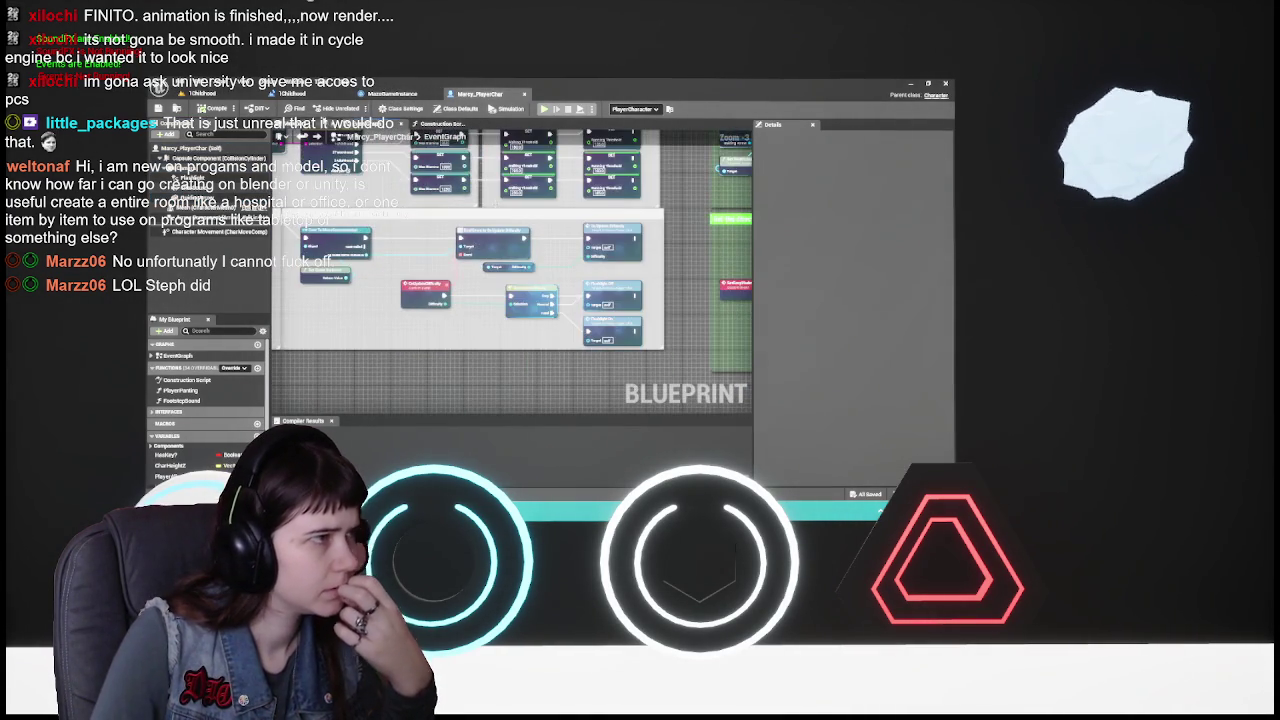
click(290, 93)
click(495, 94)
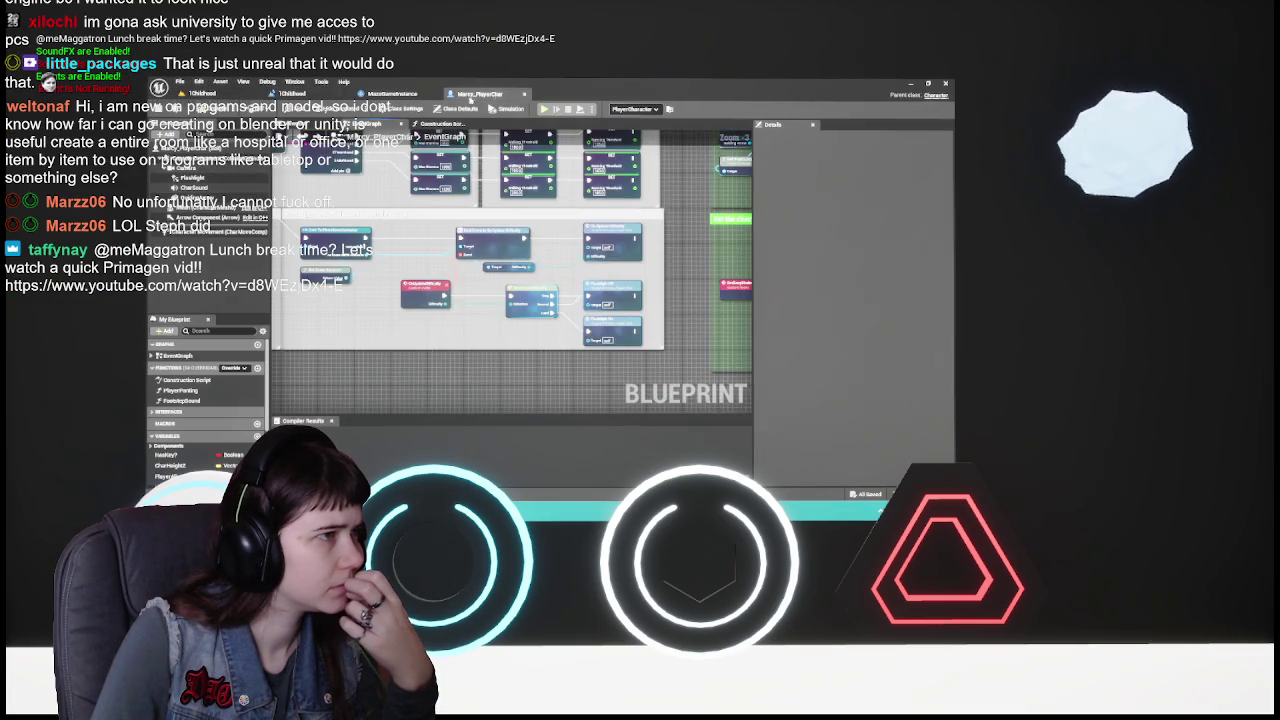
click(392, 93)
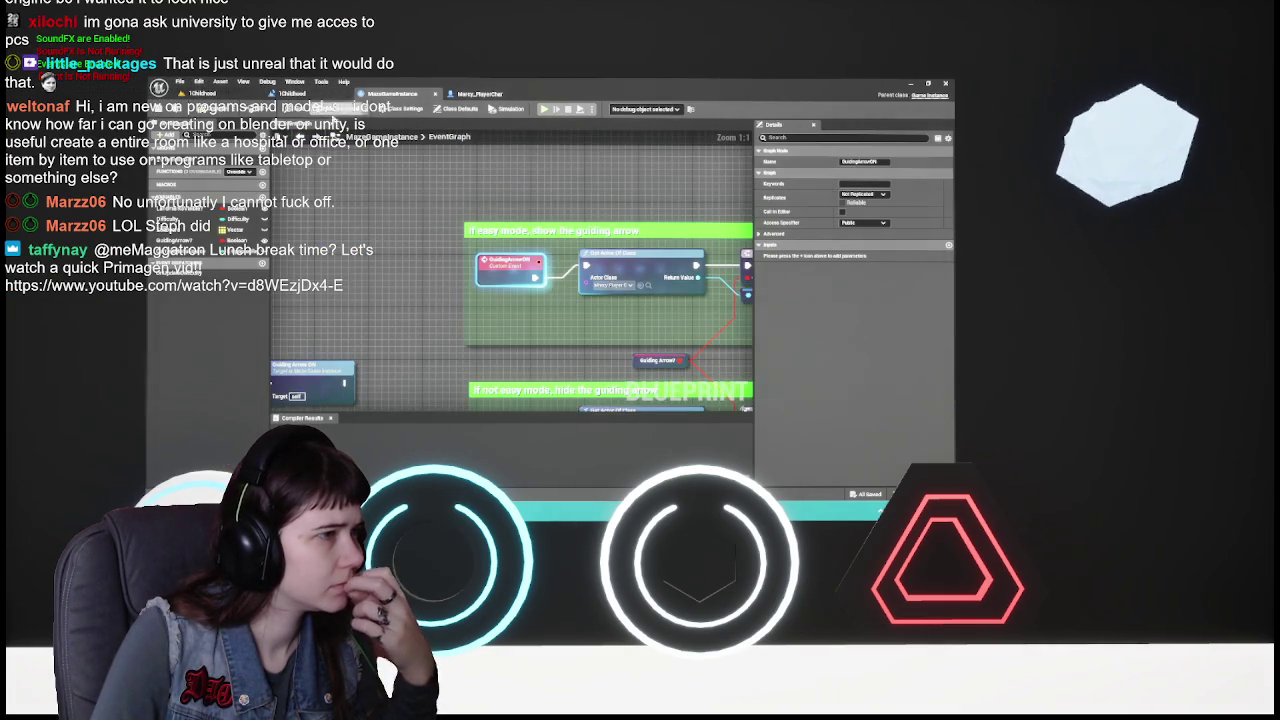
- Pan to the Set Visibility nodes in MazeGameInstance and add a breakpoint to one of them
drag(670, 353, 569, 329)
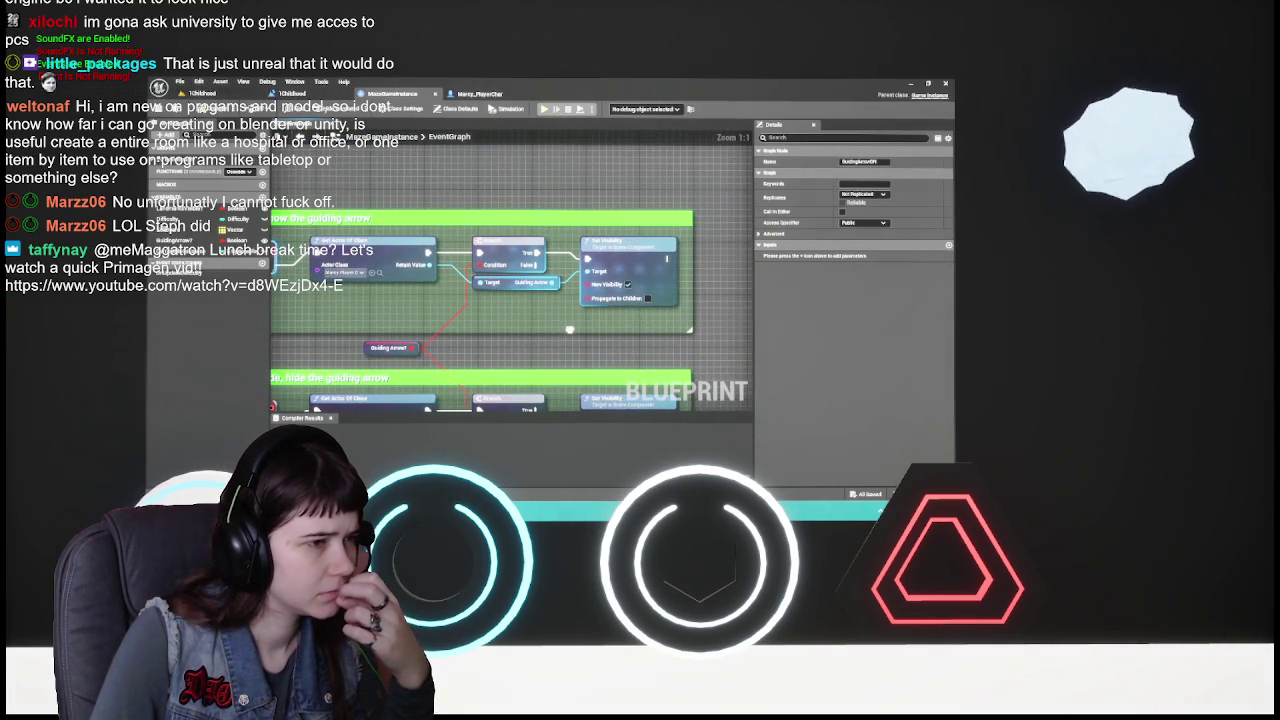
scroll(569, 329, down, 2)
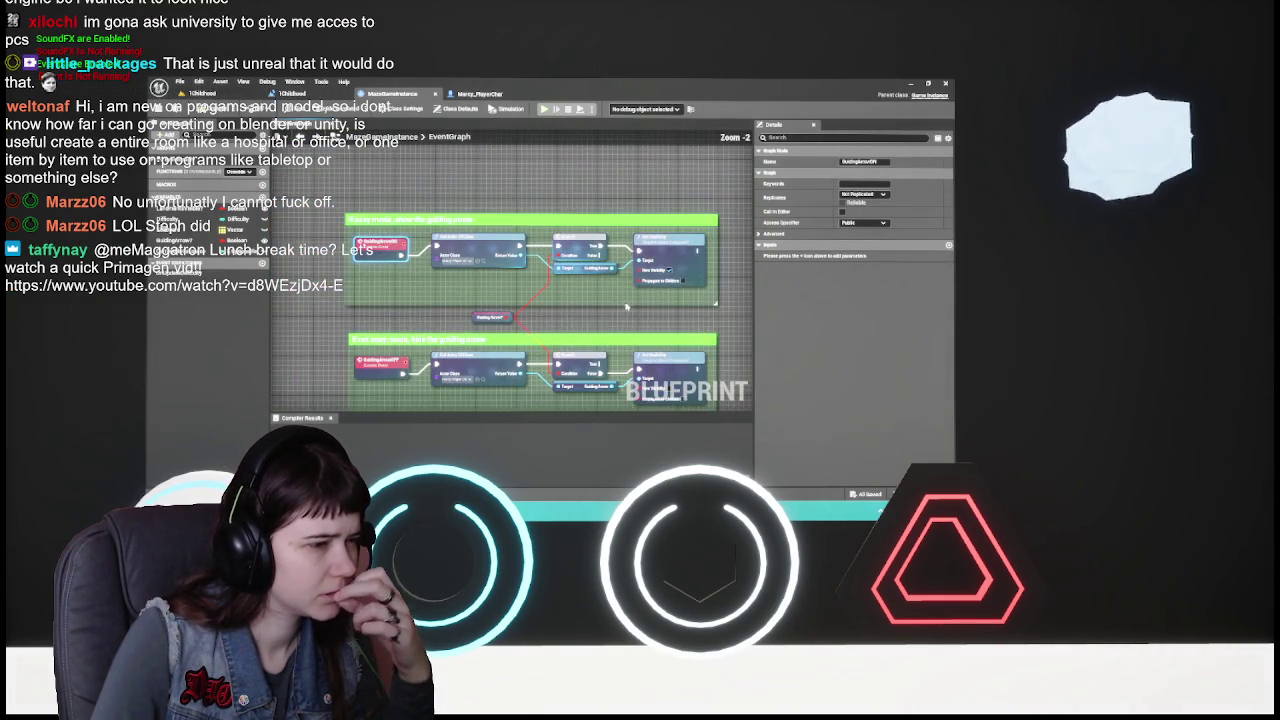
drag(590, 352, 614, 294)
mouse_move(260, 290)
mouse_down()
mouse_move(487, 284)
mouse_move(651, 298)
mouse_up()
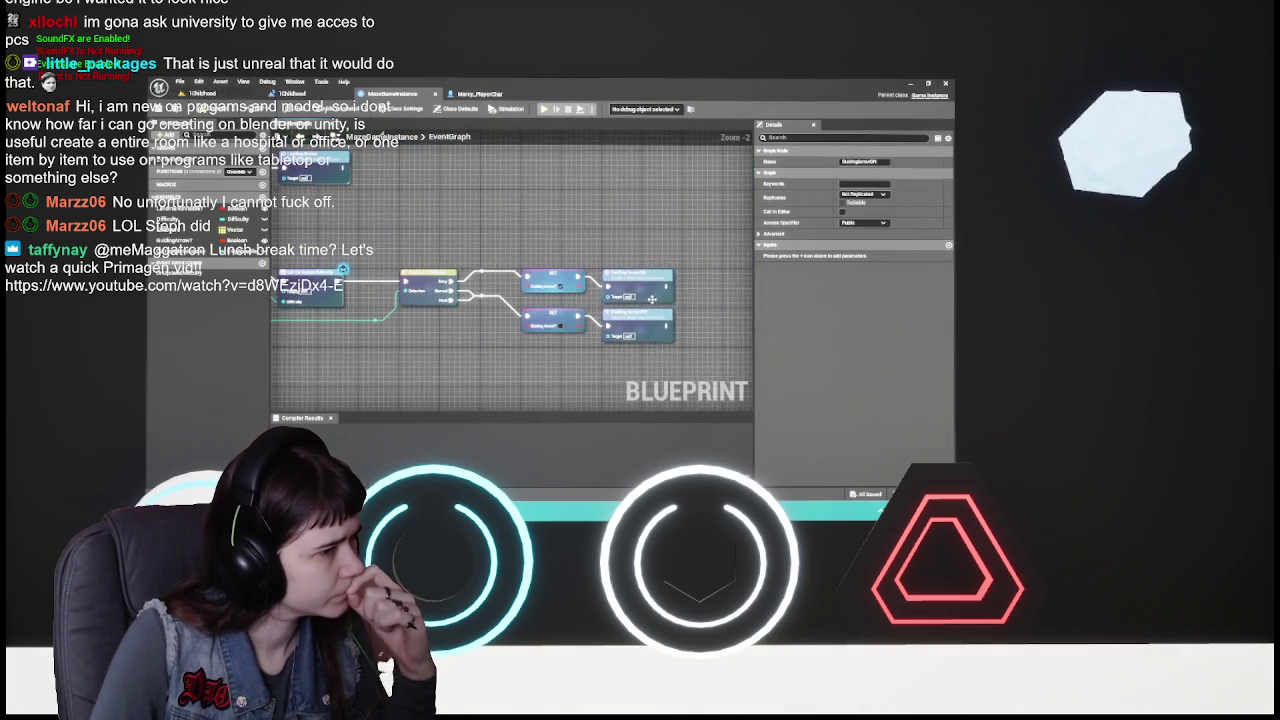
right_click(645, 284)
click(705, 444)
click(205, 93)
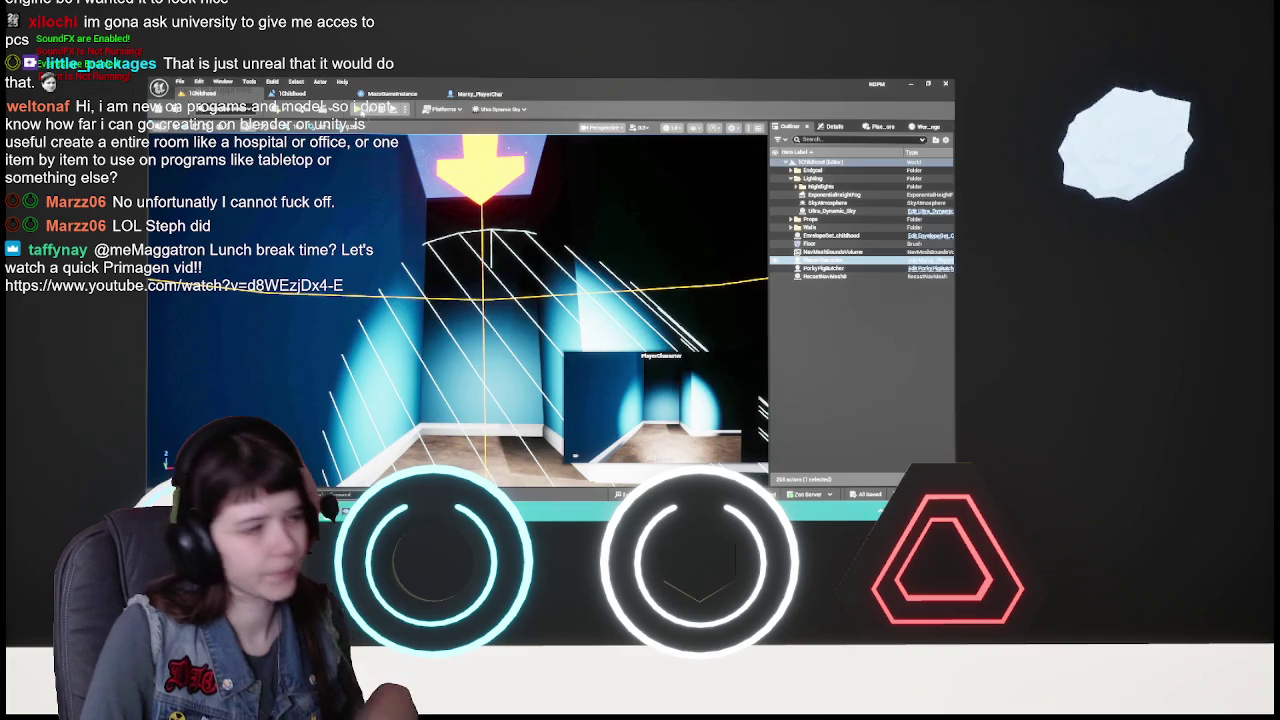
- Play the level, resume past the breakpoint, set Difficulty to Normal, resume, then stop play
key(alt+p)
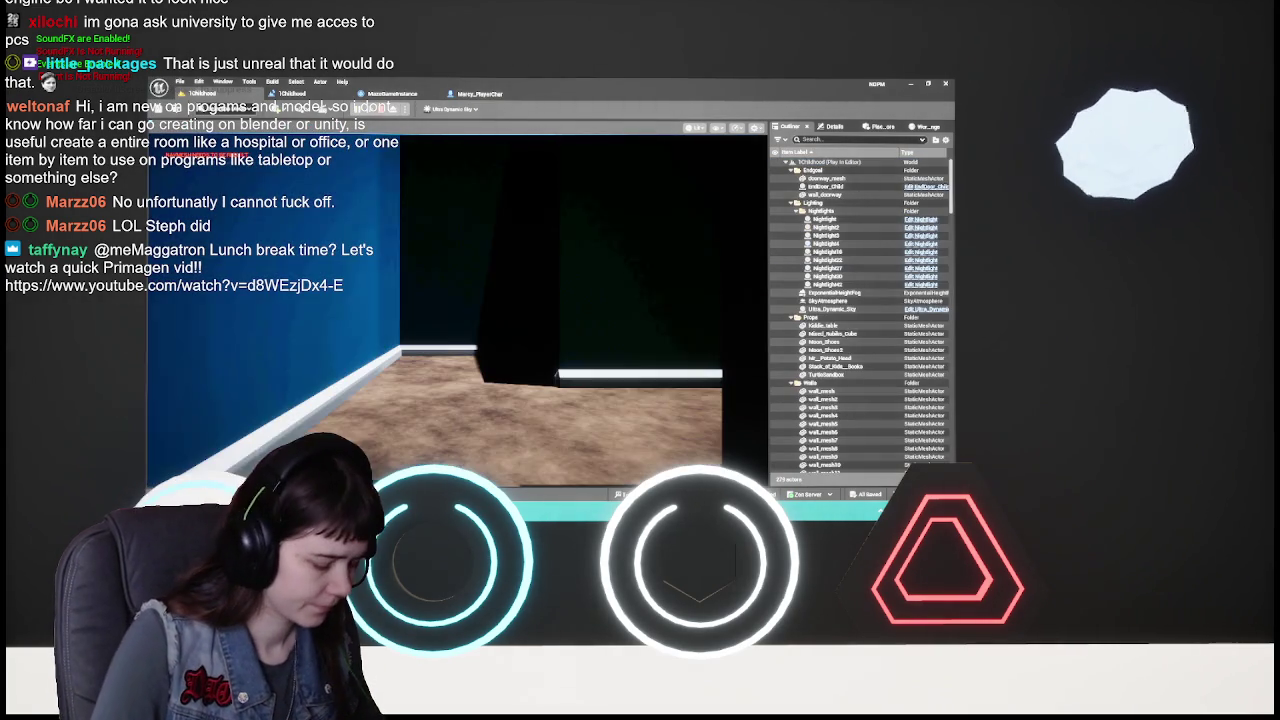
key(Escape)
click(457, 363)
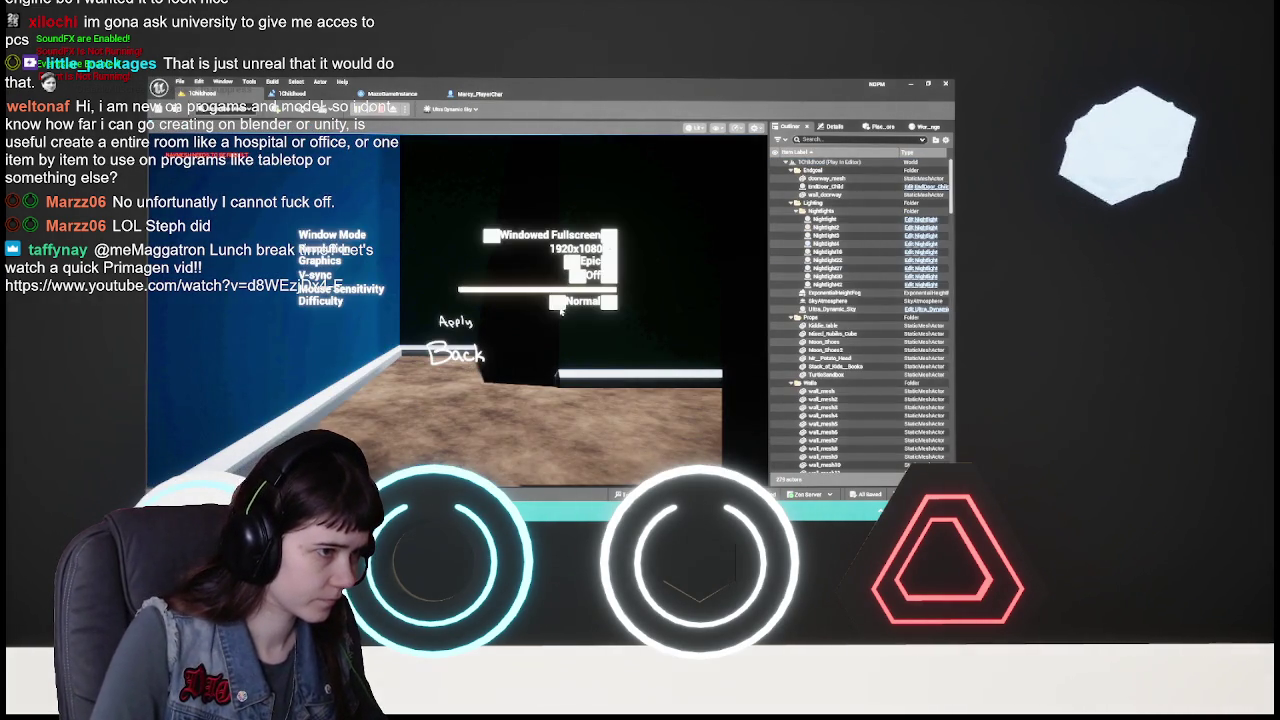
click(561, 310)
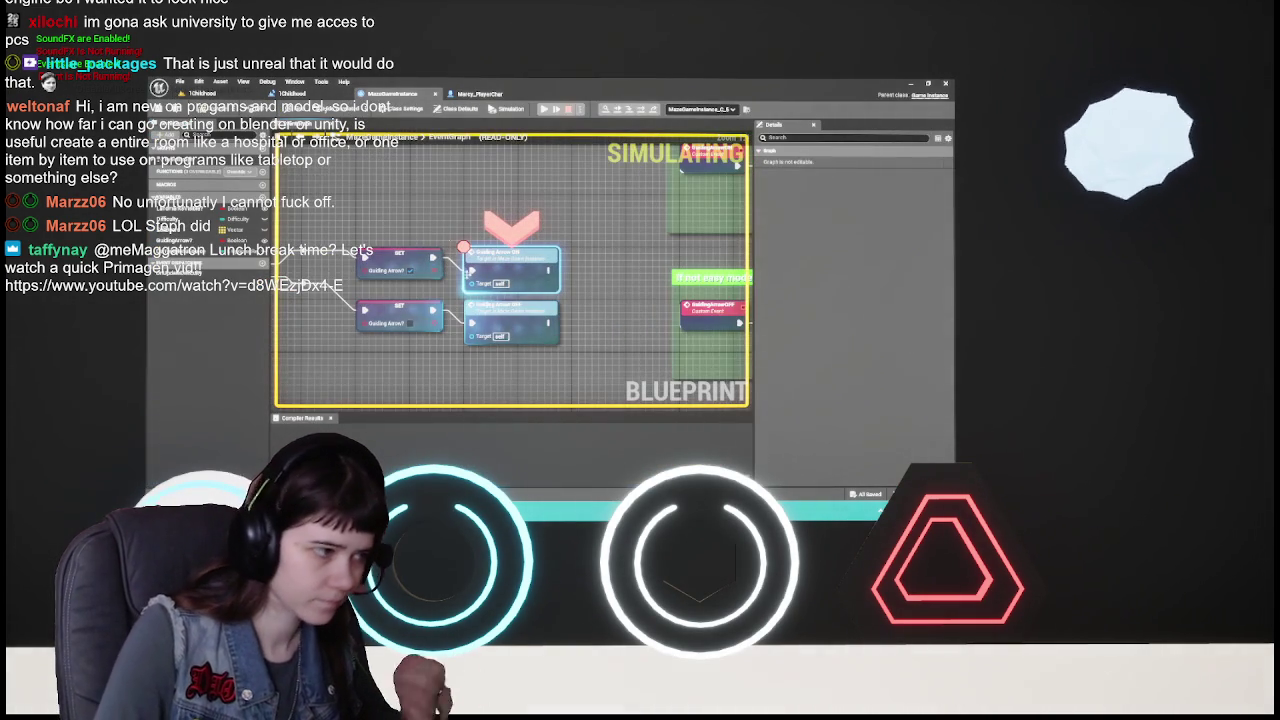
click(545, 109)
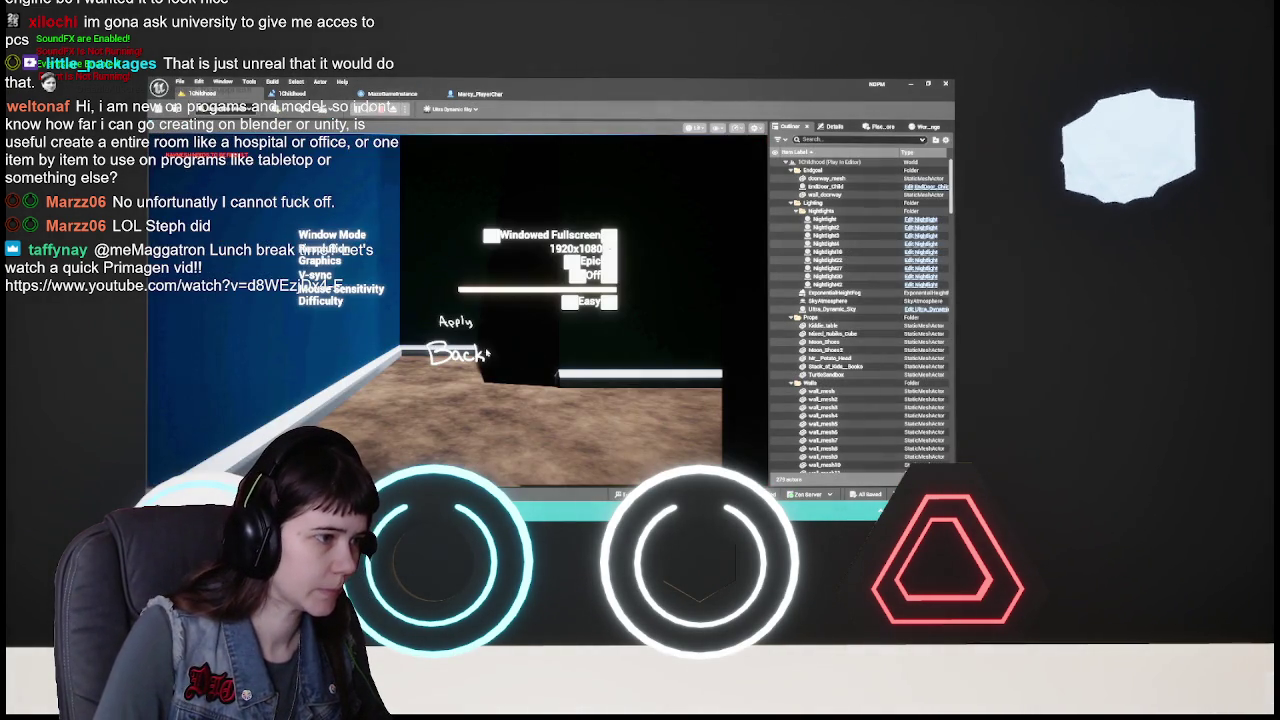
click(600, 303)
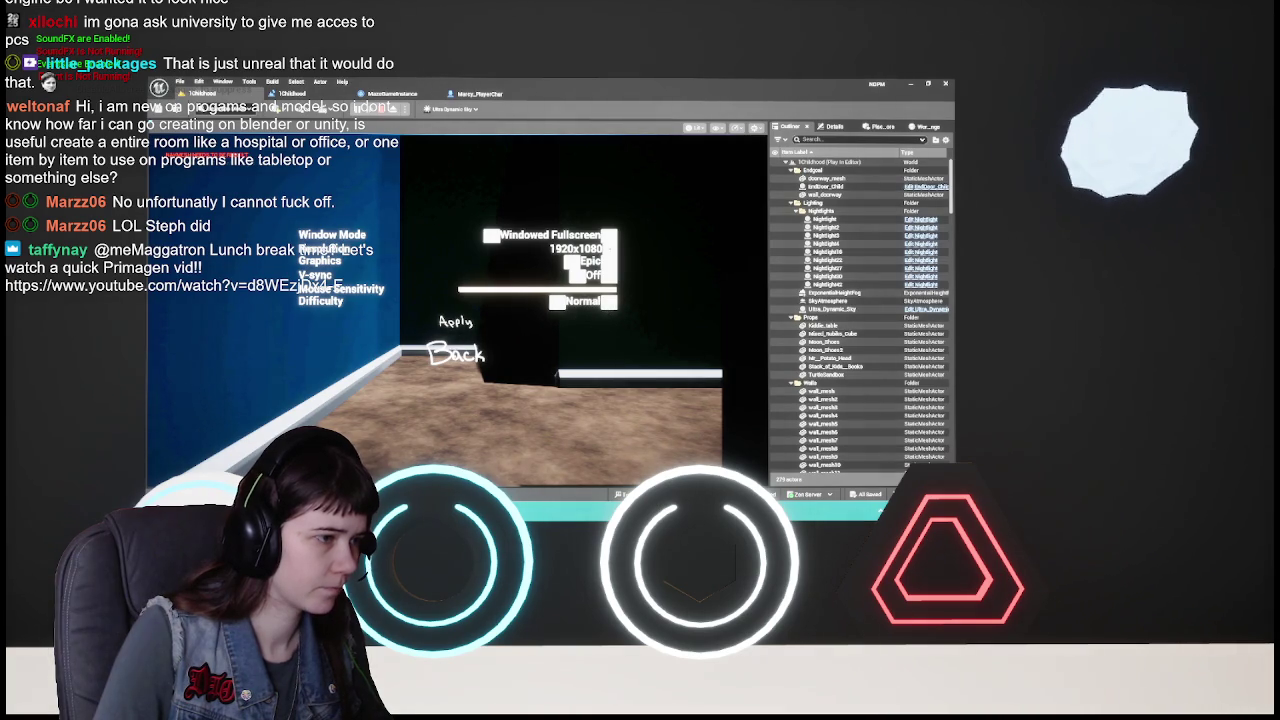
click(455, 352)
click(457, 317)
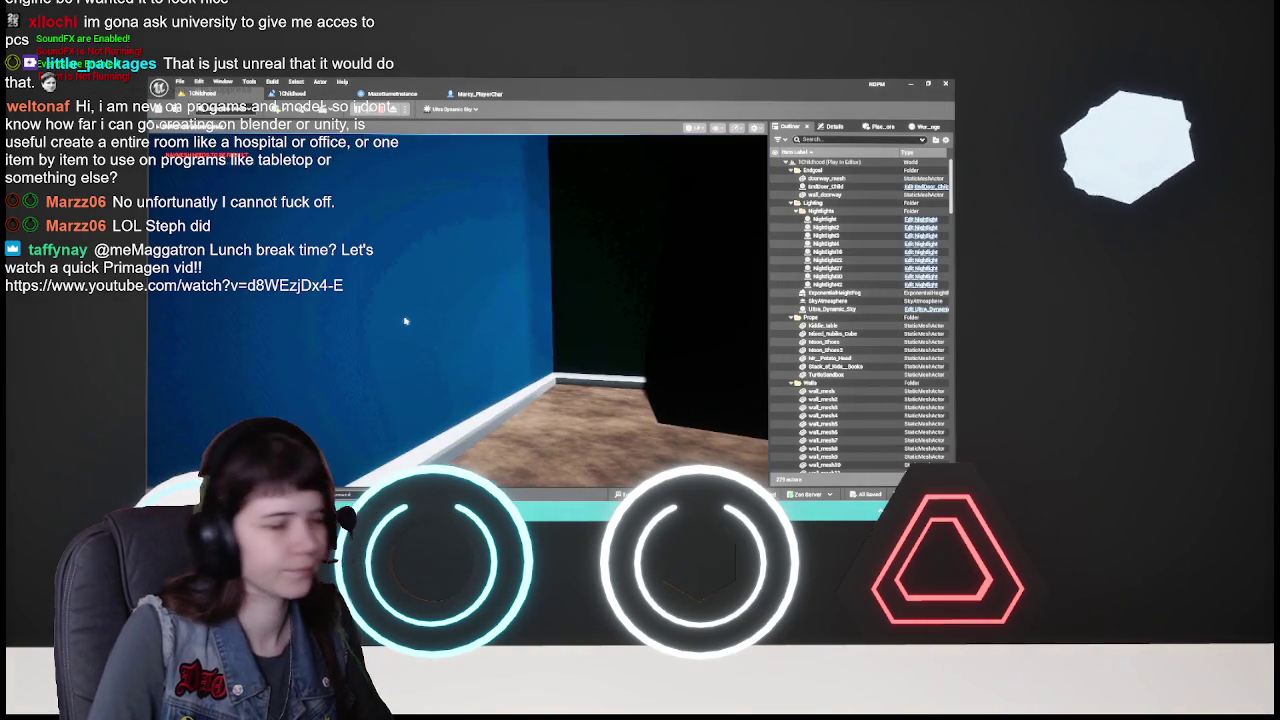
key(Escape)
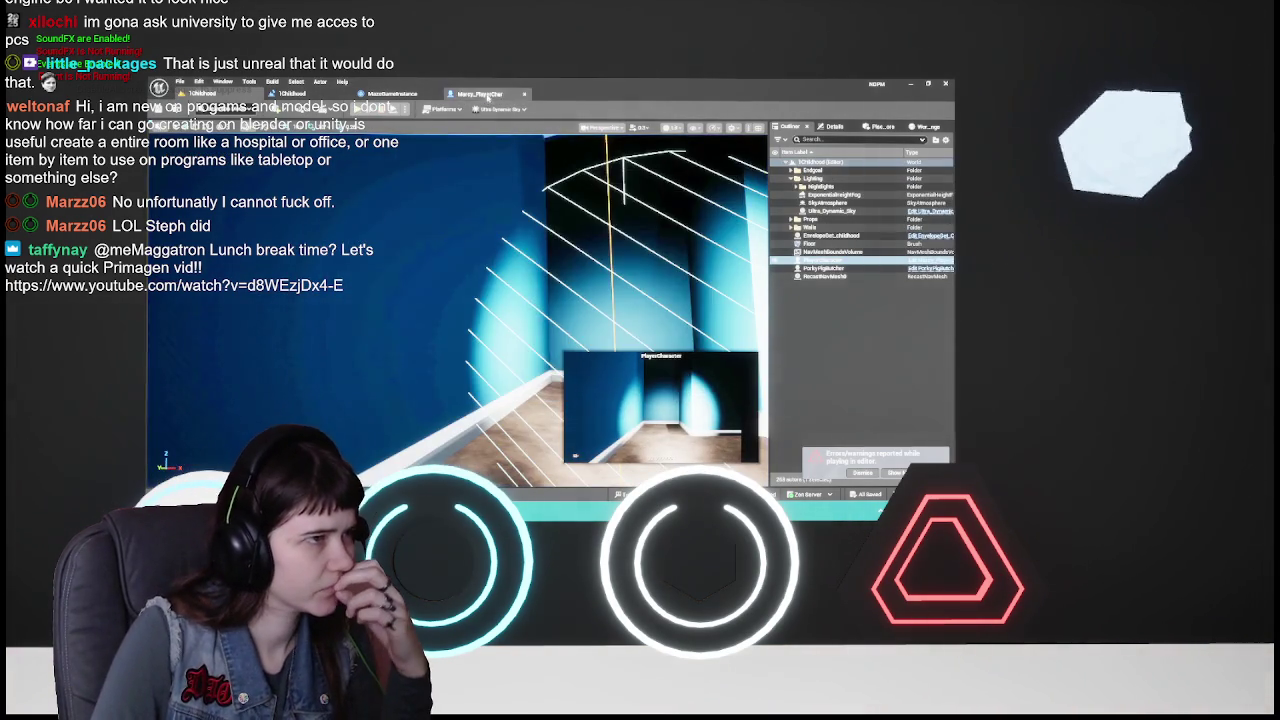
- Untick Visible on the Arrow component's Rendering settings and compile Marcy_PlayerChar
click(487, 96)
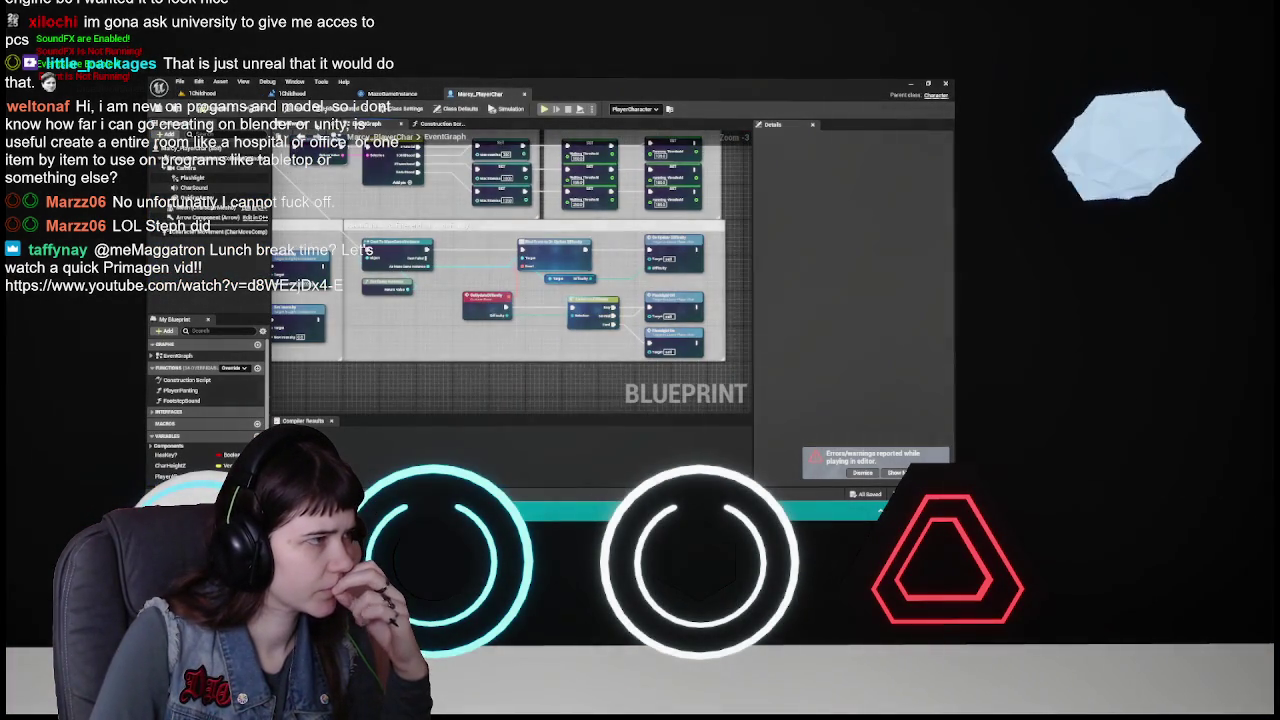
click(205, 197)
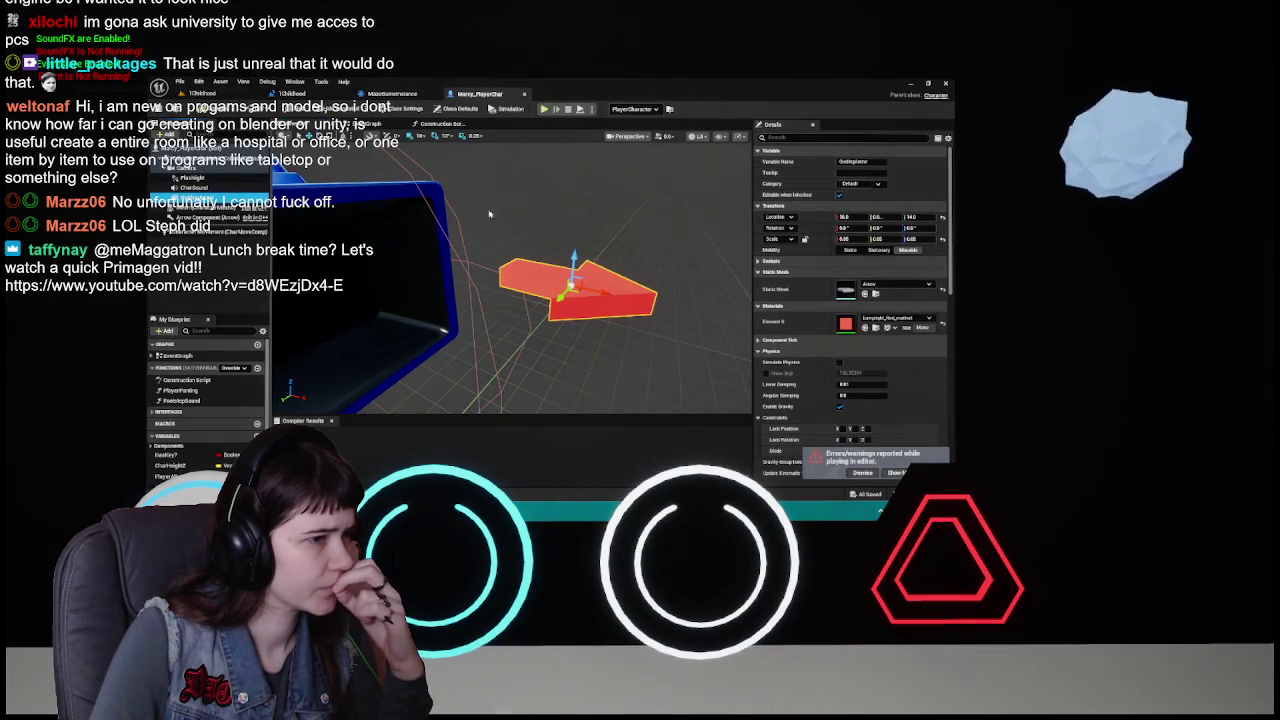
click(395, 94)
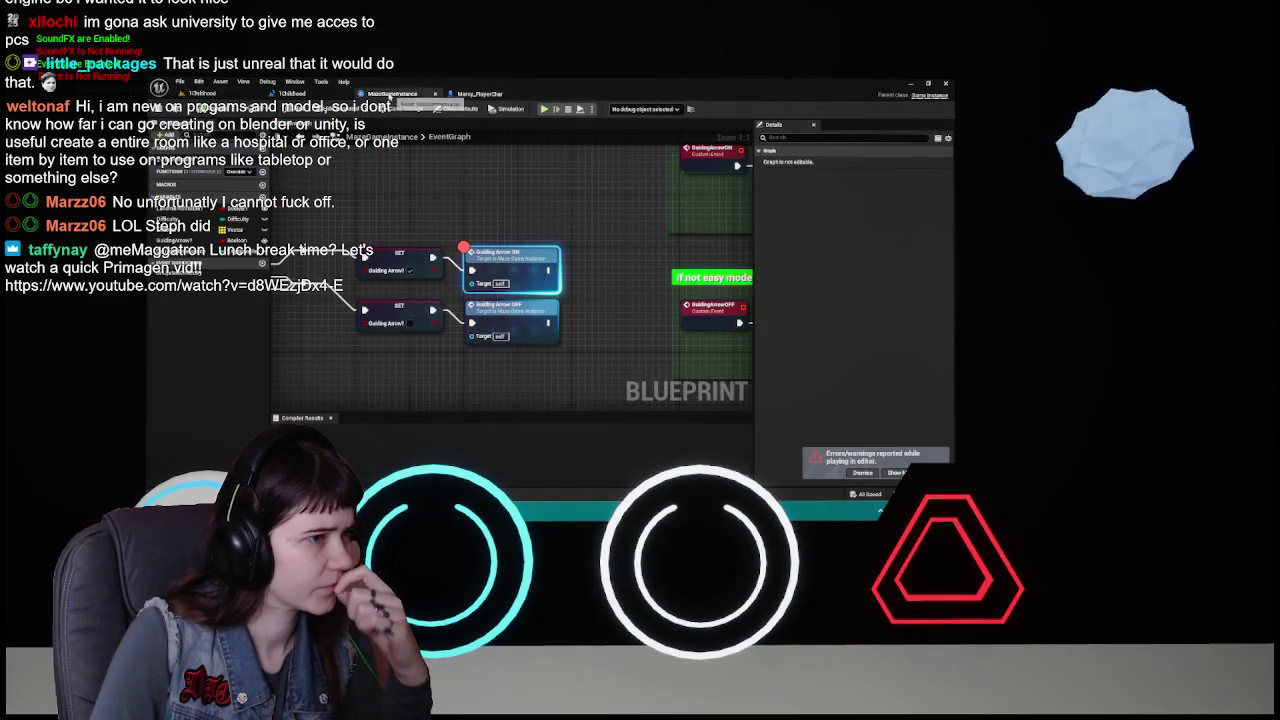
click(465, 93)
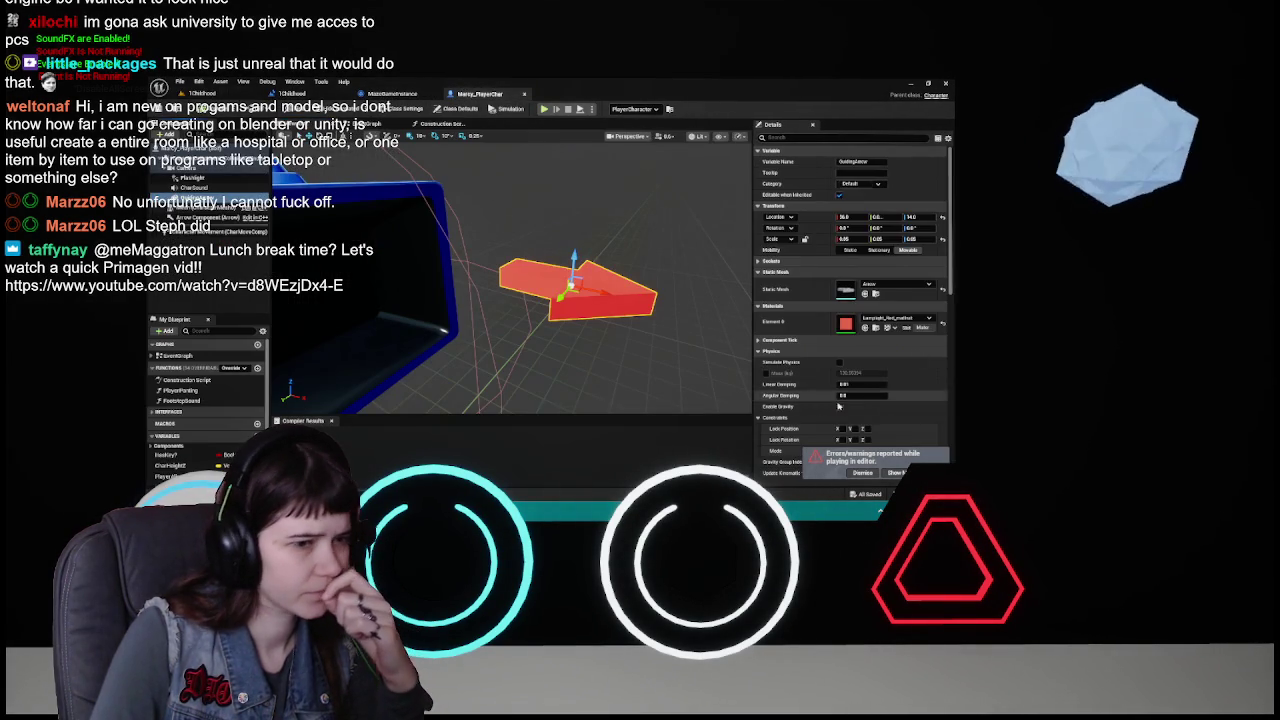
scroll(815, 408, down, 5)
scroll(815, 408, down, 5)
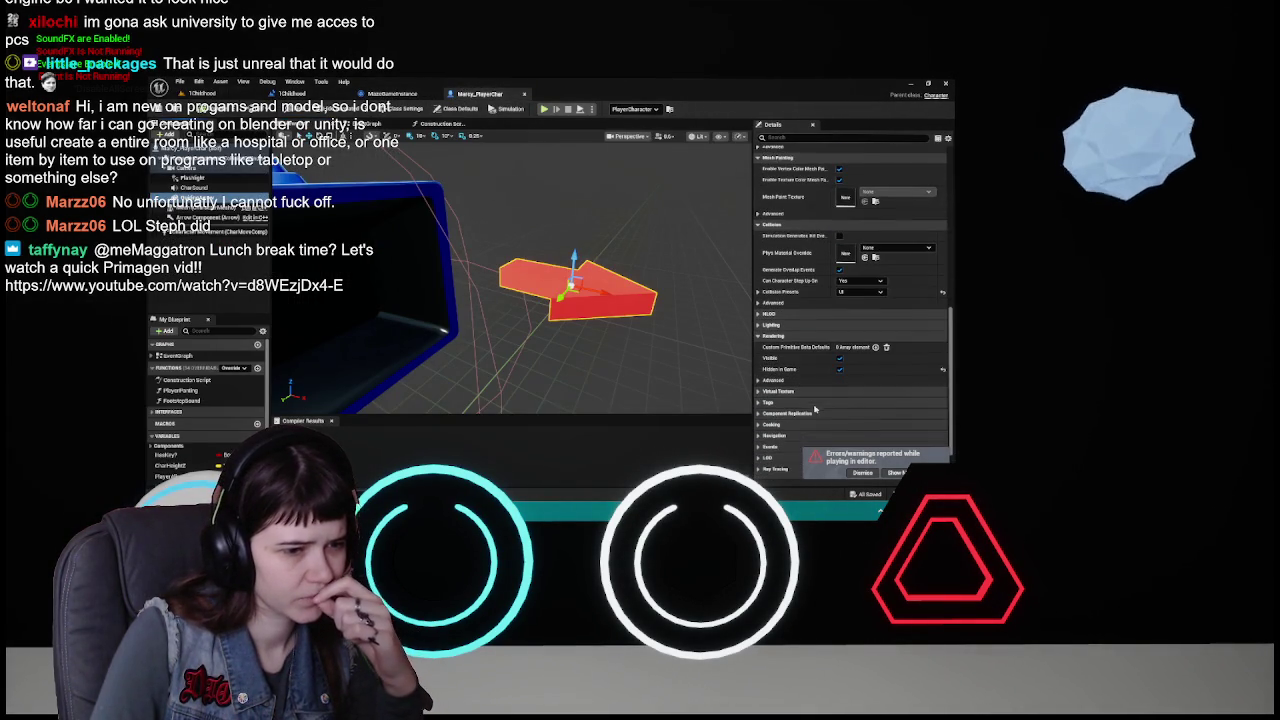
click(839, 358)
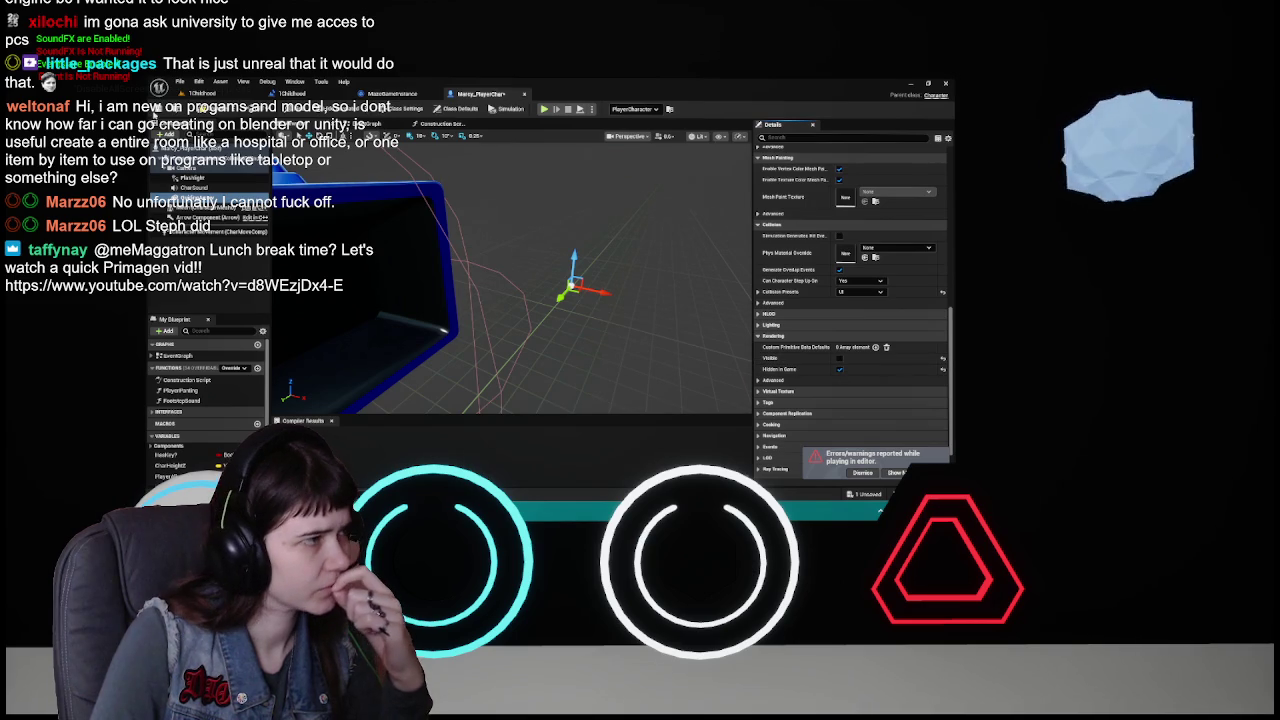
click(173, 113)
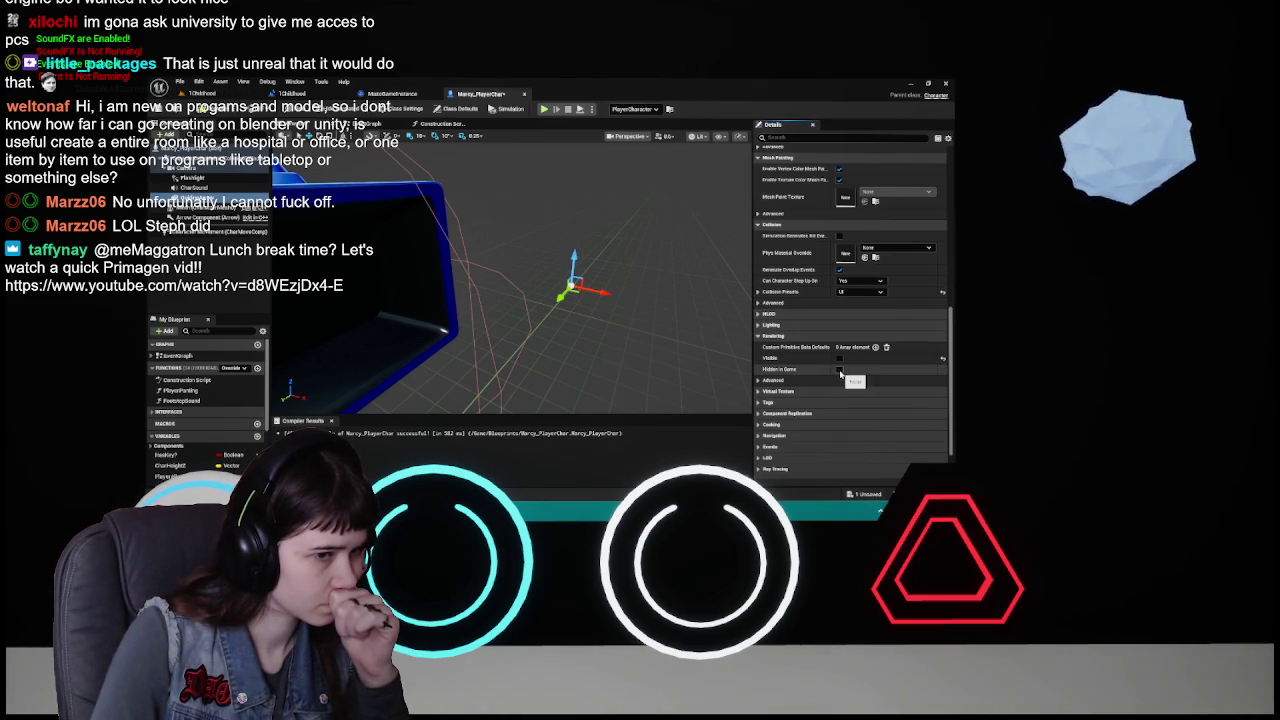
- Toggle Hidden in Game on and back off, then save the blueprint
click(839, 370)
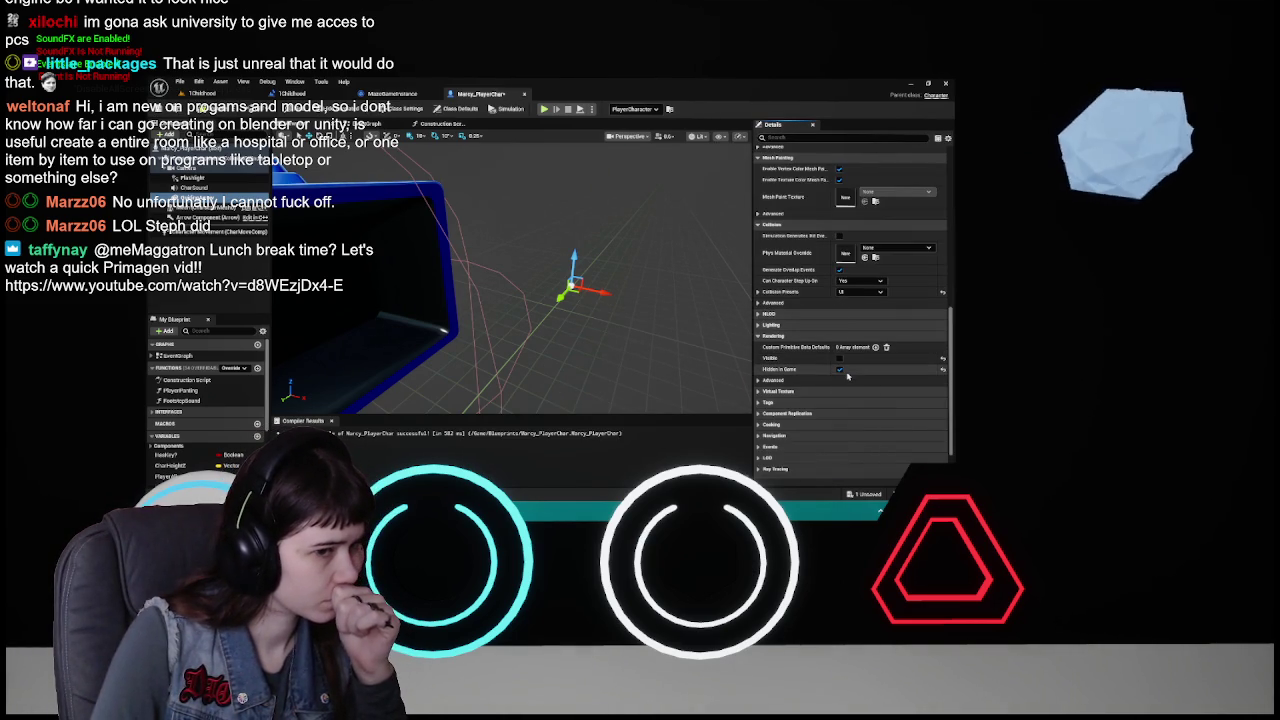
click(839, 370)
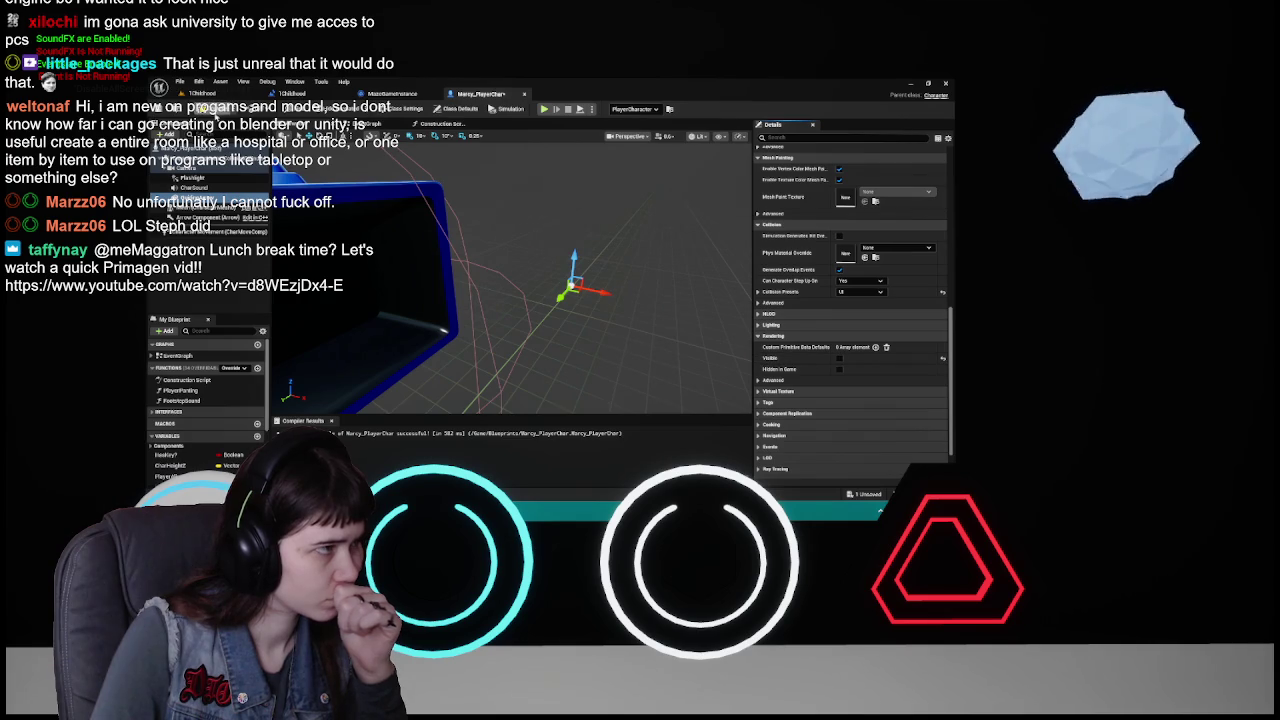
key(ctrl+s)
click(220, 94)
- Playtest 1Childhood with the arrow hidden, checking the pause and options menus, then close the Message Log
click(386, 108)
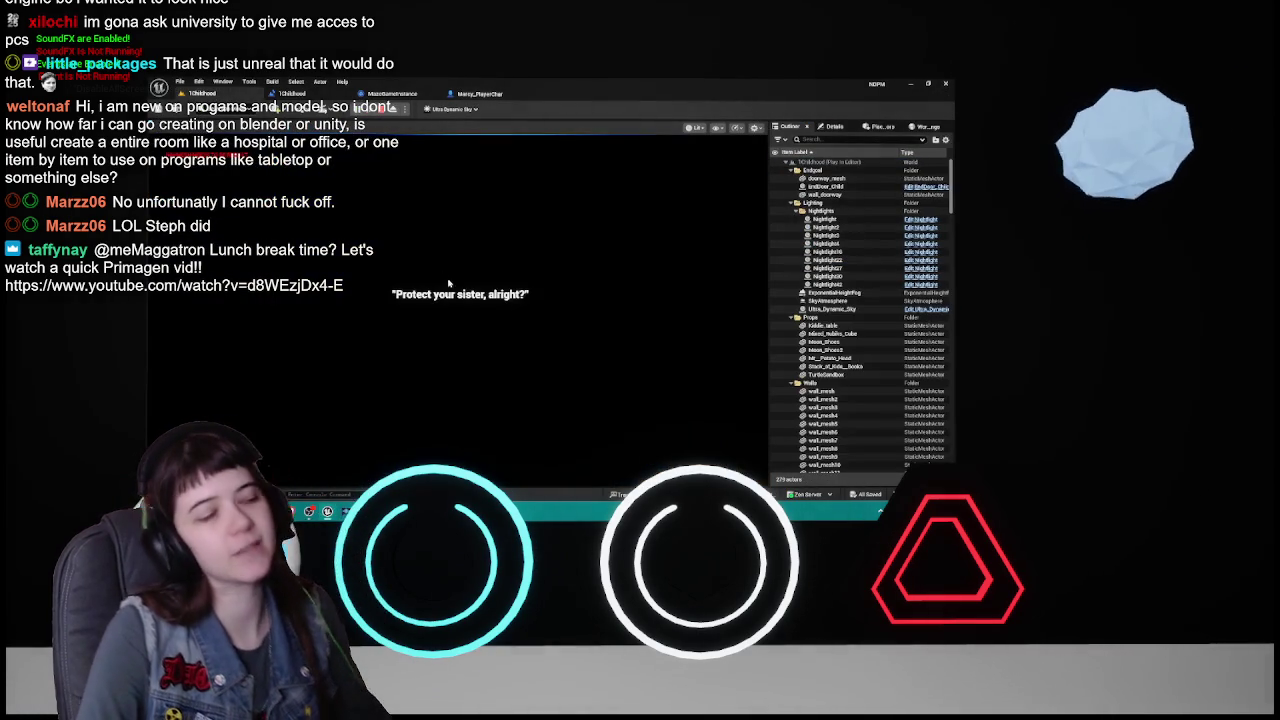
key(Escape)
click(468, 372)
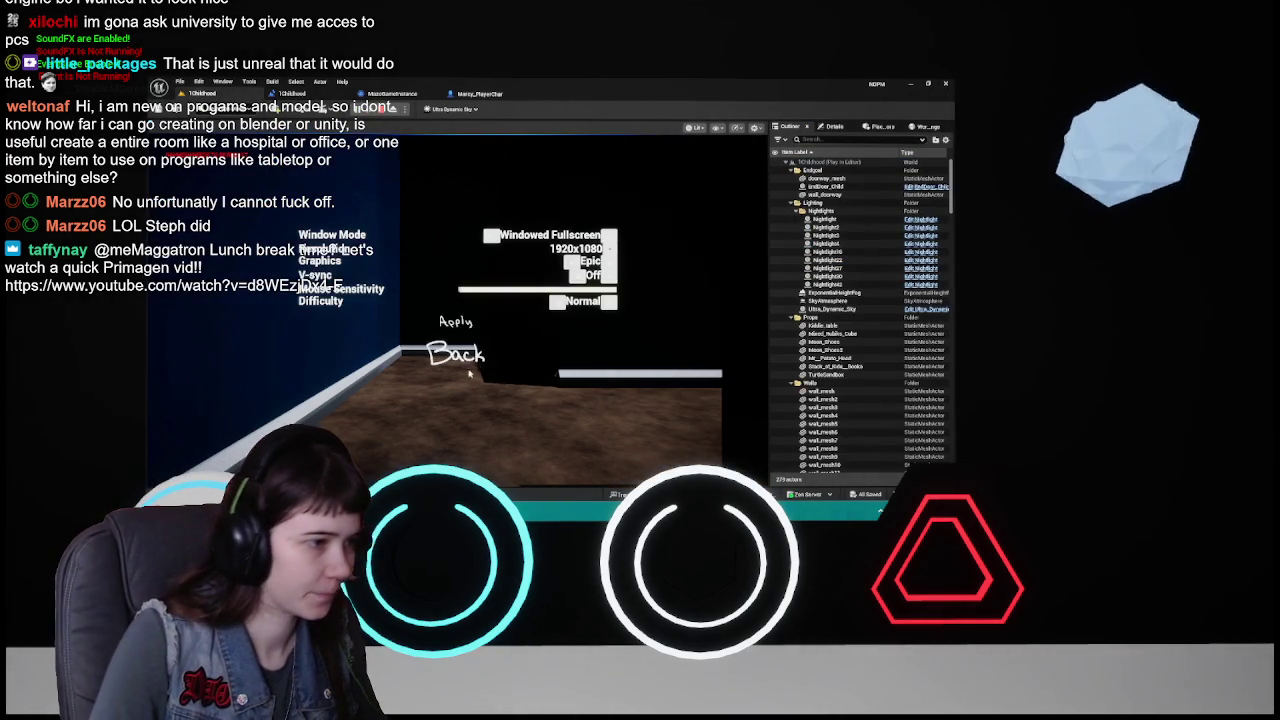
click(456, 354)
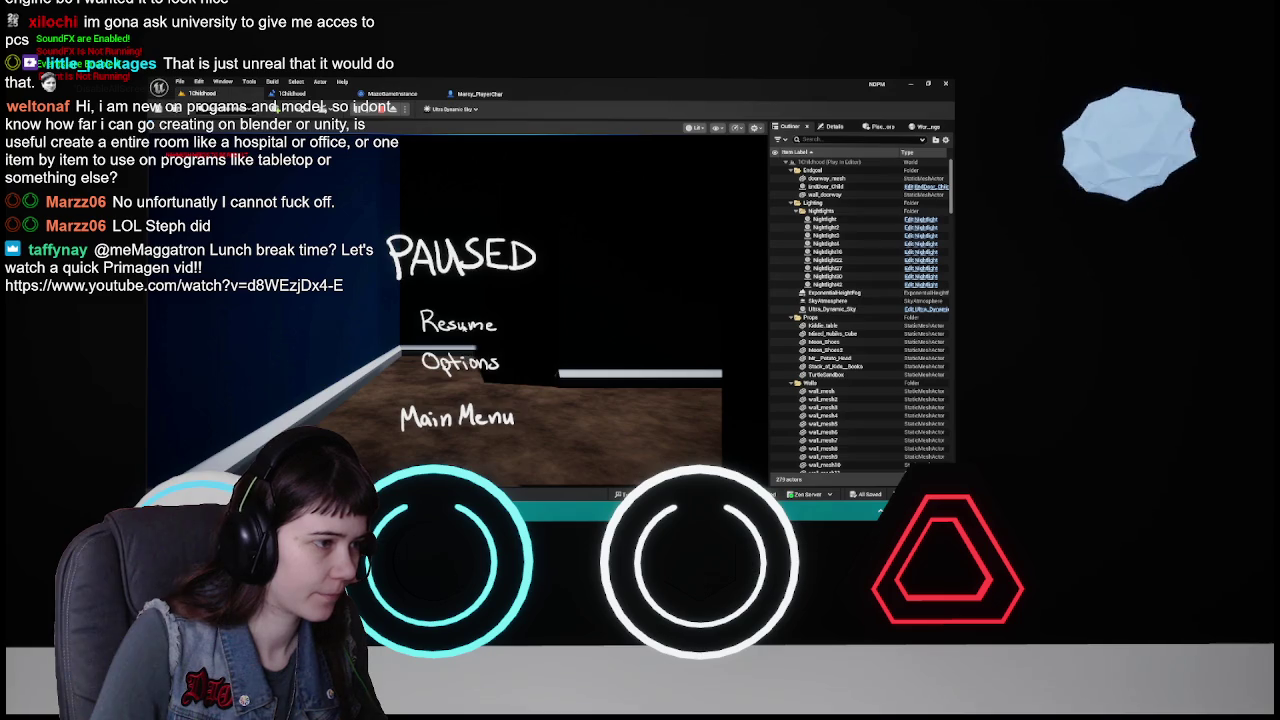
click(457, 320)
key(Escape)
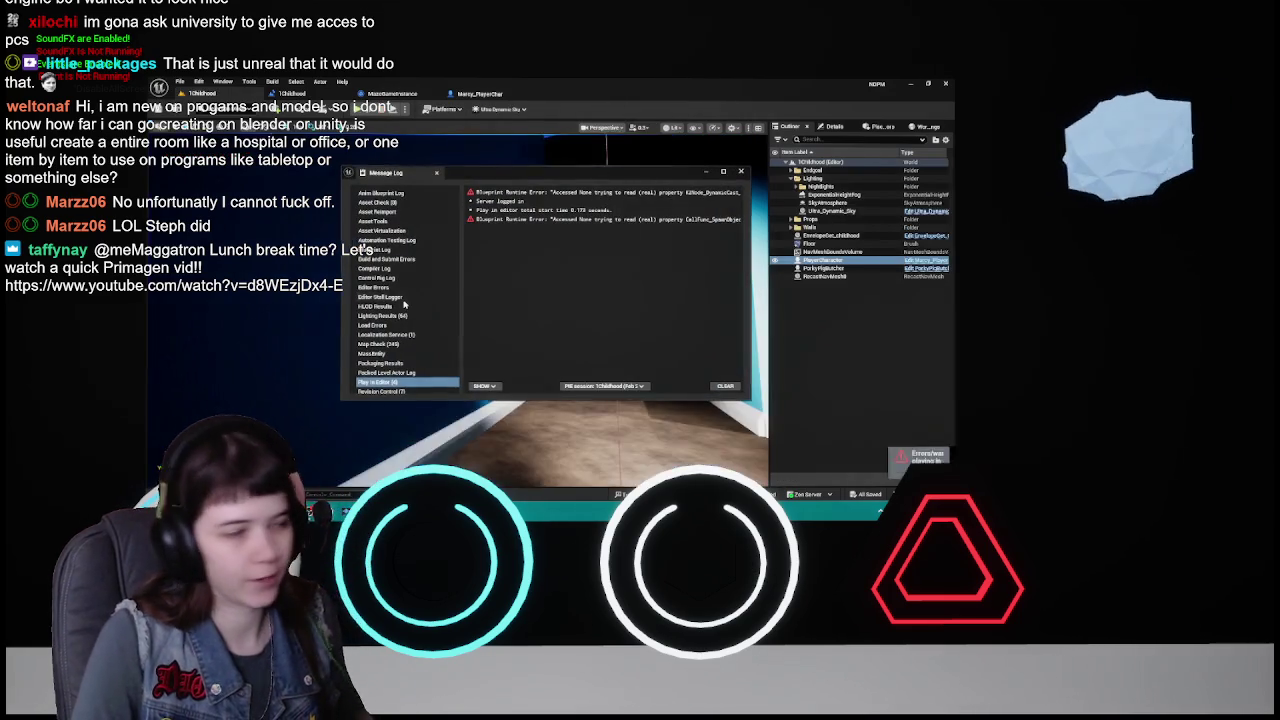
click(739, 172)
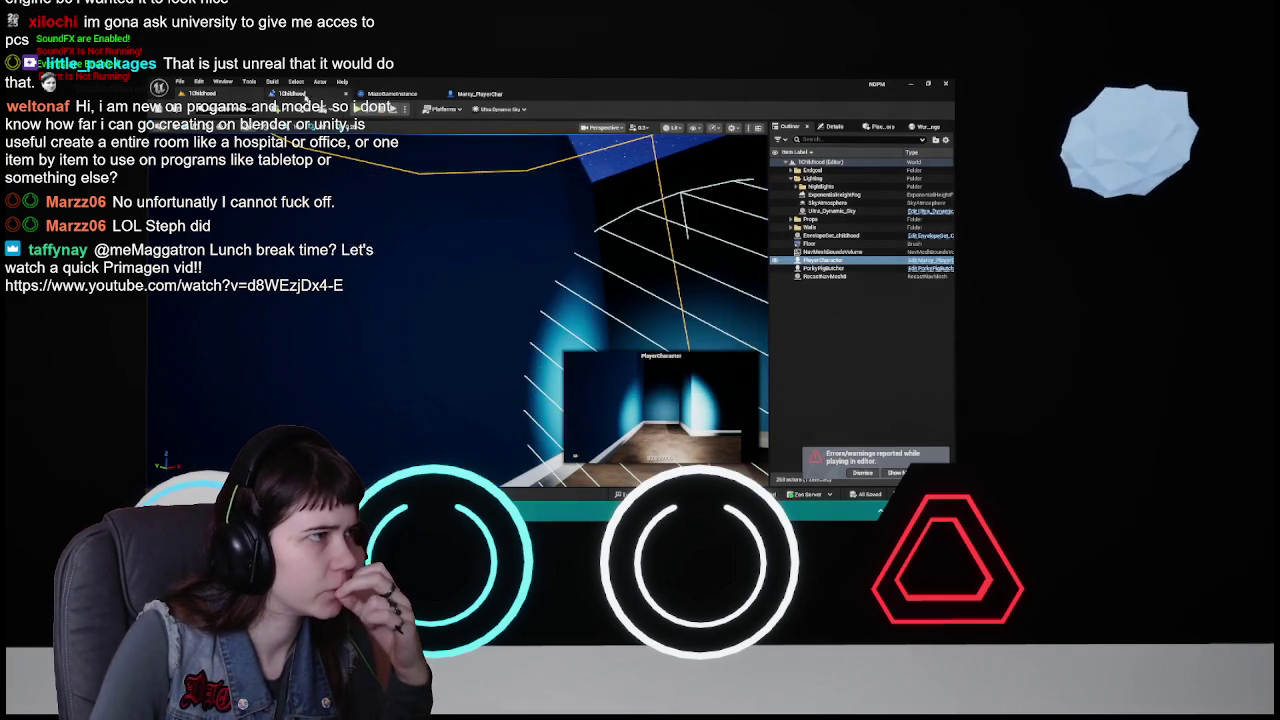
- Re-tick Visible on the guiding arrow in the Marzy_PlayerChar blueprint
click(292, 93)
click(480, 93)
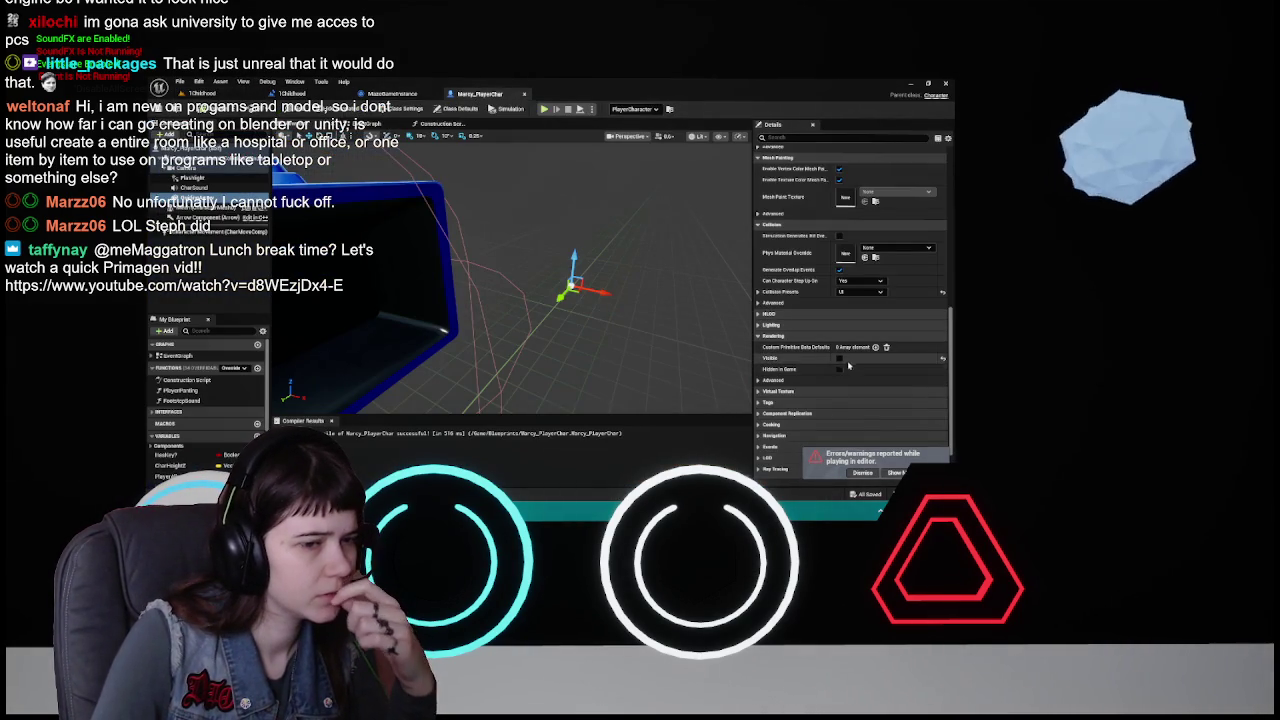
click(839, 357)
- Look over the Construction Script and EventGraph, close Construction Script, and switch to MazeGameInstance
click(435, 124)
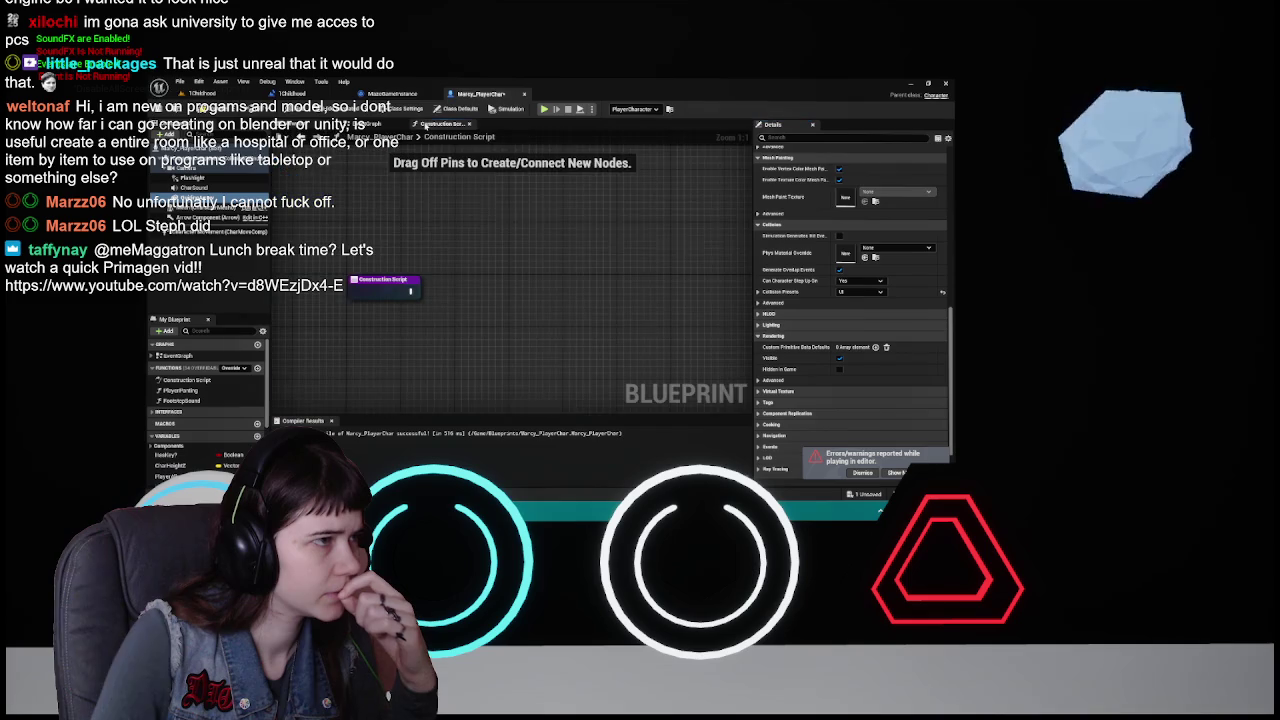
click(375, 124)
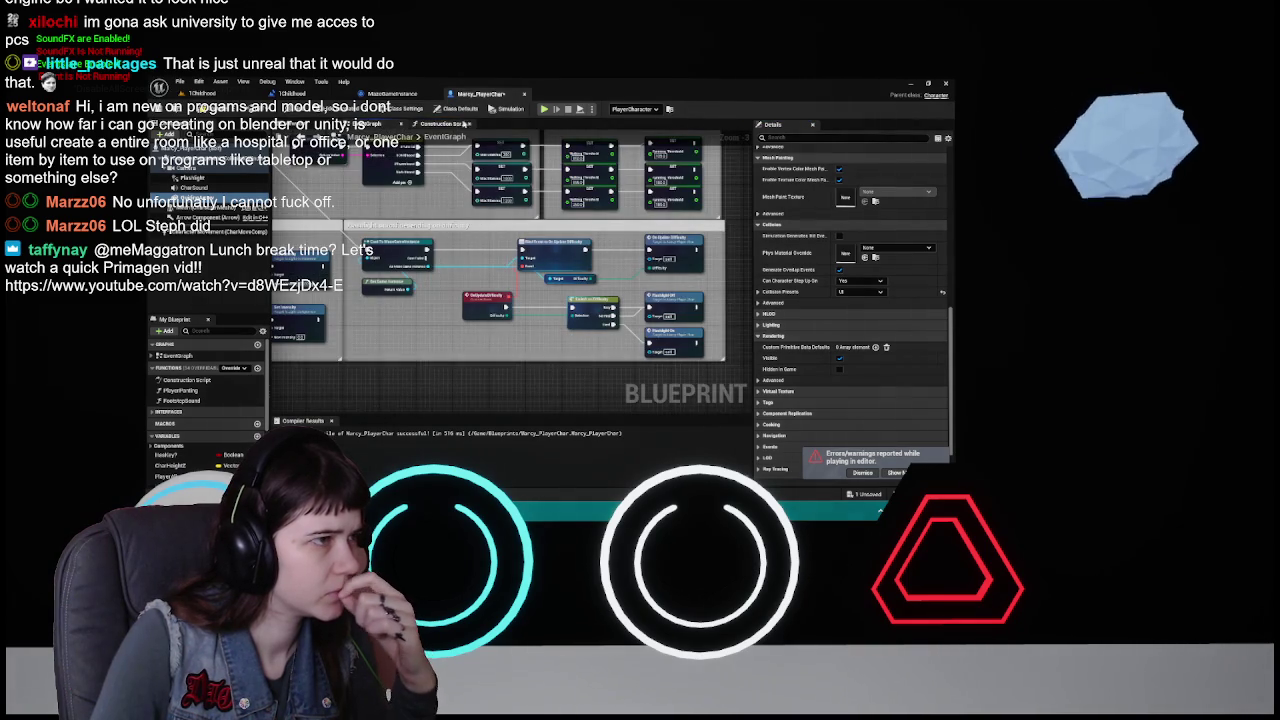
click(468, 124)
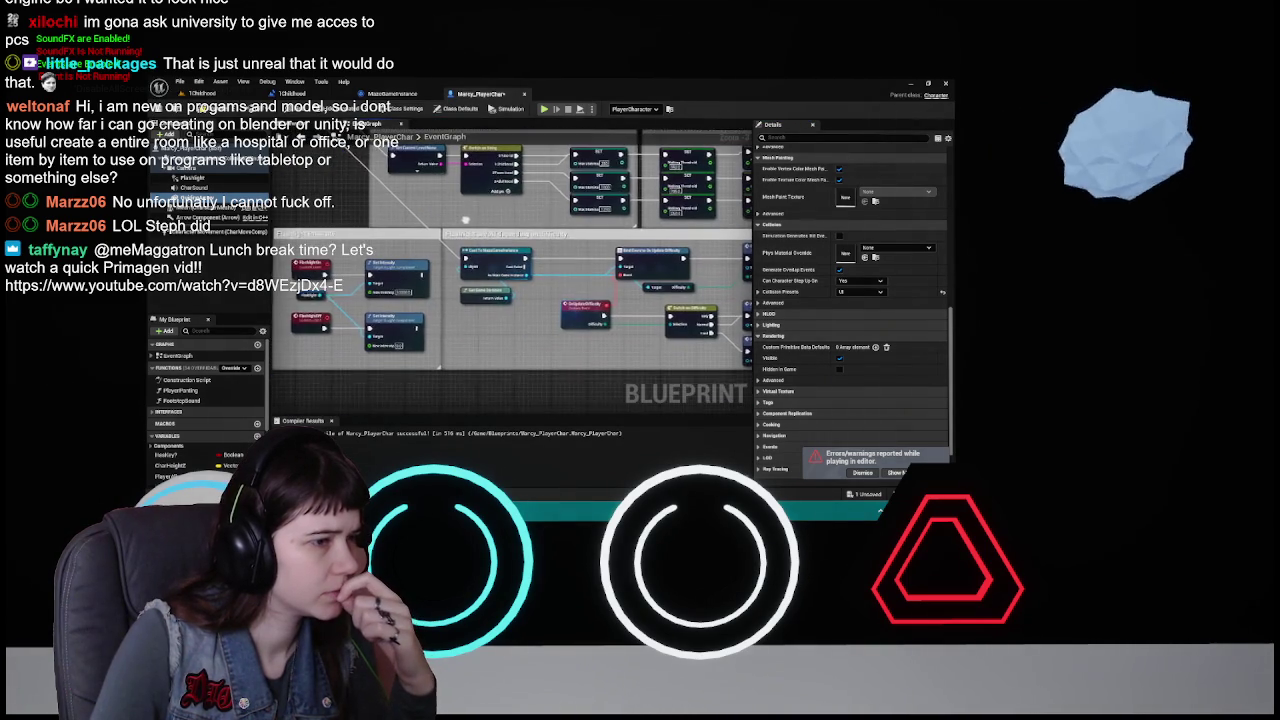
click(392, 93)
click(481, 93)
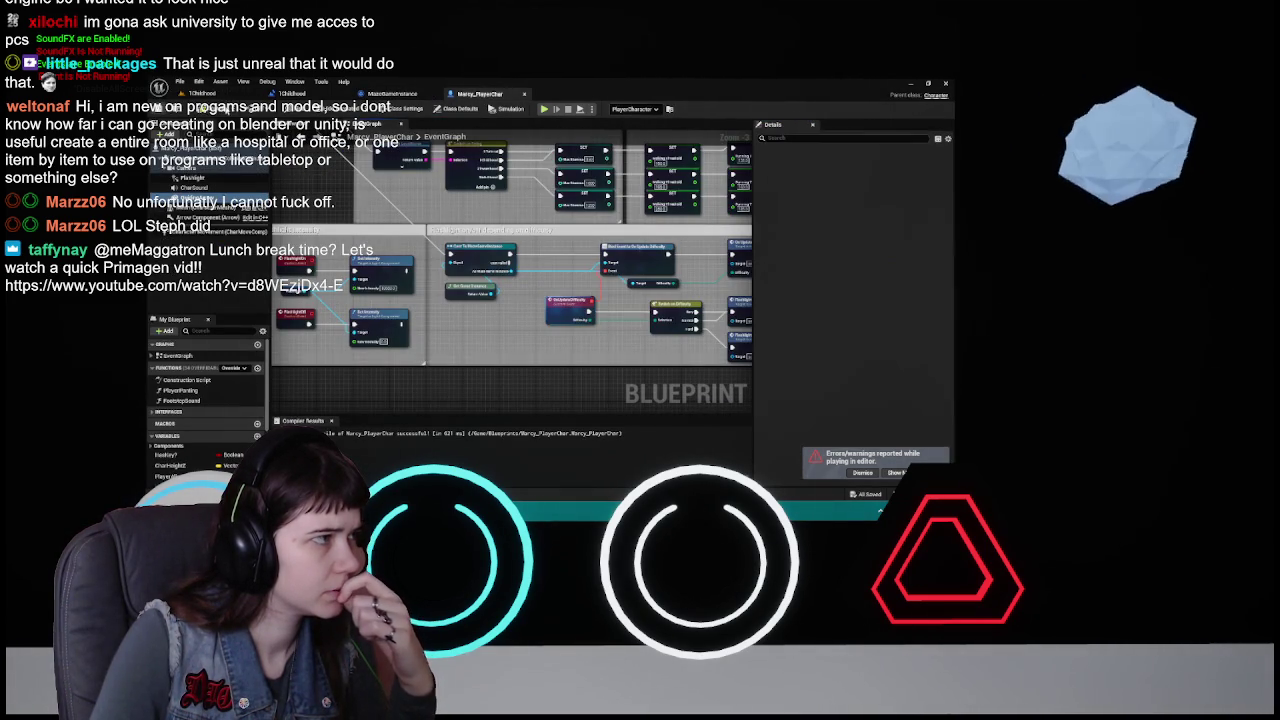
click(392, 93)
scroll(496, 212, down, 4)
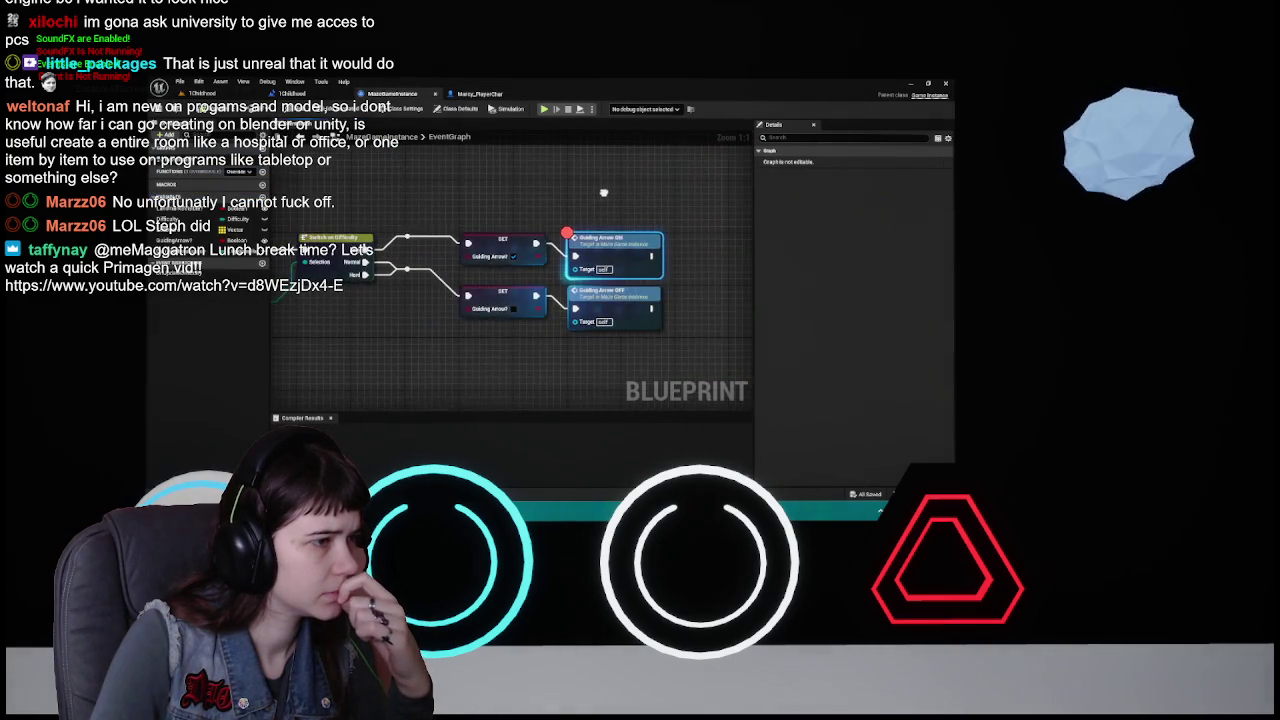
- Remove the breakpoint from the GuidingArrow node in the MazeGameInstance graph
scroll(564, 231, up, 2)
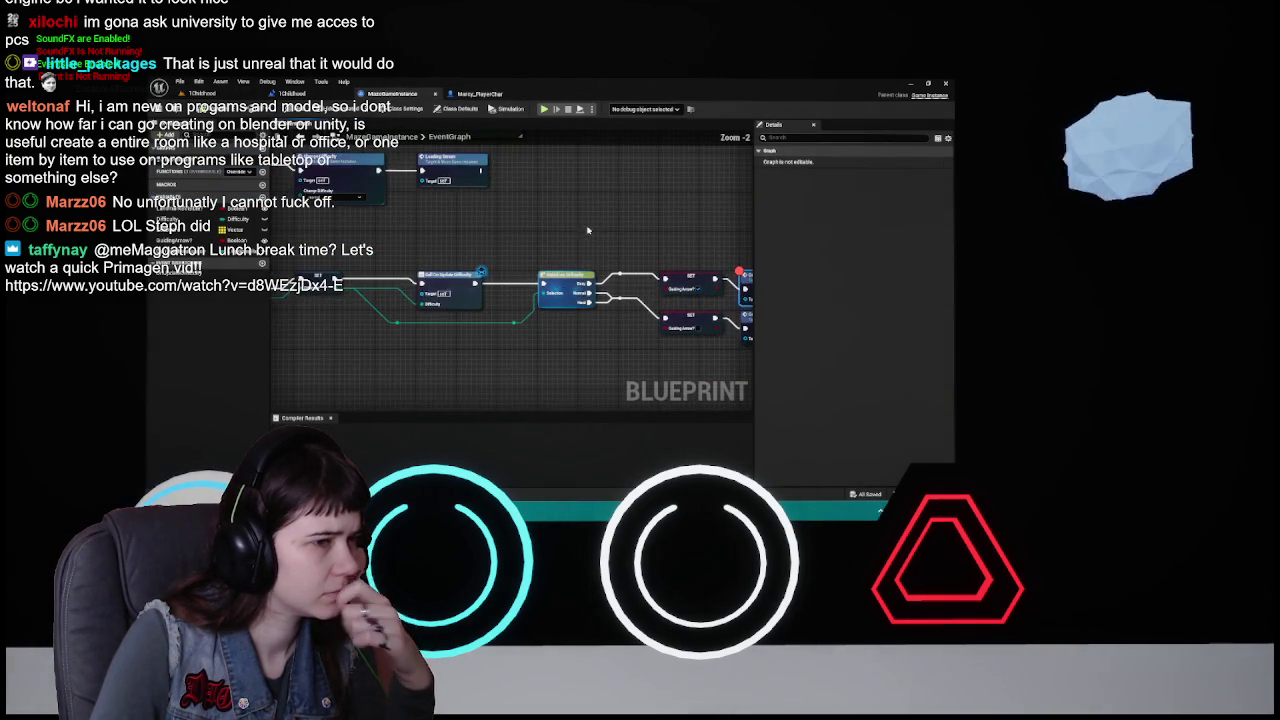
right_click(646, 277)
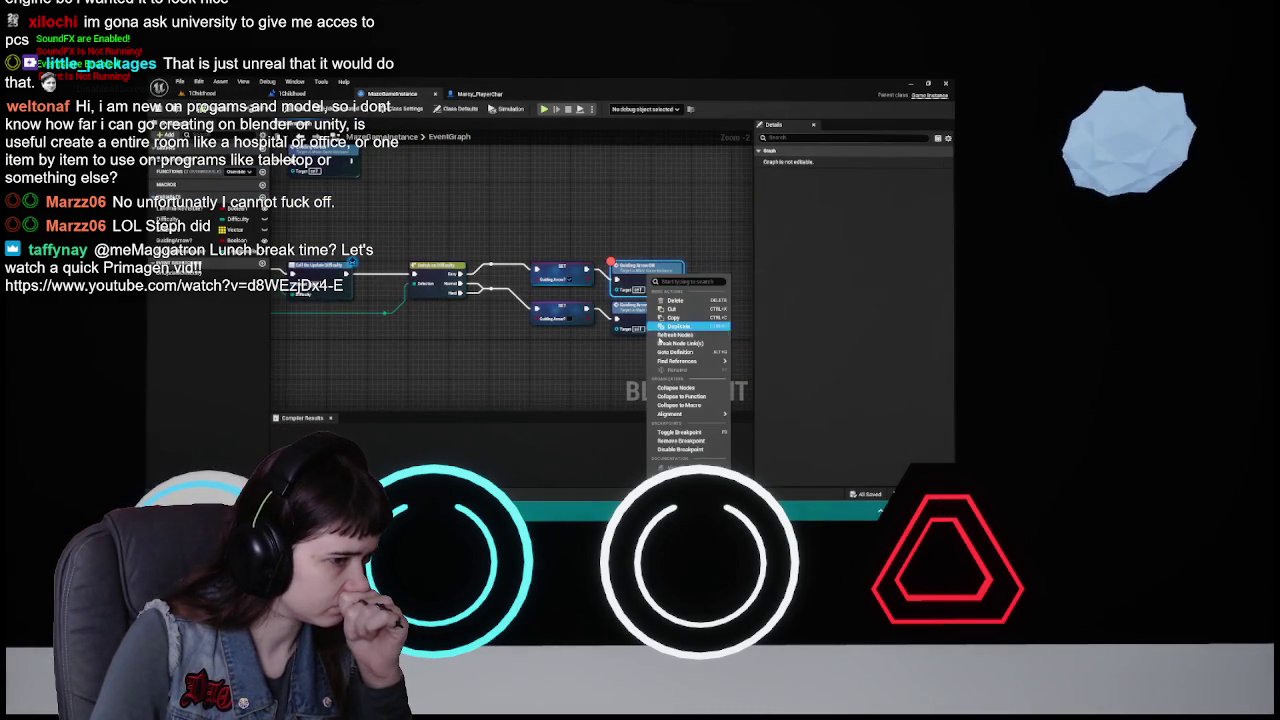
click(680, 442)
key(Home)
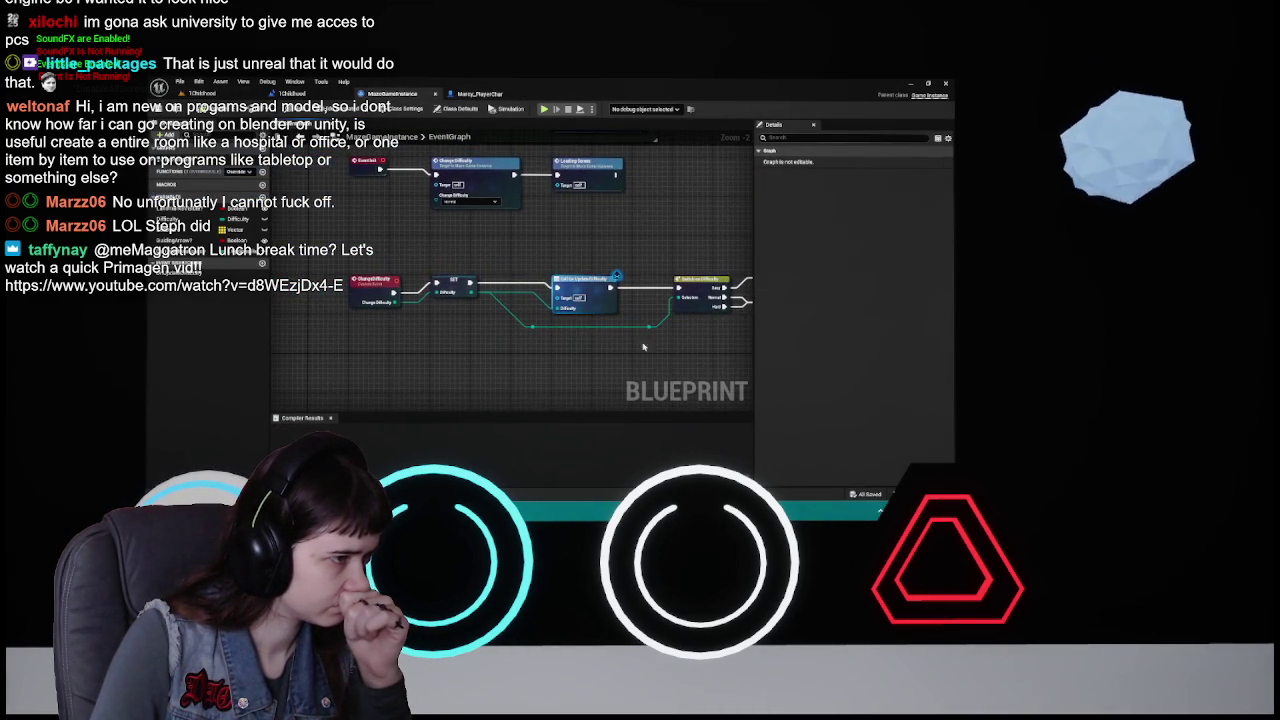
- Pan past the difficulty and loading screen nodes to the 'If easy mode, show the guiding arrow' comments
mouse_move(685, 237)
mouse_down()
mouse_move(694, 330)
mouse_move(683, 340)
mouse_up()
drag(698, 291, 657, 383)
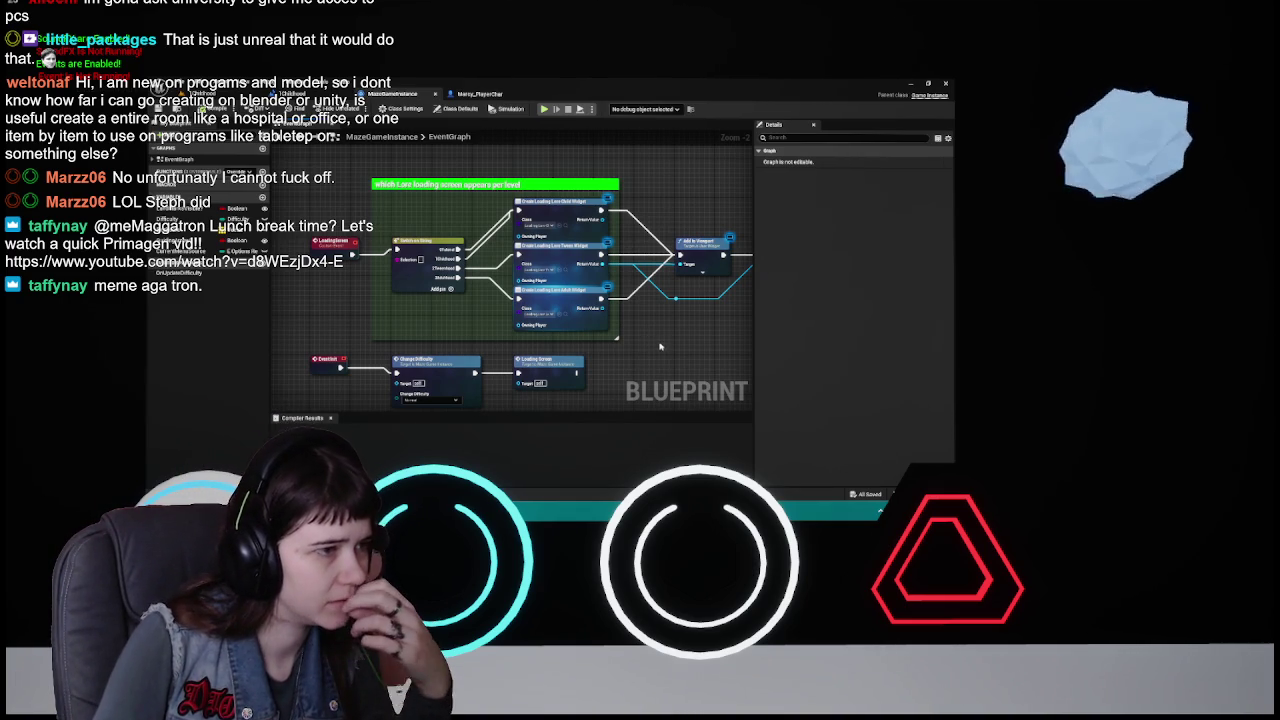
mouse_move(659, 346)
mouse_down()
mouse_move(682, 327)
mouse_move(664, 313)
mouse_up()
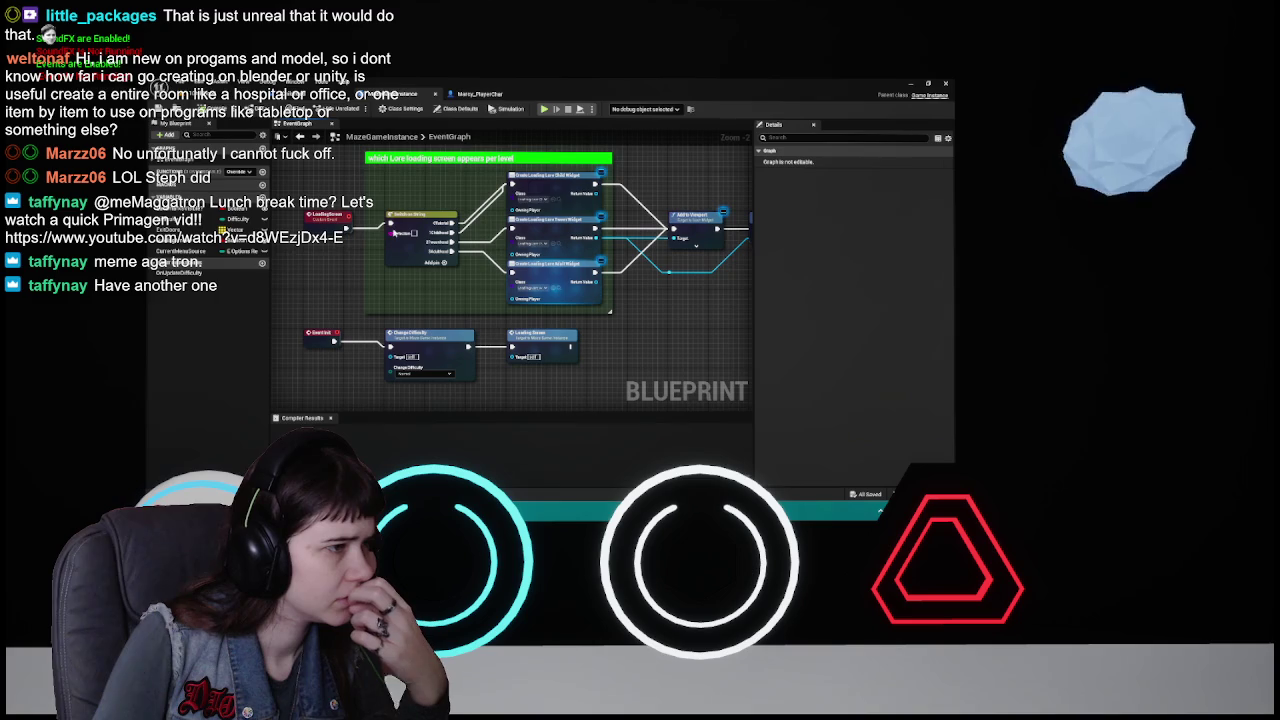
mouse_move(470, 263)
mouse_down()
mouse_move(510, 325)
mouse_move(560, 319)
mouse_move(598, 217)
mouse_move(646, 386)
mouse_move(645, 300)
mouse_move(655, 315)
mouse_move(667, 268)
mouse_move(369, 263)
mouse_up()
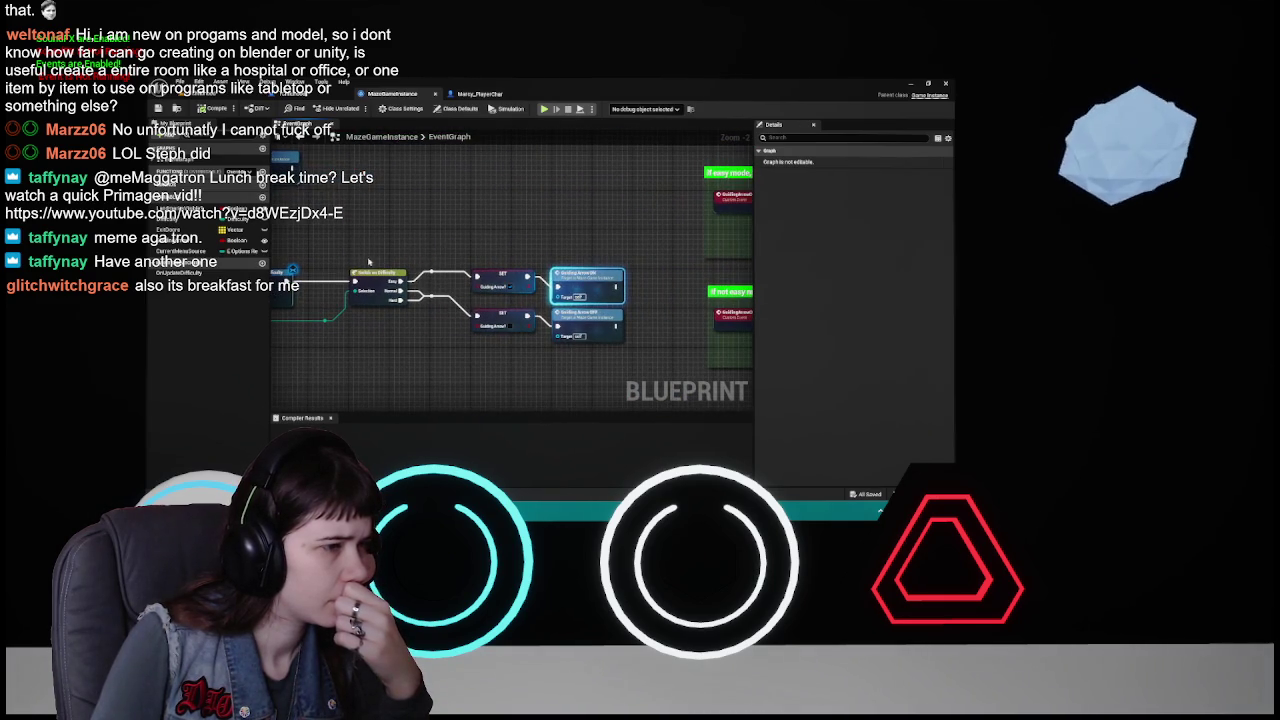
mouse_move(559, 229)
mouse_down()
mouse_move(538, 273)
mouse_move(560, 282)
mouse_move(505, 293)
mouse_move(497, 278)
mouse_up()
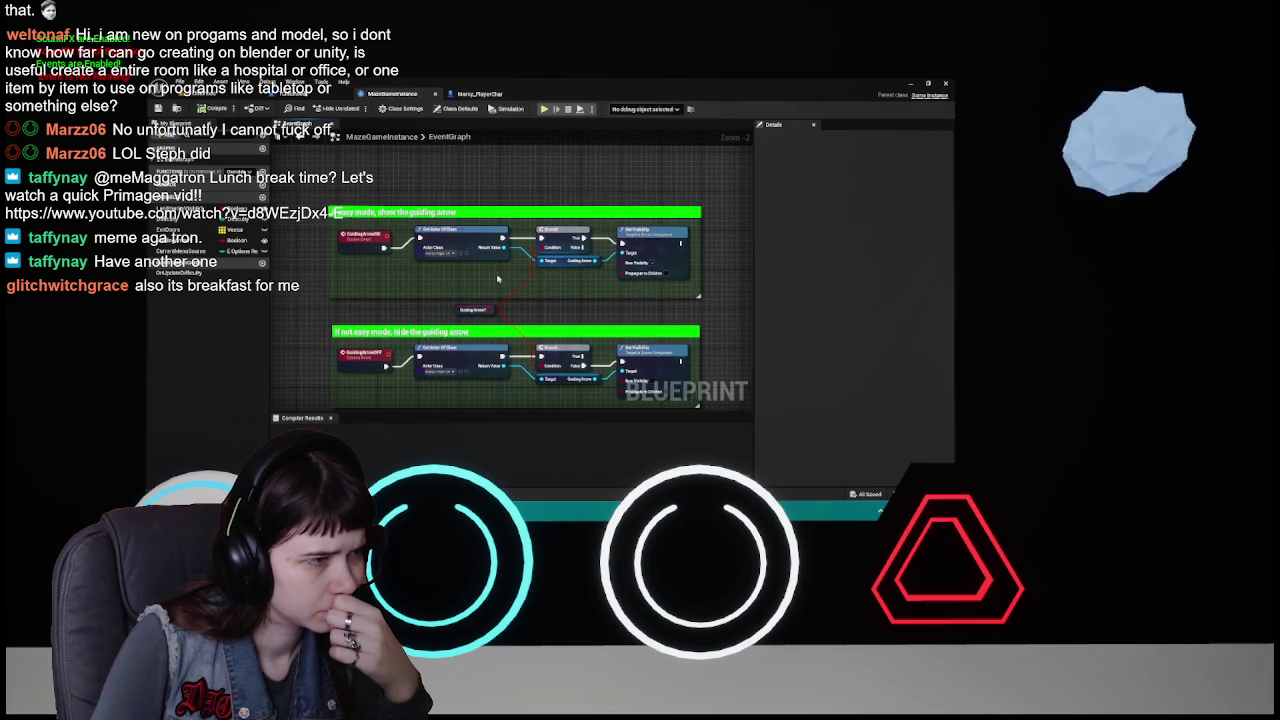
- Reconnect the Guiding Arrow Set Visibility wire, compile and save MazeGameInstance, then switch to Marcy_PlayerChar
drag(563, 309, 542, 279)
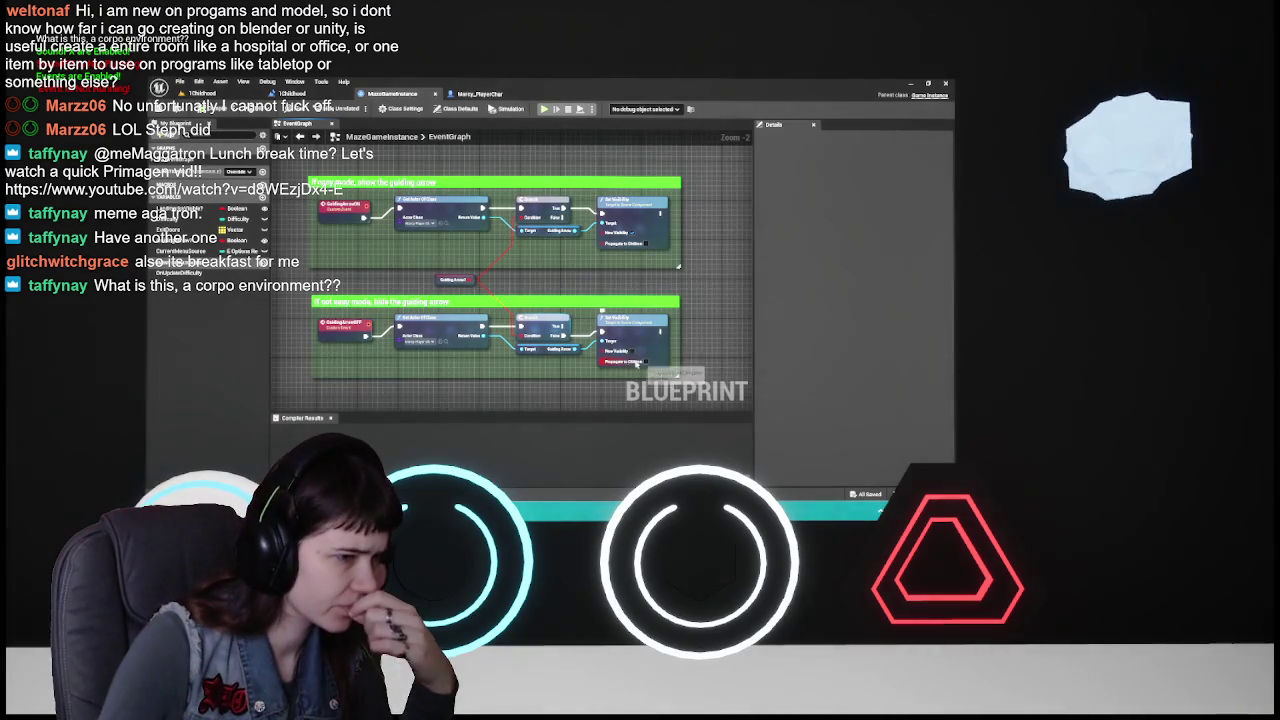
drag(632, 364, 480, 293)
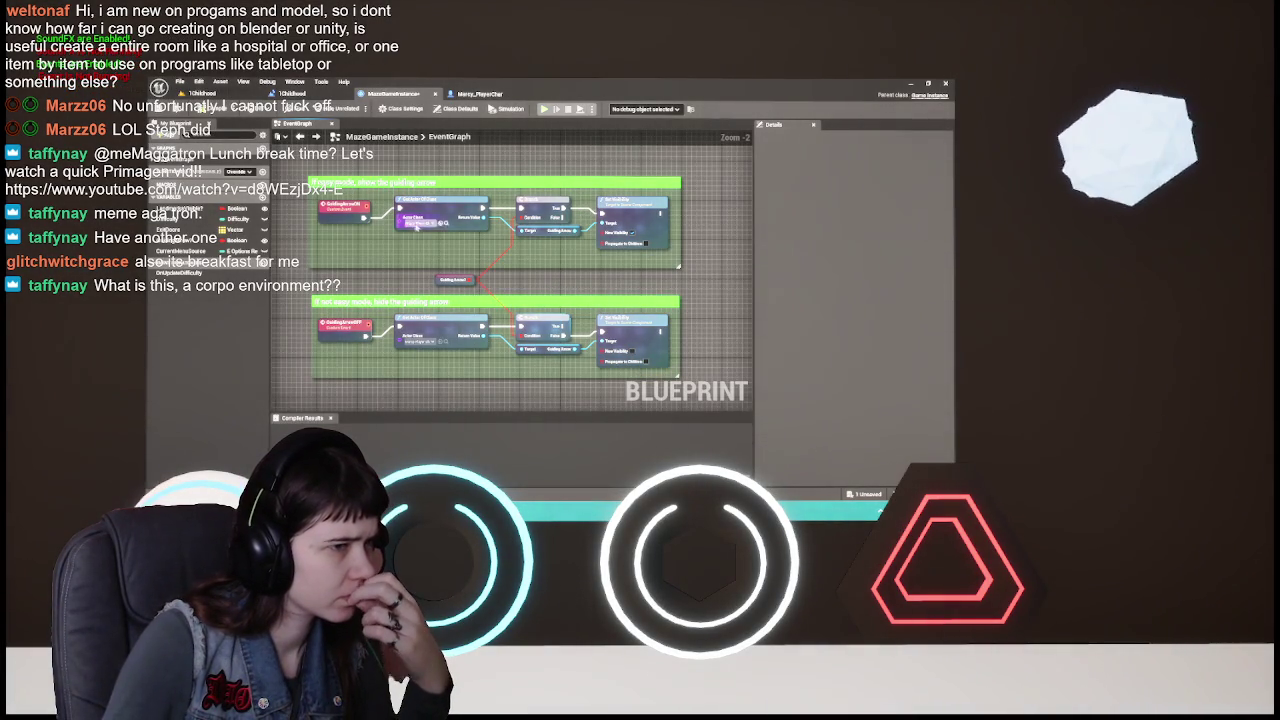
click(205, 116)
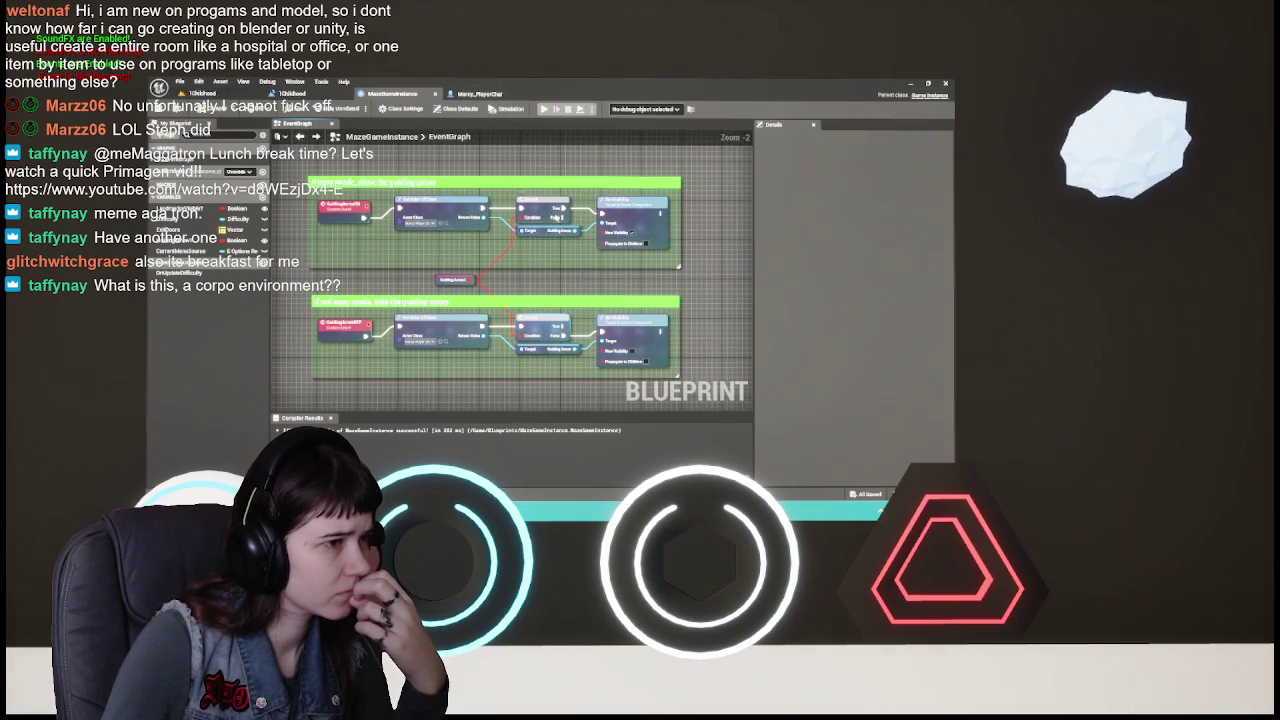
click(480, 94)
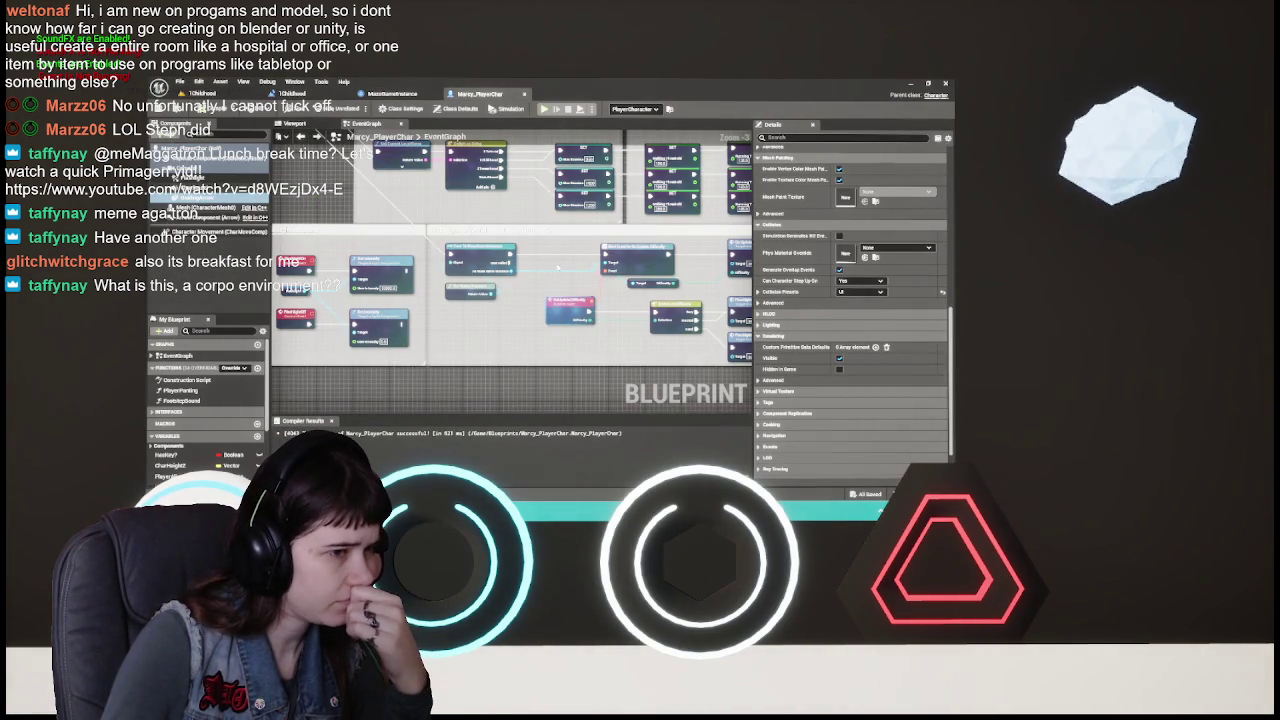
- Glance over Marcy_PlayerChar's event graph and 3D components, then bring up the 1Childhood Level Blueprint graph
drag(557, 267, 548, 326)
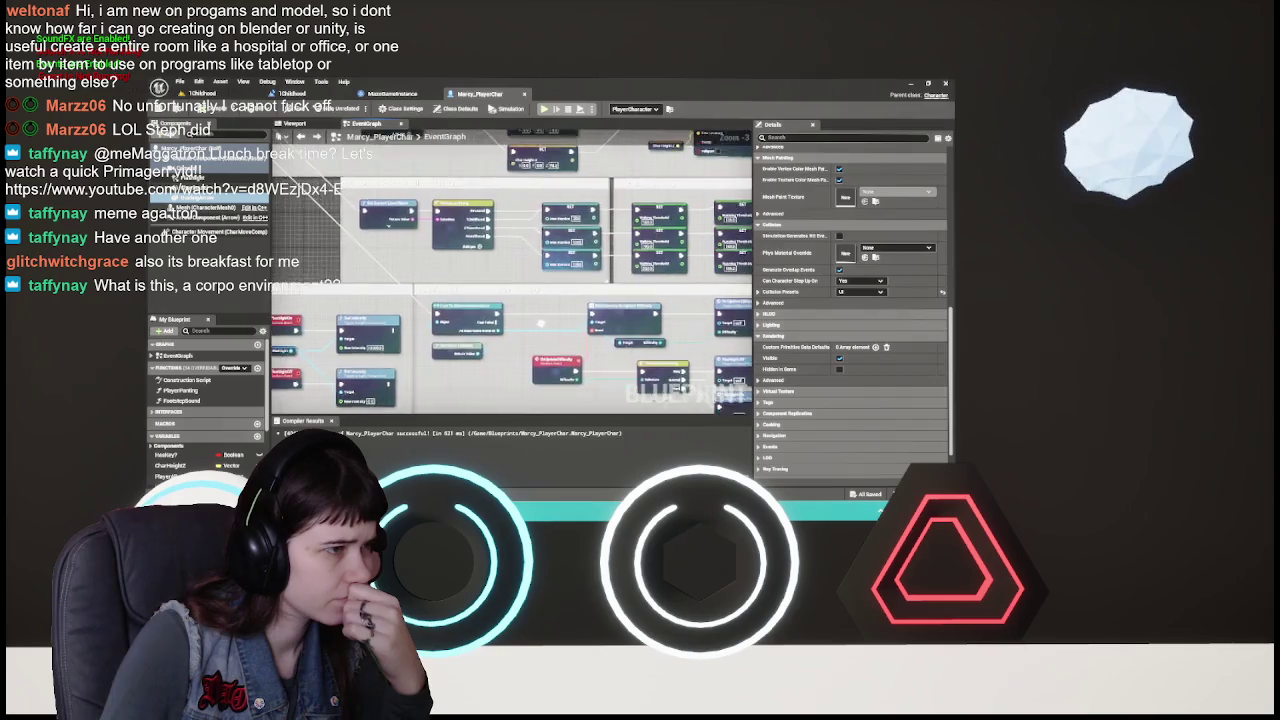
click(315, 127)
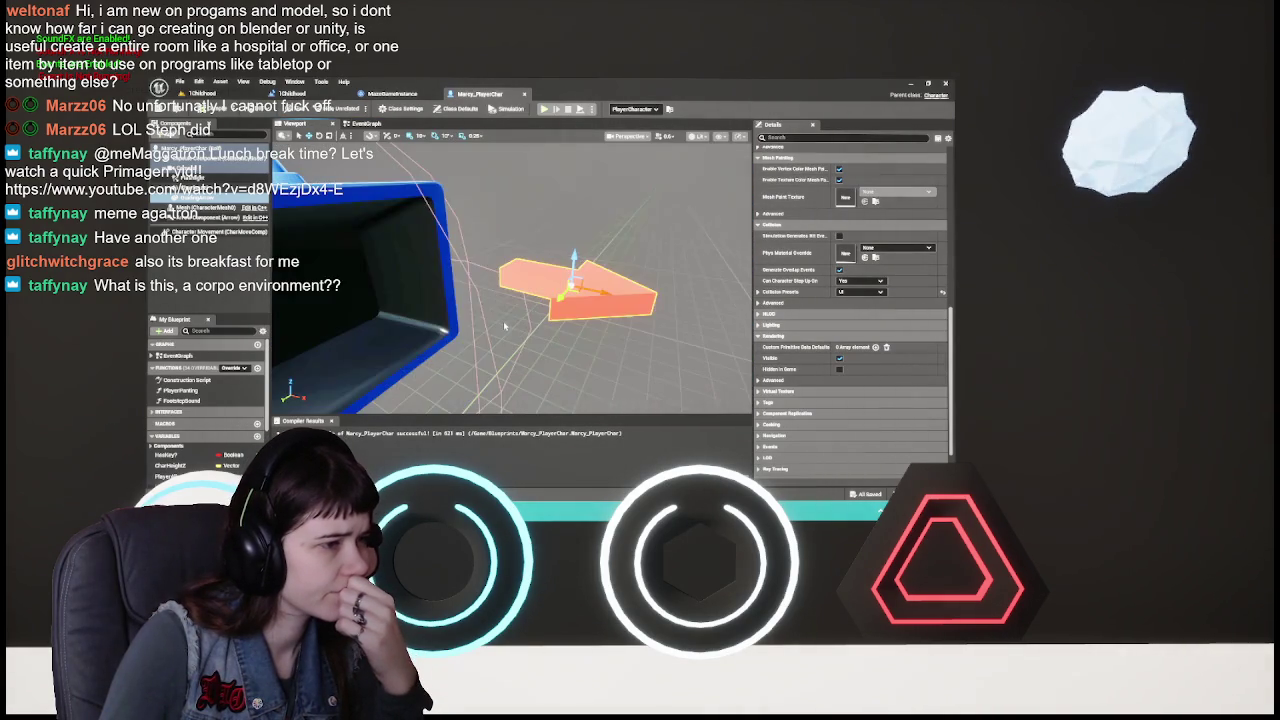
click(292, 93)
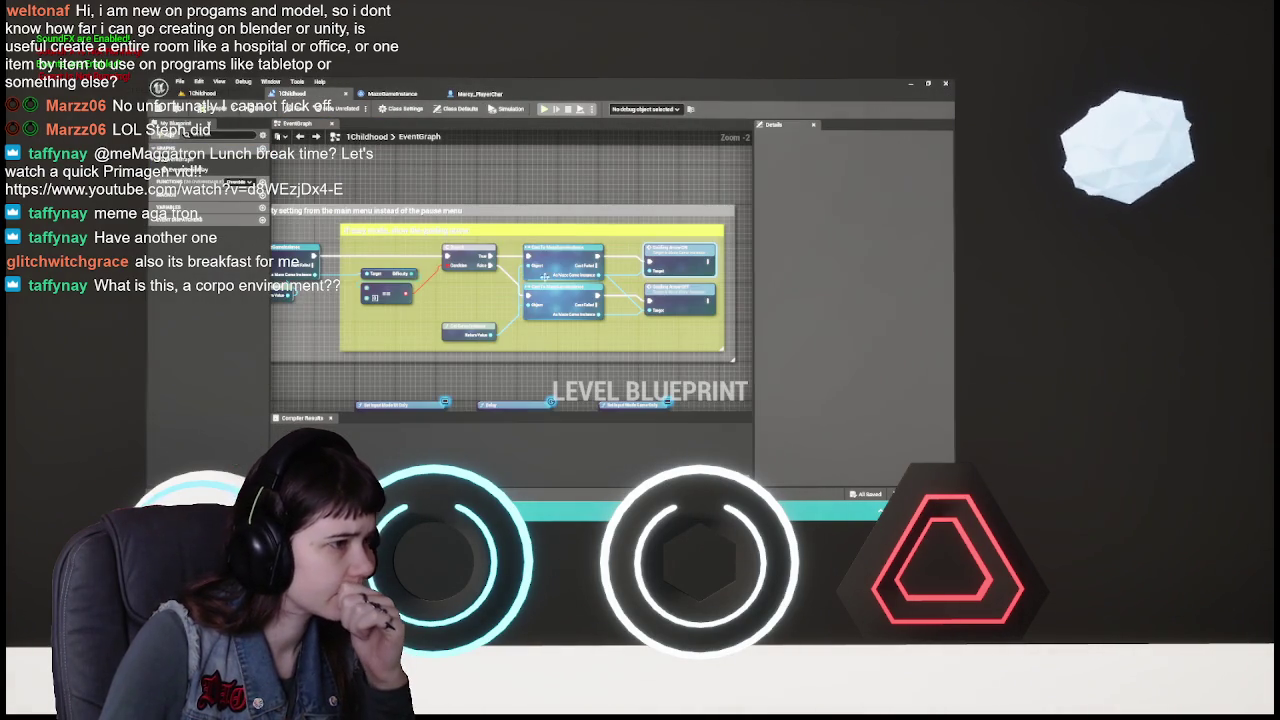
mouse_move(442, 297)
mouse_down()
mouse_move(690, 255)
mouse_move(777, 206)
mouse_up()
- Review the difficulty-setting nodes, reposition the Event BeginPlay node, and return to the level viewport
drag(426, 311, 347, 238)
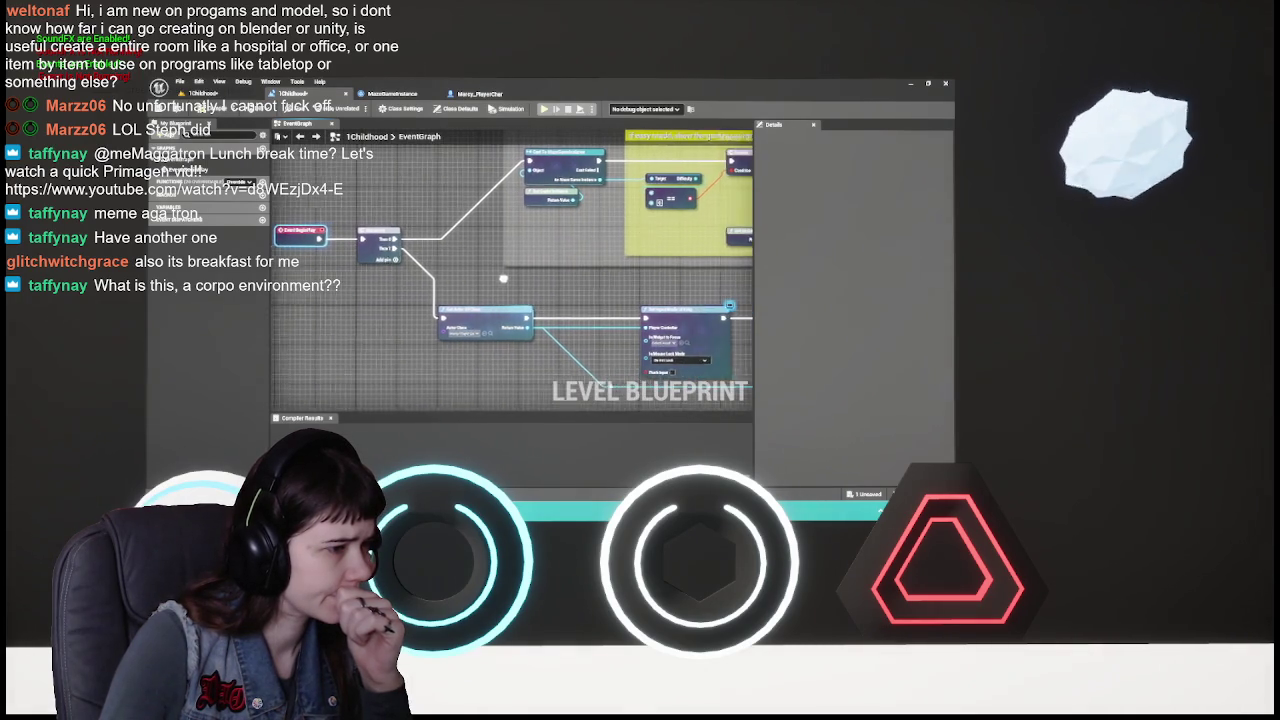
scroll(442, 321, down, 2)
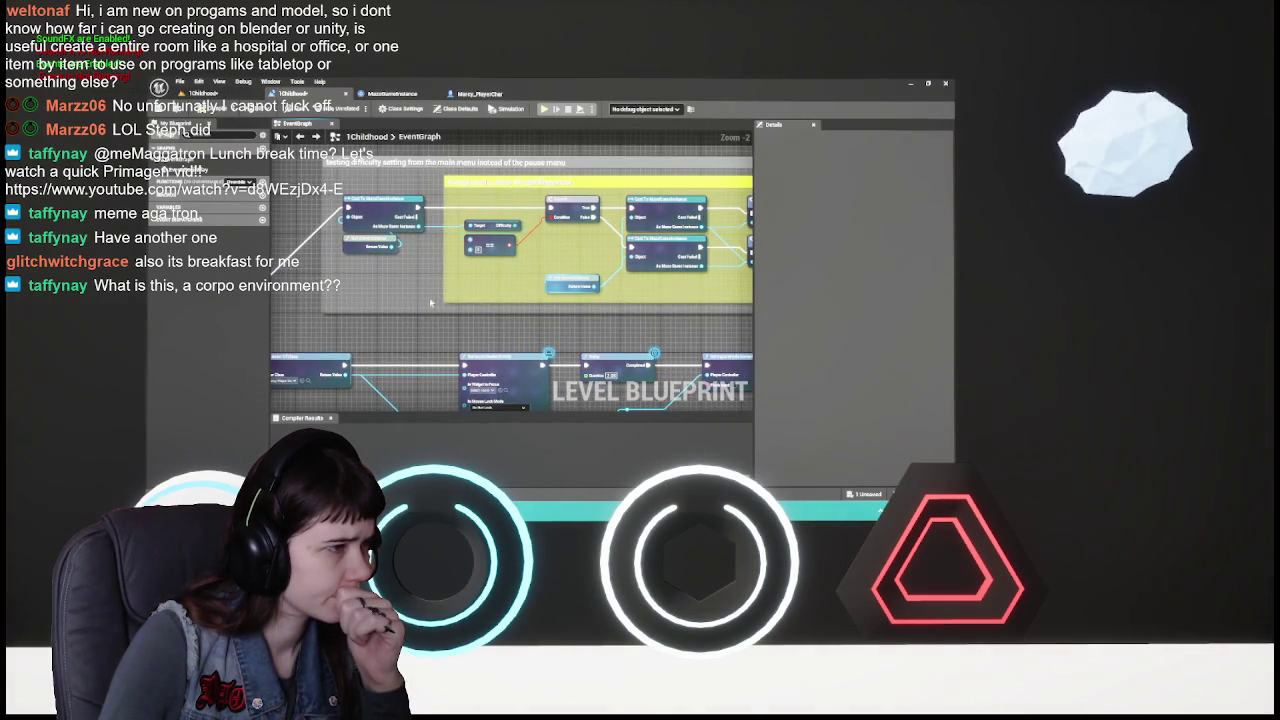
mouse_move(590, 262)
mouse_down()
mouse_move(490, 282)
mouse_move(499, 288)
mouse_up()
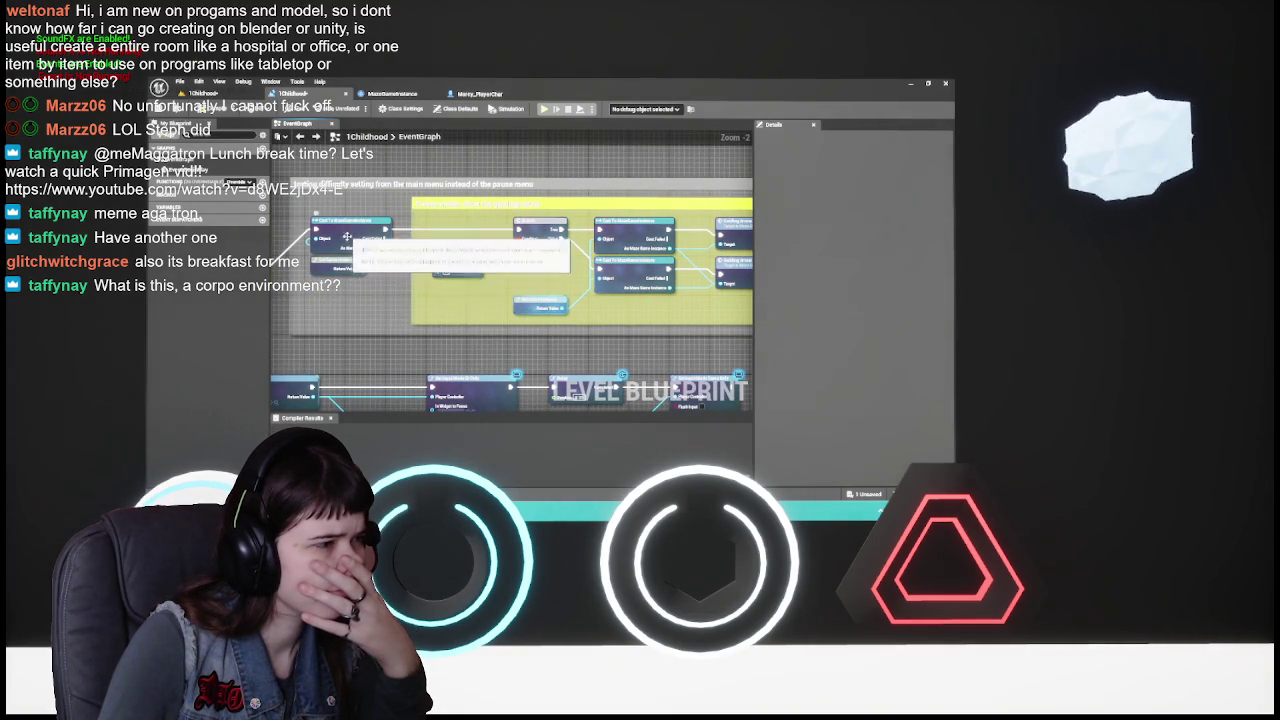
mouse_move(455, 250)
mouse_down()
mouse_move(600, 170)
mouse_move(520, 150)
mouse_move(430, 300)
mouse_move(391, 312)
mouse_move(535, 277)
mouse_move(420, 302)
mouse_up()
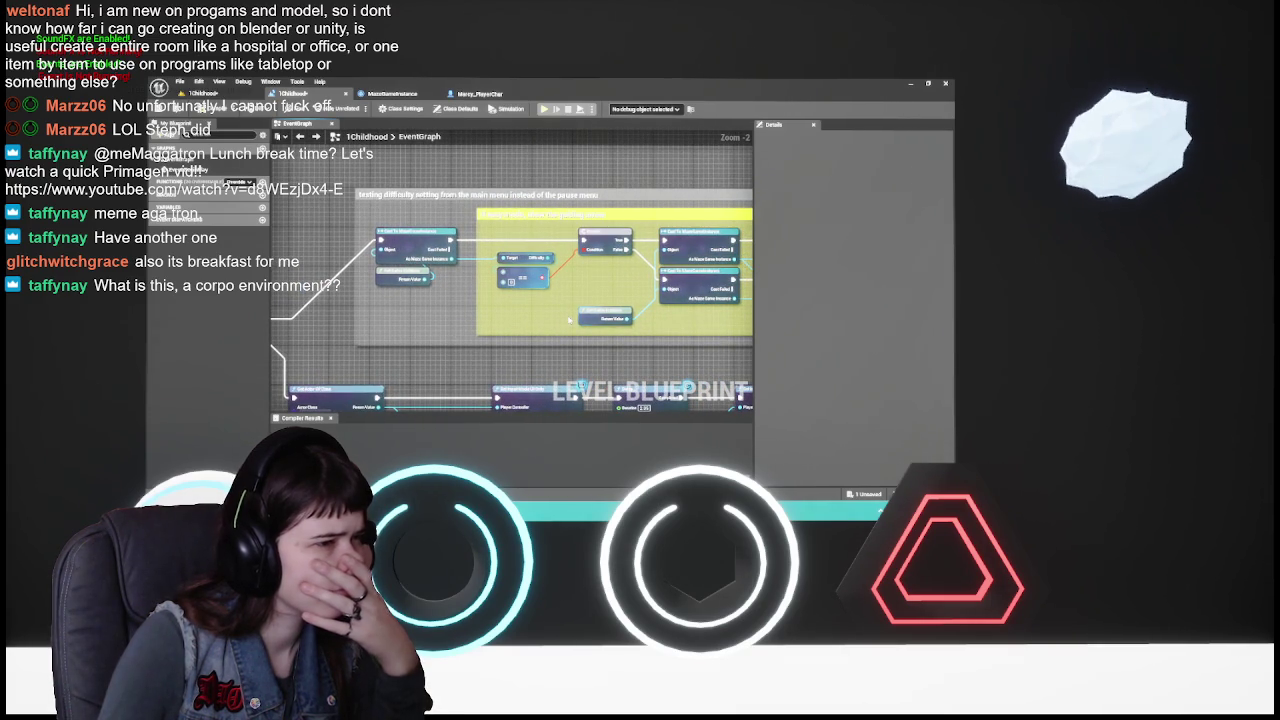
mouse_move(570, 320)
mouse_down()
mouse_move(575, 190)
mouse_move(577, 278)
mouse_up()
drag(400, 371, 512, 329)
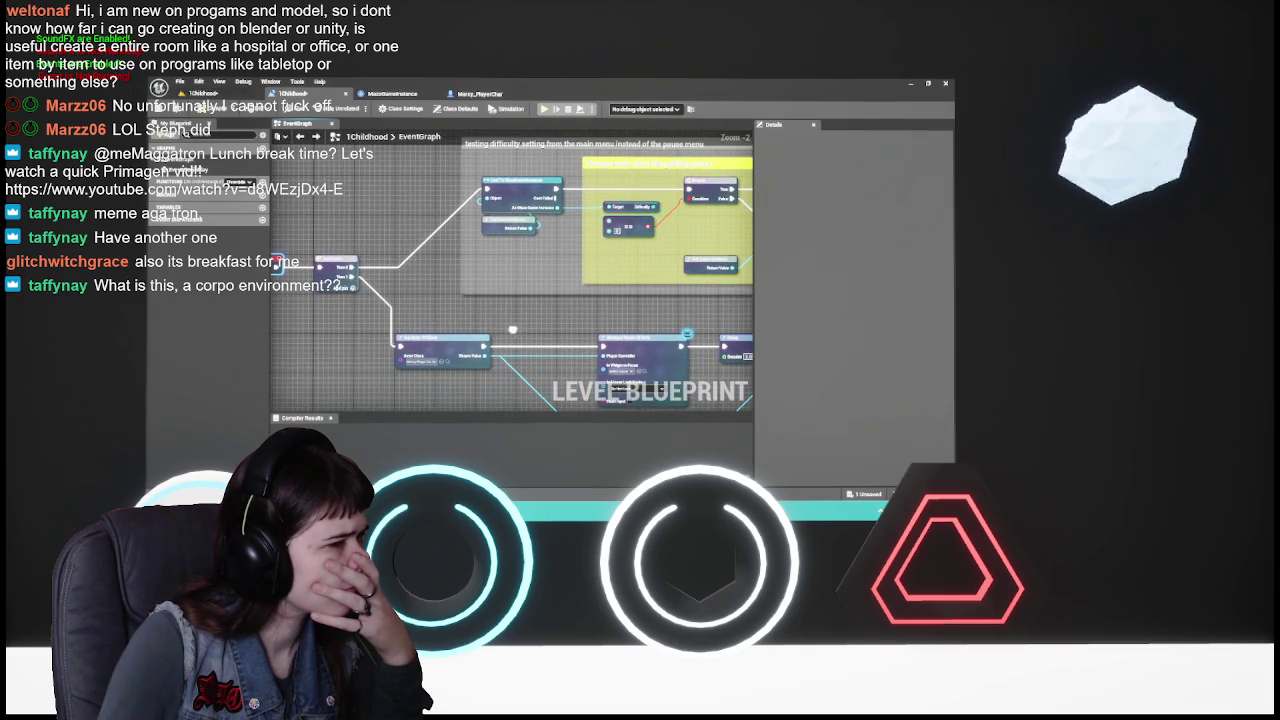
drag(413, 316, 541, 304)
drag(403, 252, 462, 330)
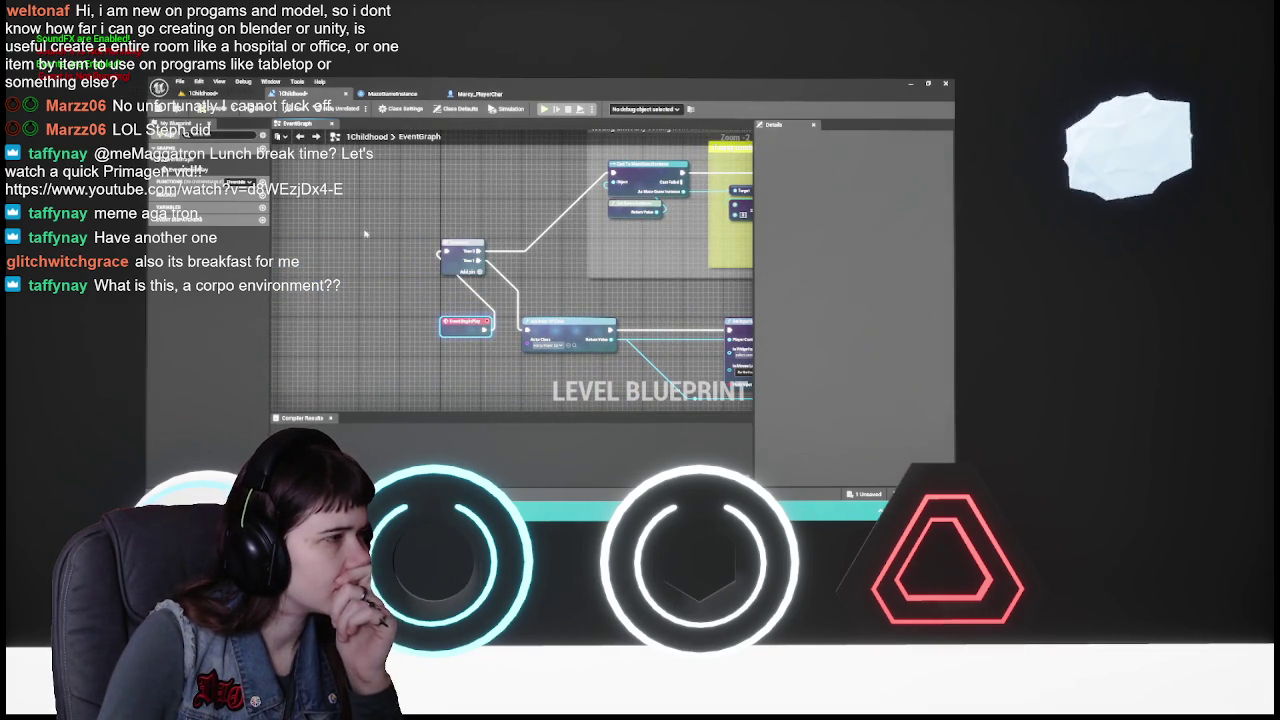
click(200, 94)
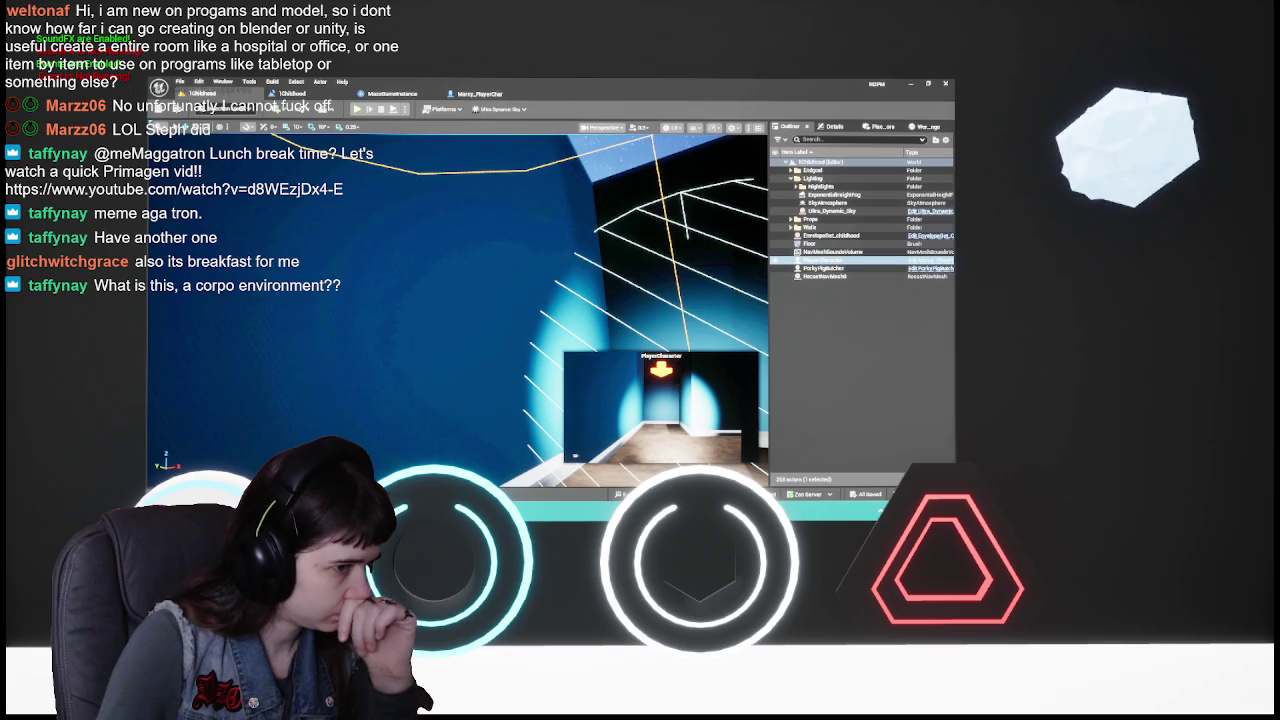
- Untick Rendering > Visible on PlayerCharacter's light component and save the level
key(ctrl+space)
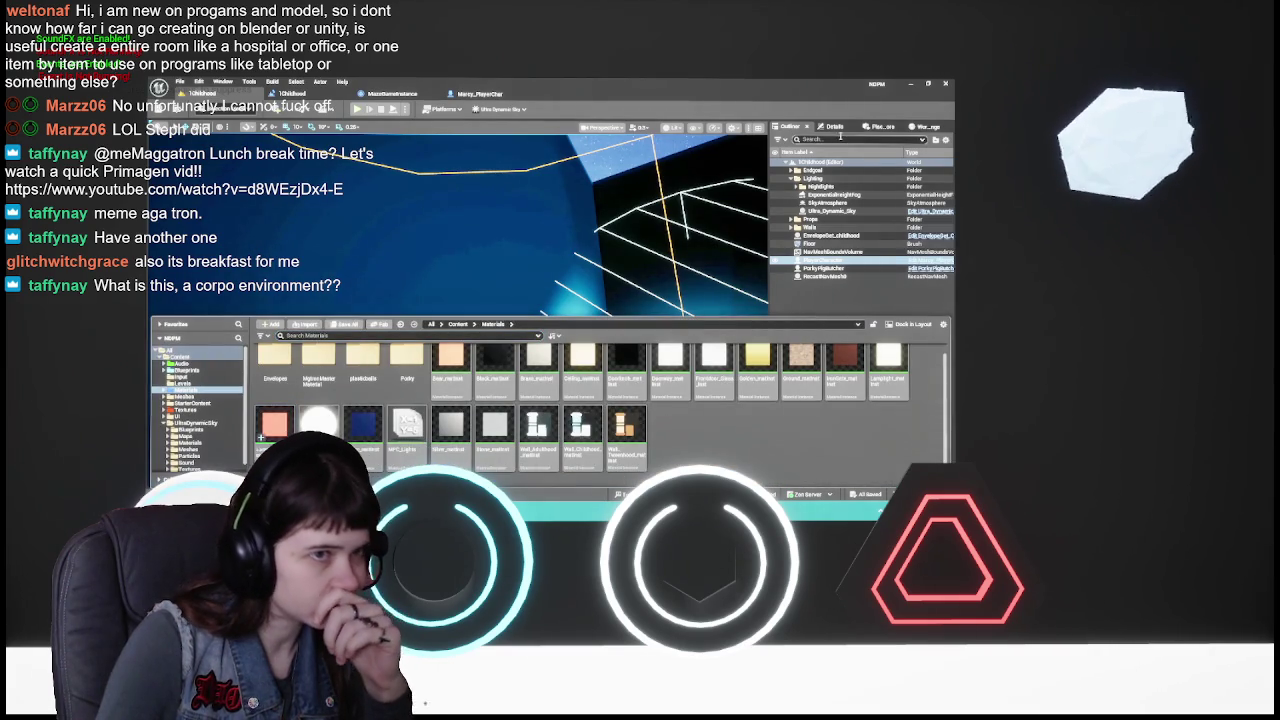
click(833, 126)
scroll(852, 300, down, 10)
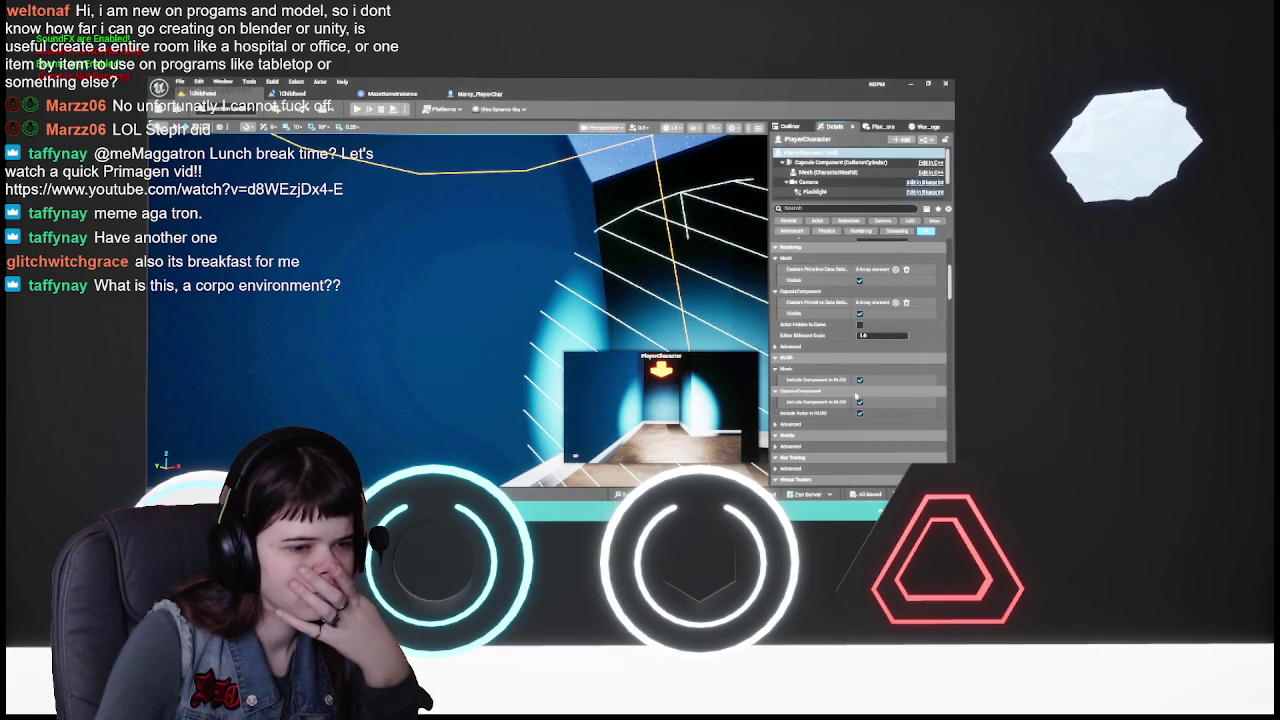
scroll(850, 170, down, 2)
click(830, 180)
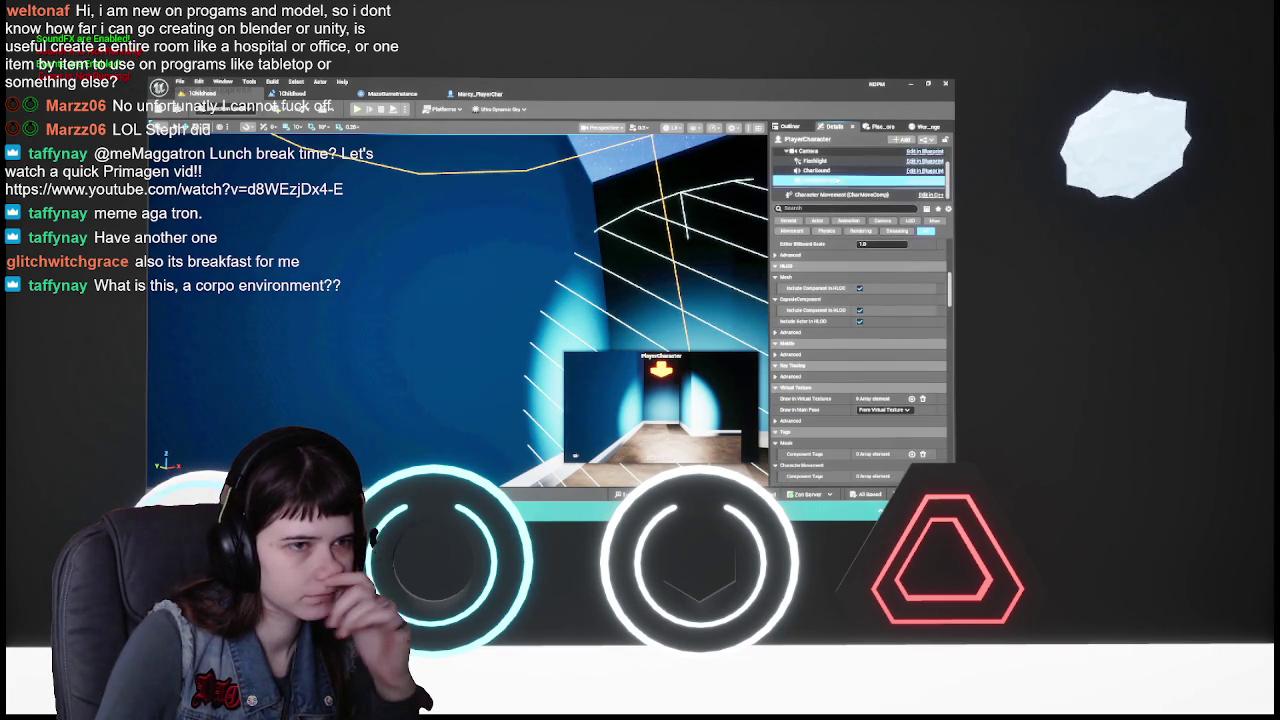
click(860, 357)
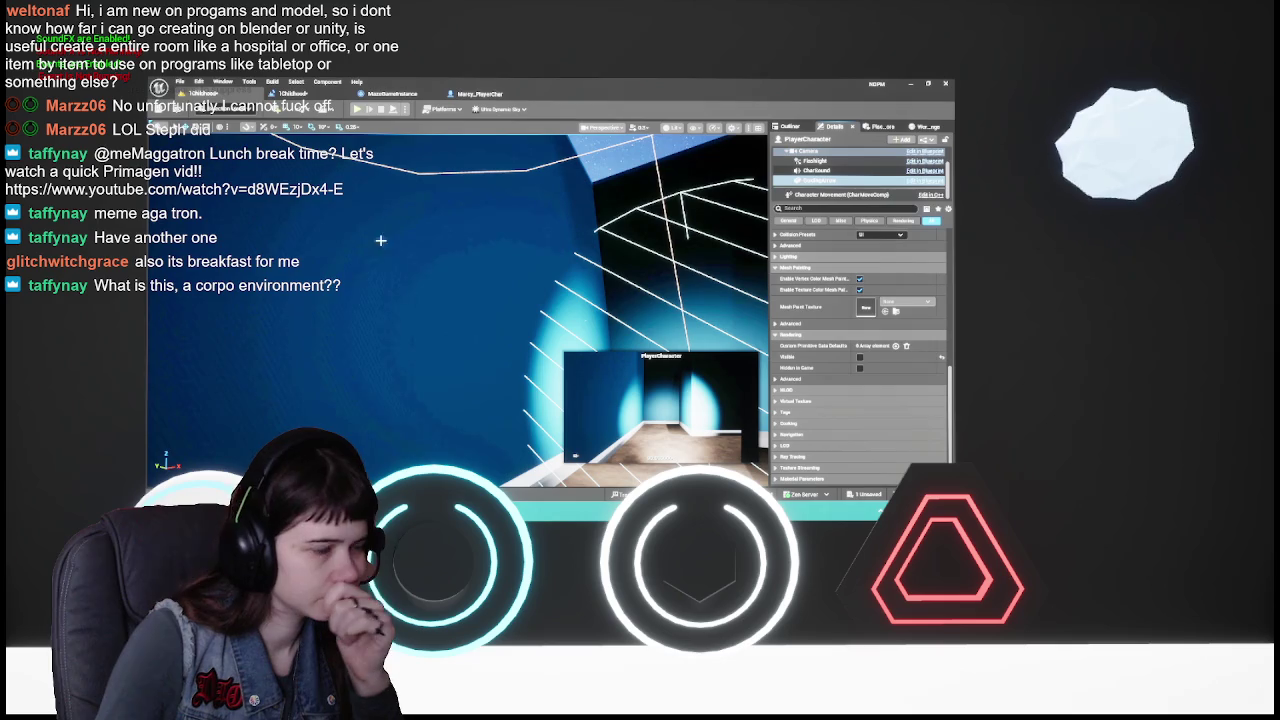
click(161, 113)
click(308, 94)
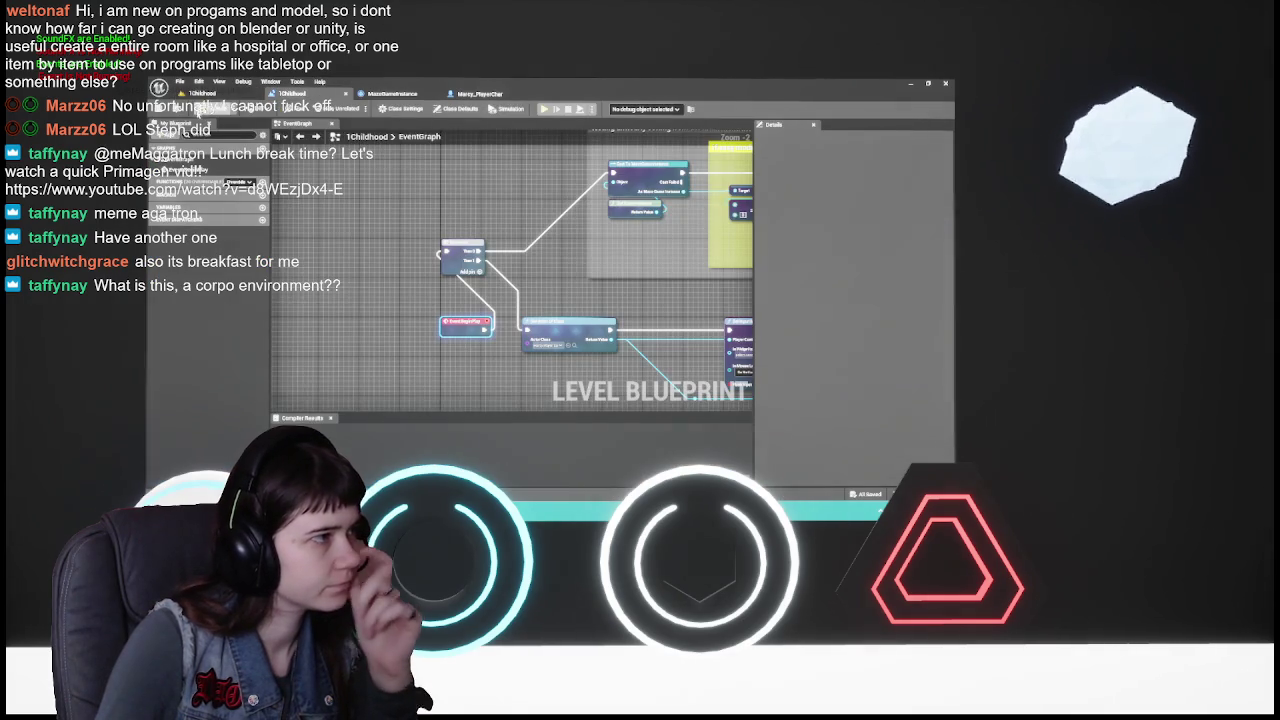
- Open a different map from the Content Drawer's Levels folder
click(202, 93)
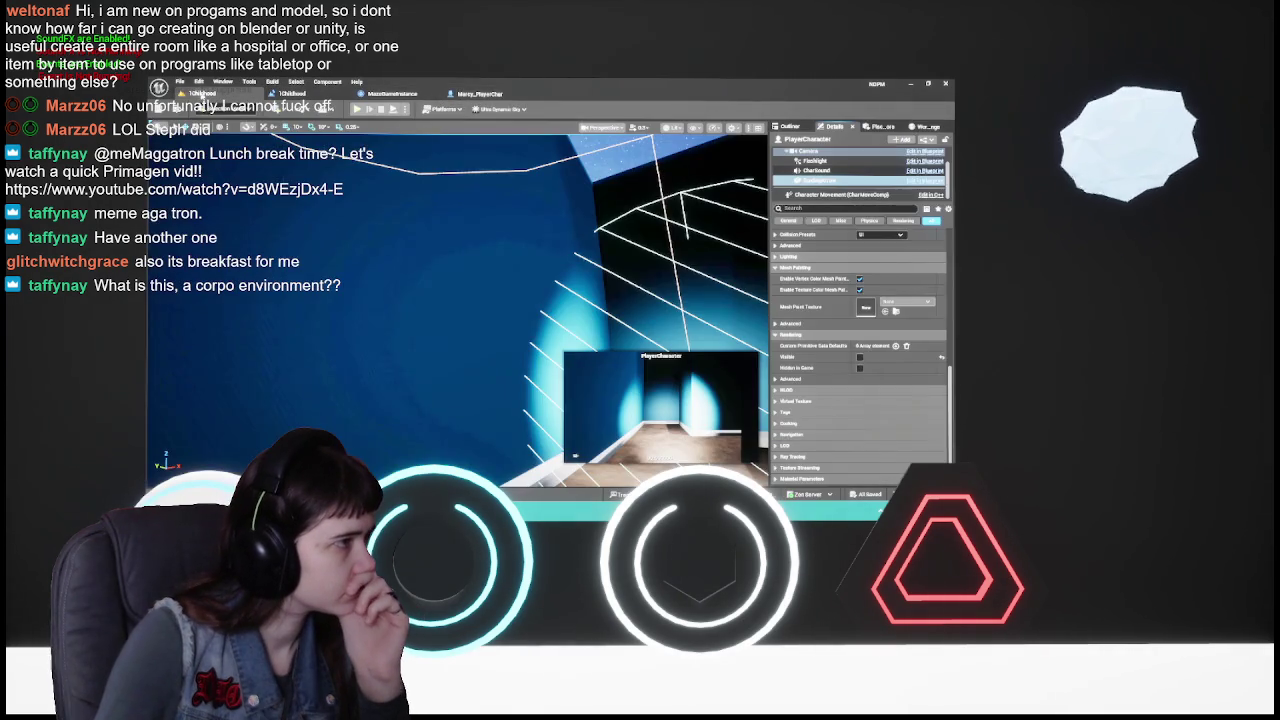
key(ctrl+space)
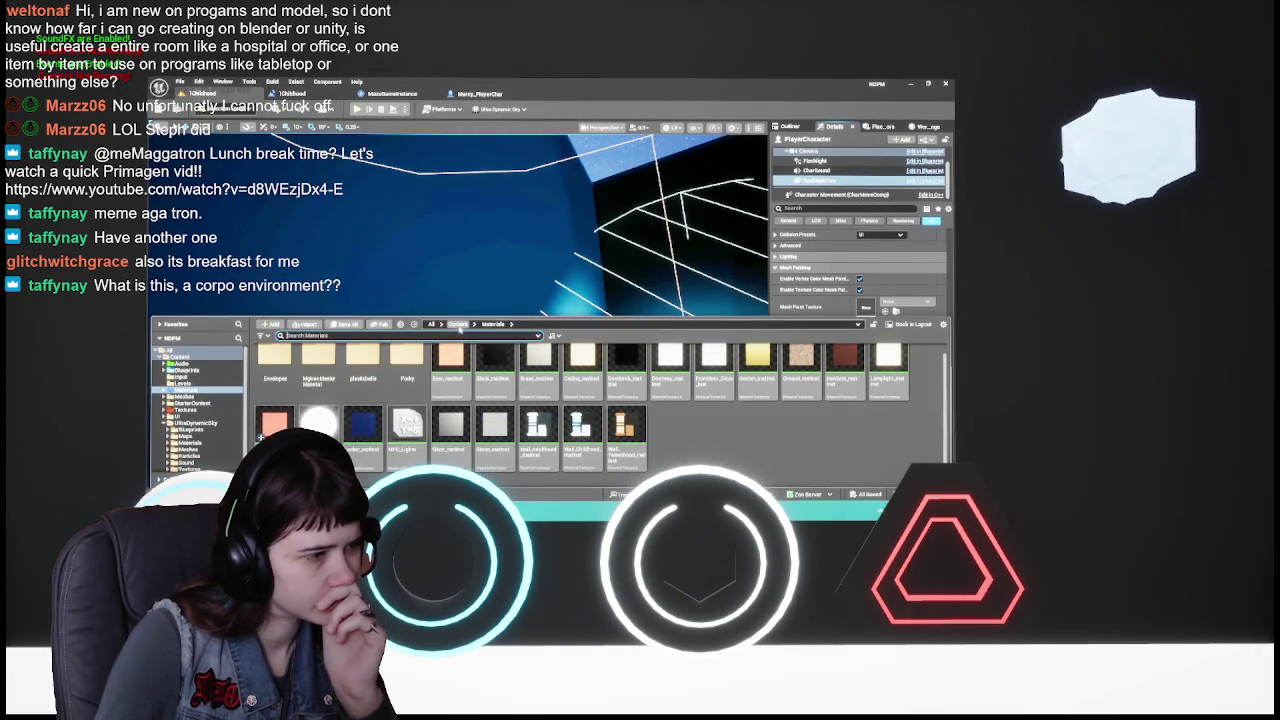
double_click(407, 370)
double_click(670, 370)
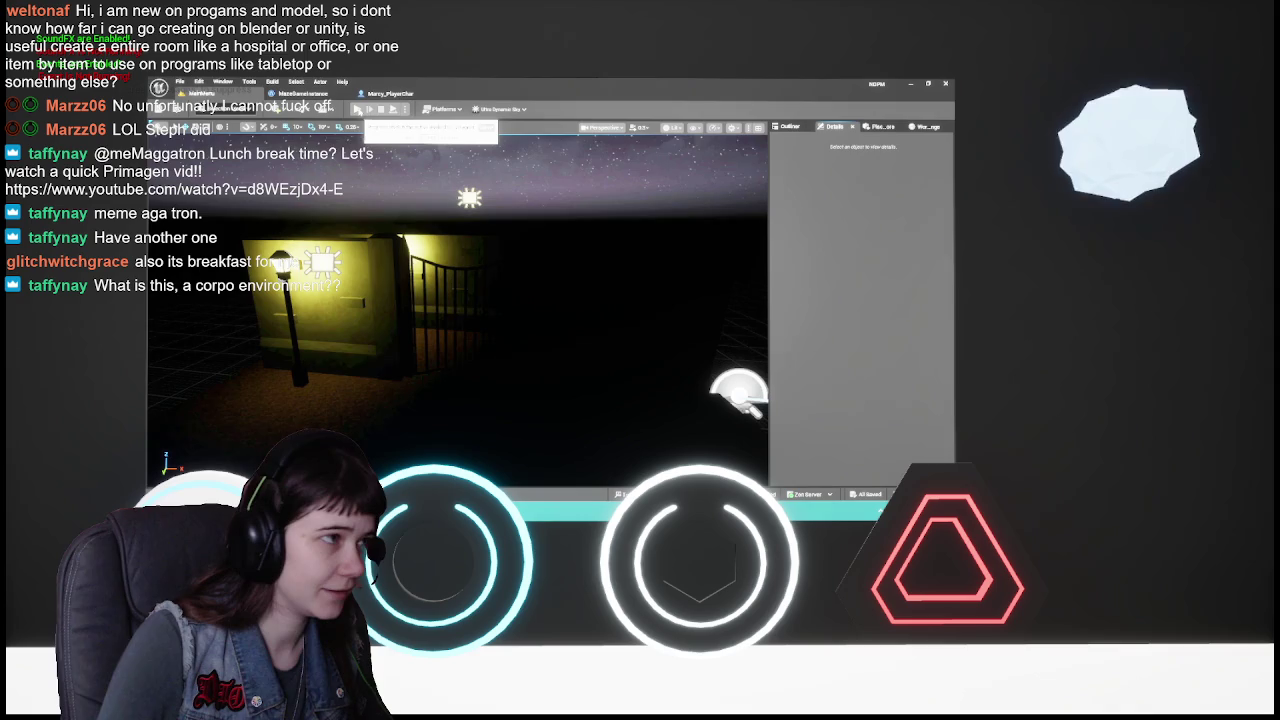
- Start Play-In-Editor, set the game difficulty to Easy in options, and begin a new game
click(359, 110)
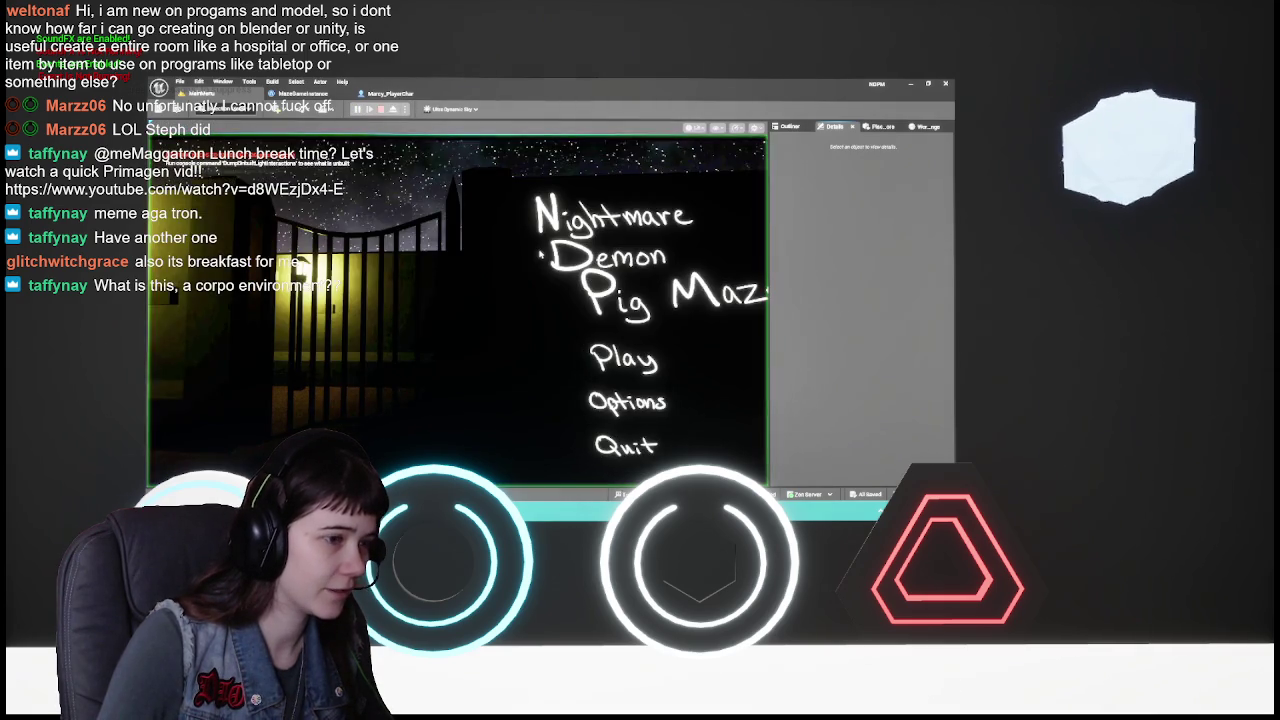
click(622, 412)
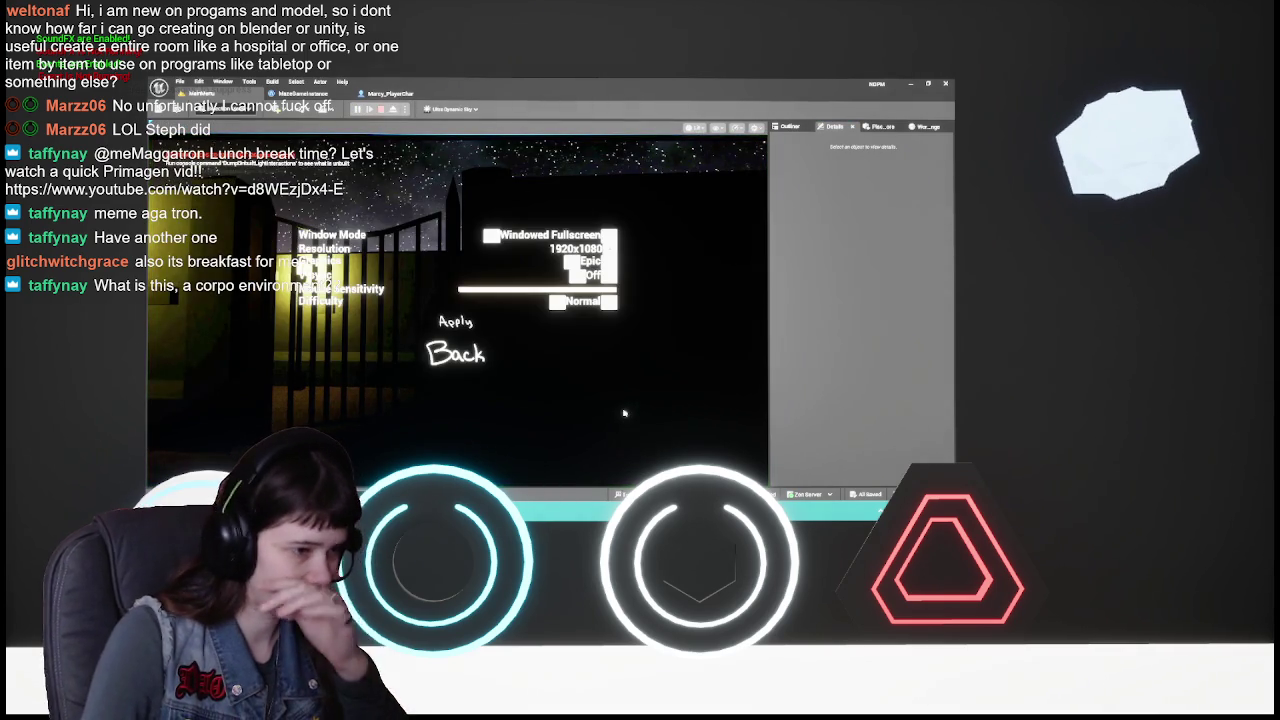
click(556, 302)
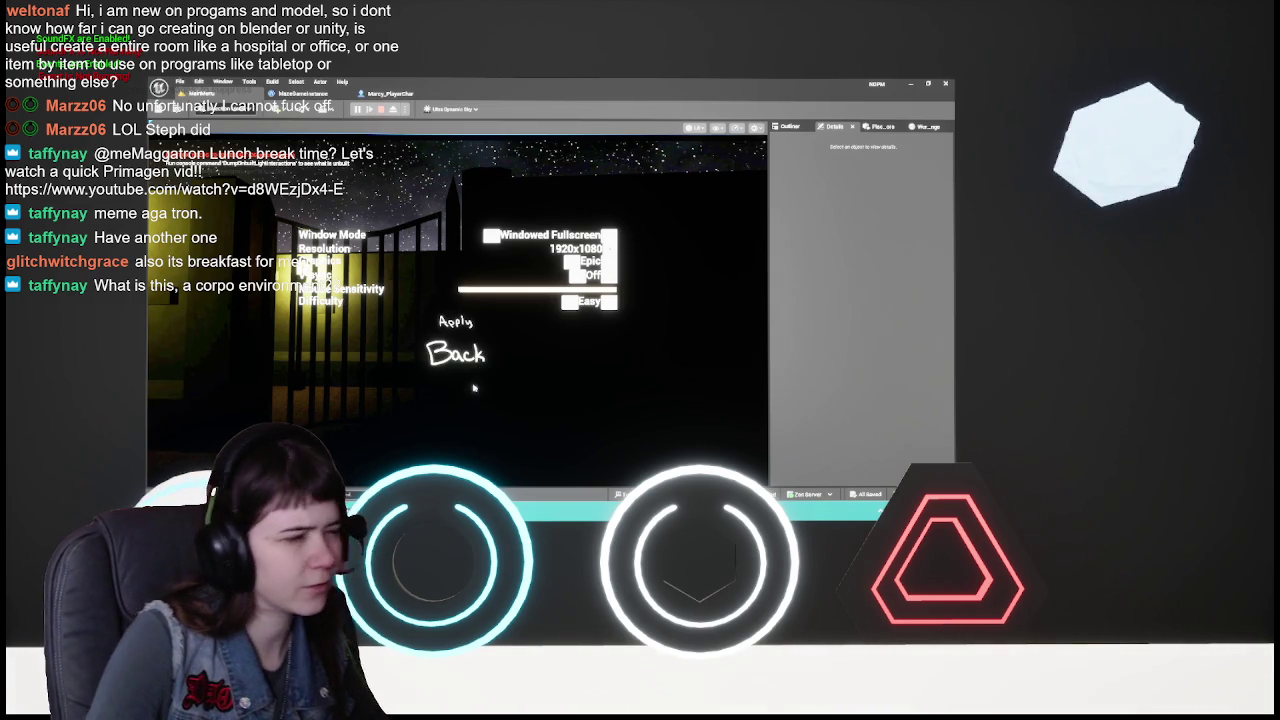
click(468, 357)
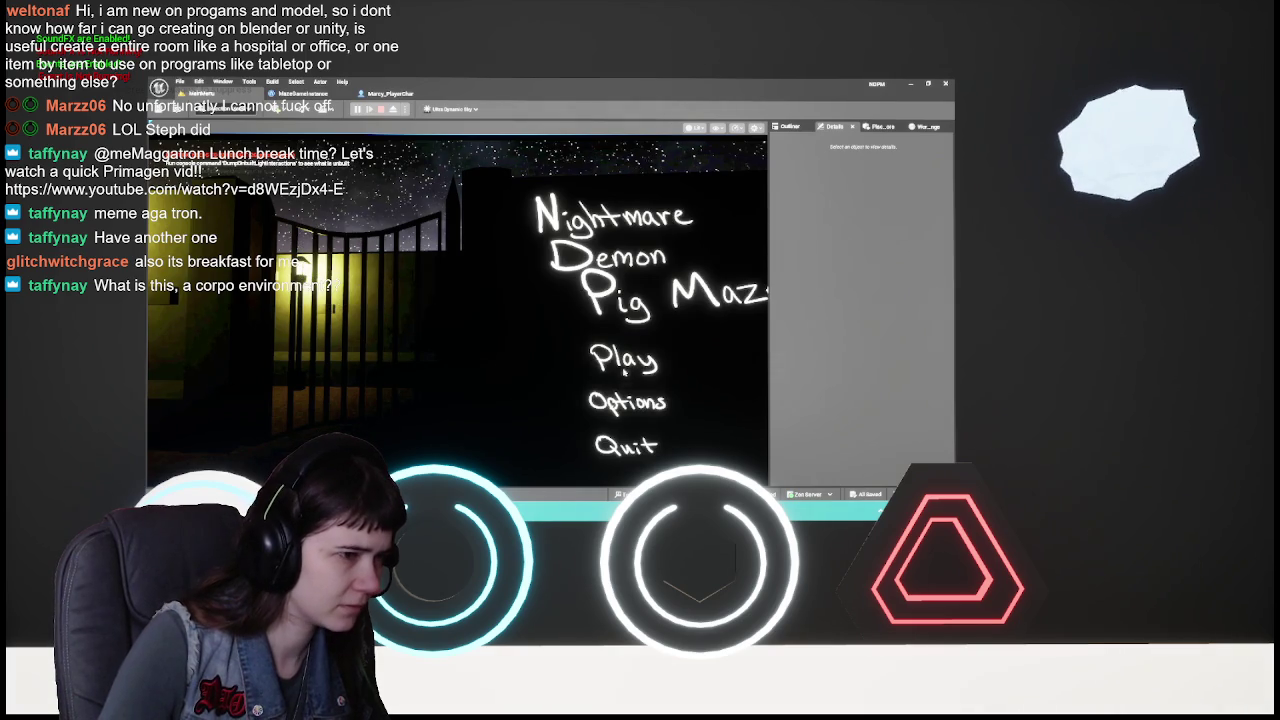
click(630, 405)
click(463, 366)
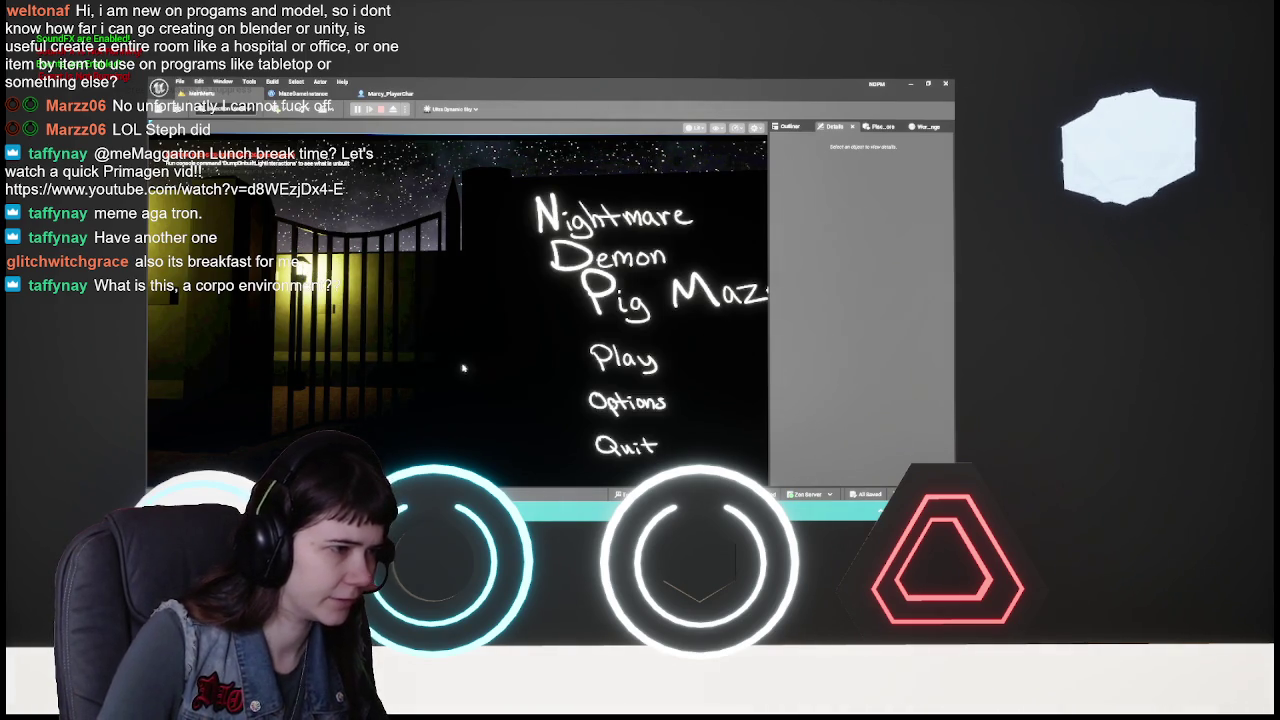
click(623, 358)
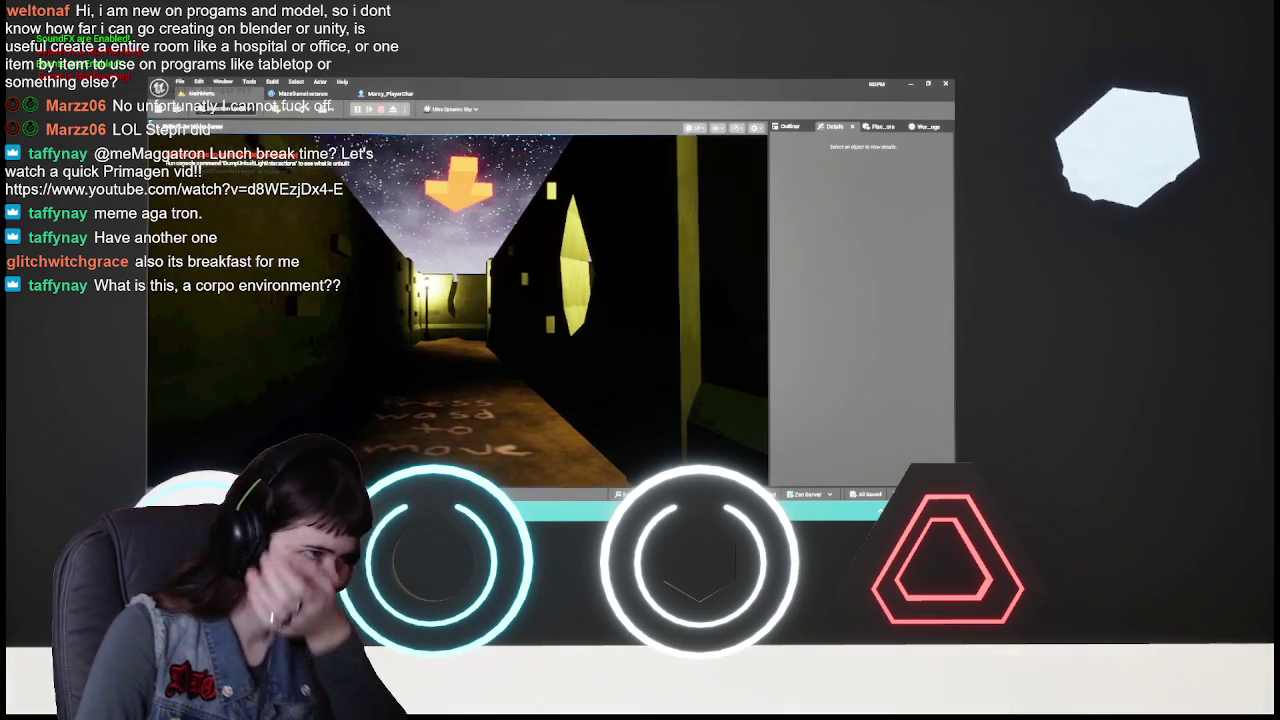
- Walk through the lit rooms and lamp corridor to the glowing doorway, then stop playing
key(w)
key(w)
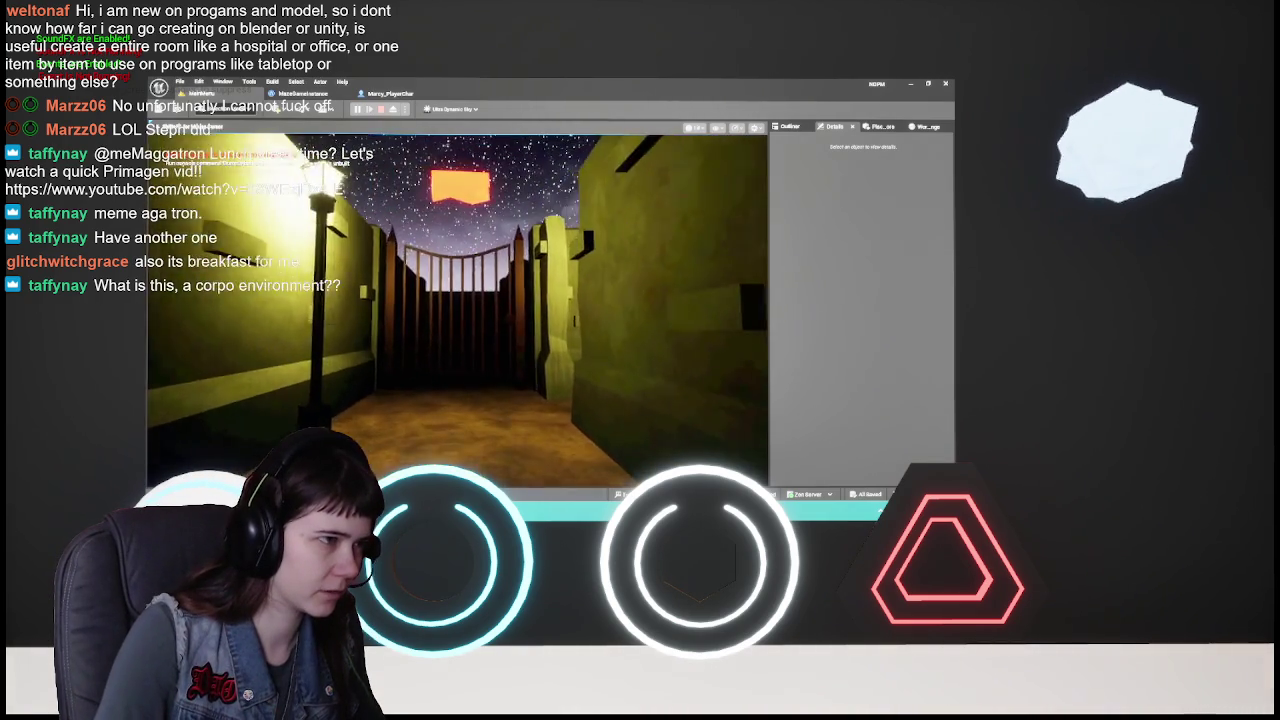
key(w)
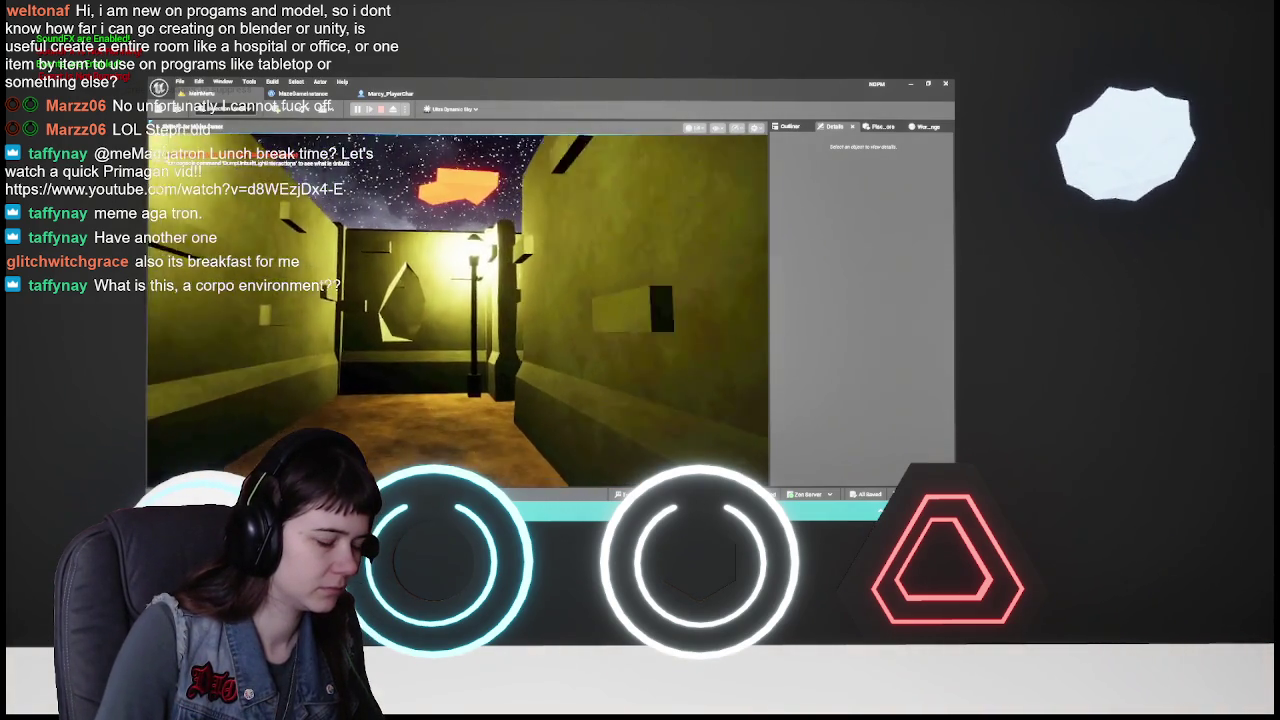
key(w)
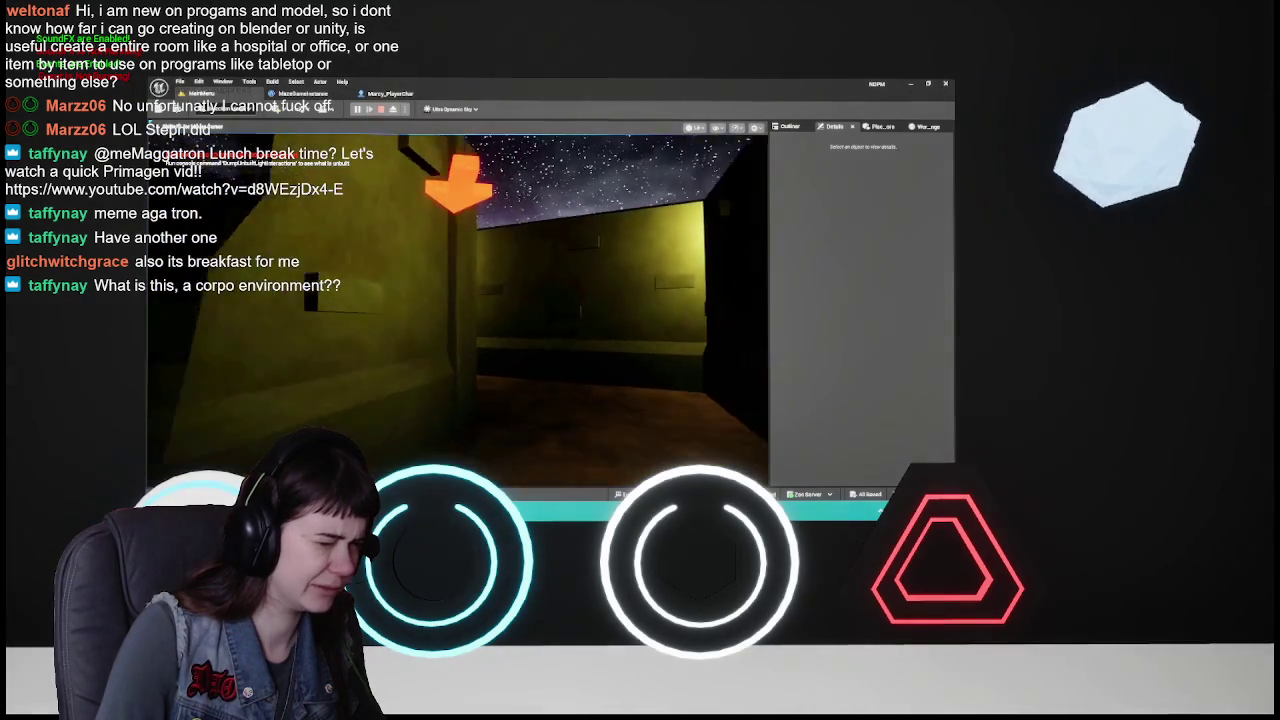
key(w)
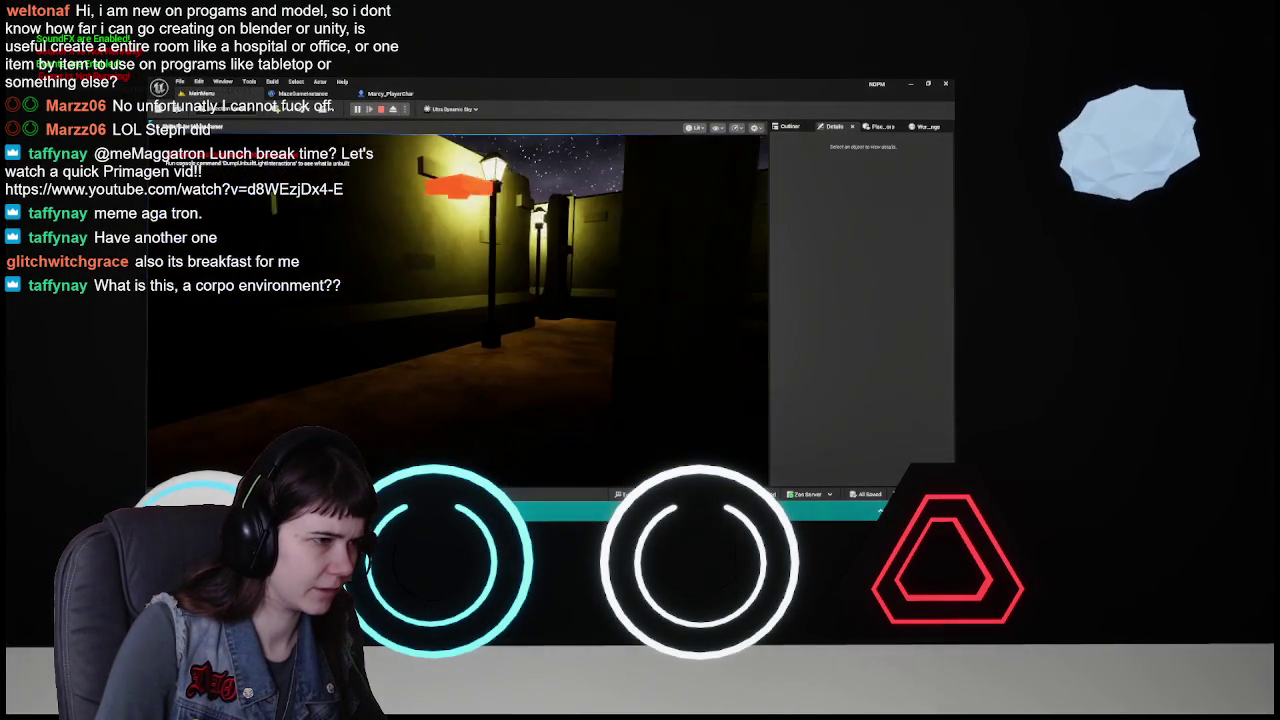
key(w)
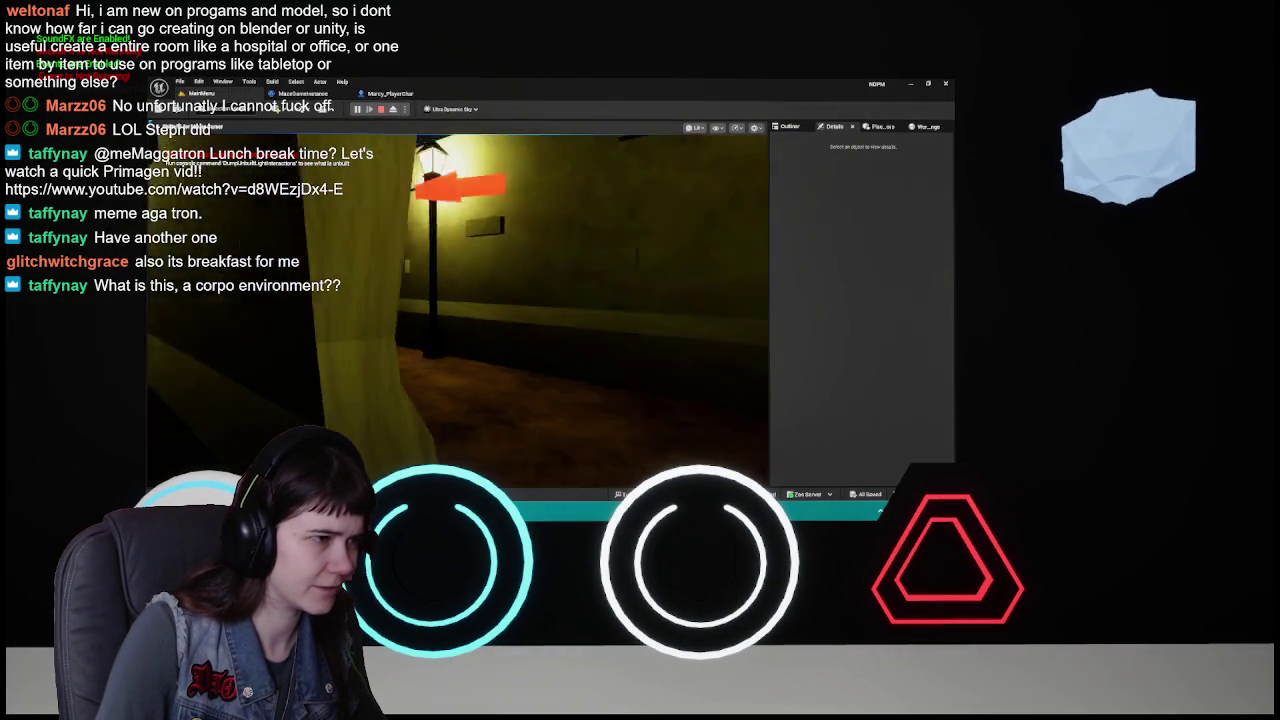
key(w)
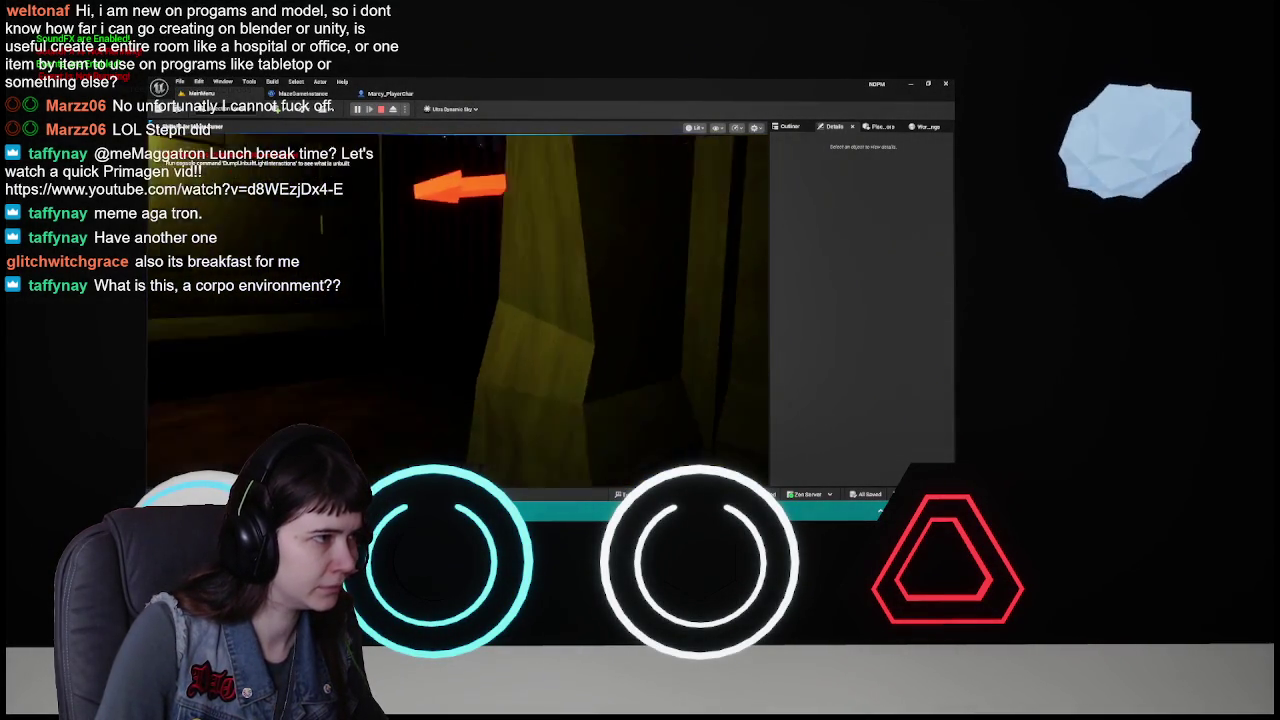
key(w)
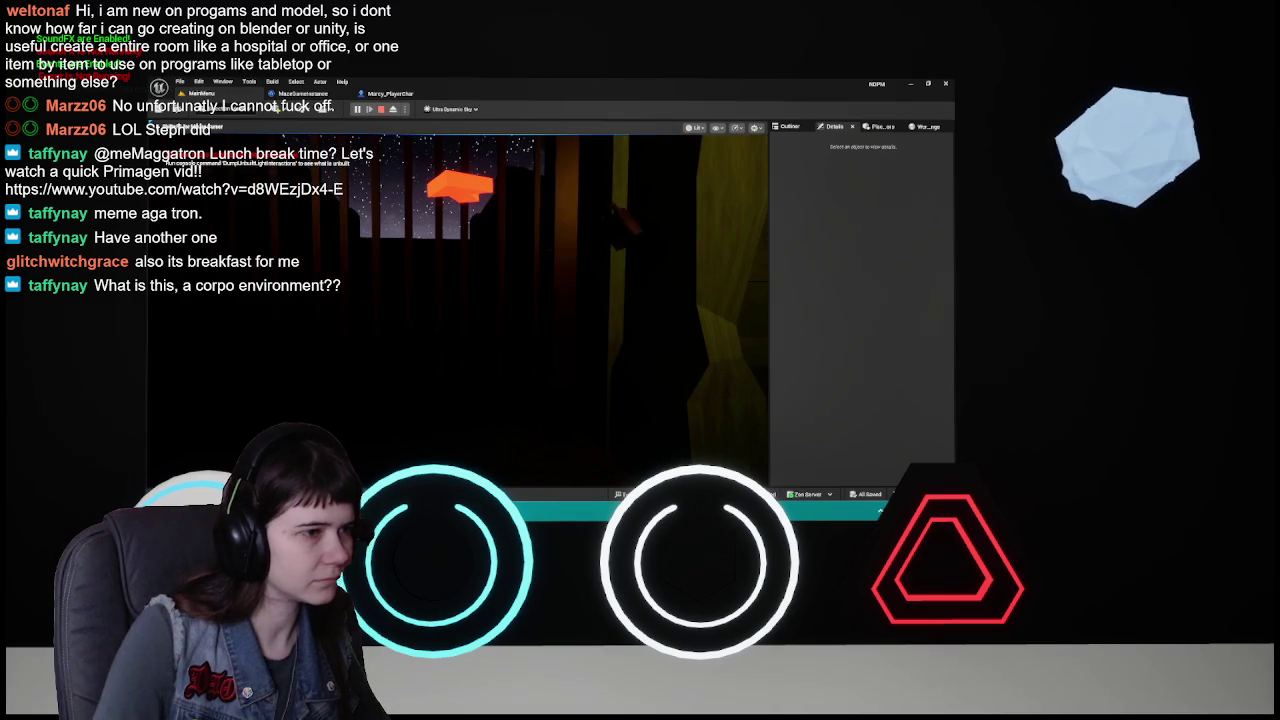
key(w)
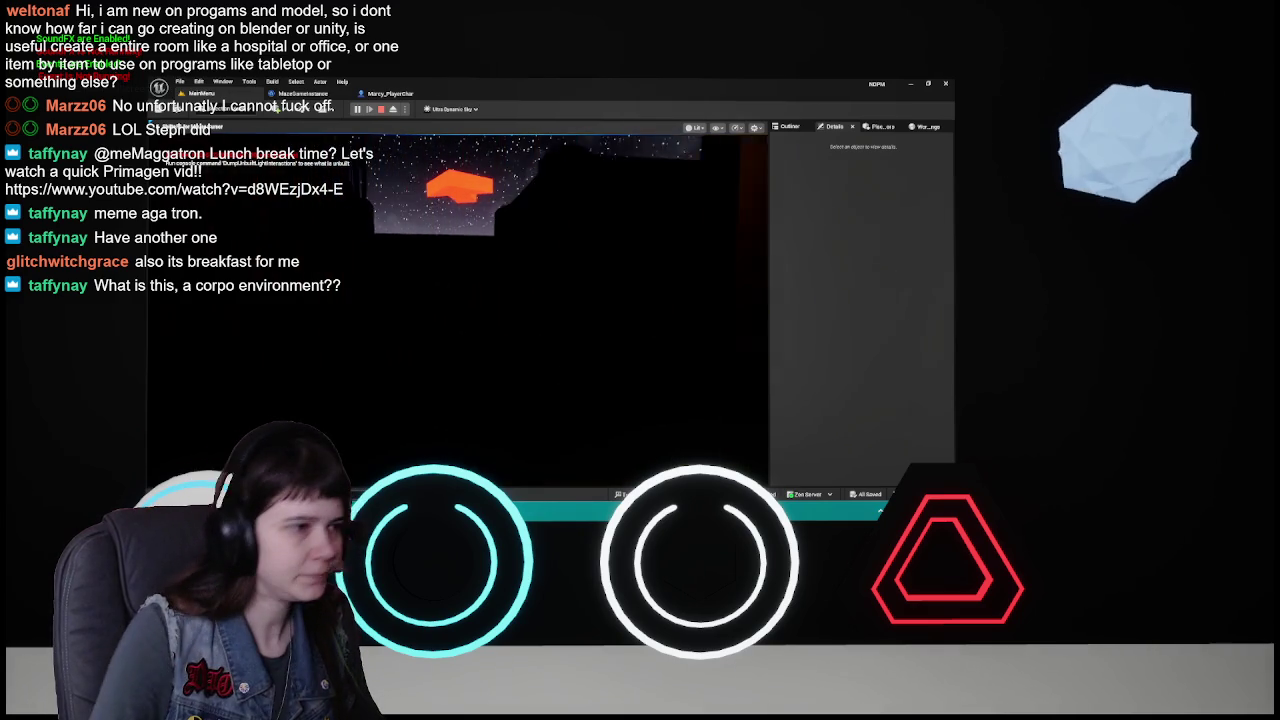
key(s)
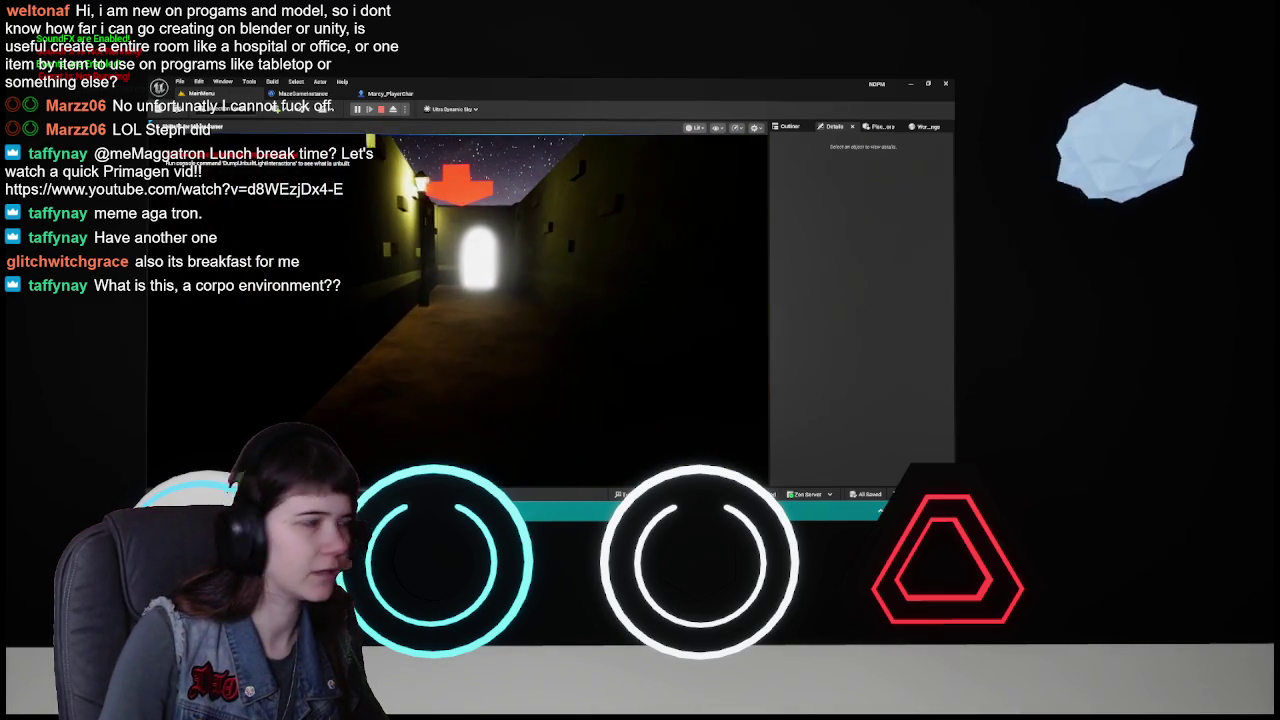
key(w)
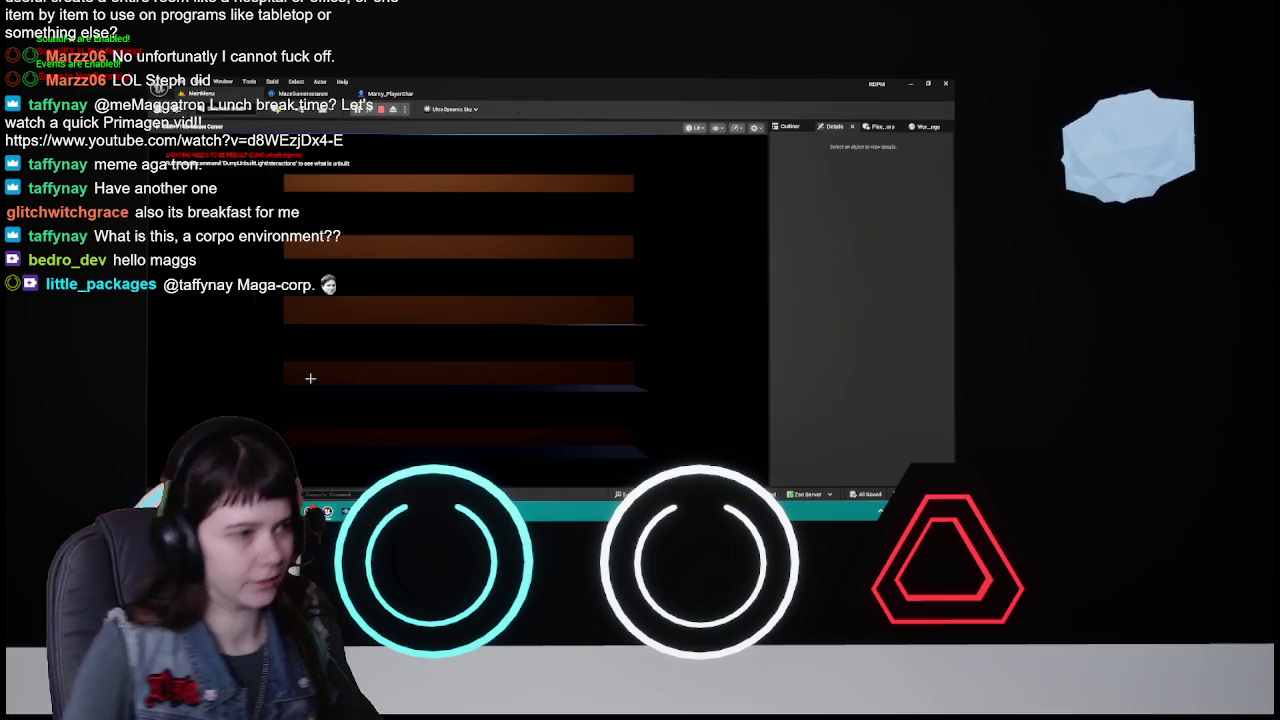
key(Escape)
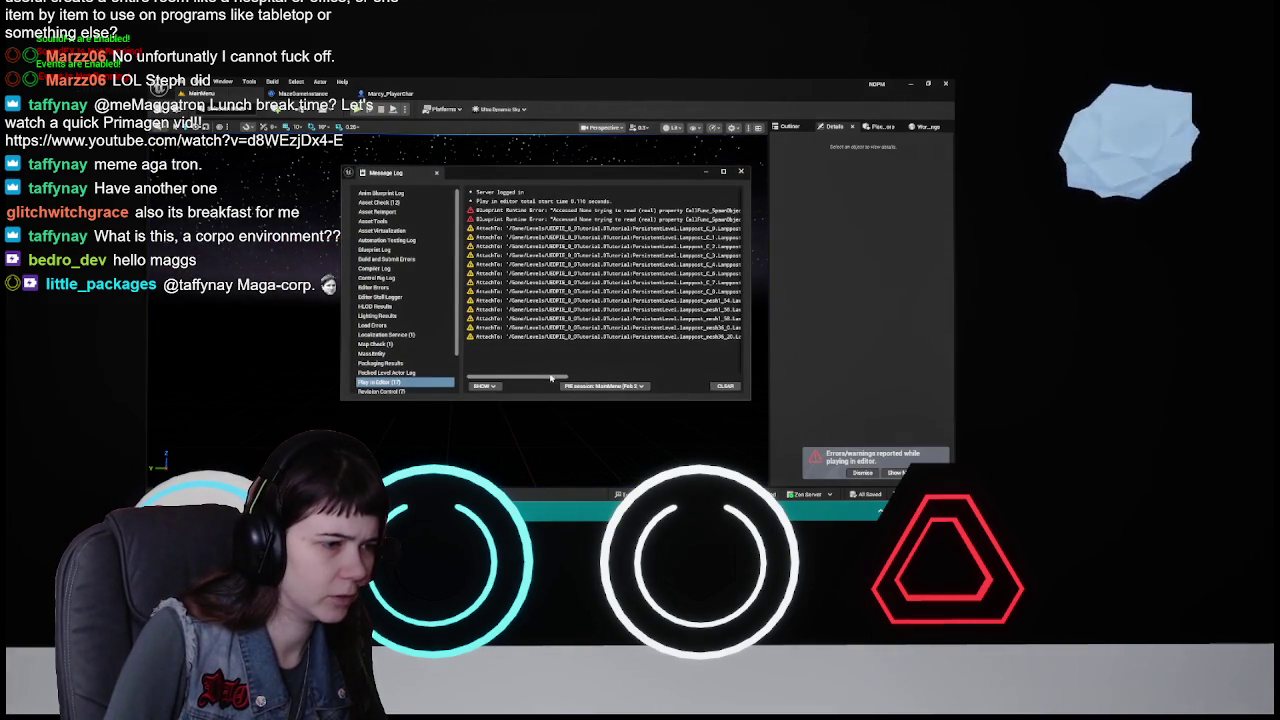
- Scroll the Message Log to read the Lamppost PointLight attachment warnings, then close it
drag(565, 383, 735, 383)
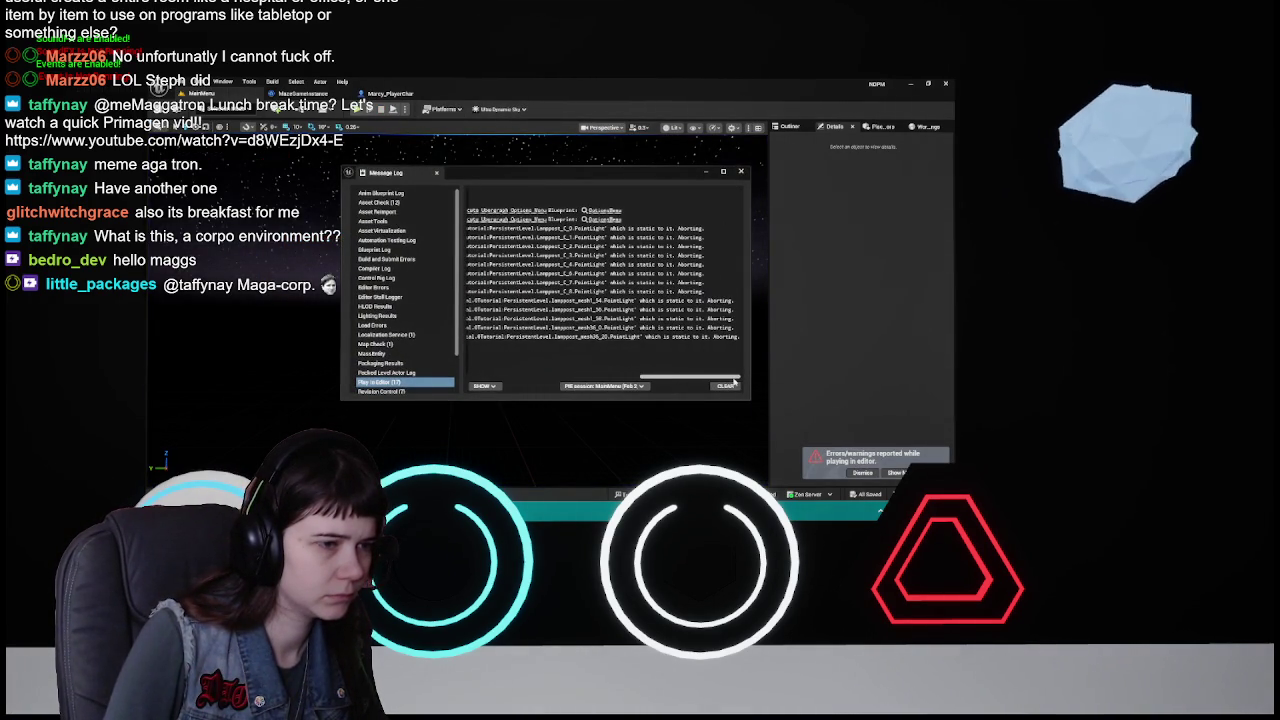
mouse_move(735, 381)
mouse_down()
mouse_move(590, 380)
mouse_move(742, 380)
mouse_up()
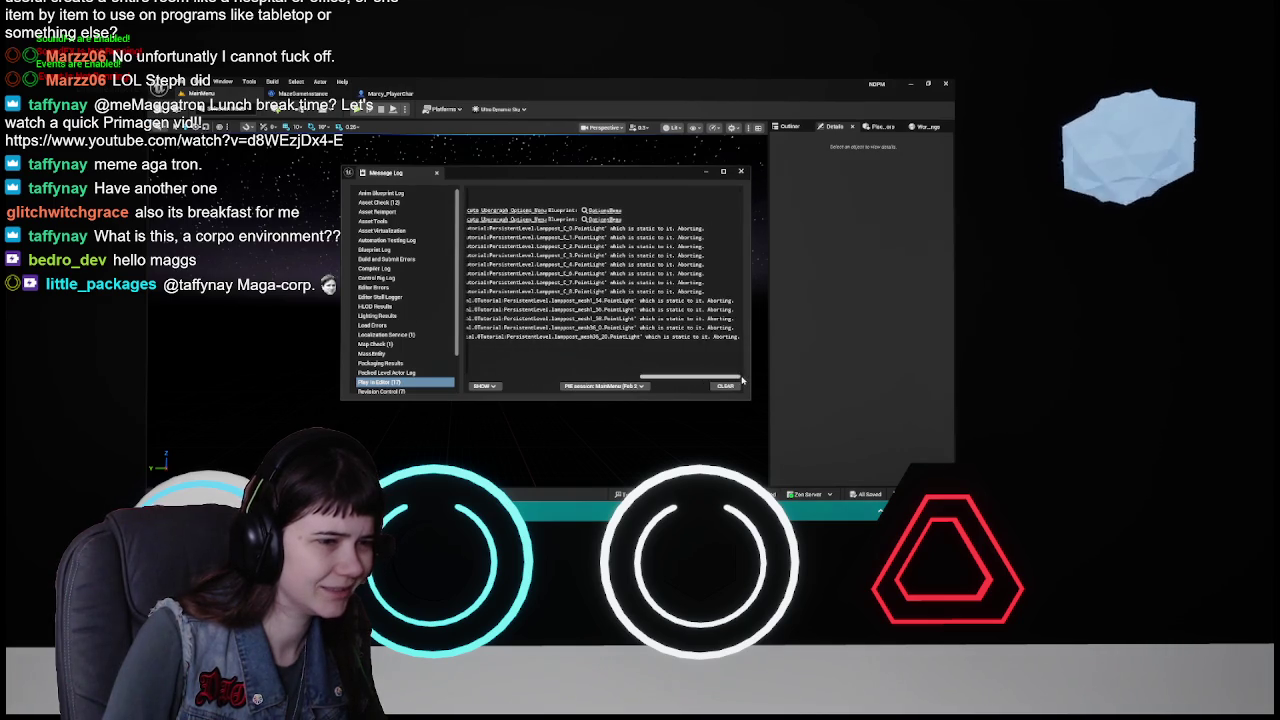
click(740, 171)
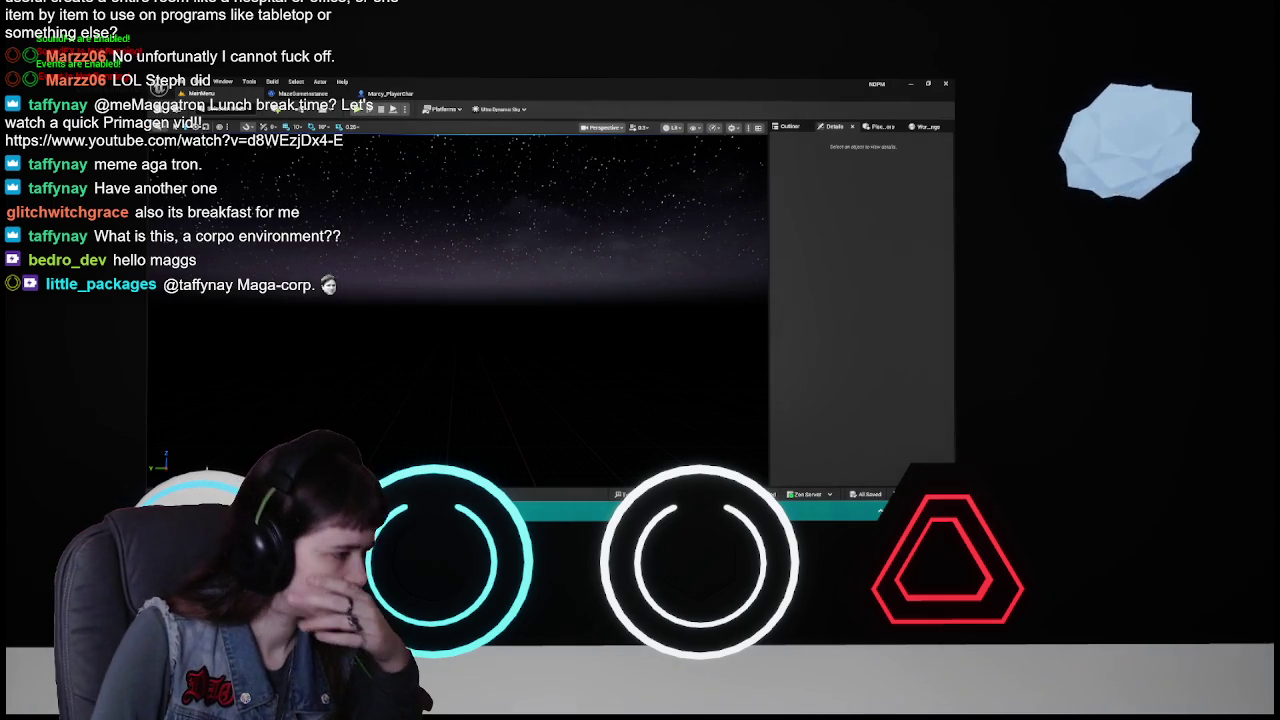
key(ctrl+space)
click(612, 436)
click(468, 323)
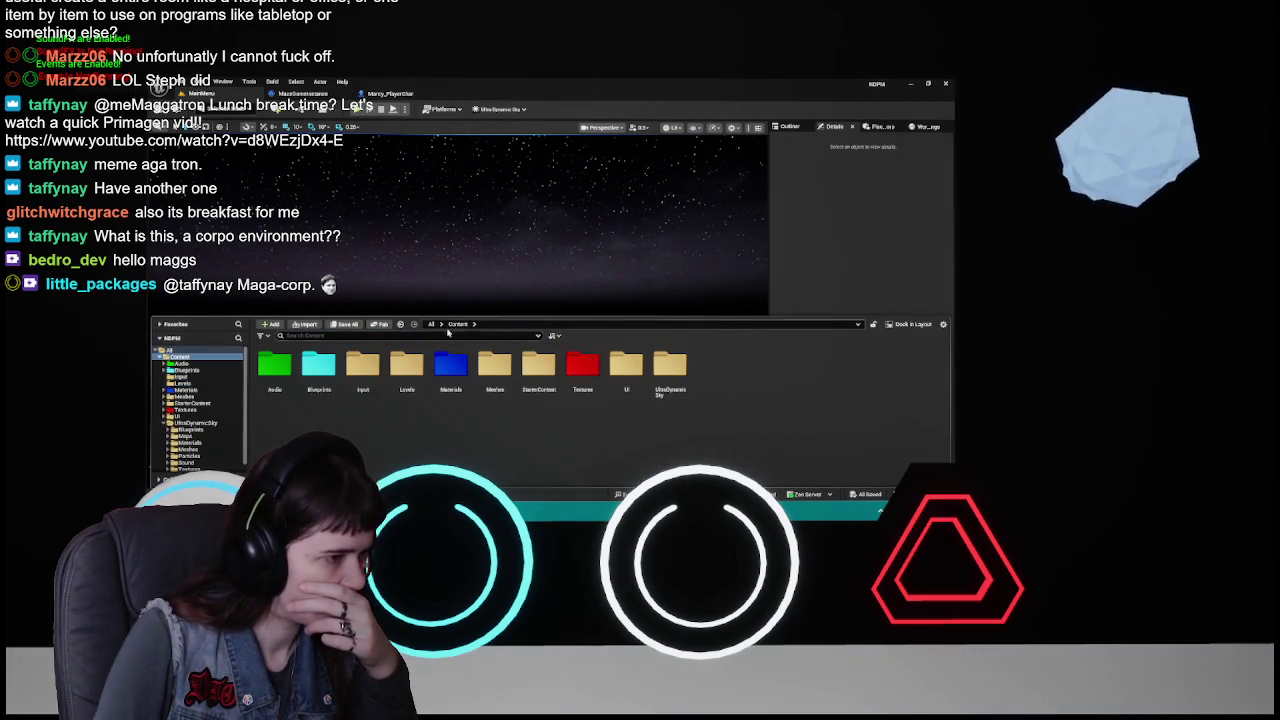
double_click(319, 365)
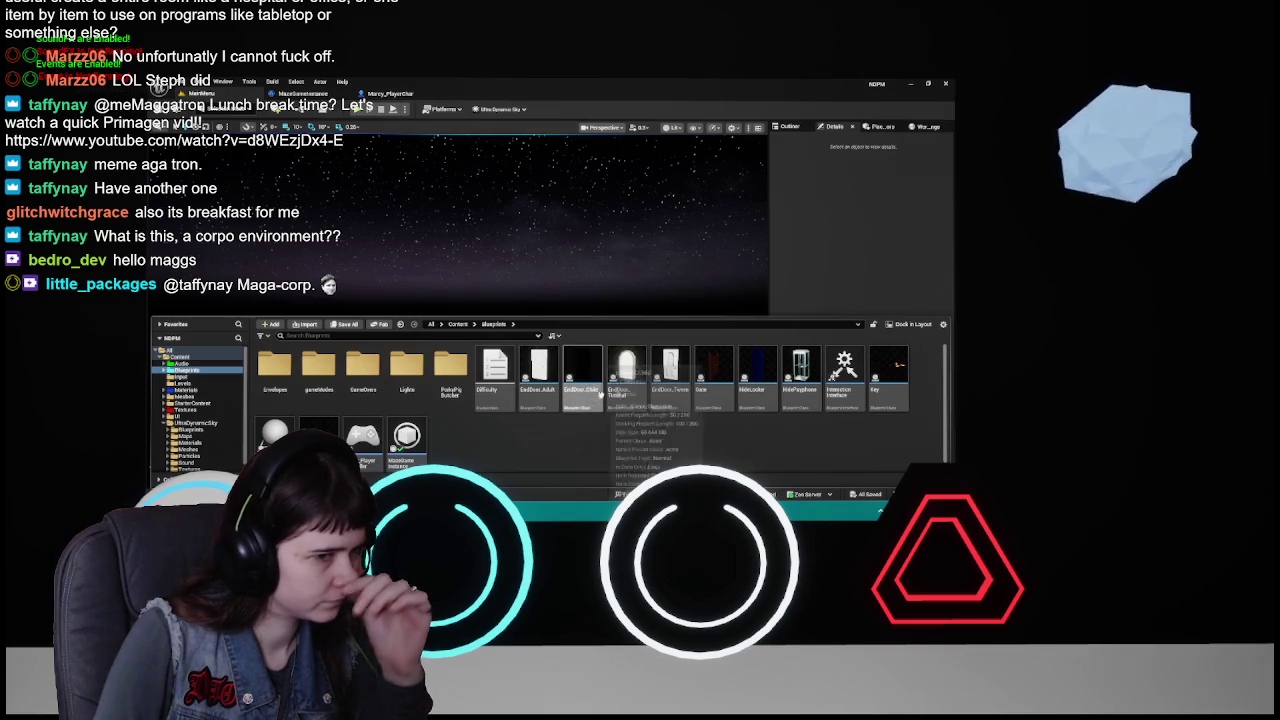
click(407, 385)
double_click(407, 385)
click(305, 396)
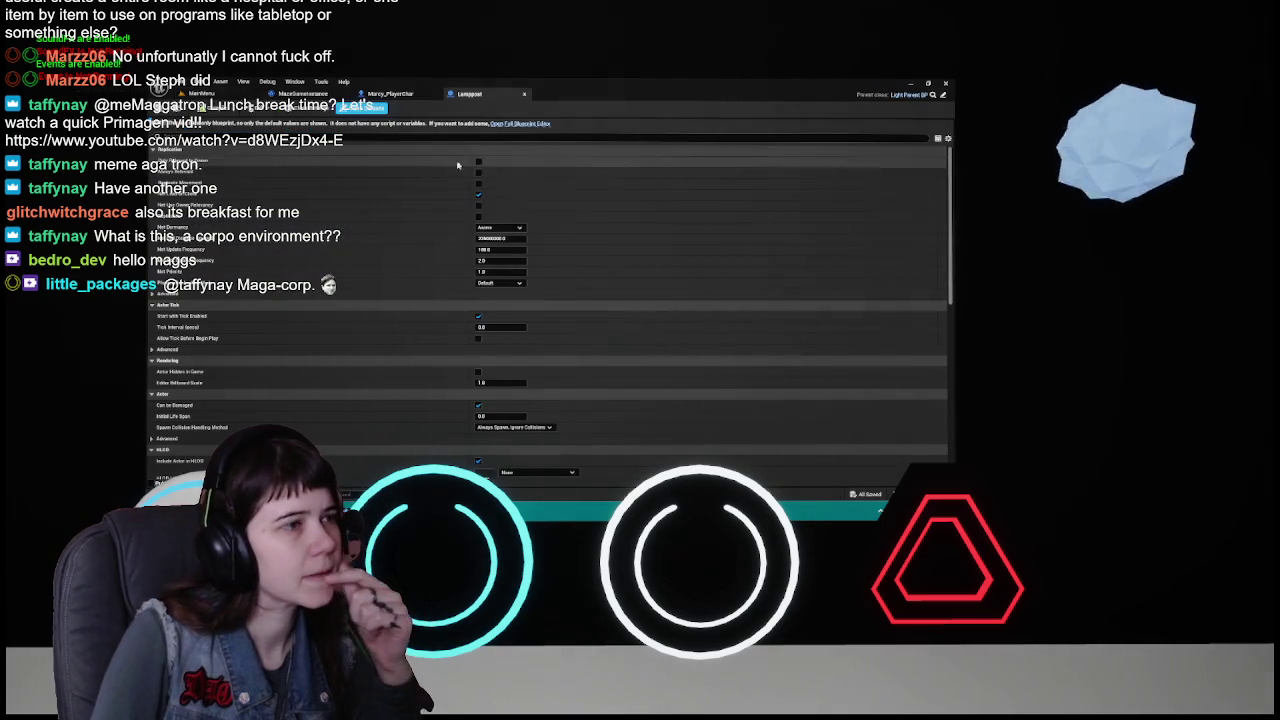
click(541, 124)
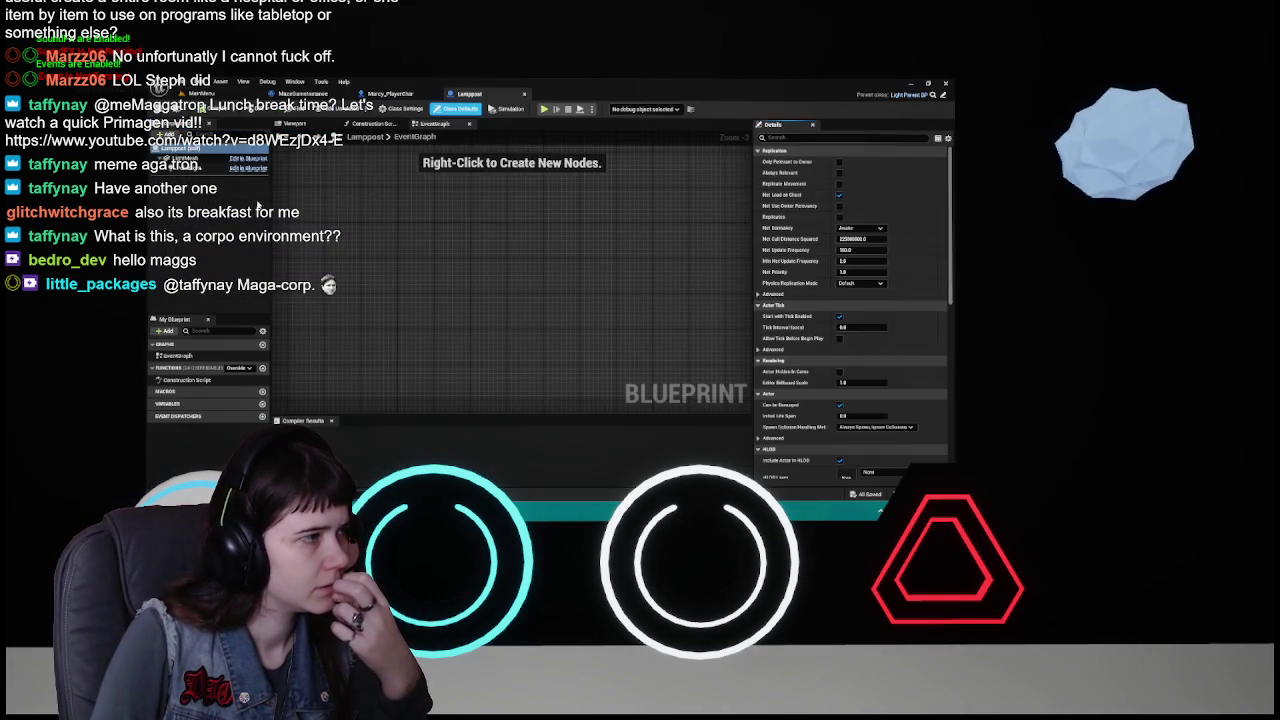
click(213, 158)
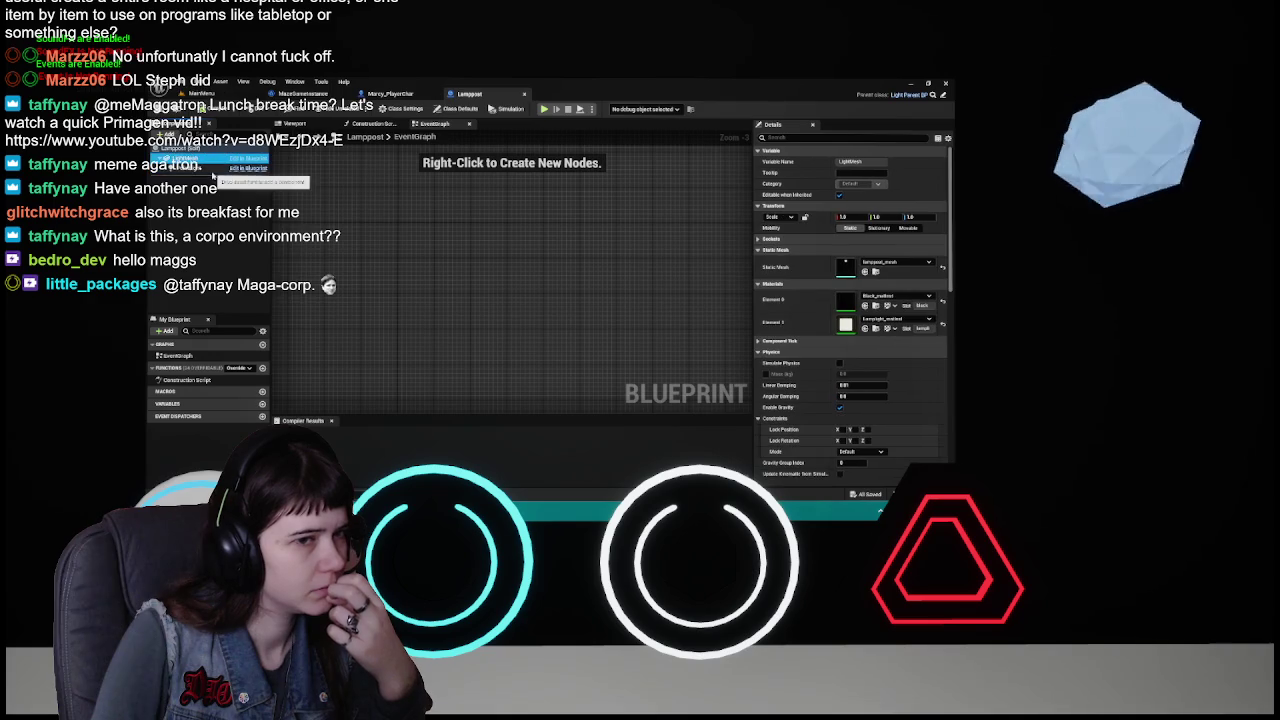
click(213, 168)
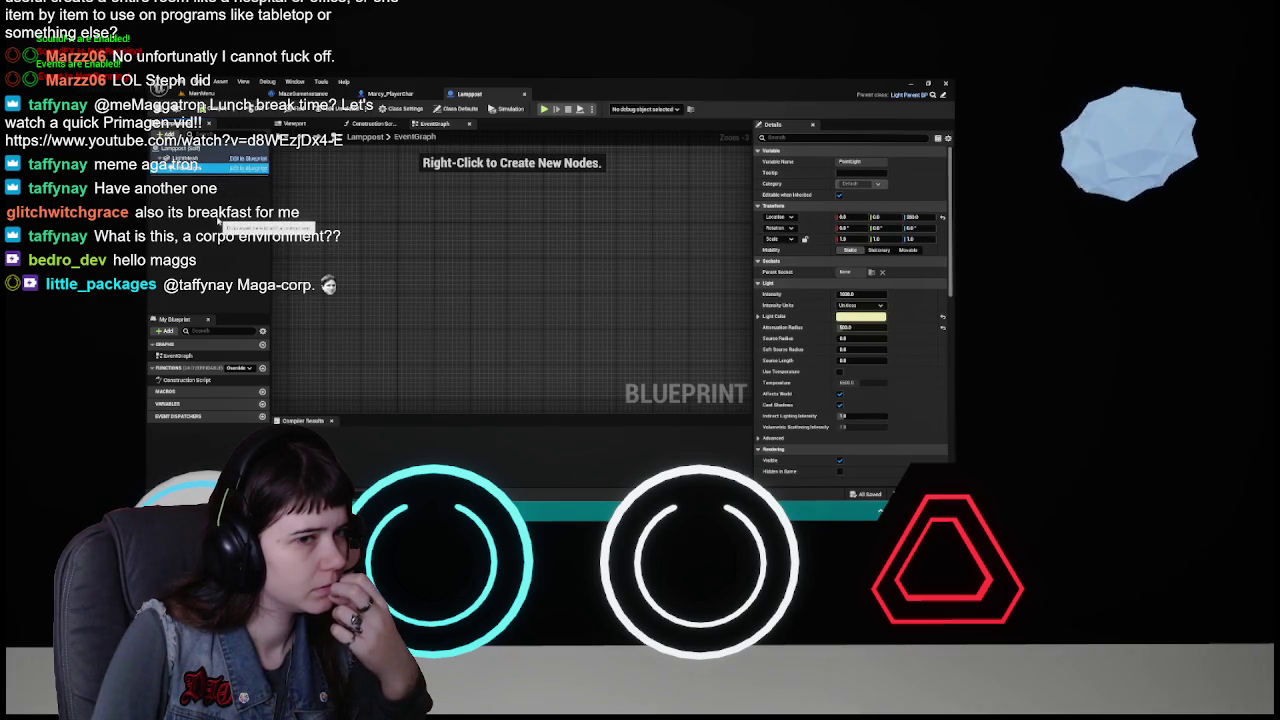
click(213, 160)
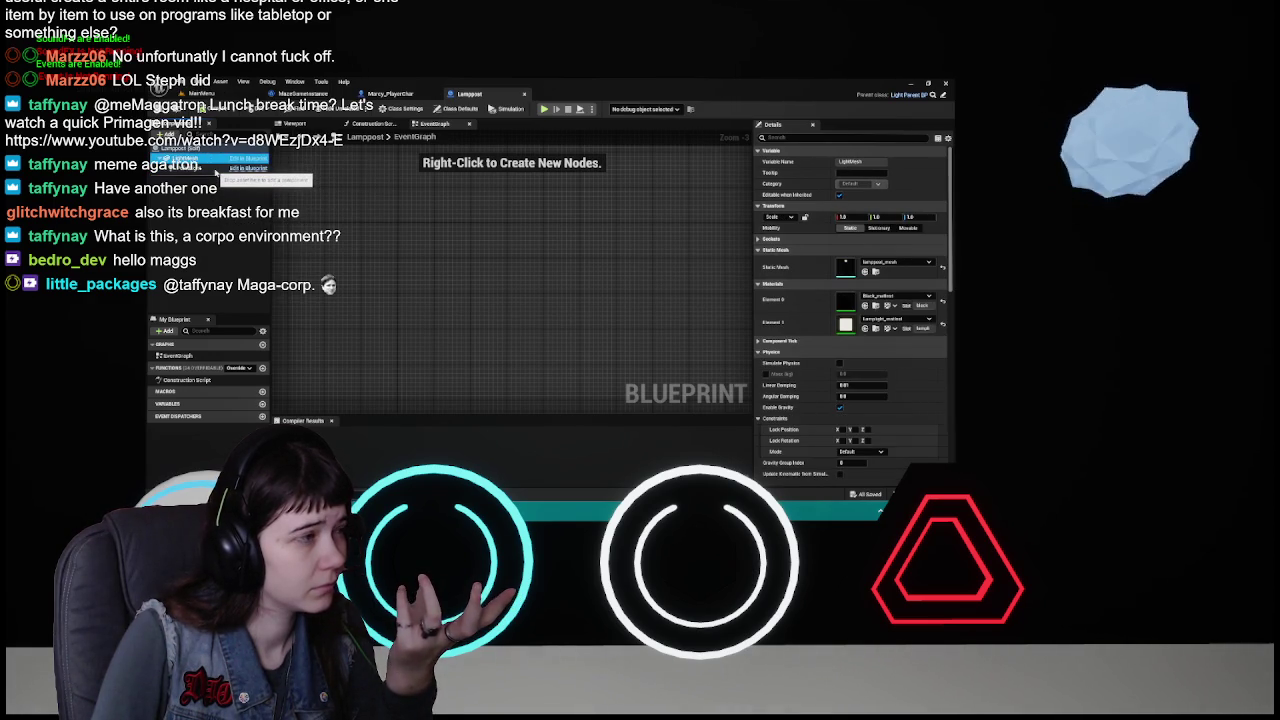
click(524, 93)
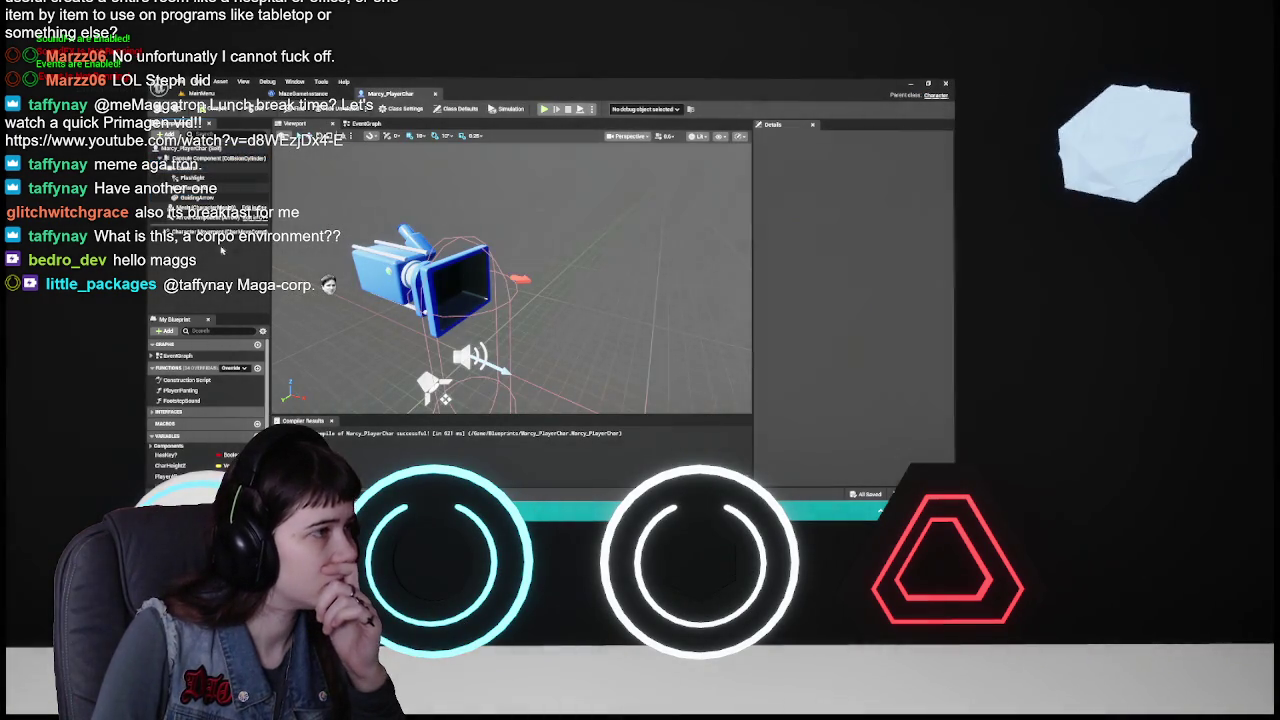
click(303, 93)
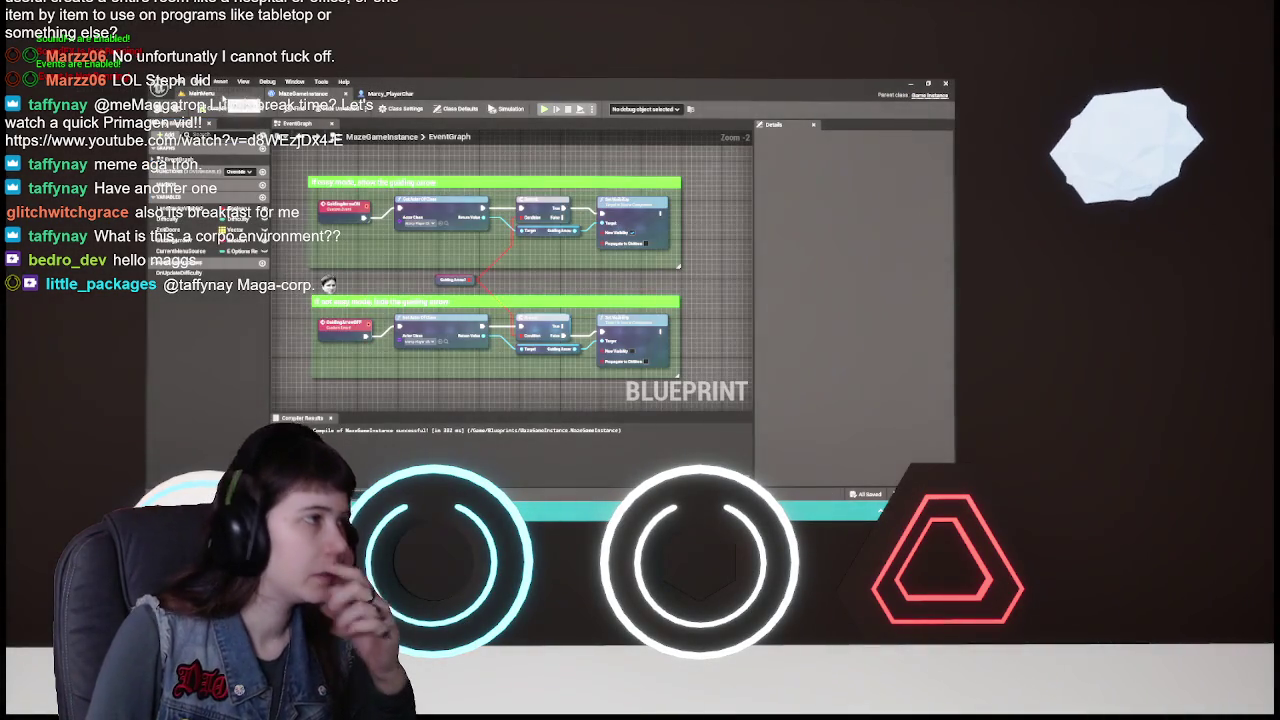
click(203, 93)
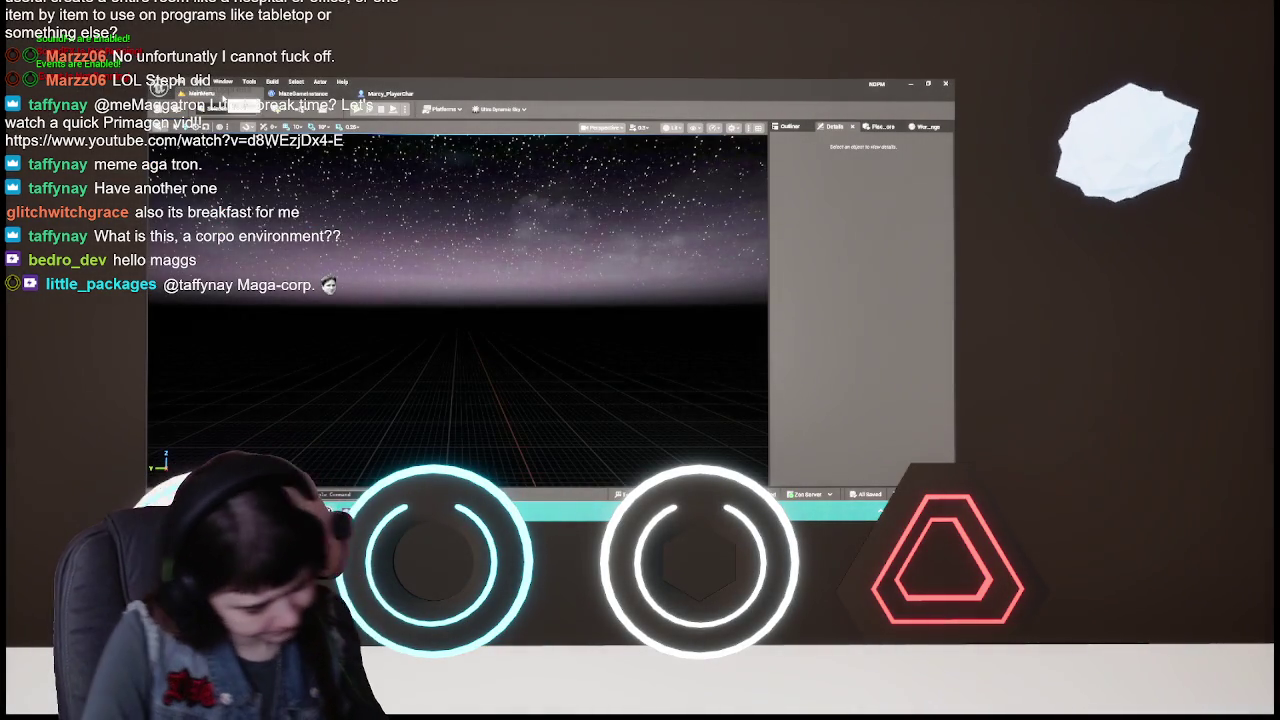
- Fly to the lamp post beside the wall, select it, and frame it with F
mouse_move(479, 242)
mouse_down()
mouse_move(459, 293)
mouse_move(400, 250)
mouse_move(424, 261)
mouse_up()
click(406, 316)
key(f)
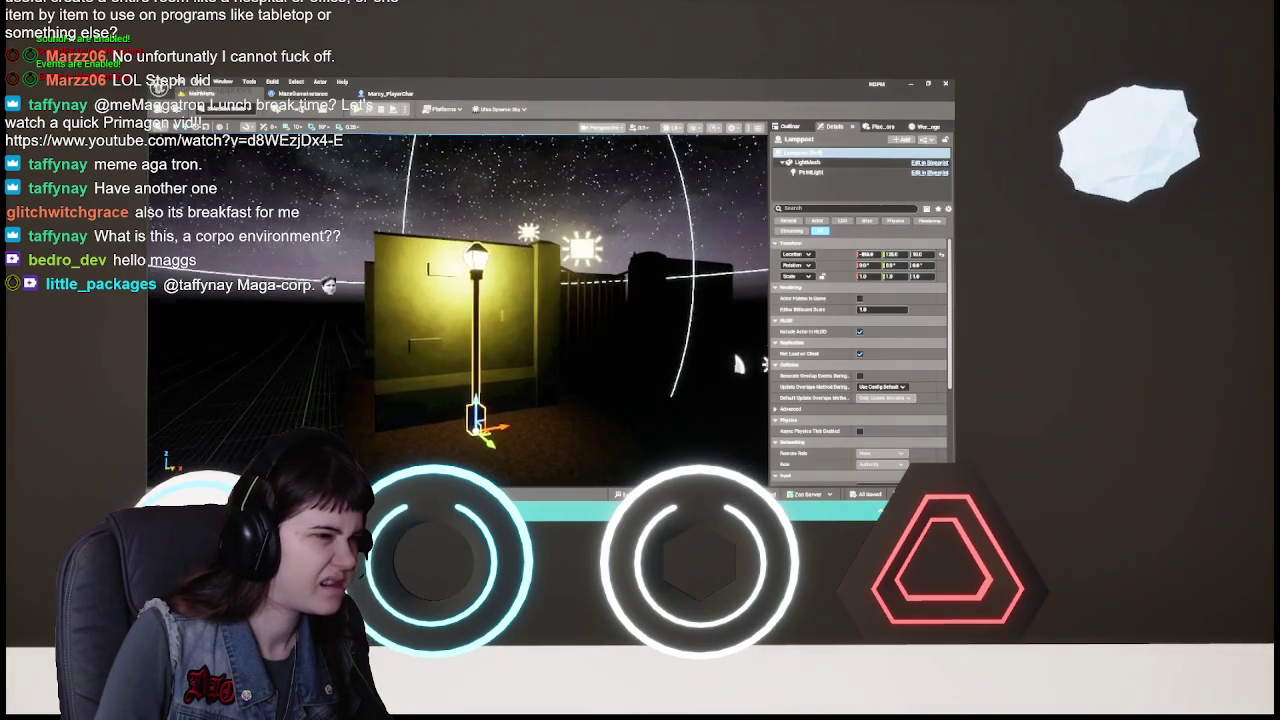
mouse_move(440, 300)
mouse_down()
mouse_move(500, 300)
mouse_move(455, 300)
mouse_up()
- Deselect the lamp post via the Outliner, move the camera toward it, and bring up the Content Drawer
click(790, 126)
click(833, 417)
mouse_move(660, 334)
mouse_down()
mouse_move(670, 330)
mouse_move(660, 334)
mouse_up()
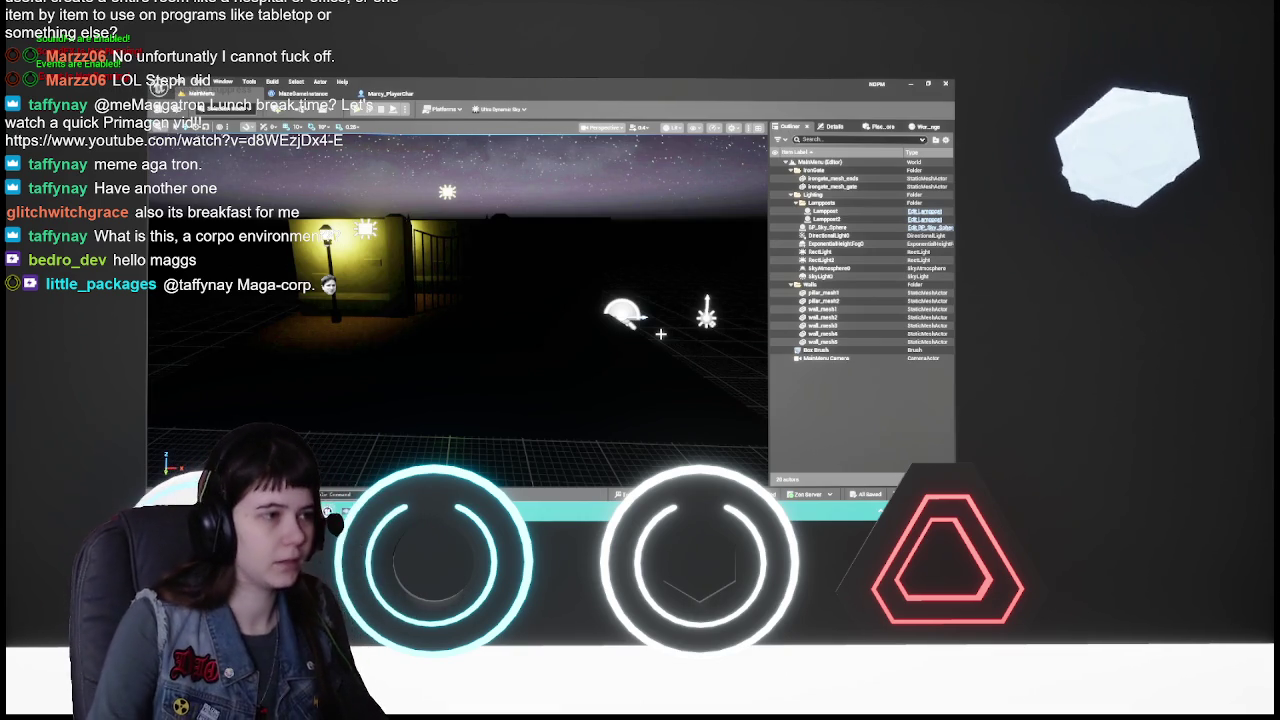
mouse_move(660, 333)
mouse_down()
mouse_move(660, 305)
mouse_move(660, 325)
mouse_up()
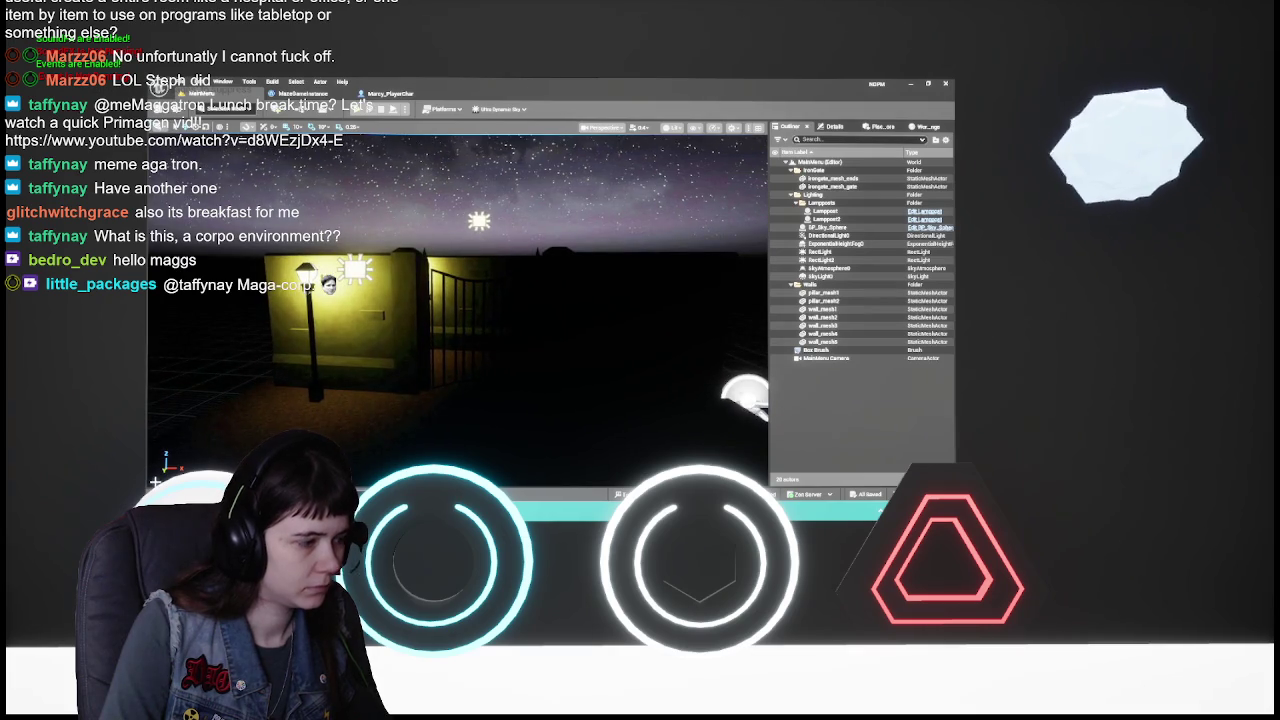
key(ctrl+space)
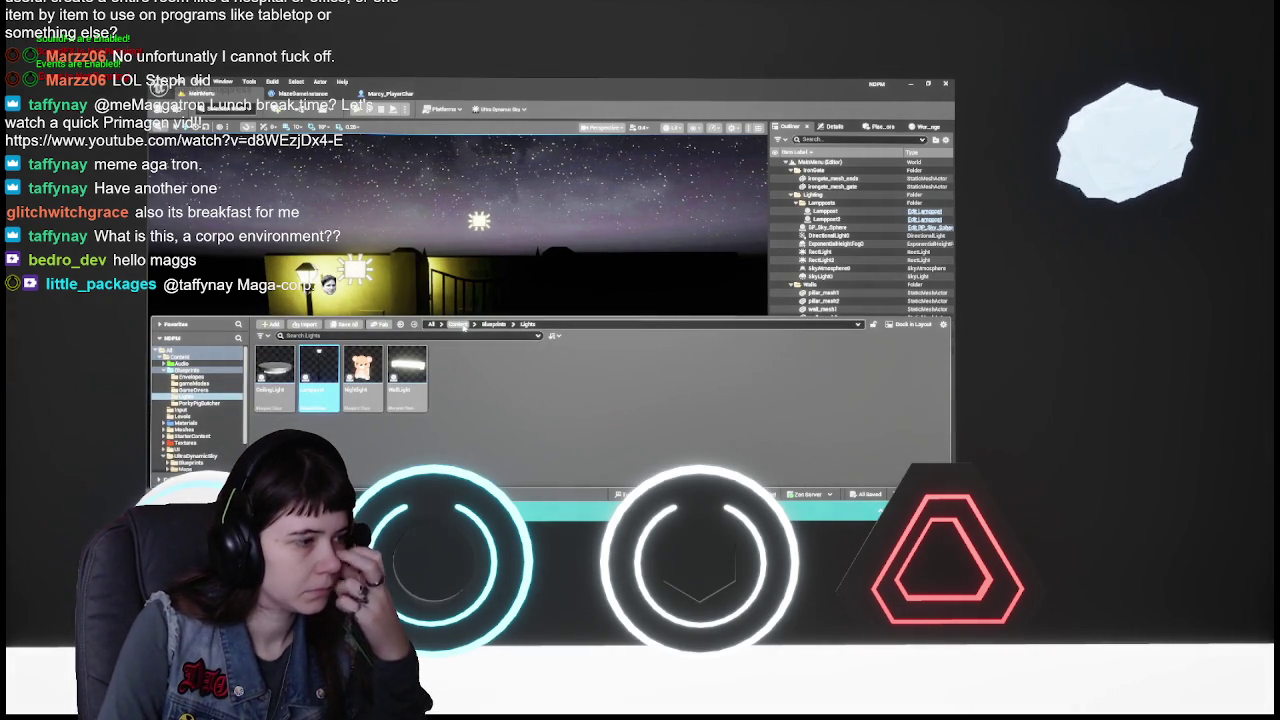
- Navigate the Content Drawer to Content > Levels and load the 2Tweenhood map
click(457, 324)
double_click(407, 370)
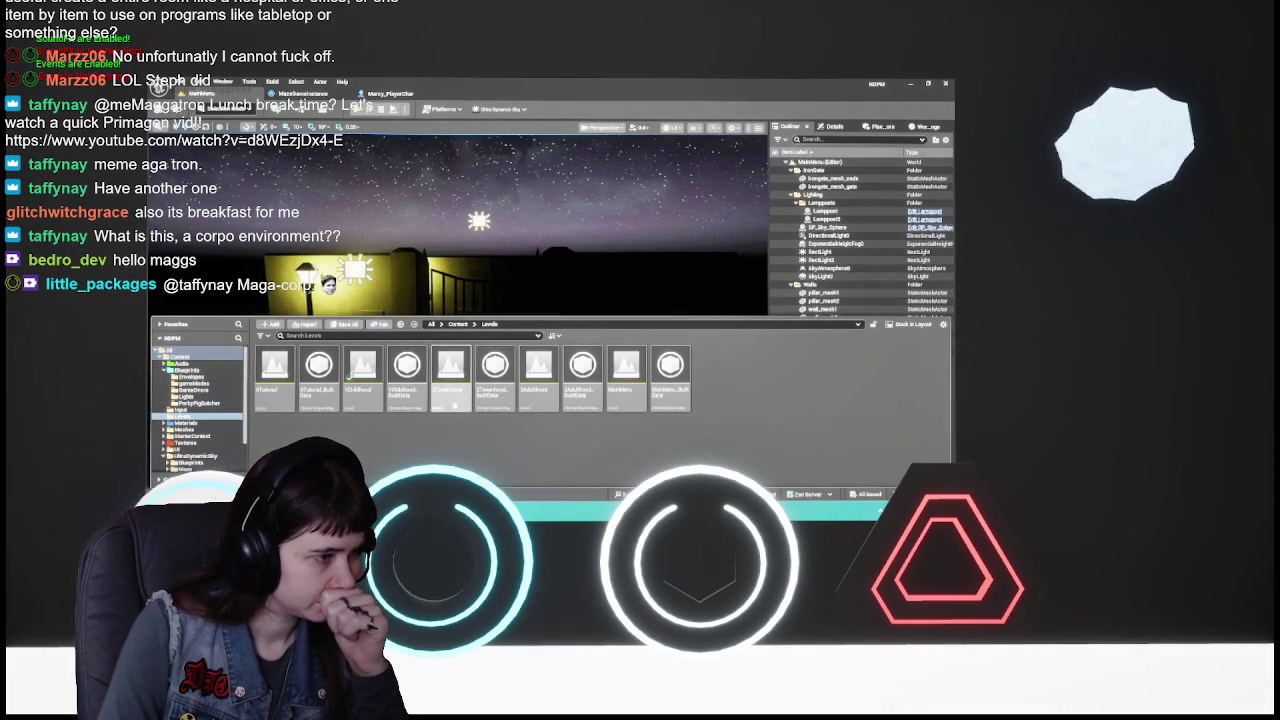
double_click(450, 370)
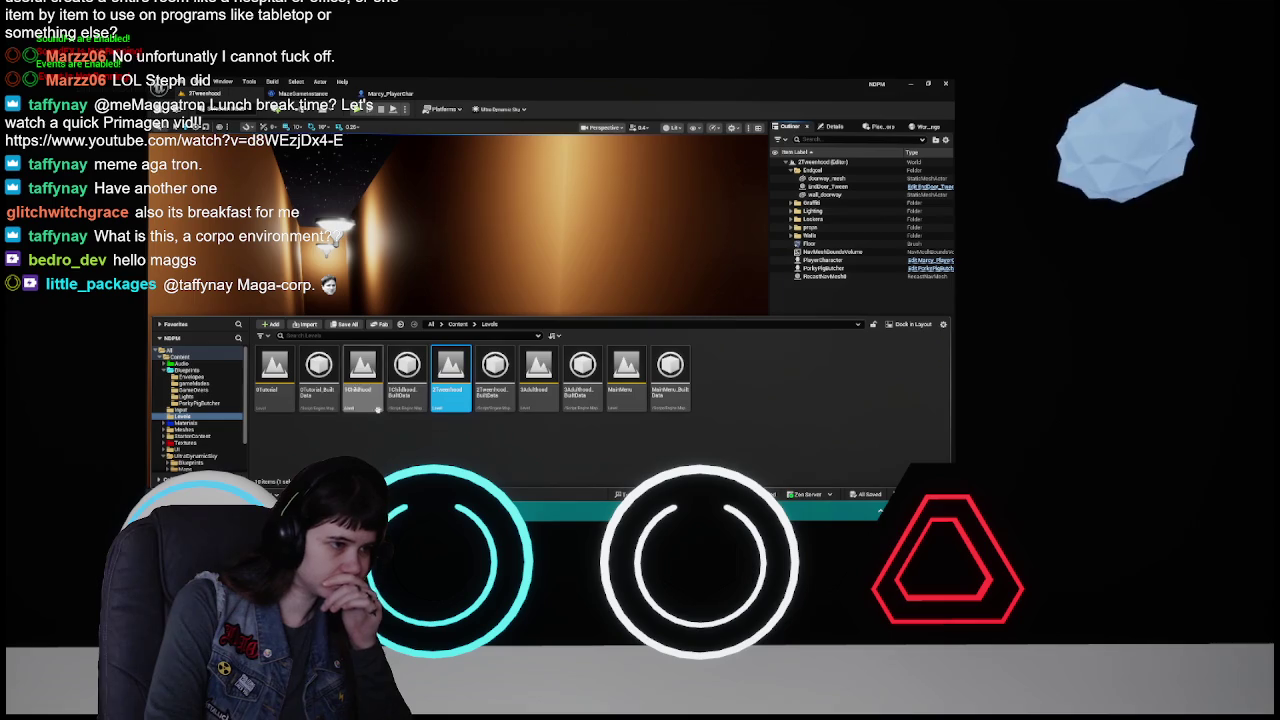
- Delete the old BP_Sky_Sphere actor from the maze level
right_click(459, 251)
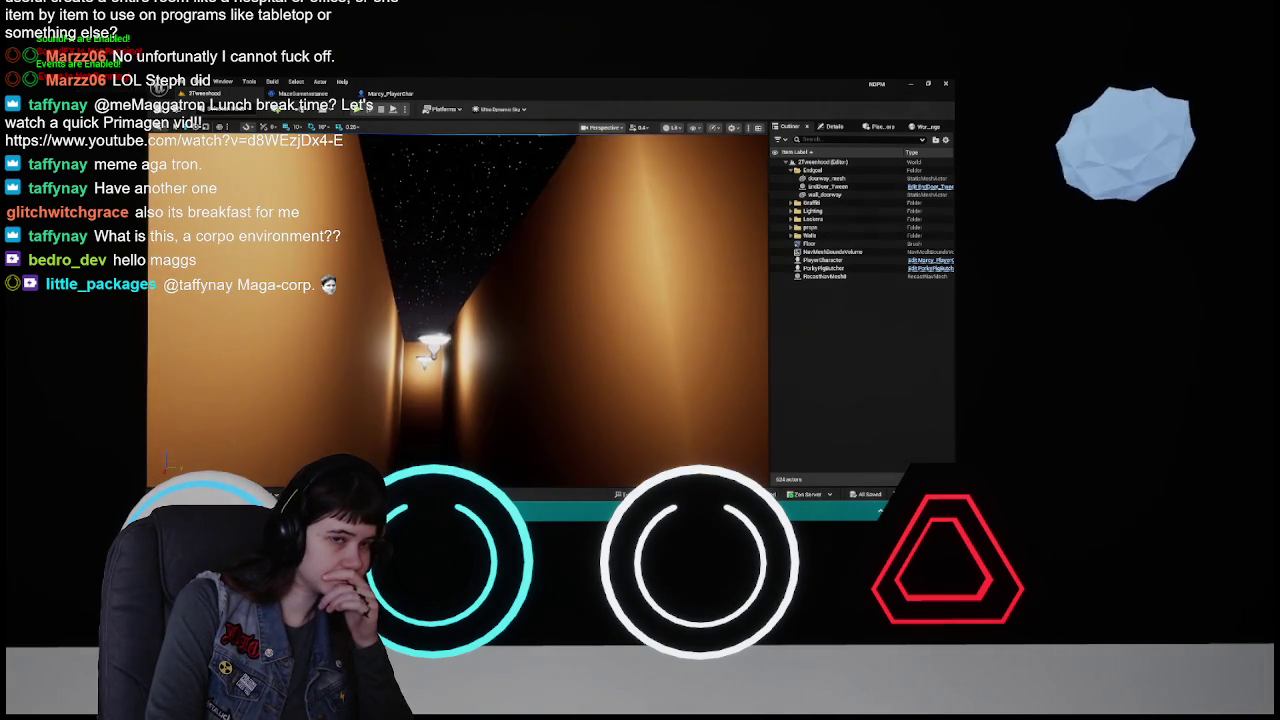
click(422, 180)
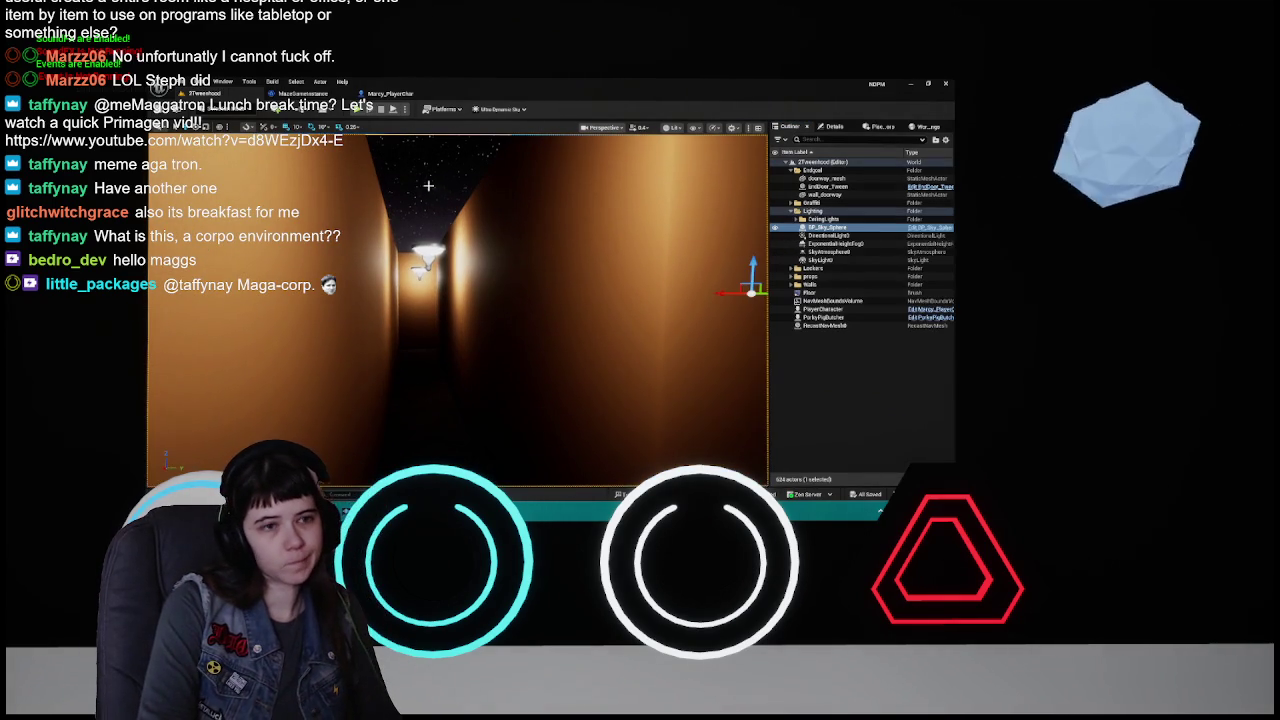
mouse_move(544, 241)
mouse_down()
mouse_move(560, 260)
mouse_move(500, 330)
mouse_move(338, 435)
mouse_up()
scroll(788, 170, down, 2)
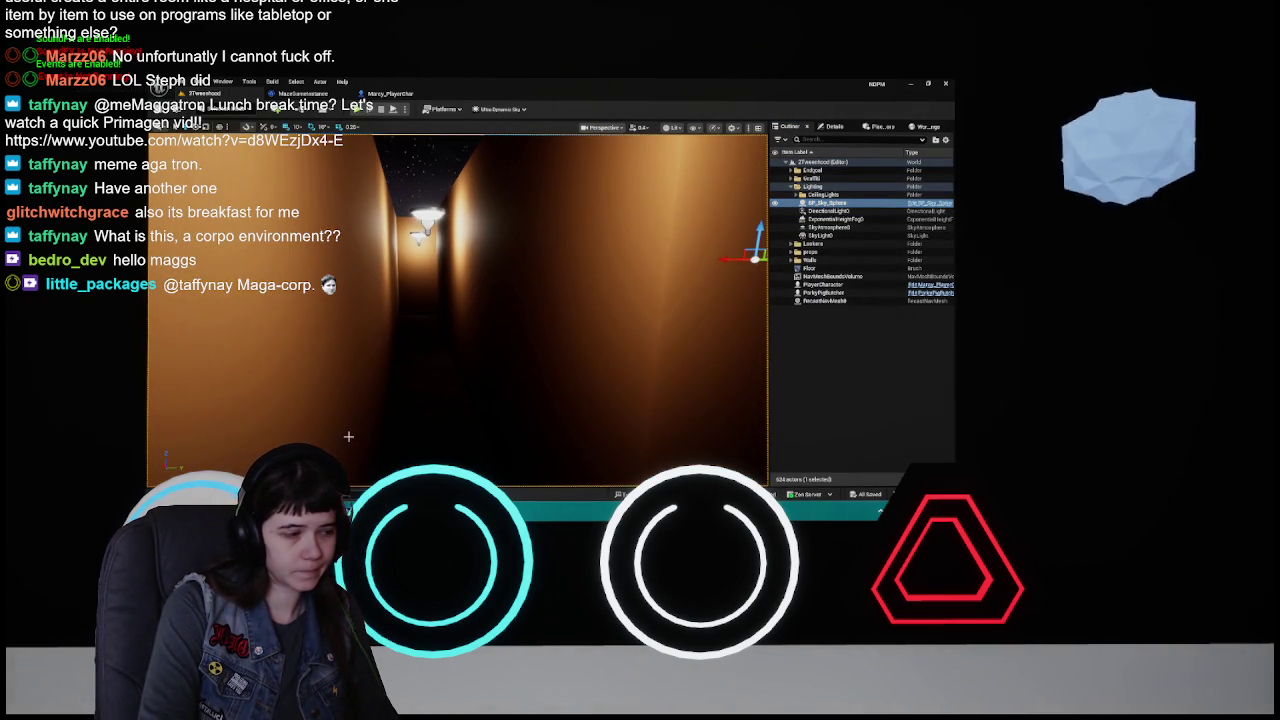
click(800, 203)
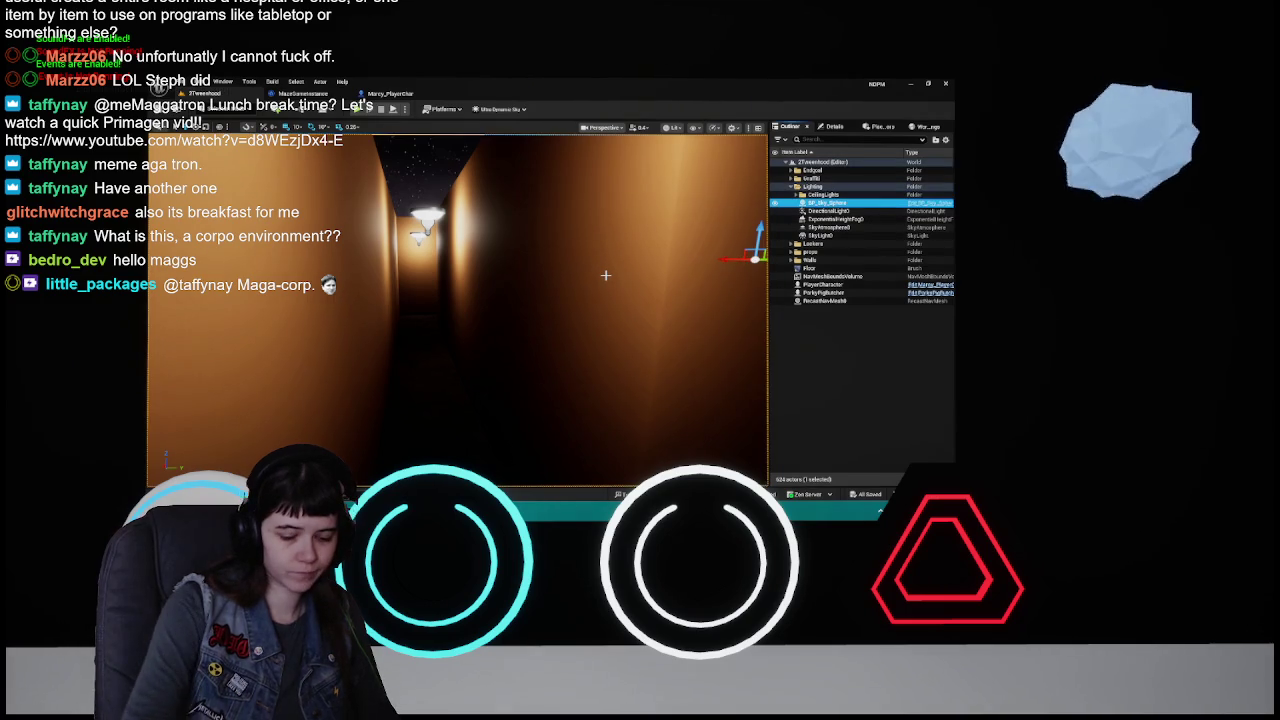
key(Delete)
drag(603, 274, 505, 340)
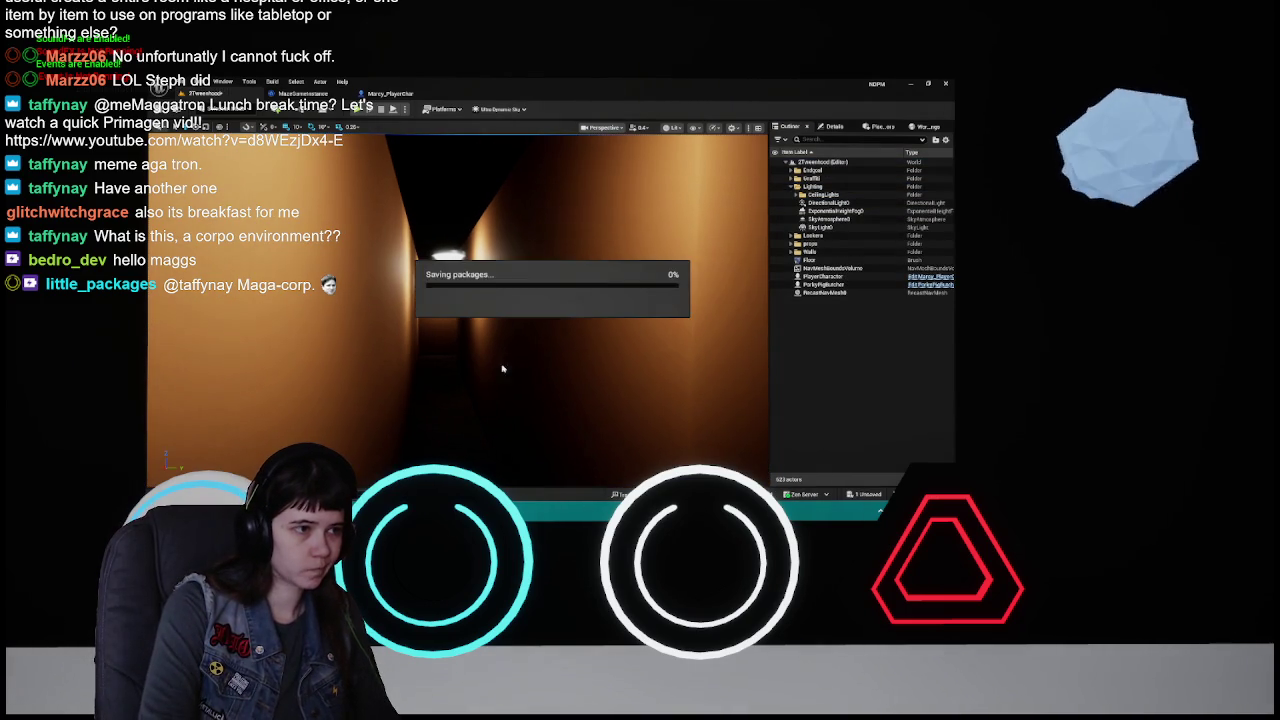
- Open the 1Childhood level and copy its Ultra_Dynamic_Sky actor
key(ctrl+space)
double_click(363, 375)
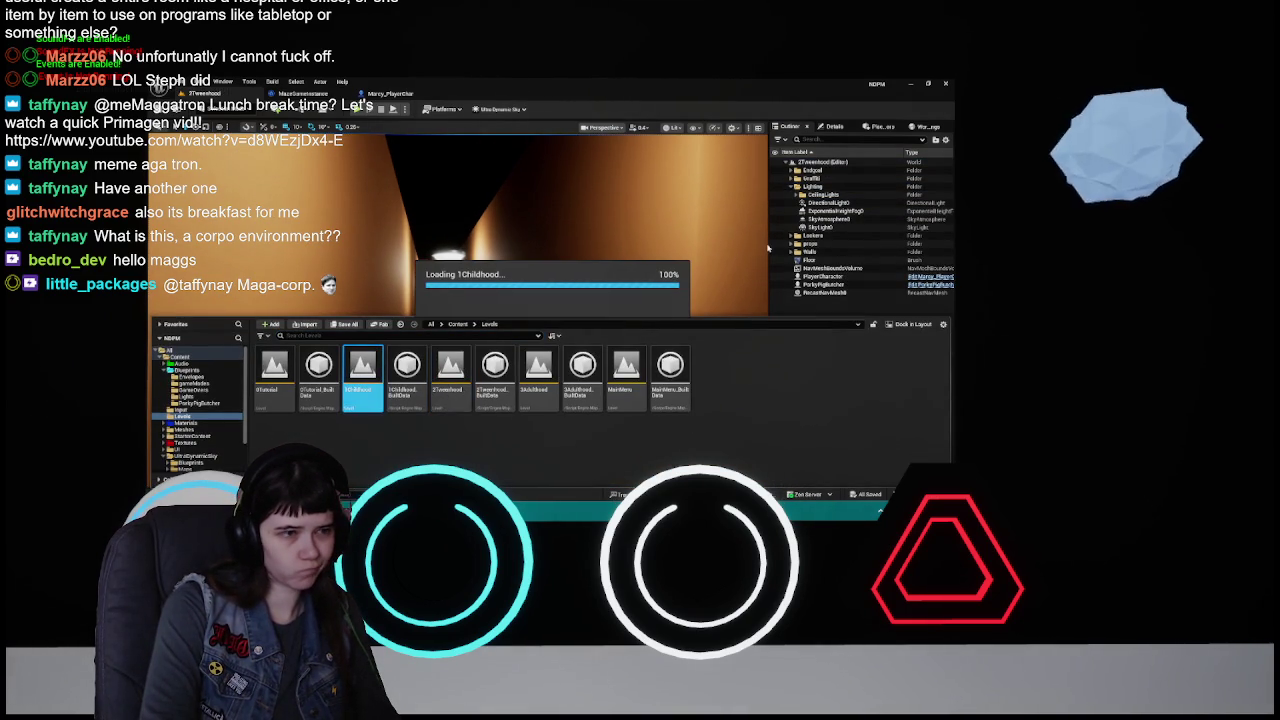
click(815, 179)
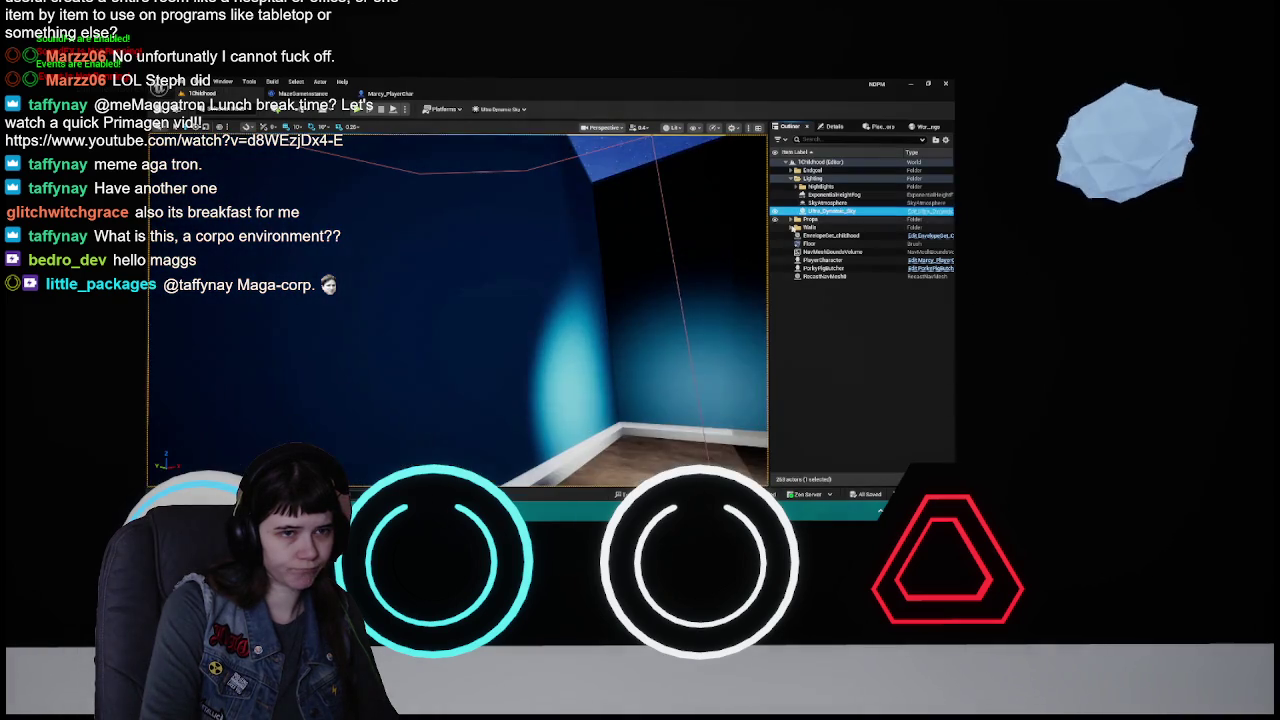
click(830, 211)
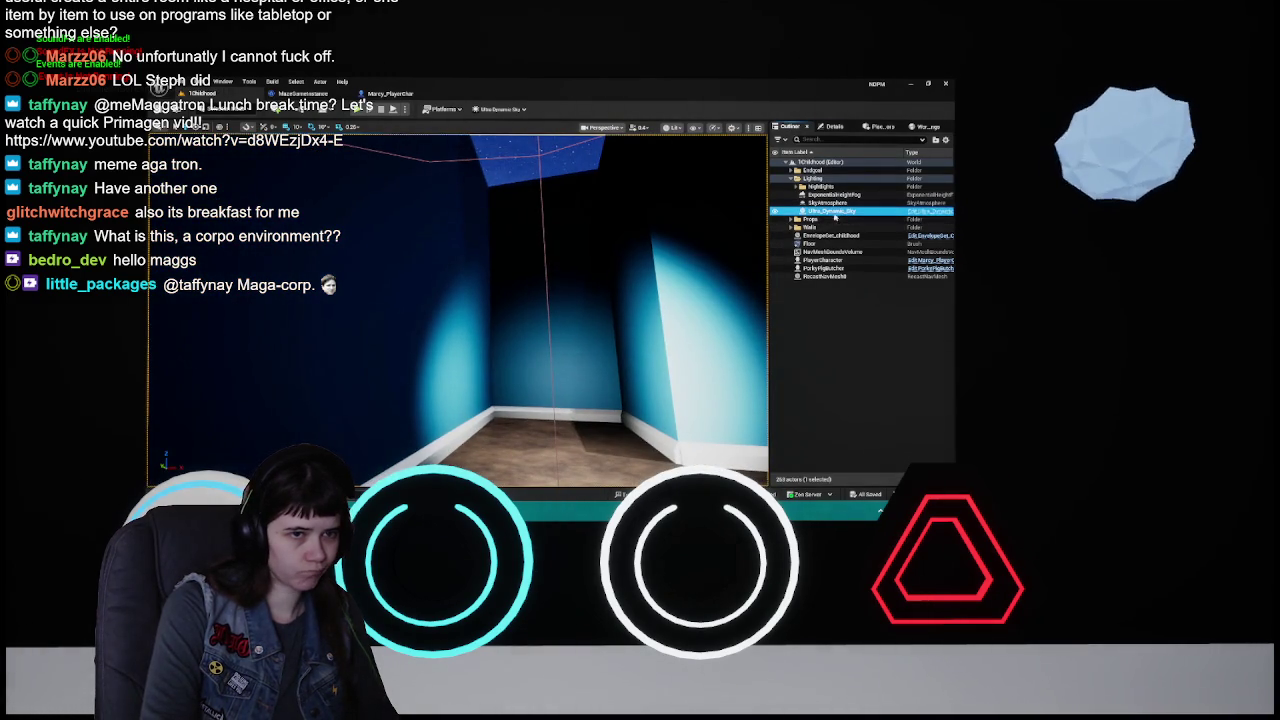
right_click(834, 212)
mouse_move(740, 349)
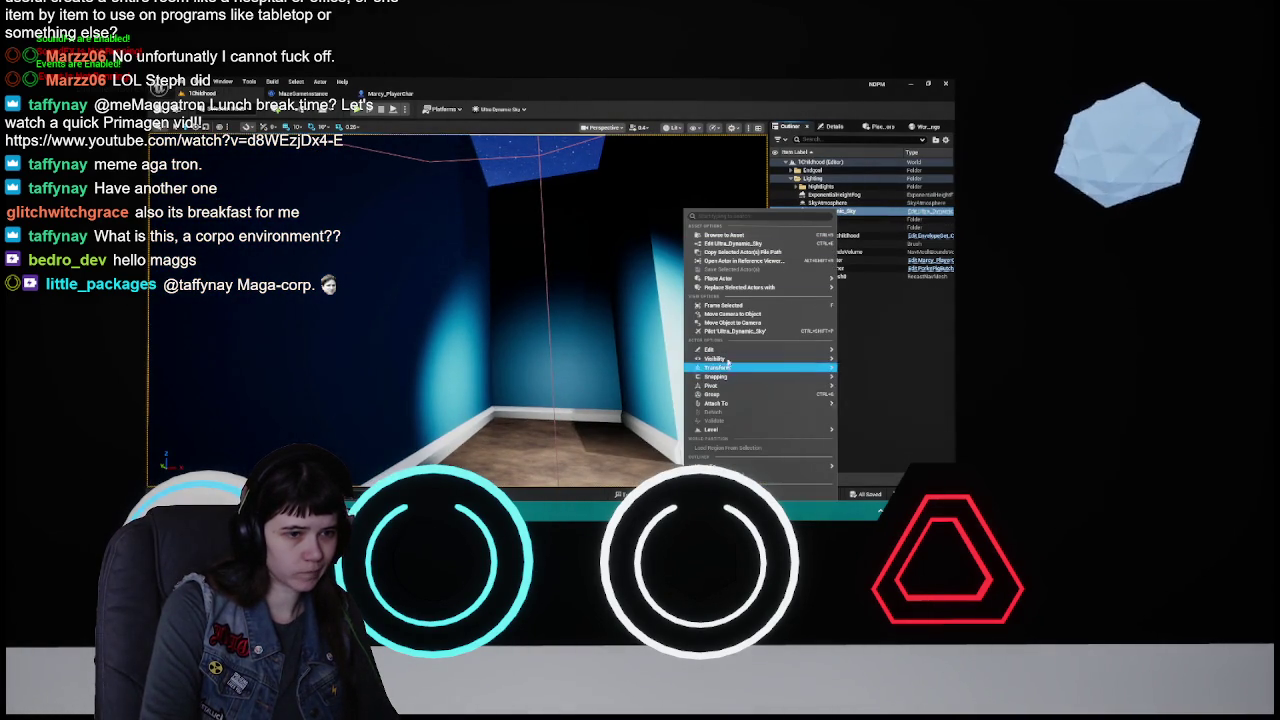
click(555, 363)
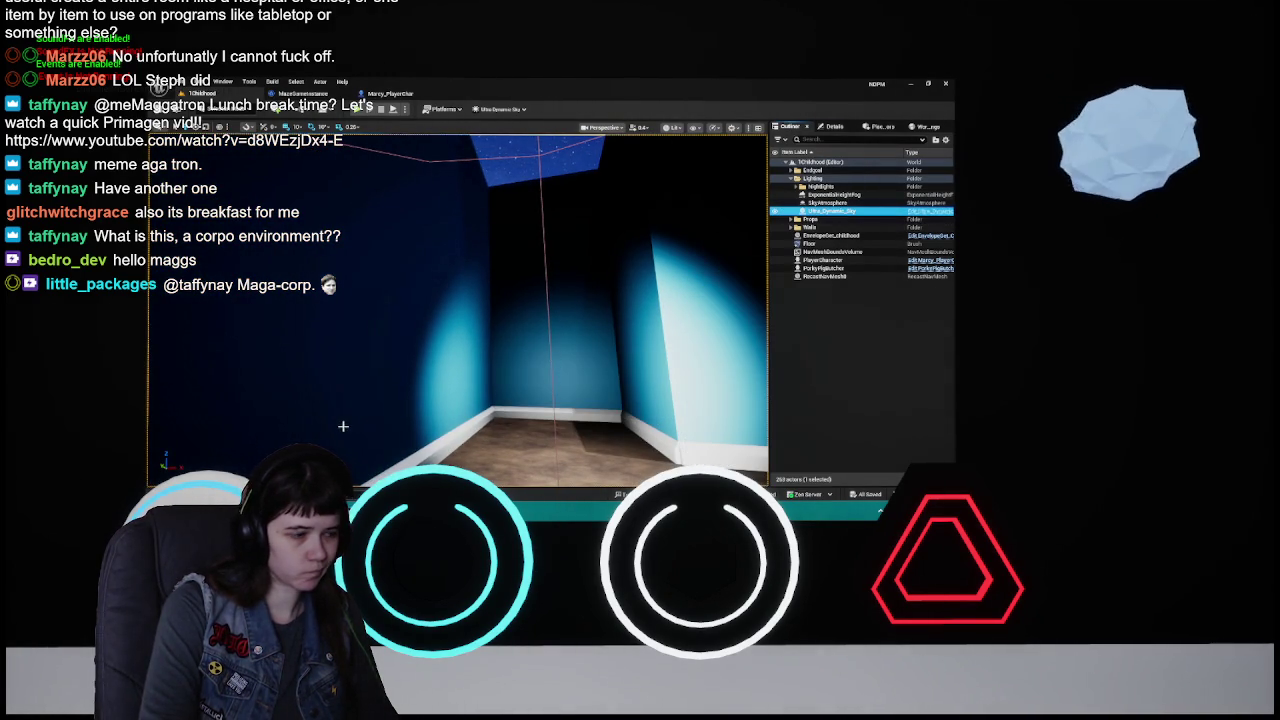
- Open 2Tweenhood, paste in the Ultra_Dynamic_Sky, and check it from an overhead view
key(ctrl+space)
double_click(450, 372)
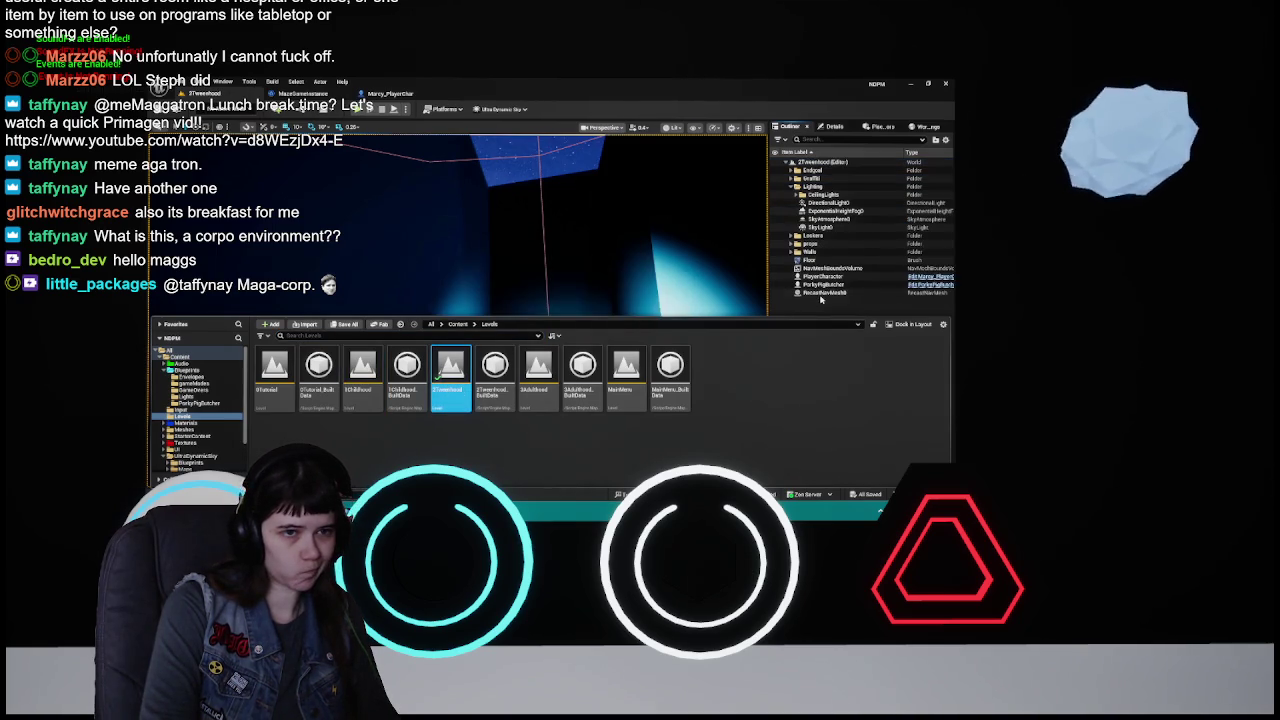
drag(690, 336, 712, 332)
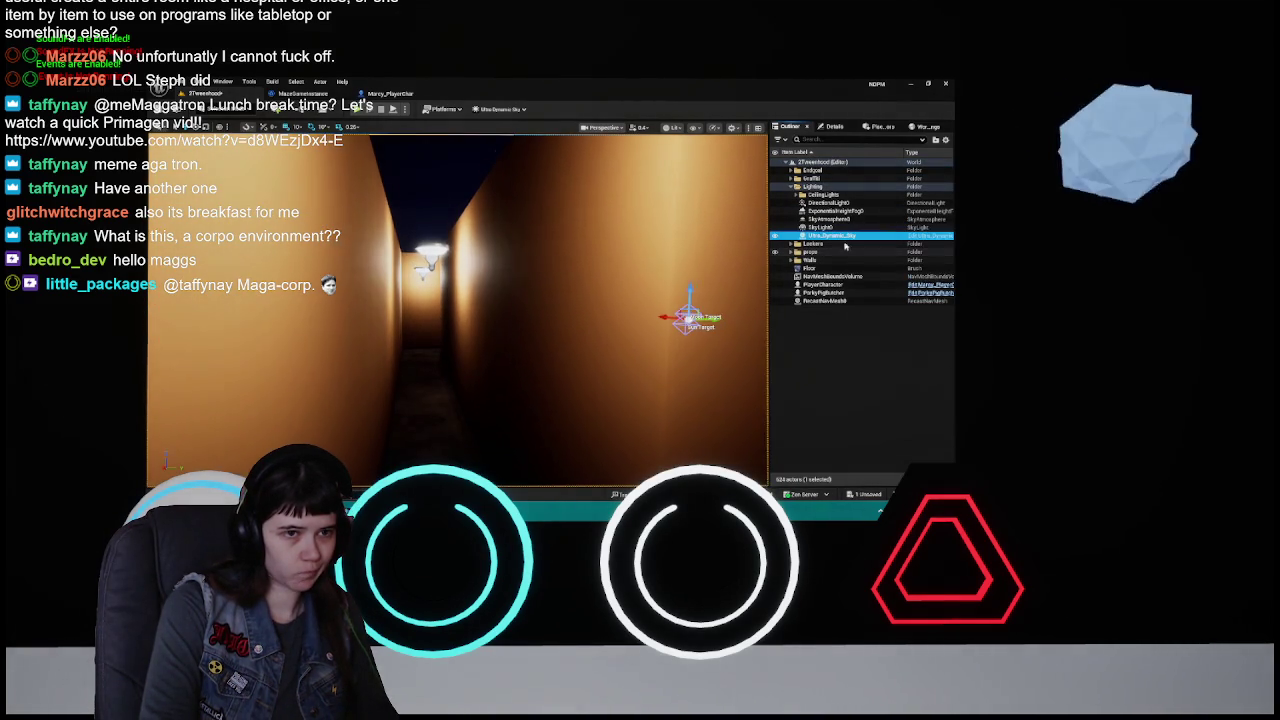
mouse_move(600, 330)
mouse_down()
mouse_move(580, 330)
mouse_move(625, 330)
mouse_move(625, 300)
mouse_move(625, 340)
mouse_move(610, 335)
mouse_up()
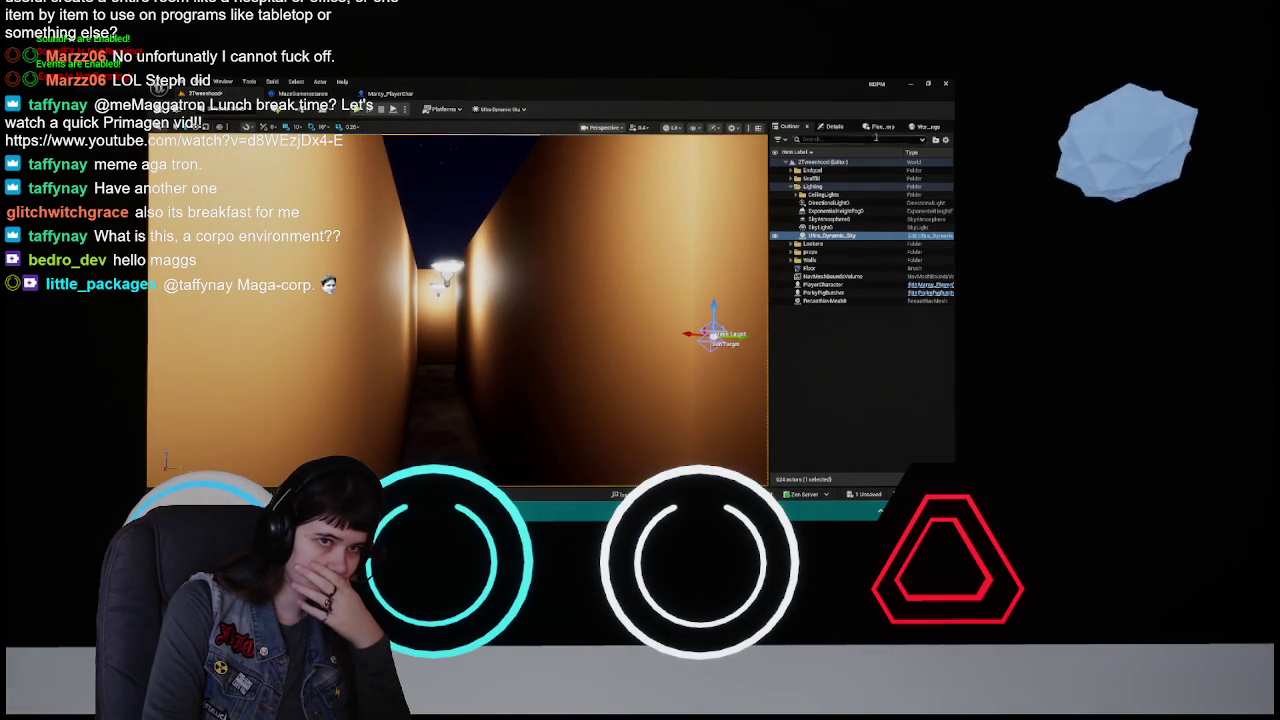
click(831, 130)
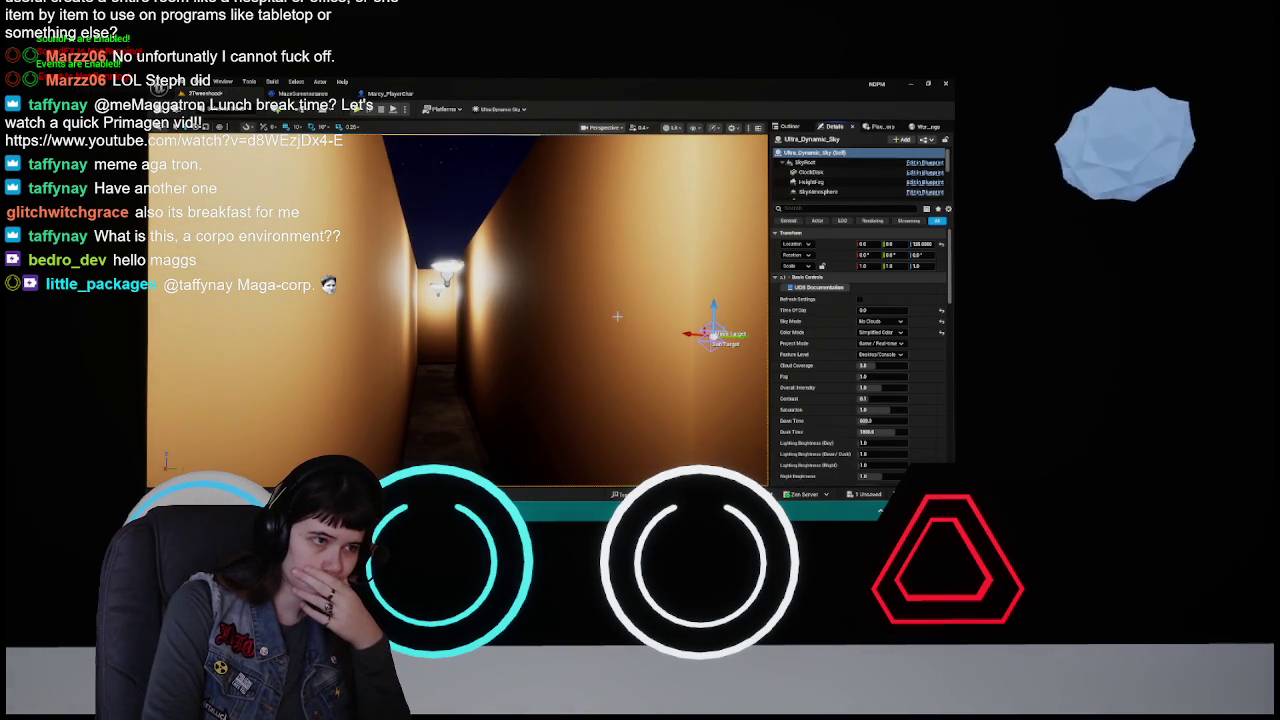
drag(625, 315, 625, 275)
mouse_move(742, 300)
mouse_down()
mouse_move(730, 295)
mouse_move(742, 300)
mouse_move(742, 280)
mouse_up()
scroll(742, 300, down, 3)
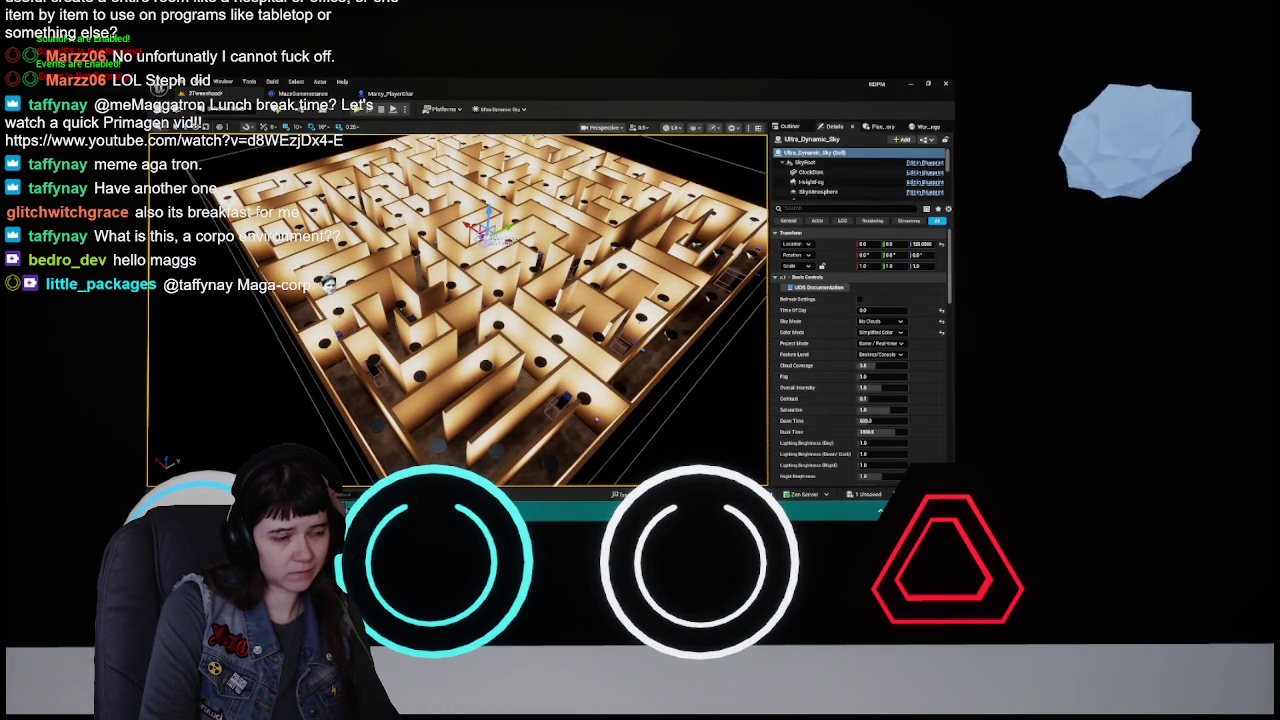
drag(742, 290, 678, 254)
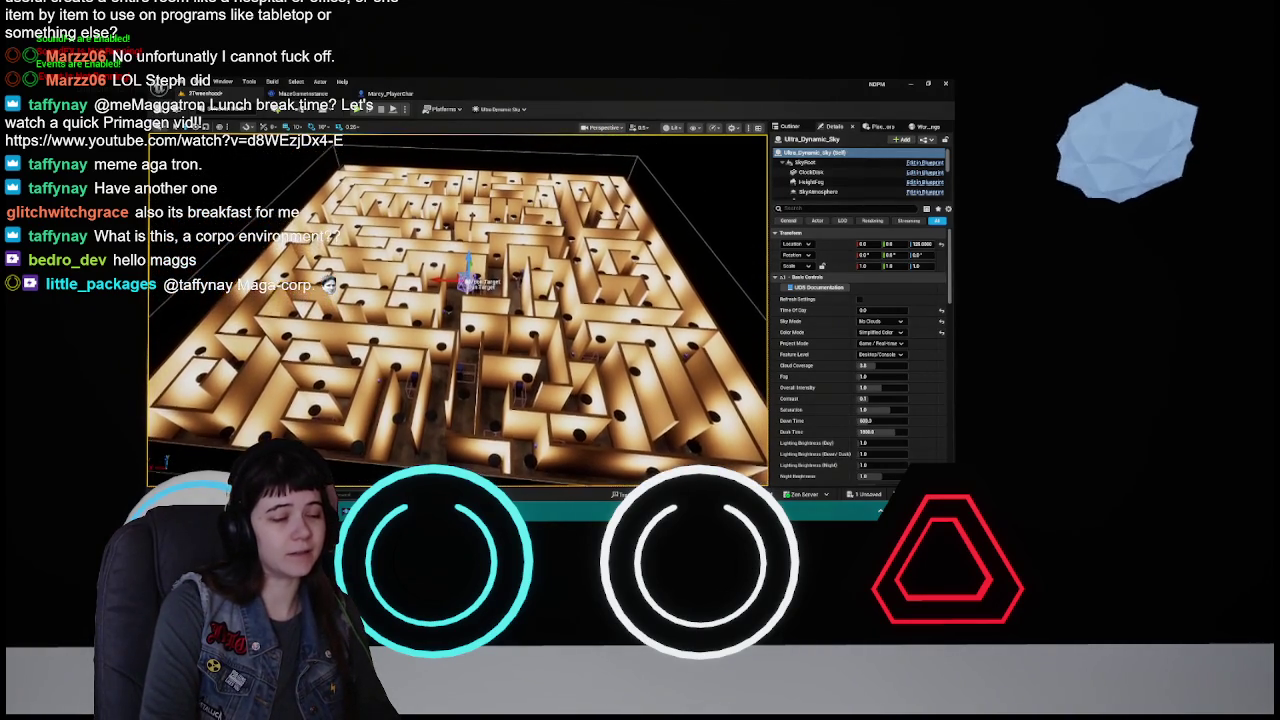
scroll(567, 316, up, 3)
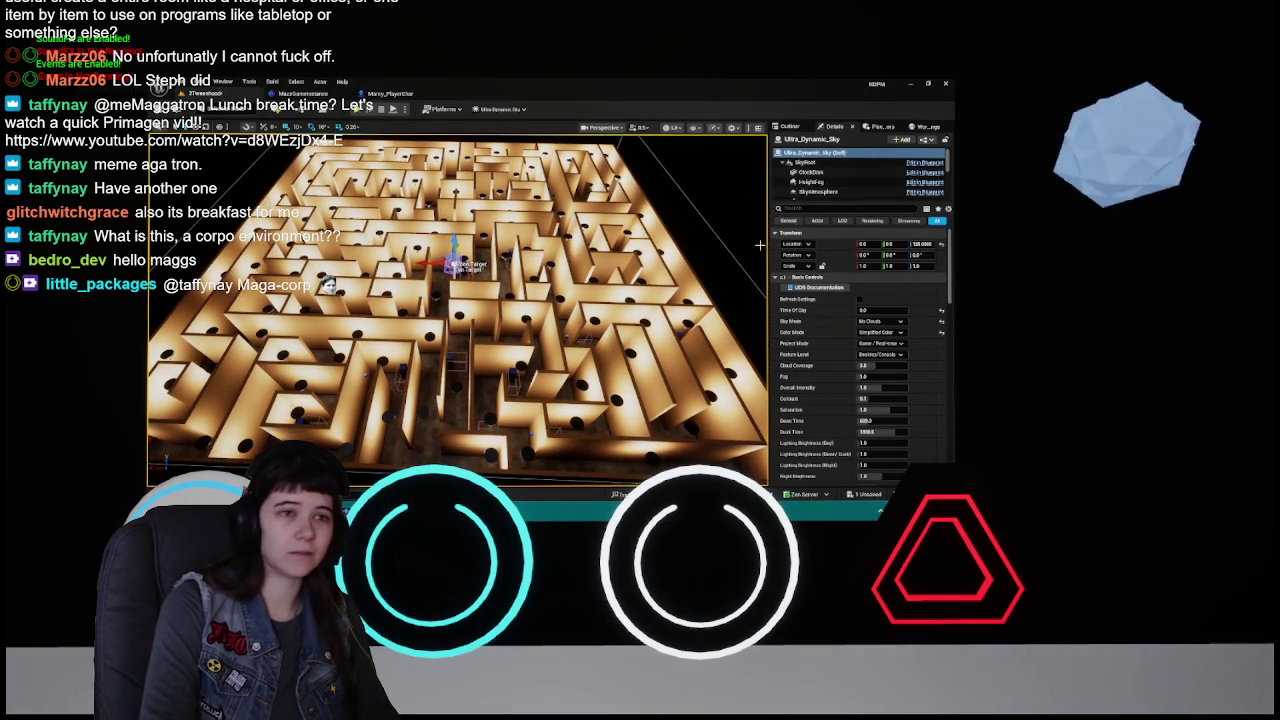
click(790, 128)
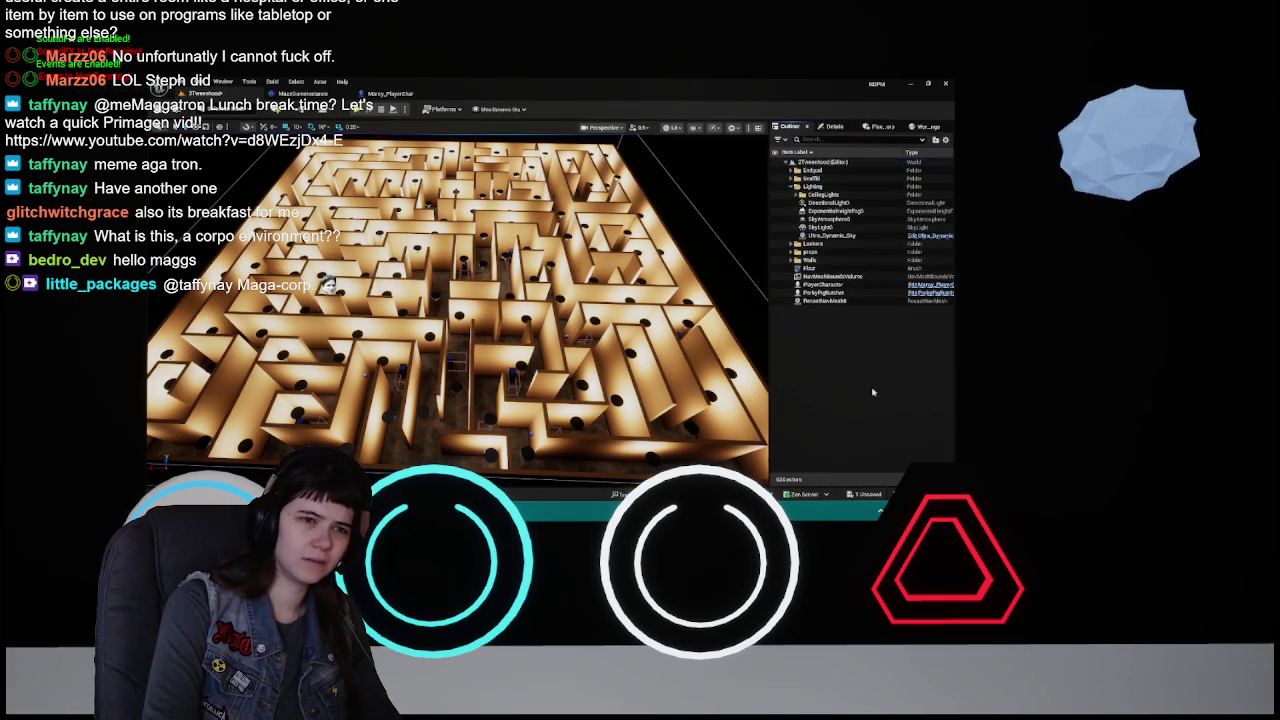
scroll(667, 339, up, 3)
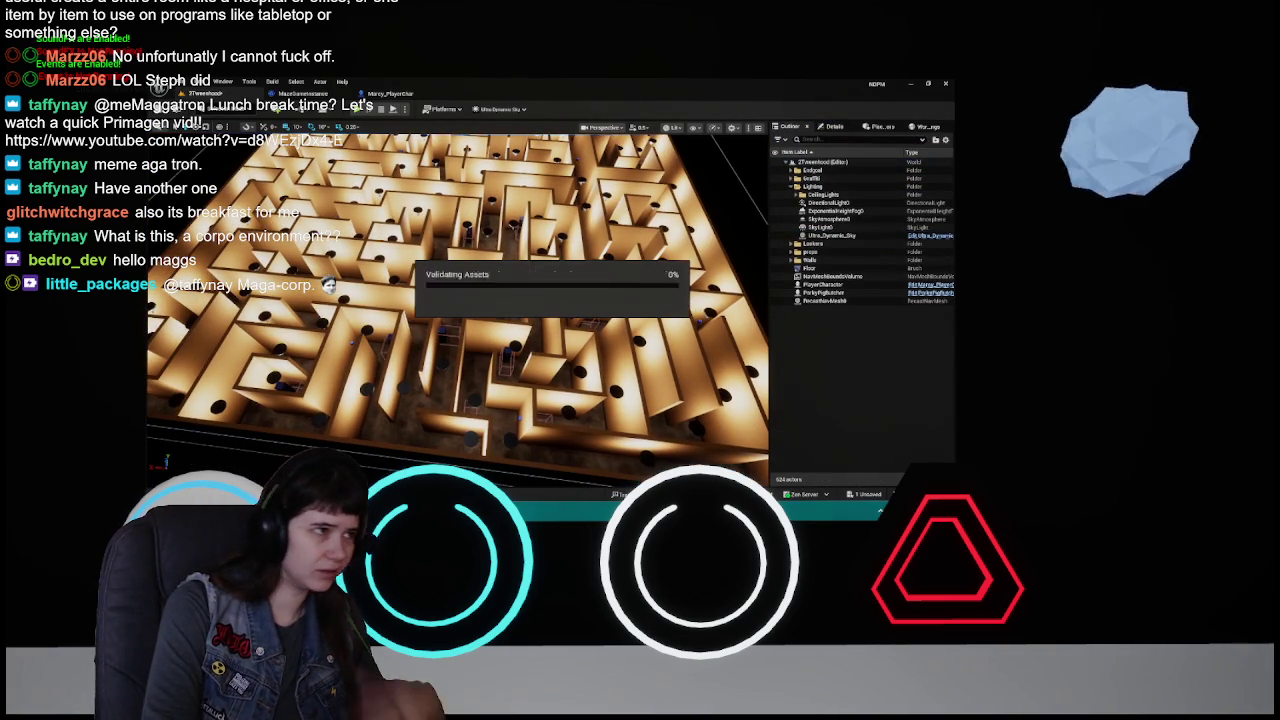
- Open 1Childhood and delete its ExponentialHeightFog
key(ctrl+space)
key(Left)
key(Left)
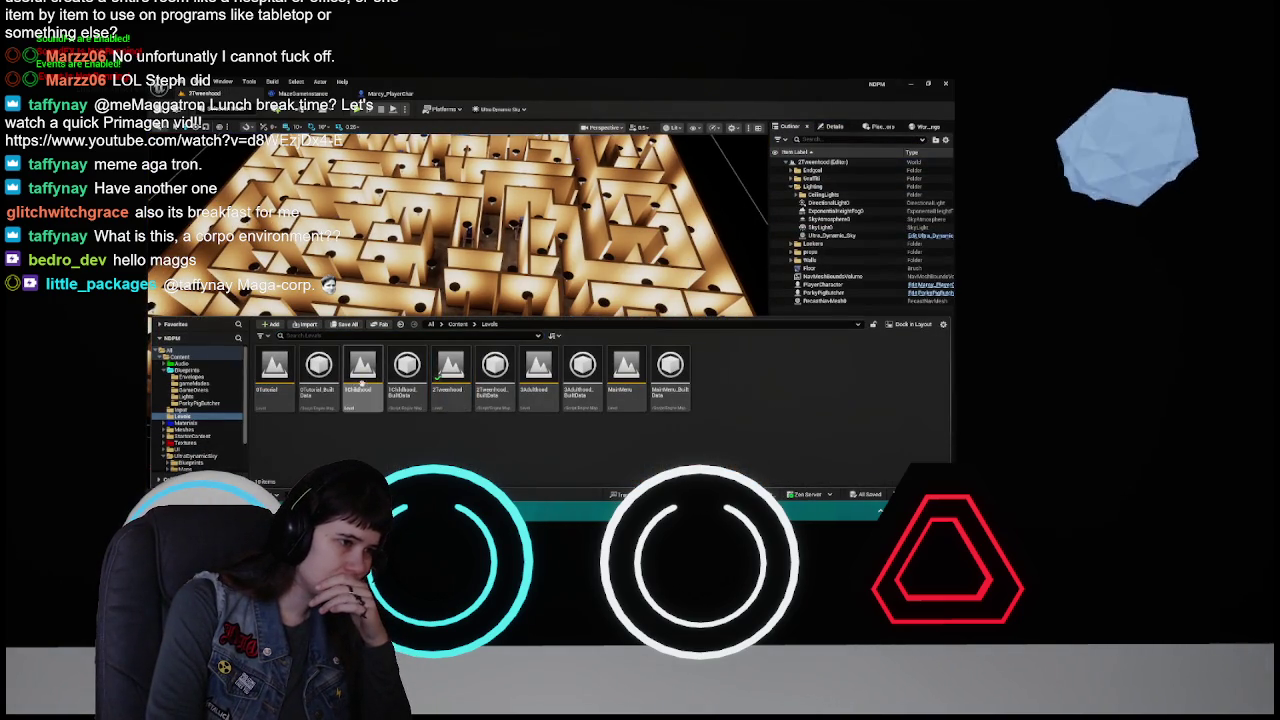
key(Return)
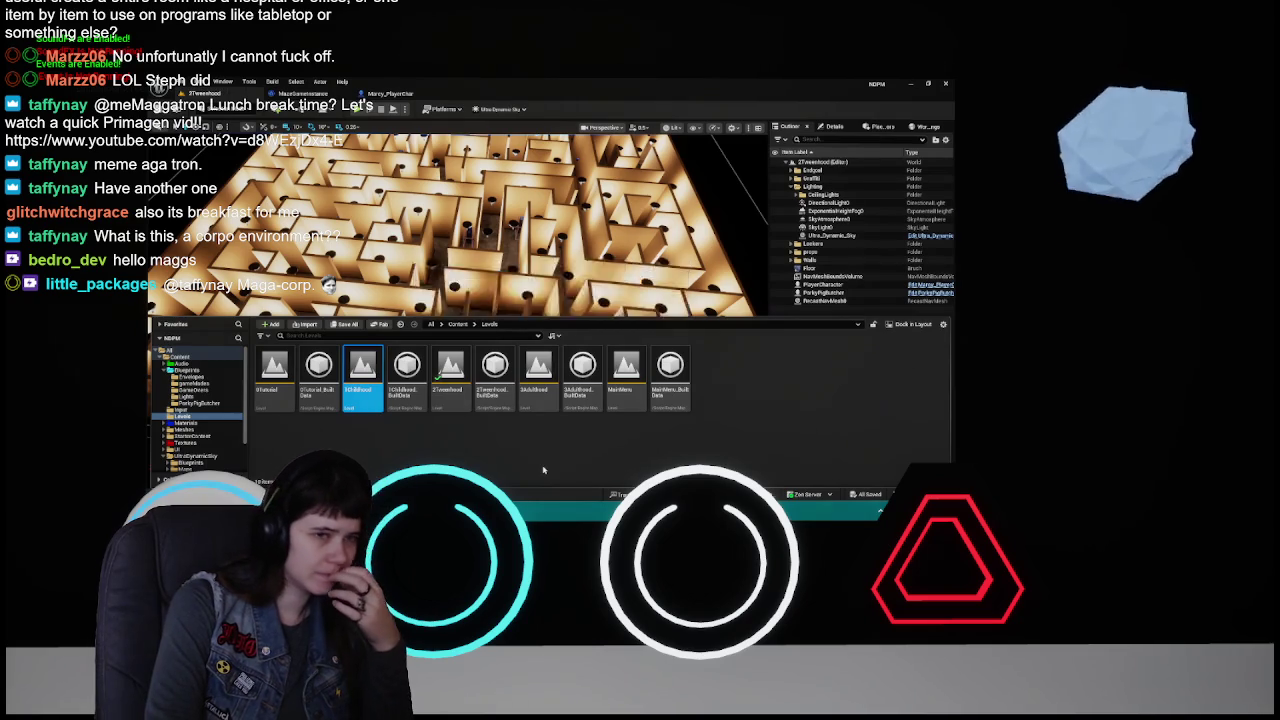
click(834, 194)
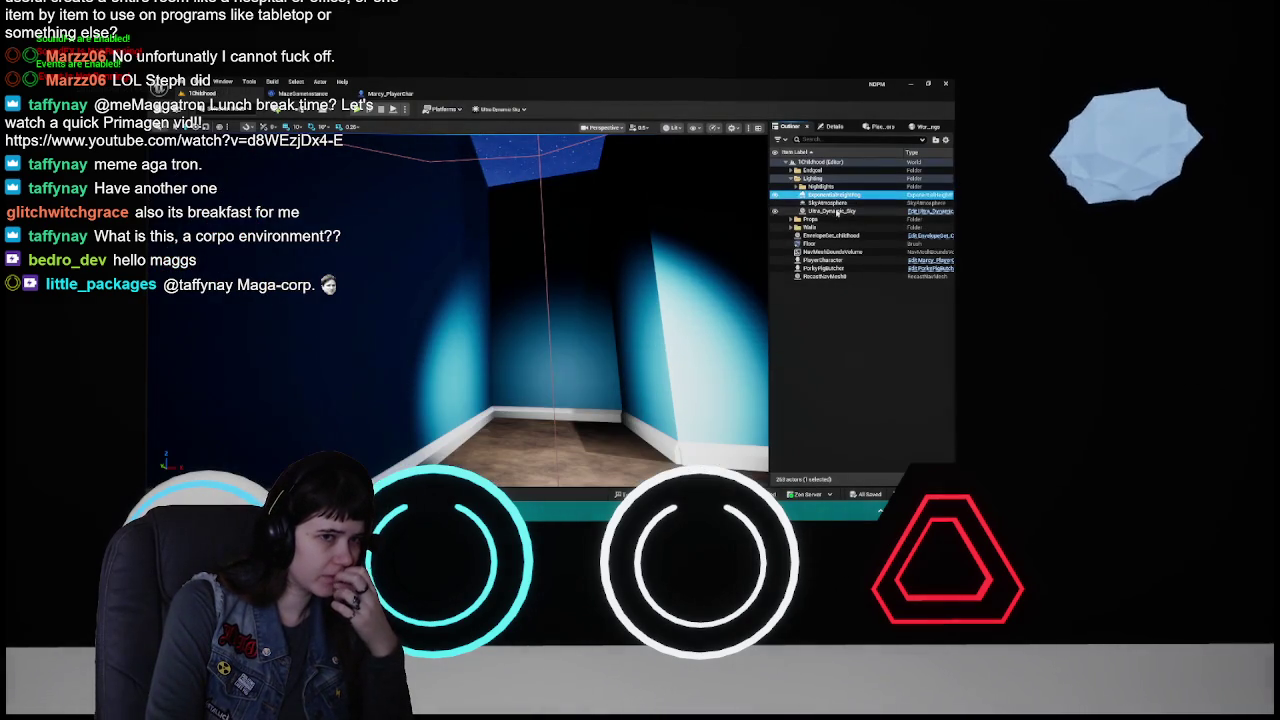
key(f)
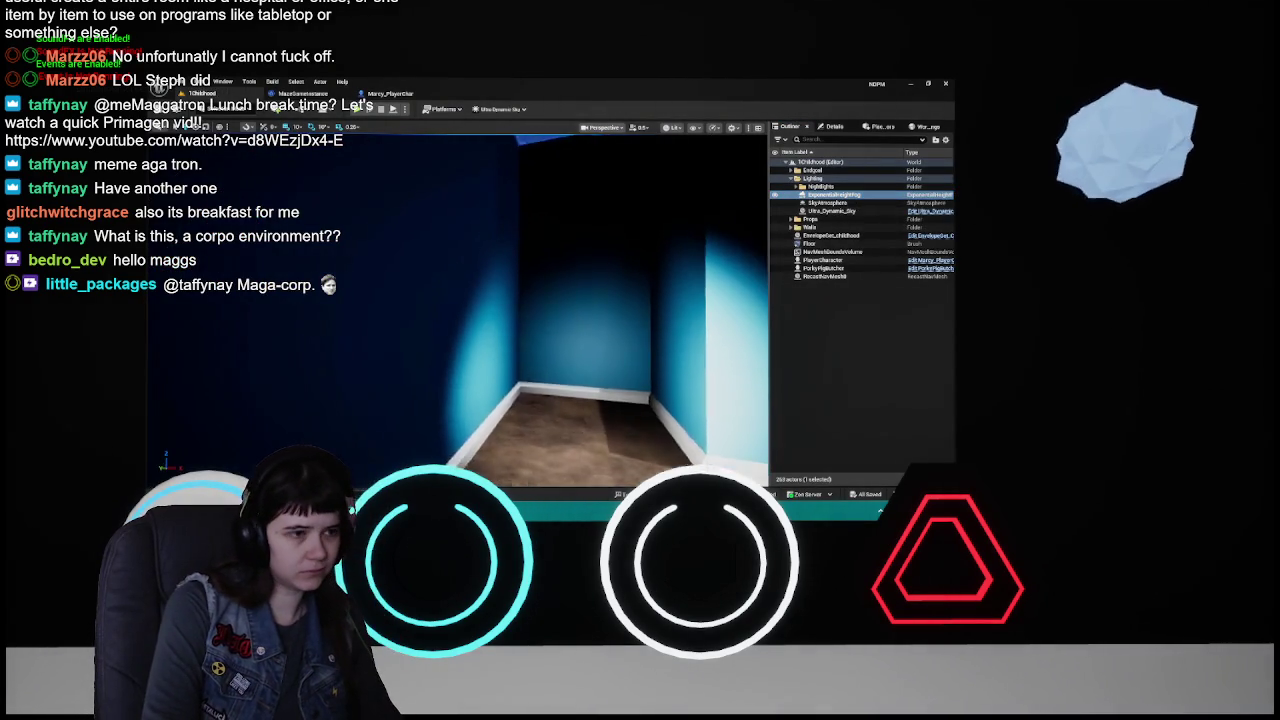
scroll(632, 307, down, 2)
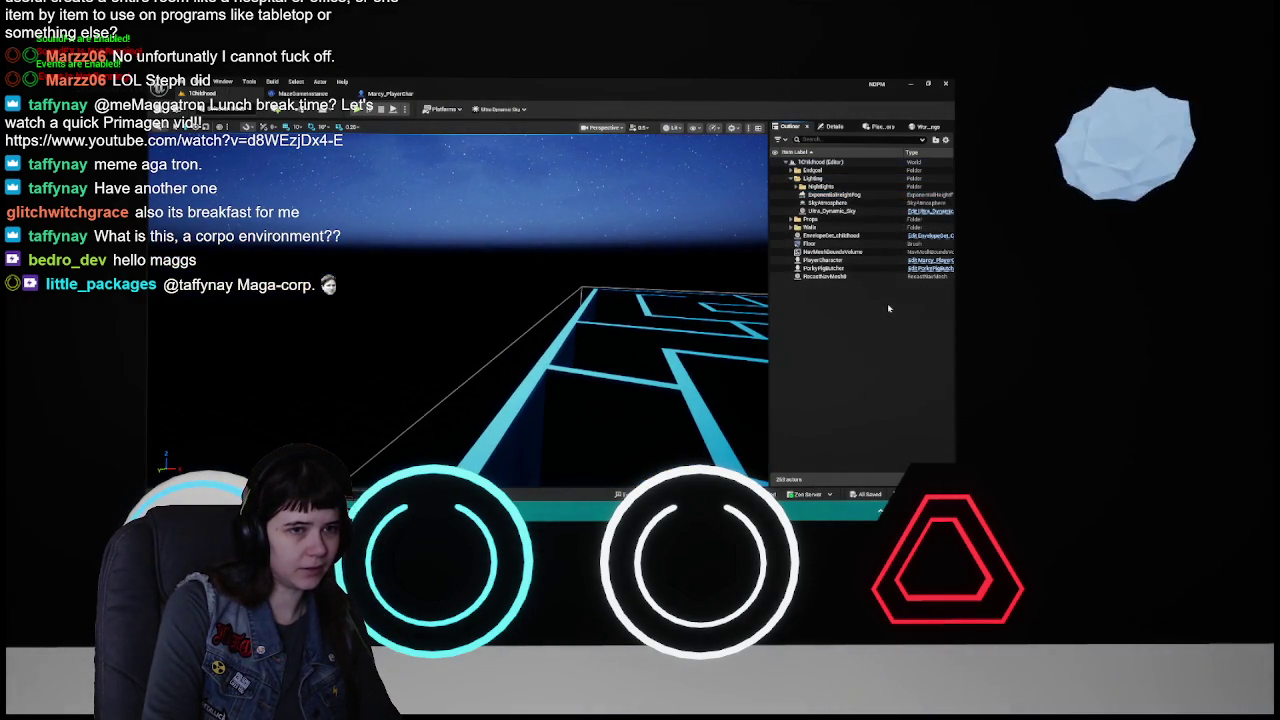
scroll(641, 294, down, 2)
key(Delete)
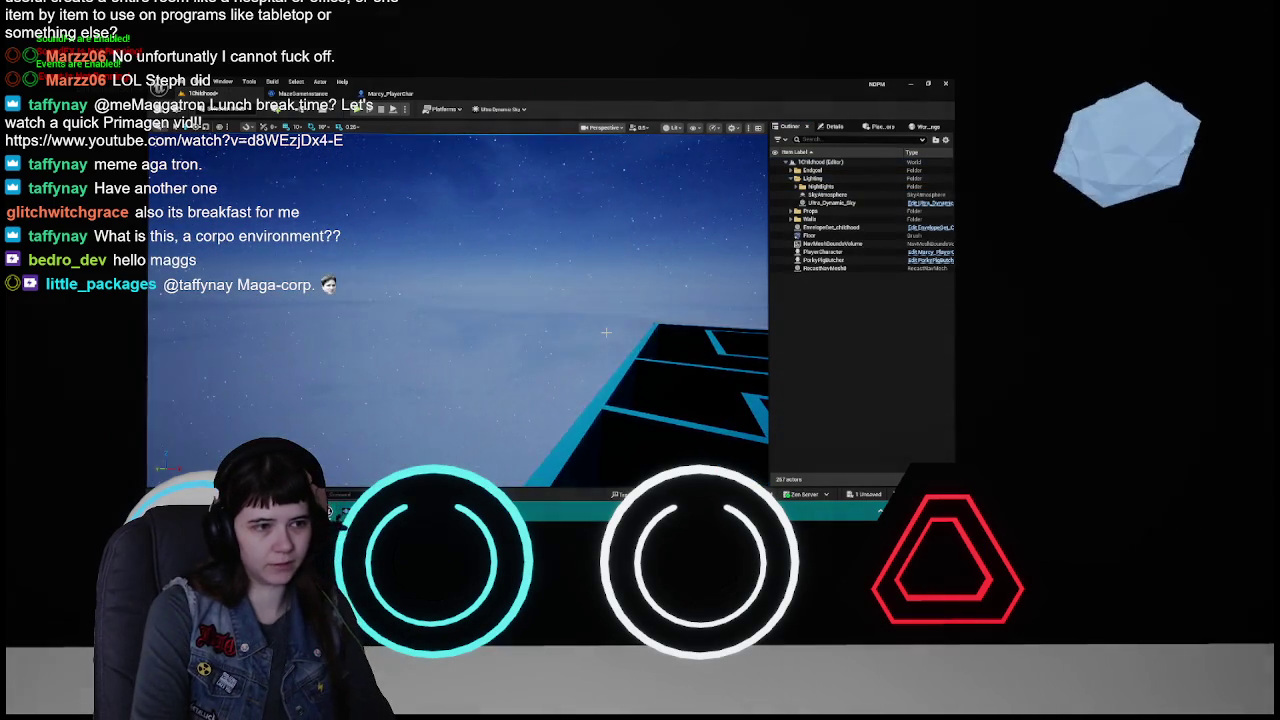
- Delete the SkyAtmosphere, undo that deletion, and save 1Childhood
key(f)
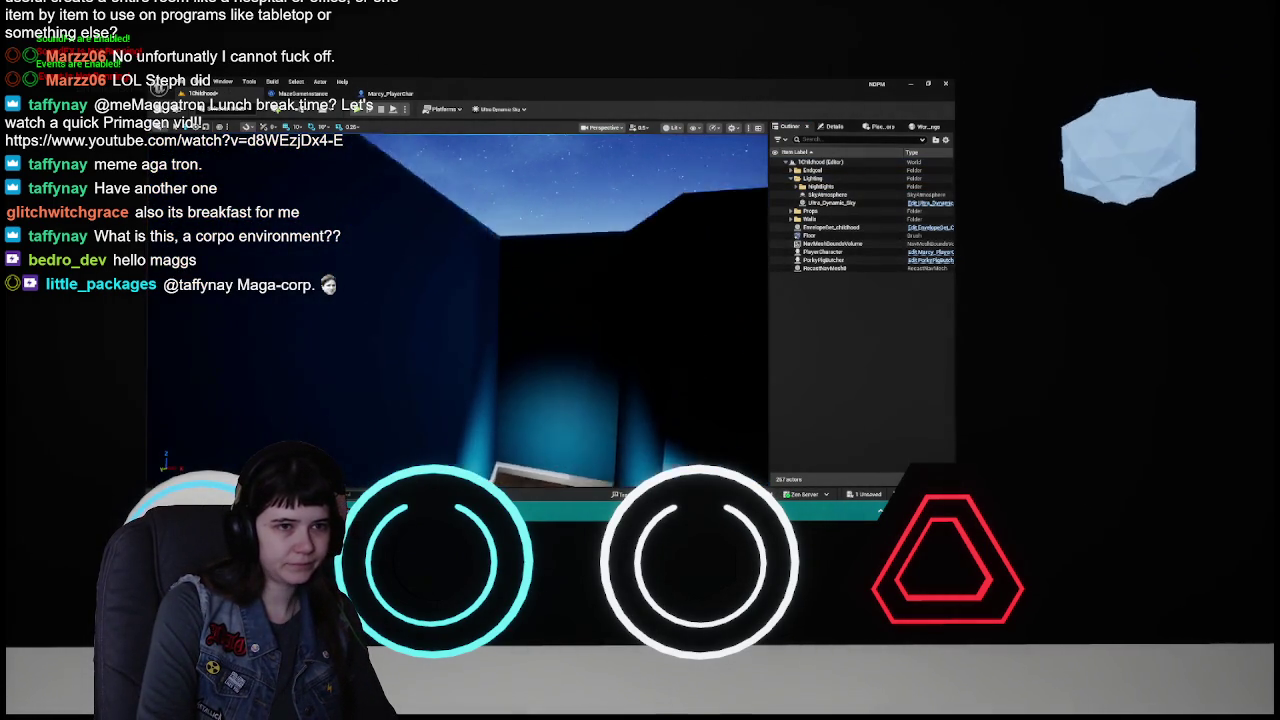
click(708, 248)
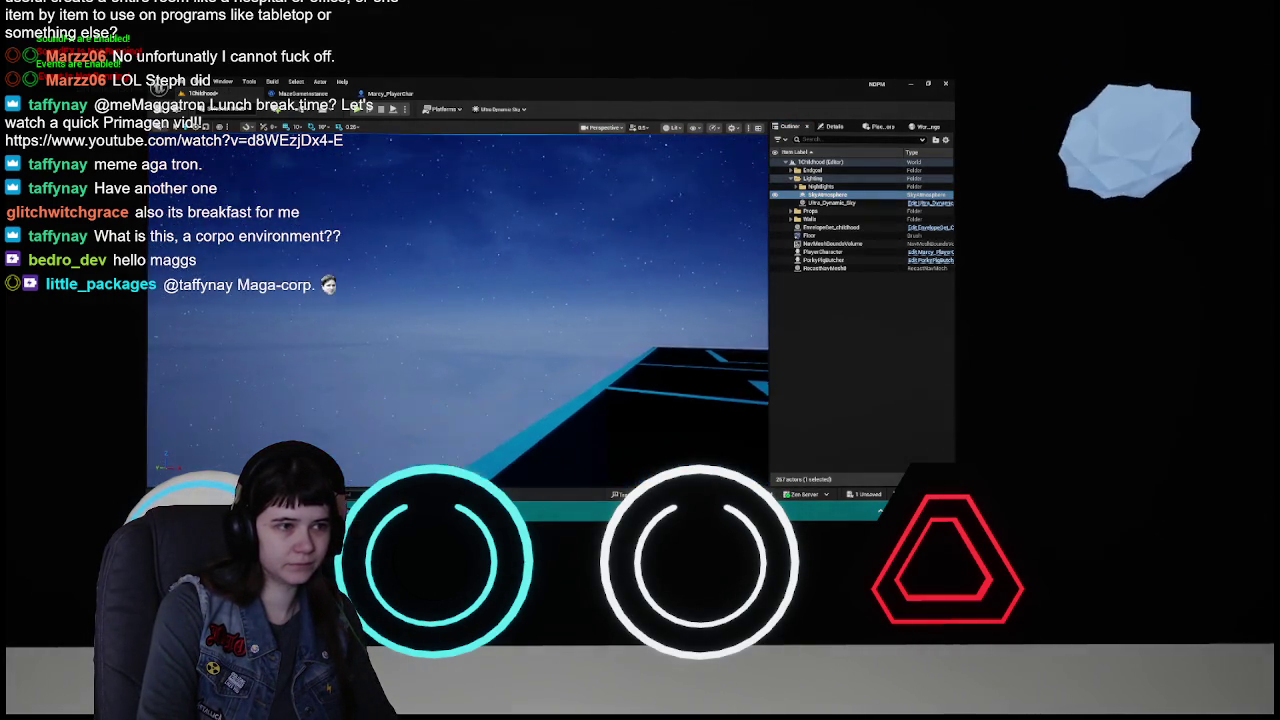
key(Delete)
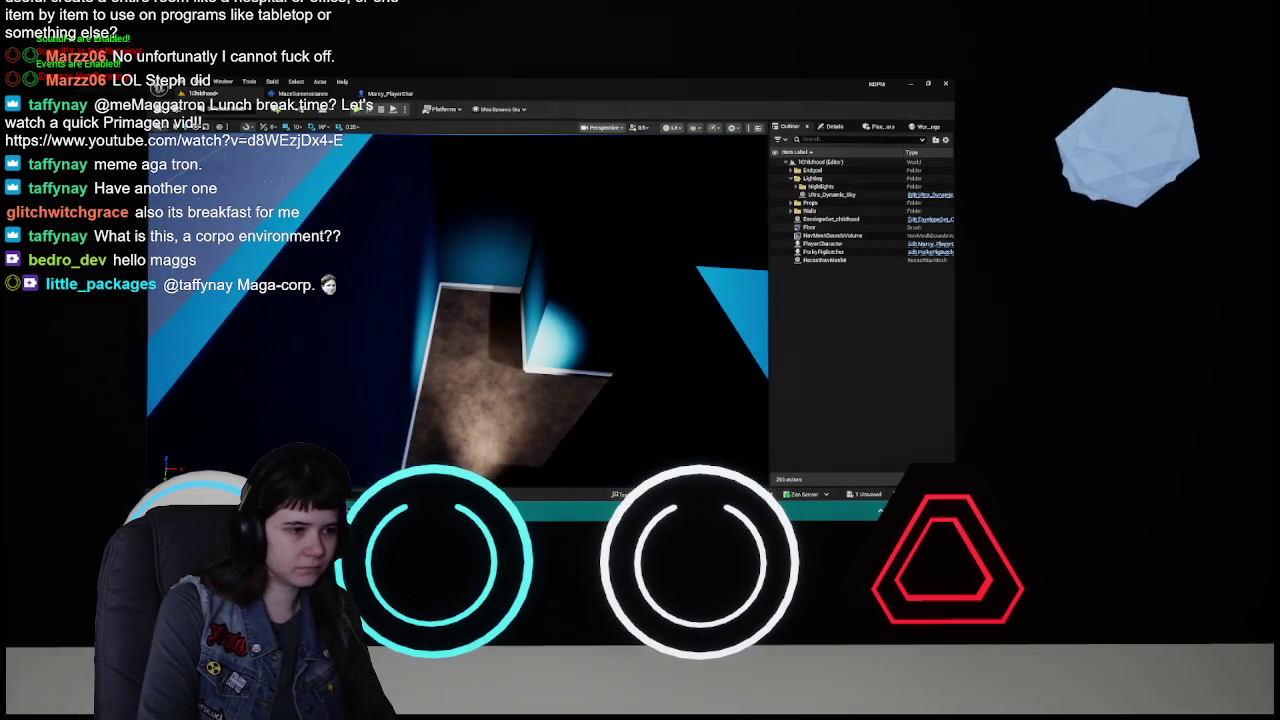
key(ctrl+z)
key(ctrl+s)
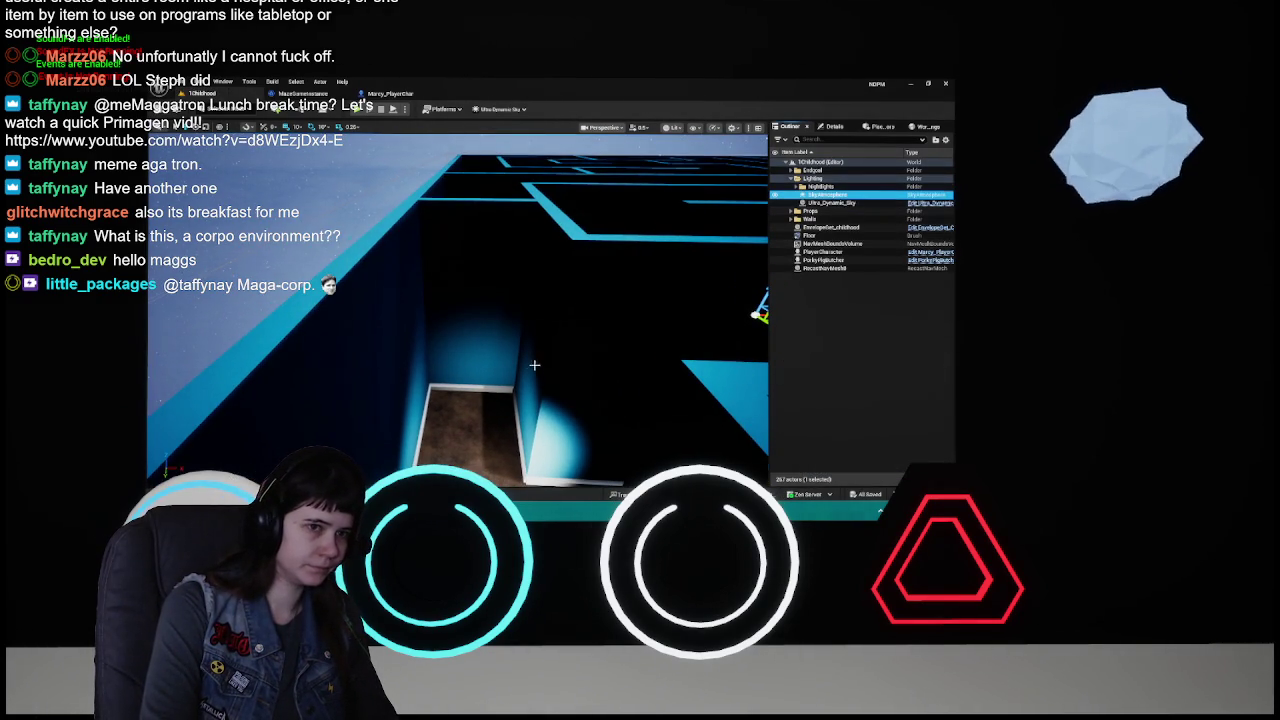
scroll(532, 368, down, 3)
key(ctrl+space)
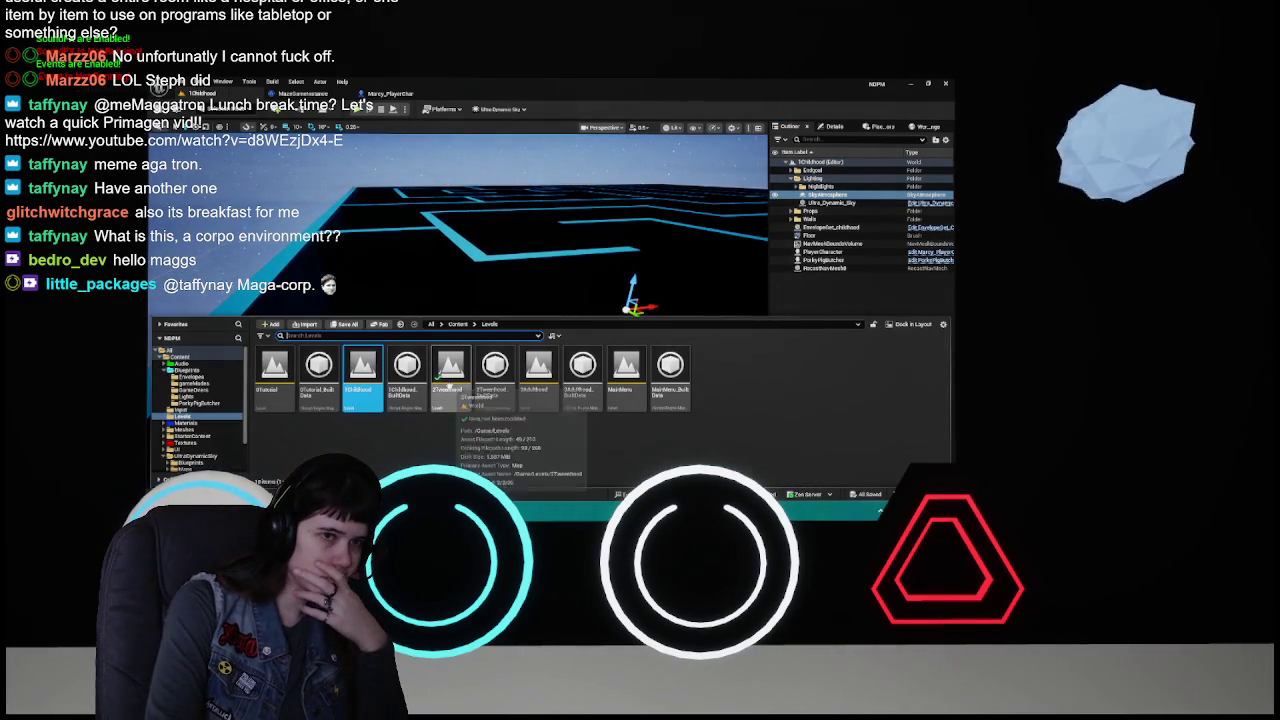
- Open 2Tweenhood and delete its height fog and sky light
double_click(451, 378)
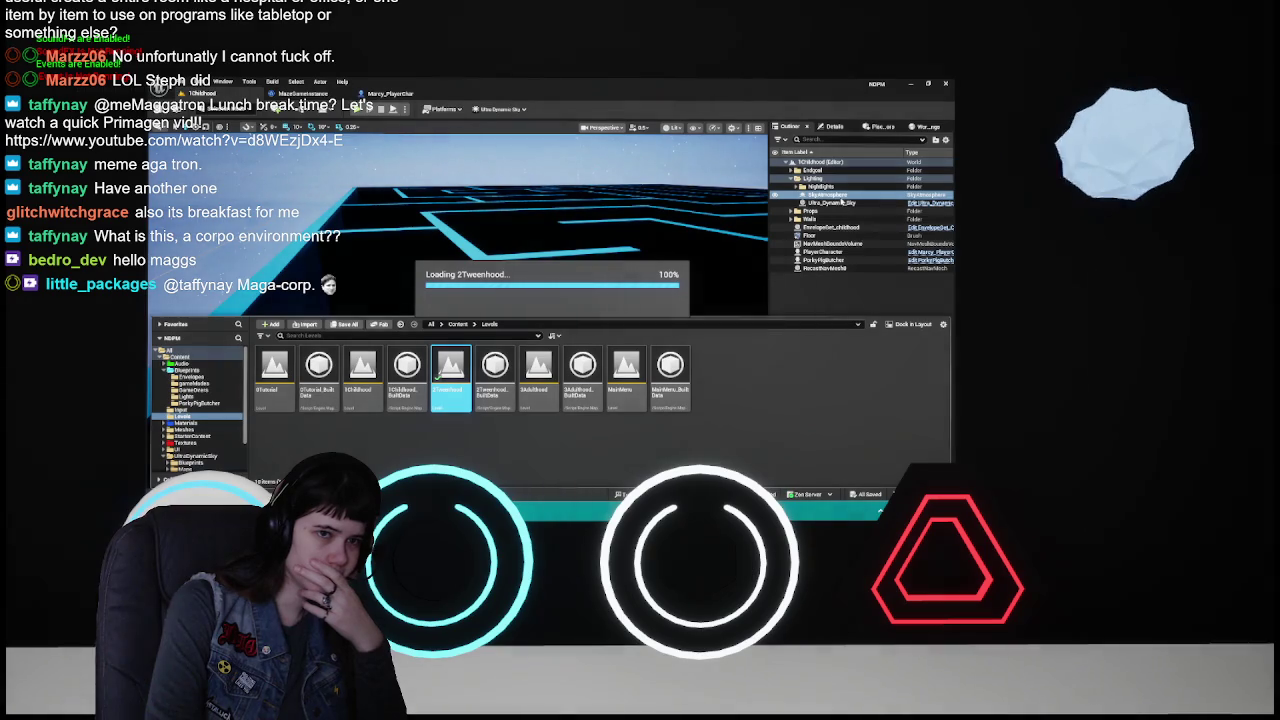
scroll(460, 300, down, 5)
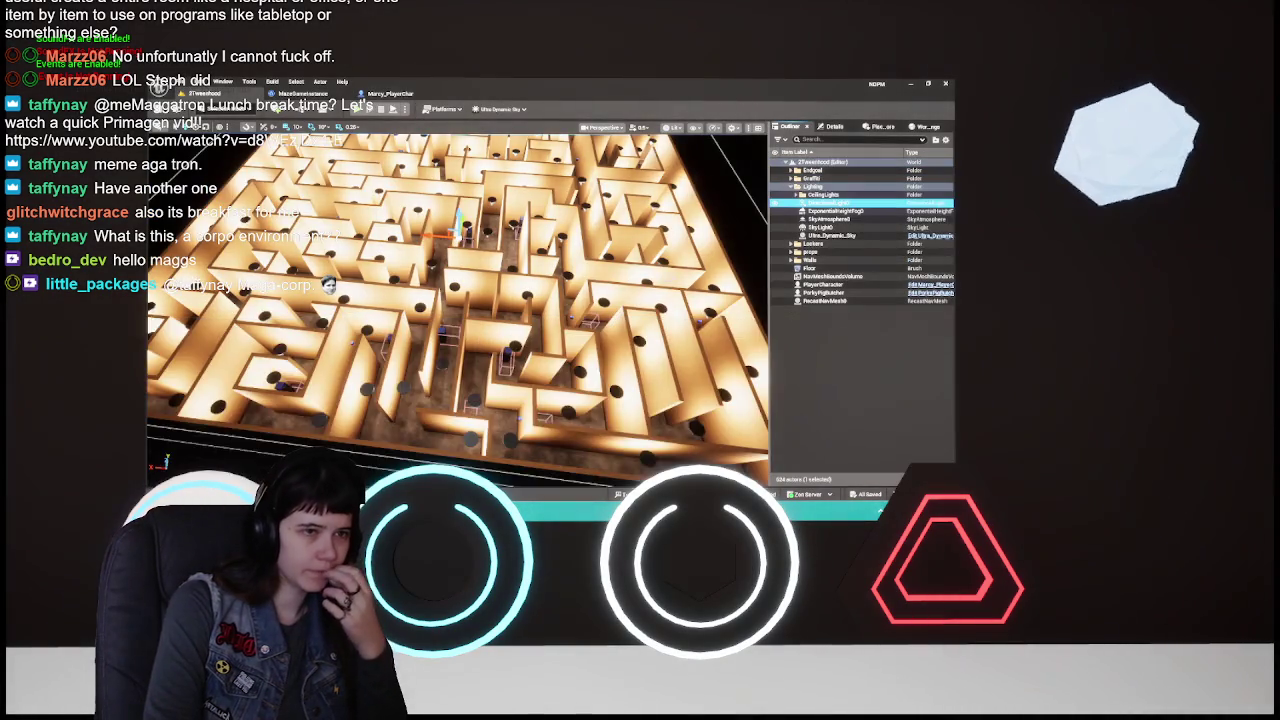
click(830, 202)
key(Delete)
double_click(822, 210)
key(Delete)
- Inspect the SkyAtmosphere and Ultra_Dynamic_Sky actors and the Ultra_Dynamic_Sky's properties
click(830, 202)
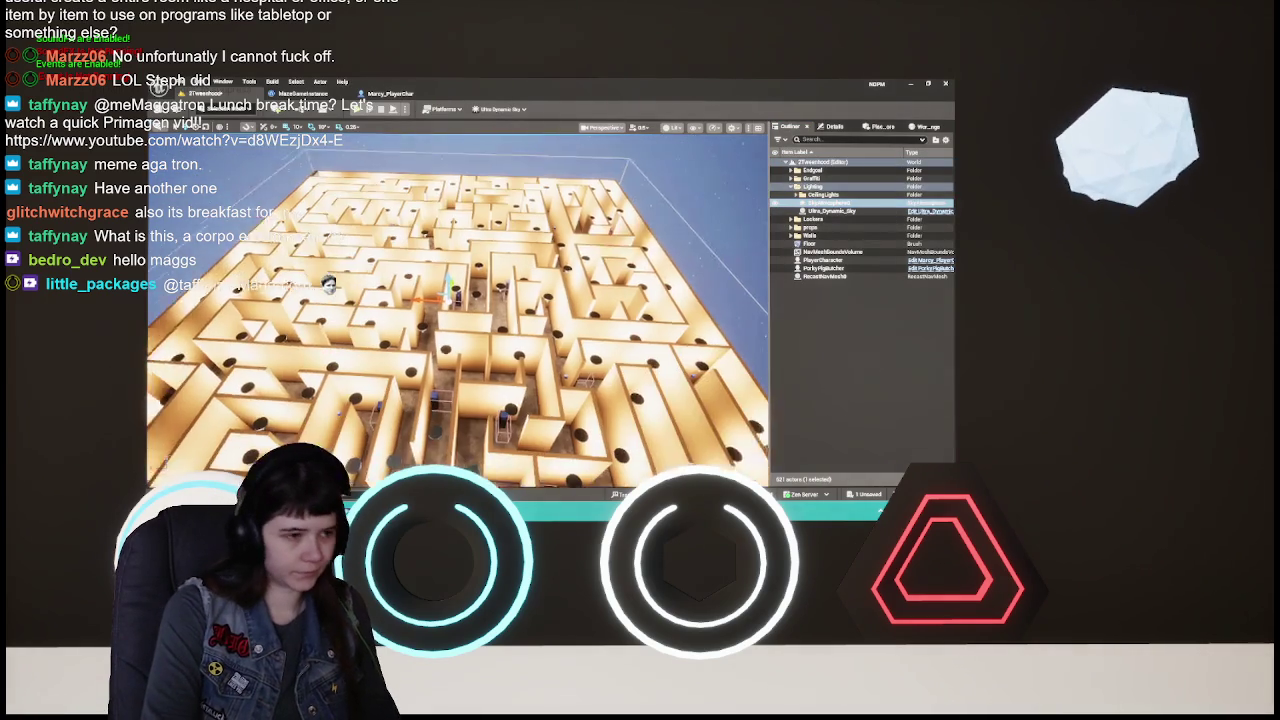
click(830, 211)
scroll(650, 300, down, 2)
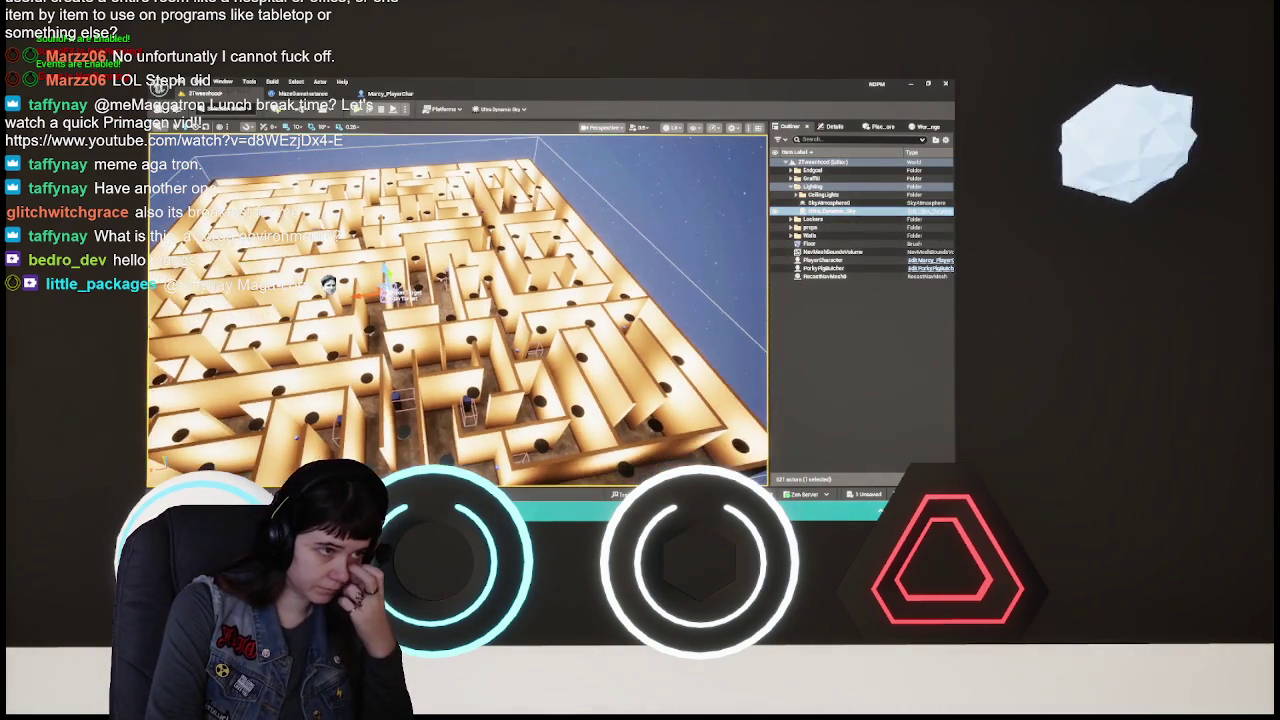
click(836, 127)
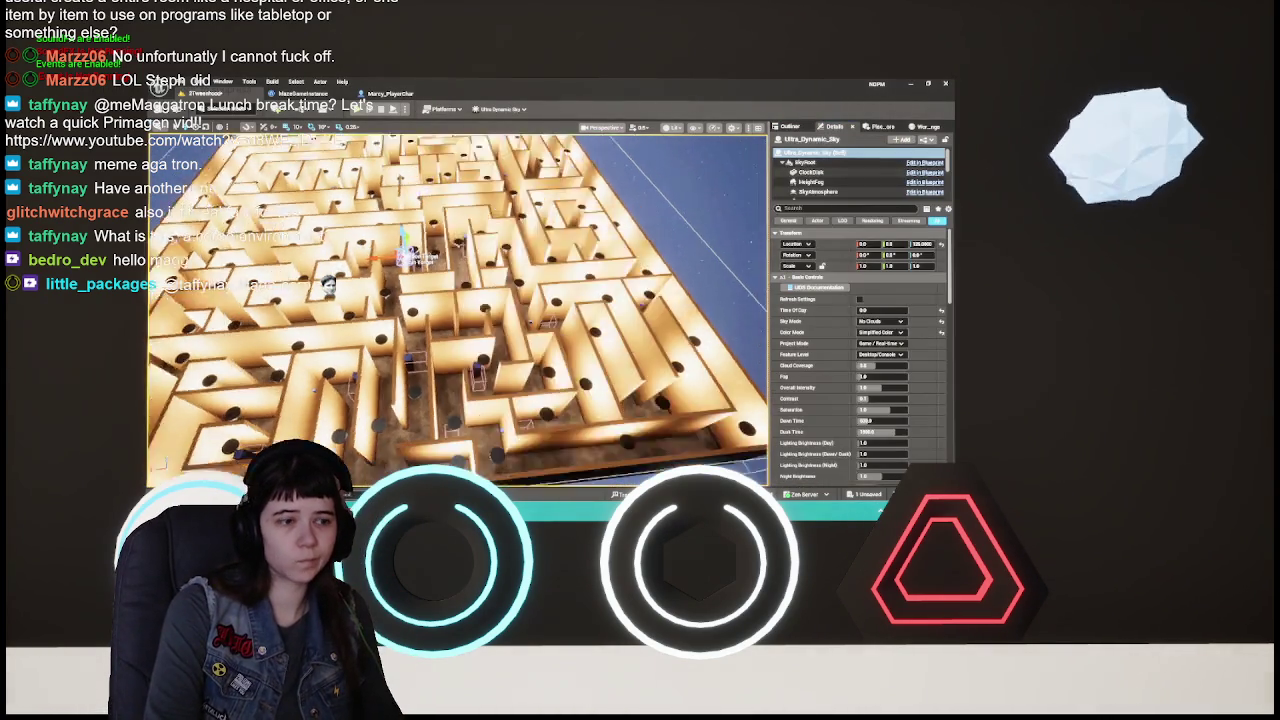
scroll(457, 300, down, 5)
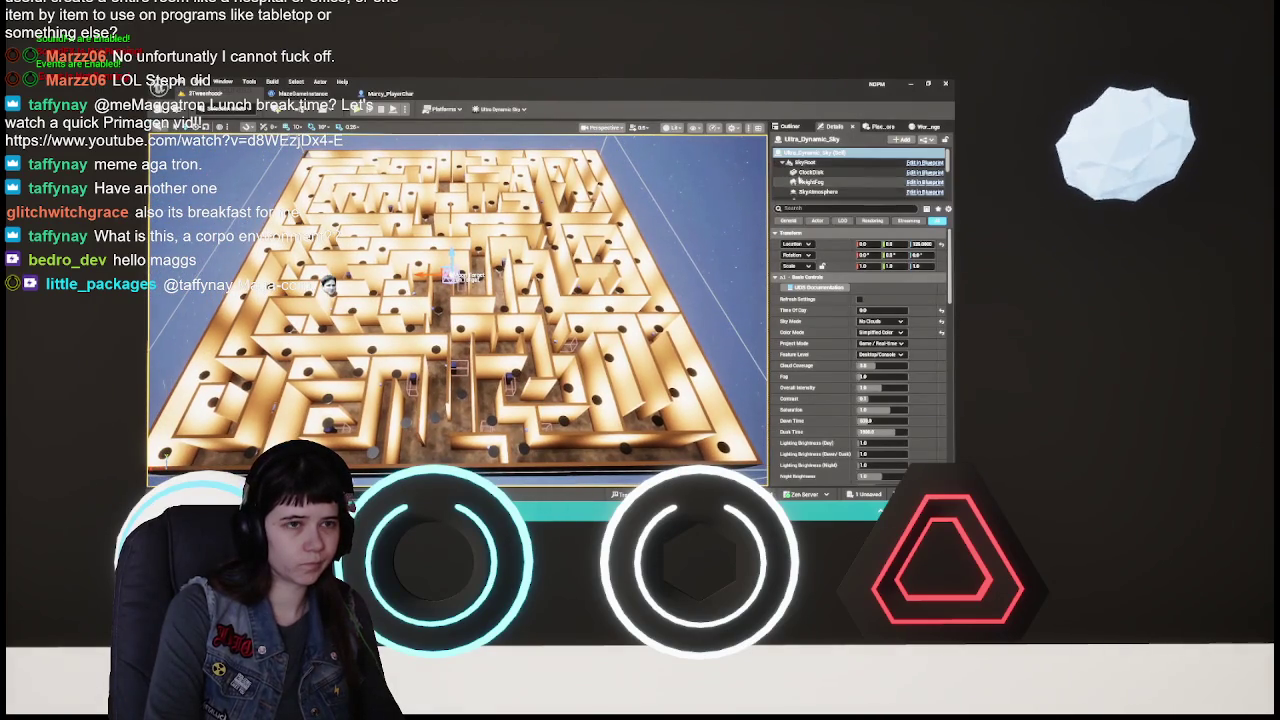
click(790, 127)
mouse_move(457, 310)
mouse_down()
mouse_move(405, 268)
mouse_move(385, 360)
mouse_move(739, 232)
mouse_up()
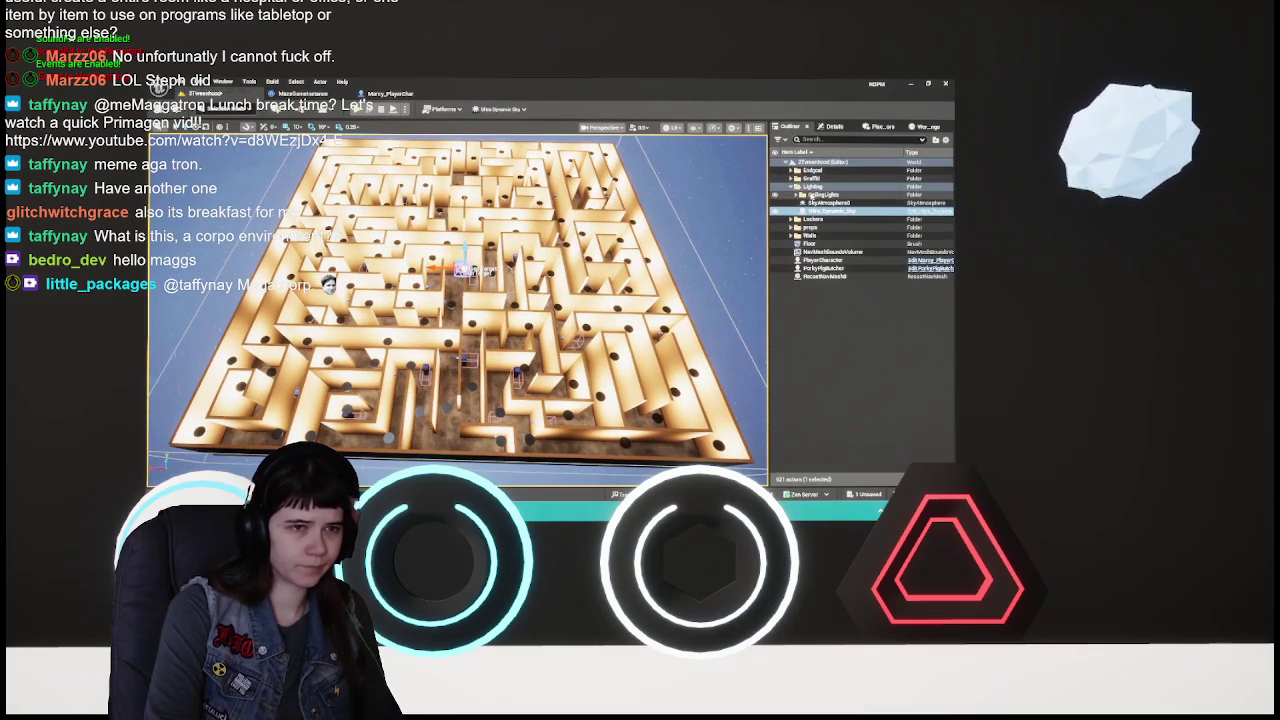
- Select CeilingLight1 through the last ceiling light and delete them all
click(797, 195)
click(820, 203)
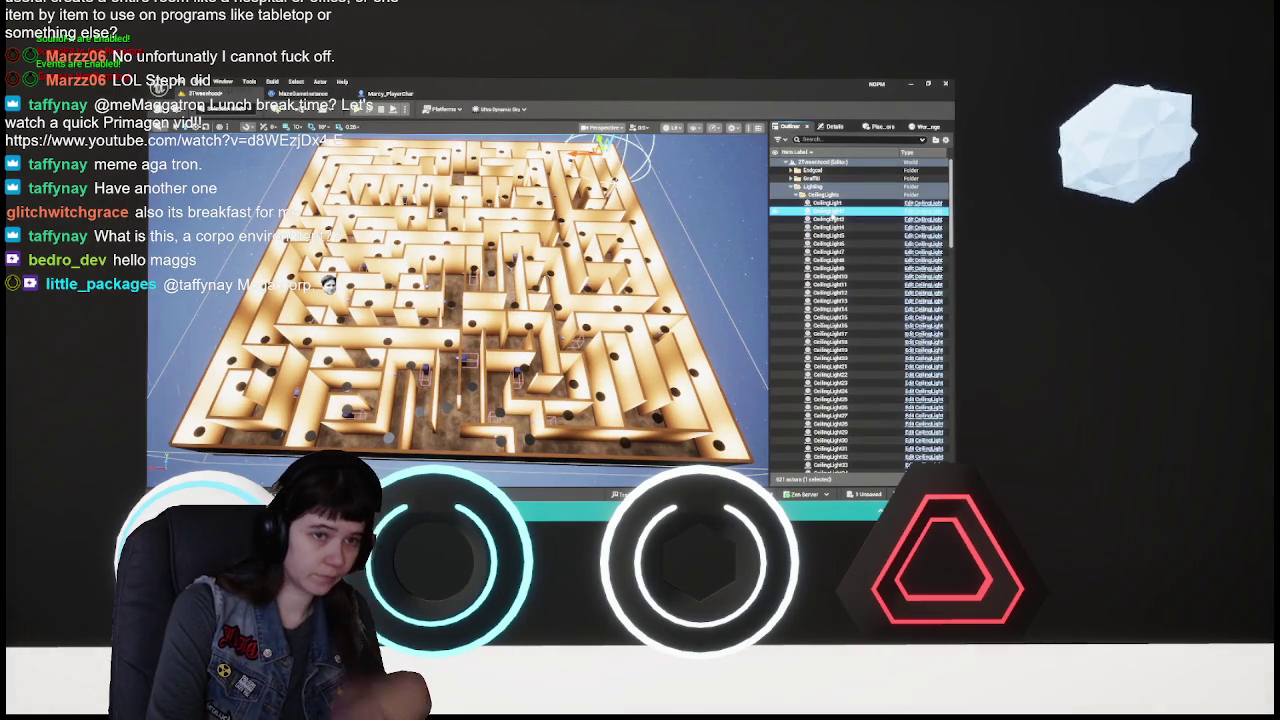
scroll(829, 300, down, 10)
scroll(829, 318, down, 15)
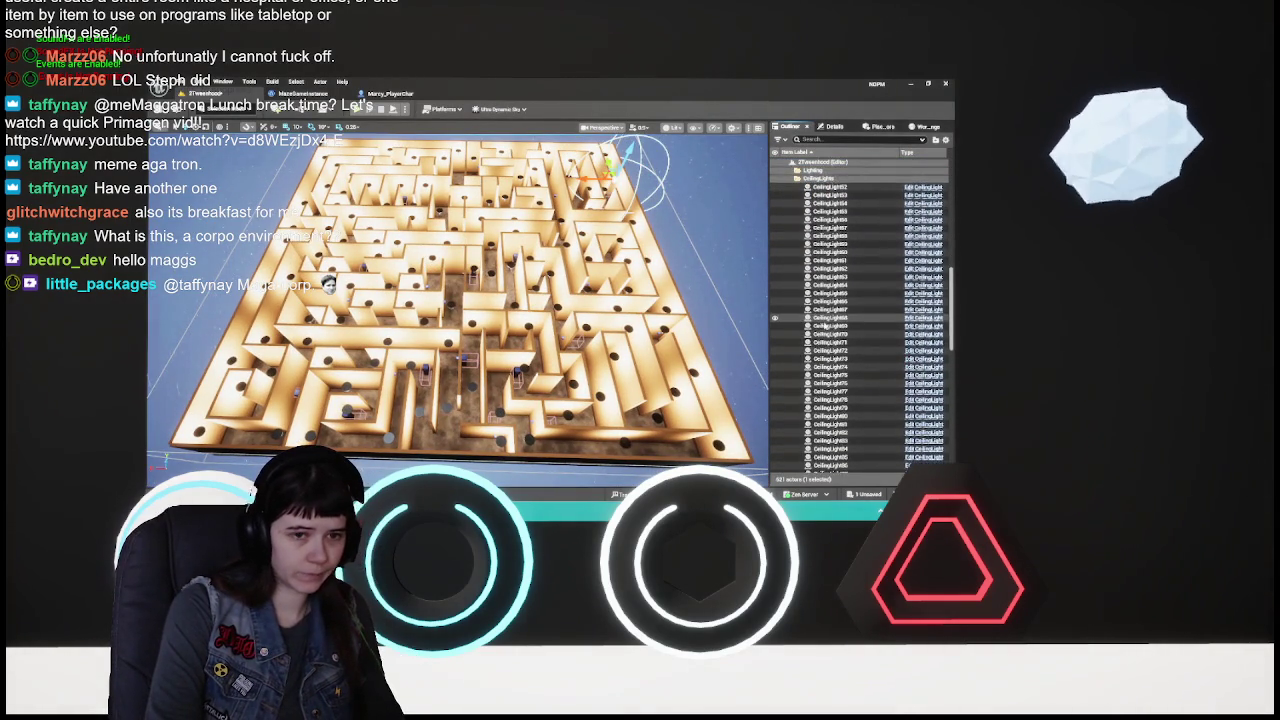
scroll(815, 383, down, 2)
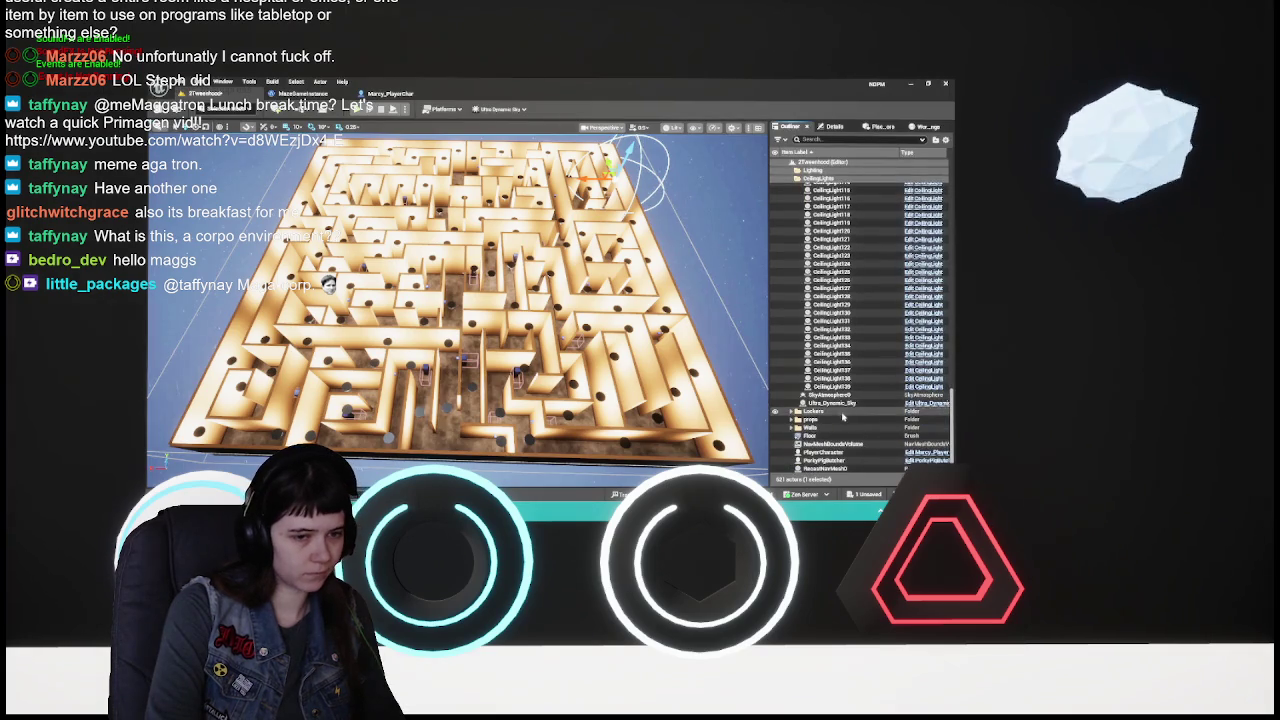
shift+click(830, 386)
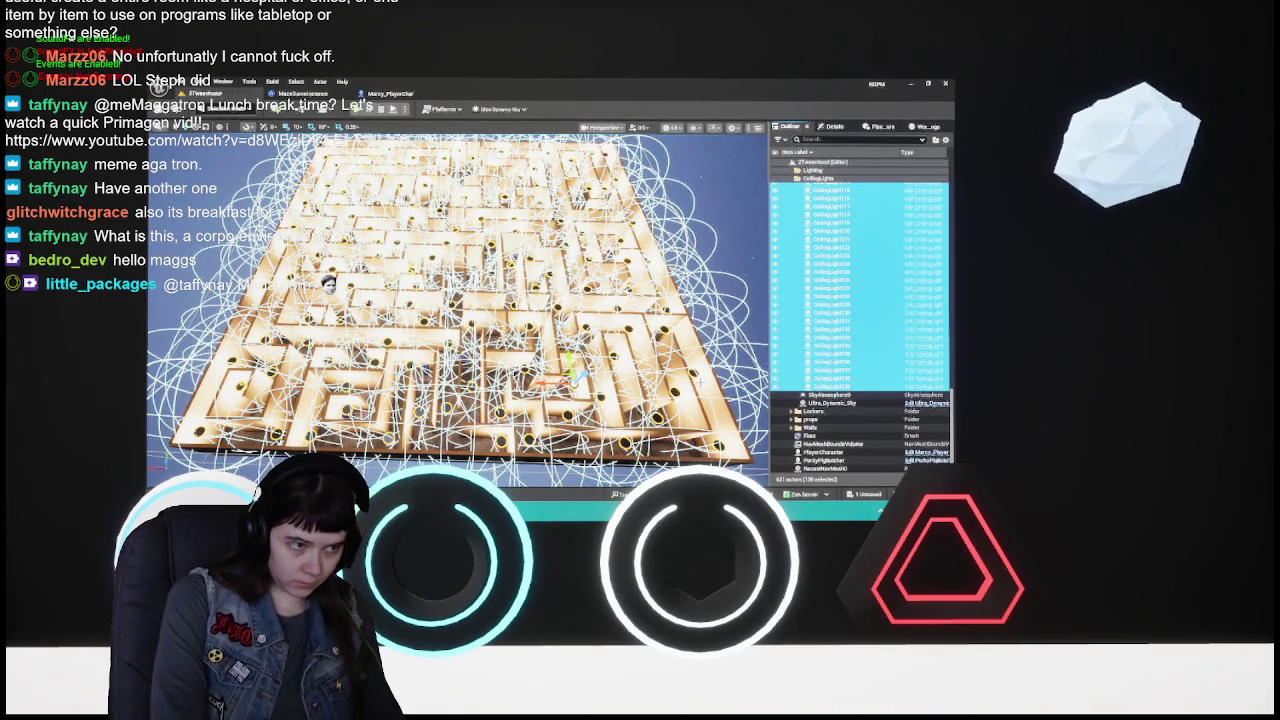
key(Delete)
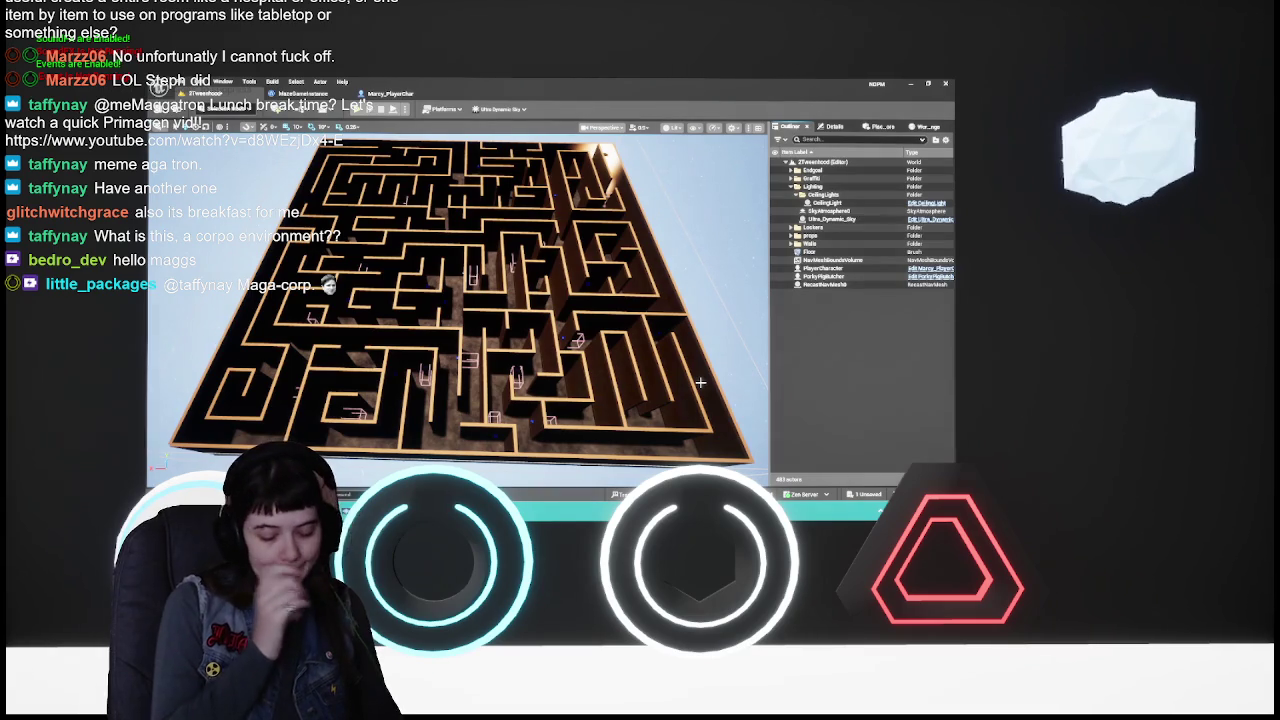
mouse_move(700, 382)
mouse_down()
mouse_move(760, 386)
mouse_move(764, 322)
mouse_up()
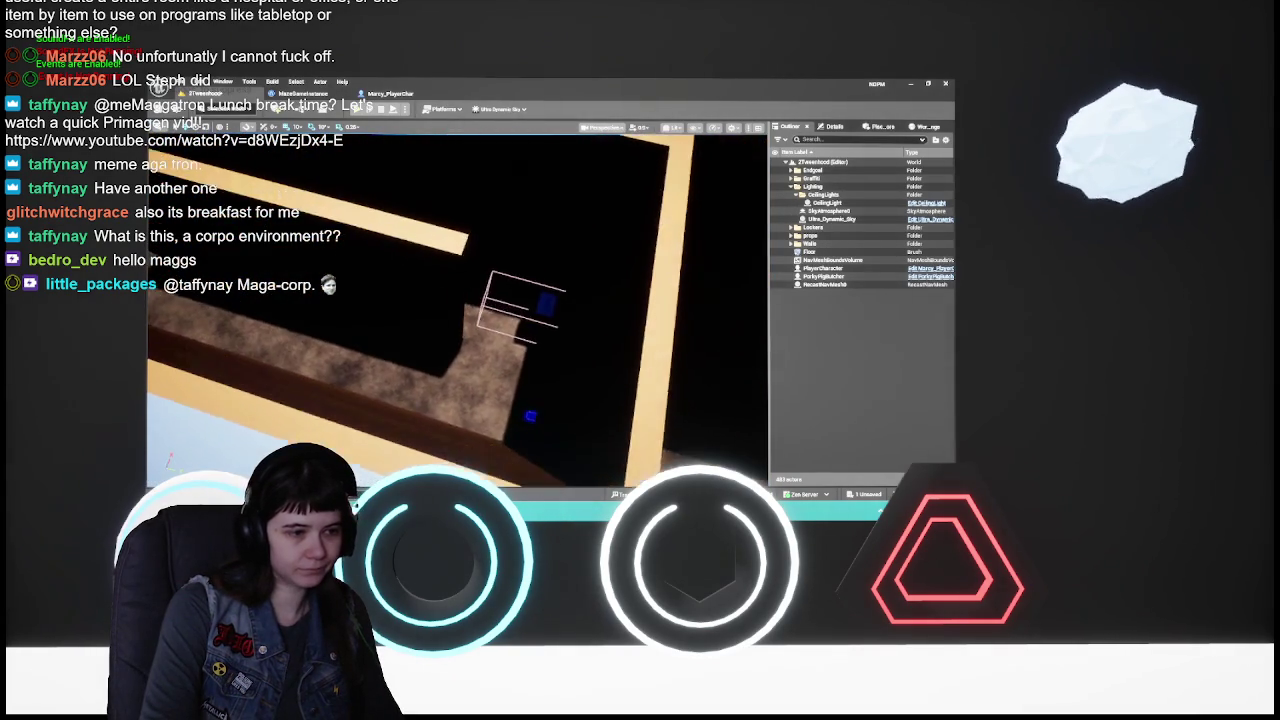
- Inspect a wall and a locker, collapse Lockers, then focus on PlayerCharacter and CeilingLight
drag(509, 369, 509, 369)
click(494, 413)
drag(350, 370, 350, 370)
click(394, 240)
drag(450, 300, 450, 300)
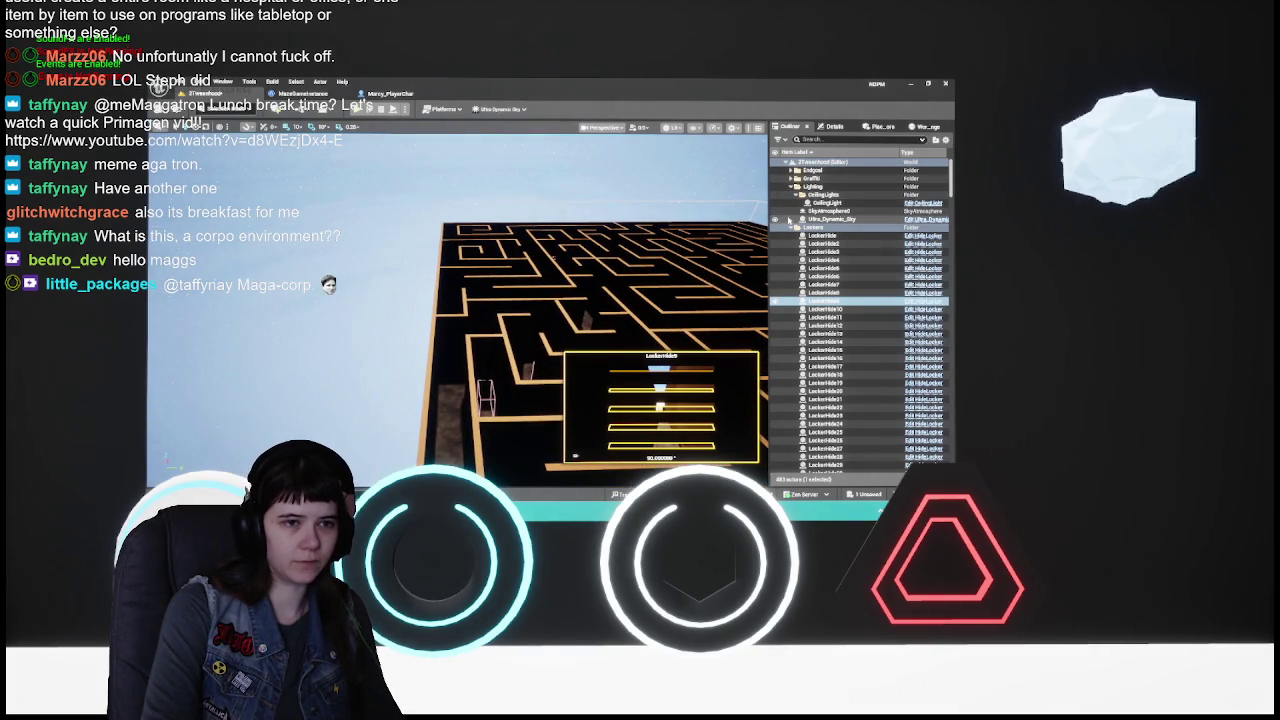
click(791, 228)
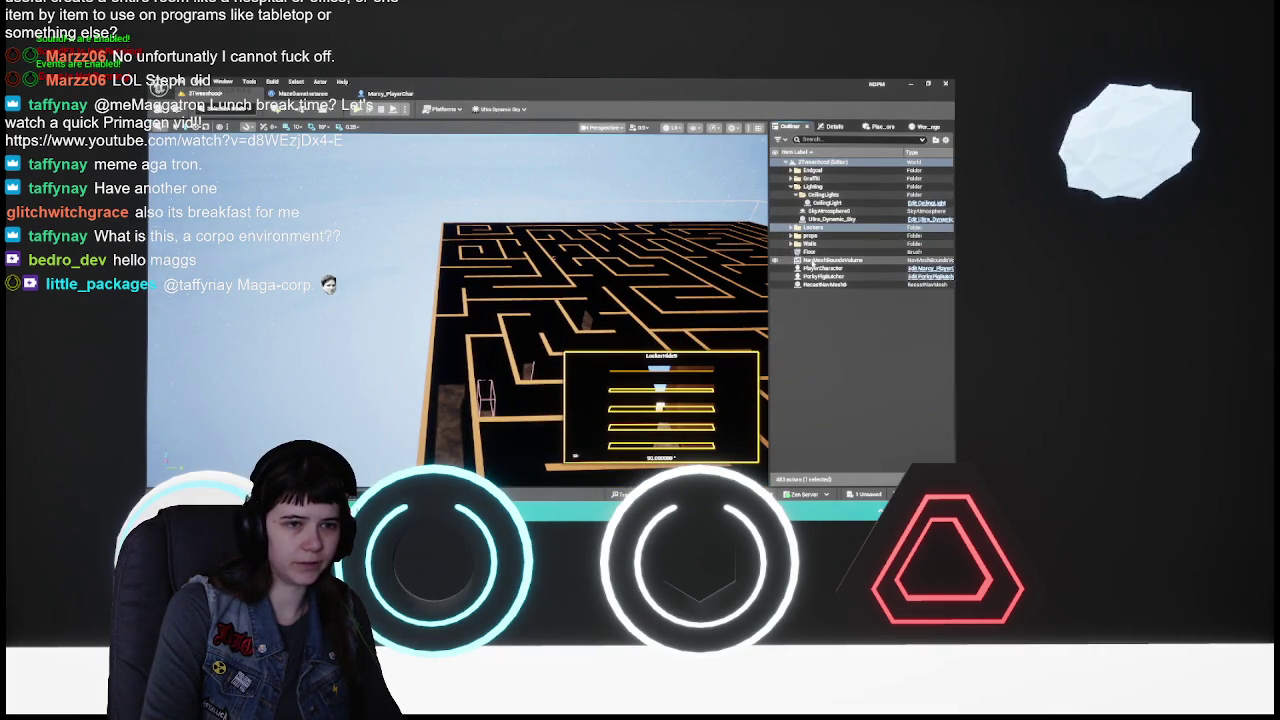
double_click(822, 269)
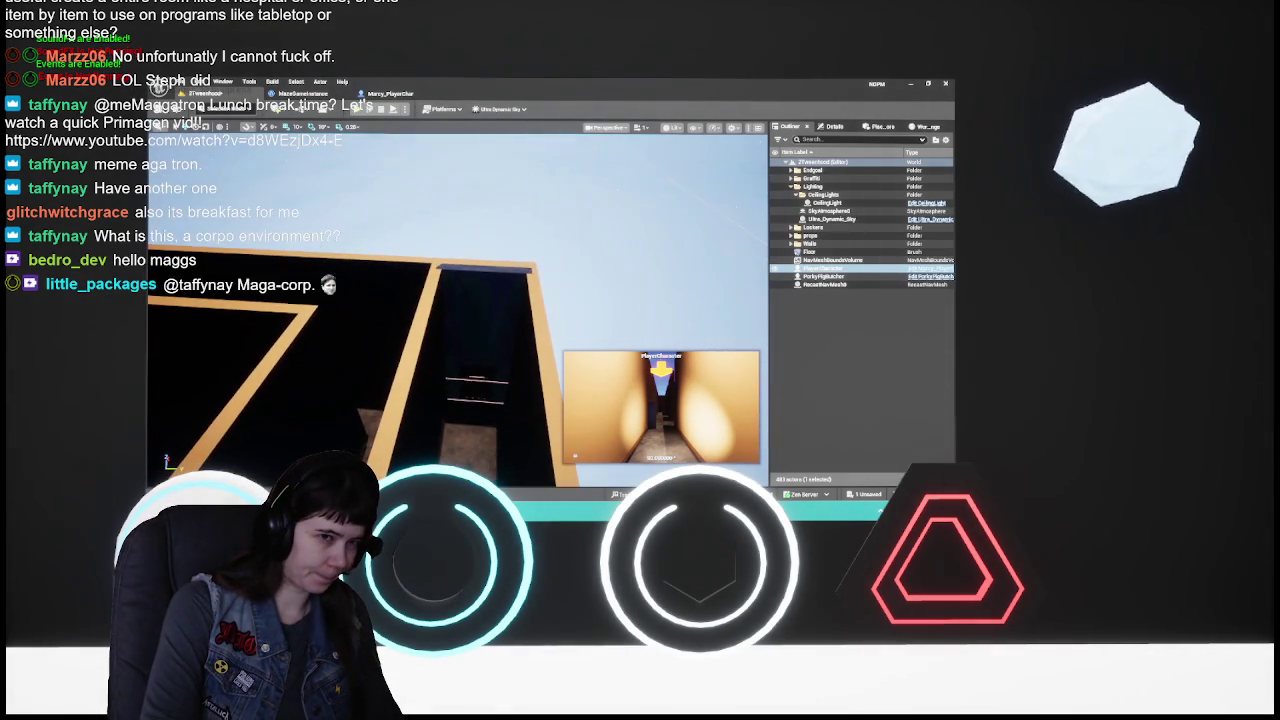
double_click(826, 202)
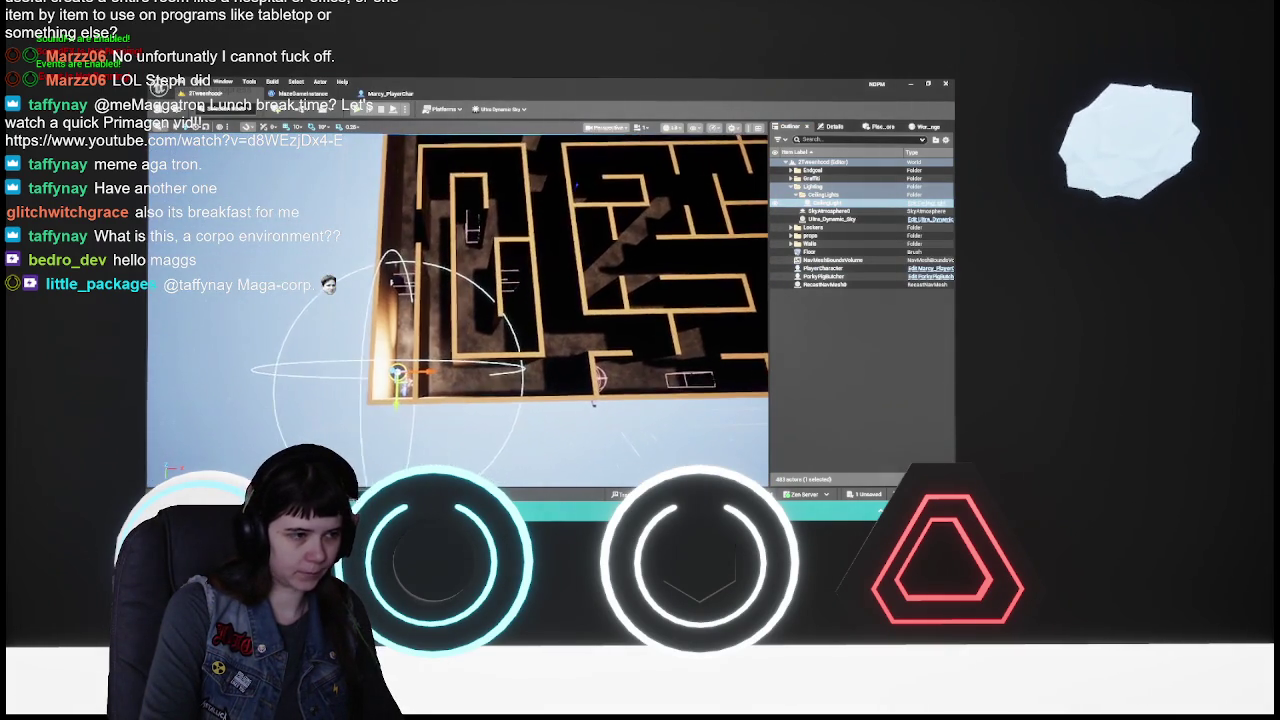
- Duplicate the ceiling light into CeilingLight2, change the grid snap size, and move it along the corridor
key(ctrl+d)
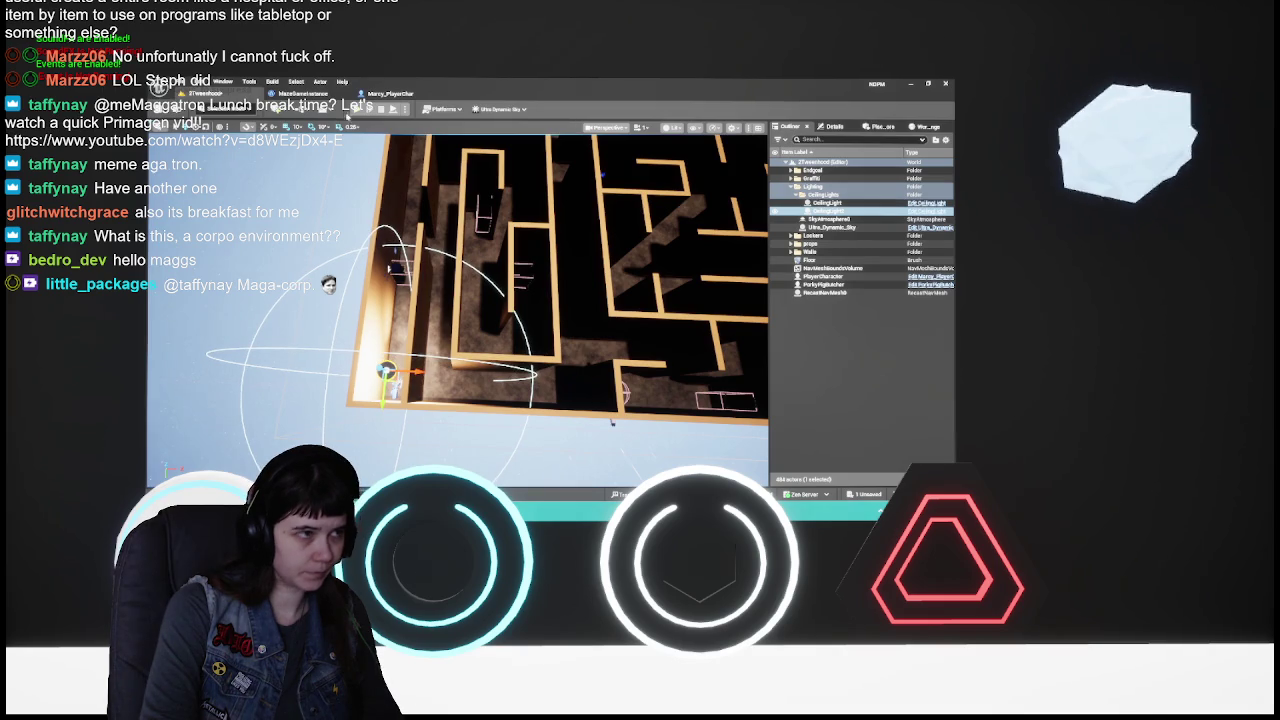
click(297, 127)
click(312, 184)
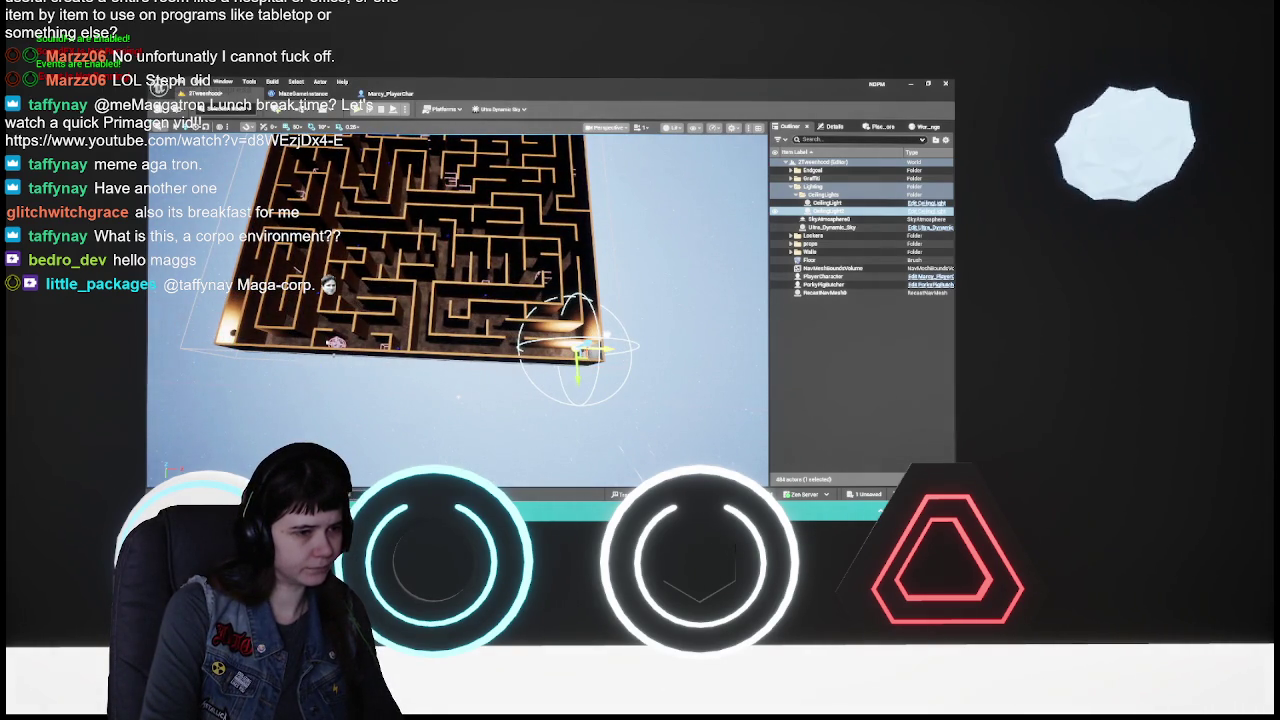
key(f)
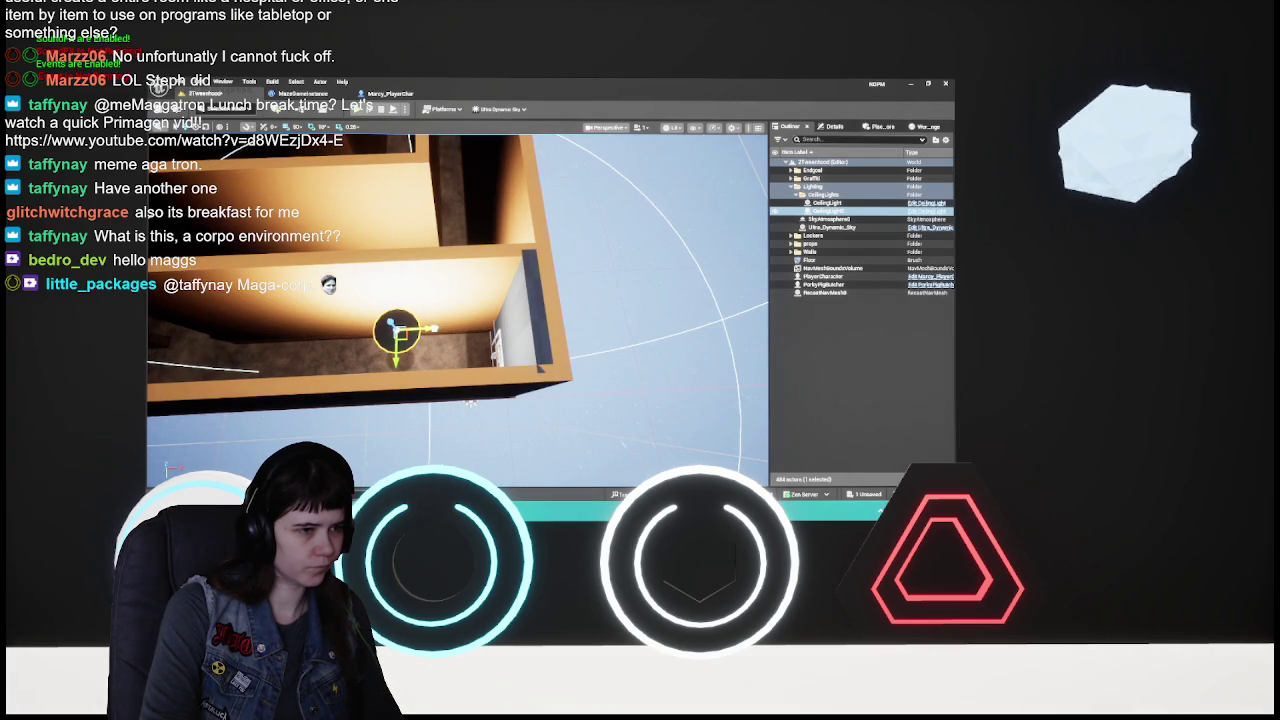
drag(430, 327, 453, 325)
- Apply the Wall_Tessellated material to the doorway wall
click(497, 343)
key(f)
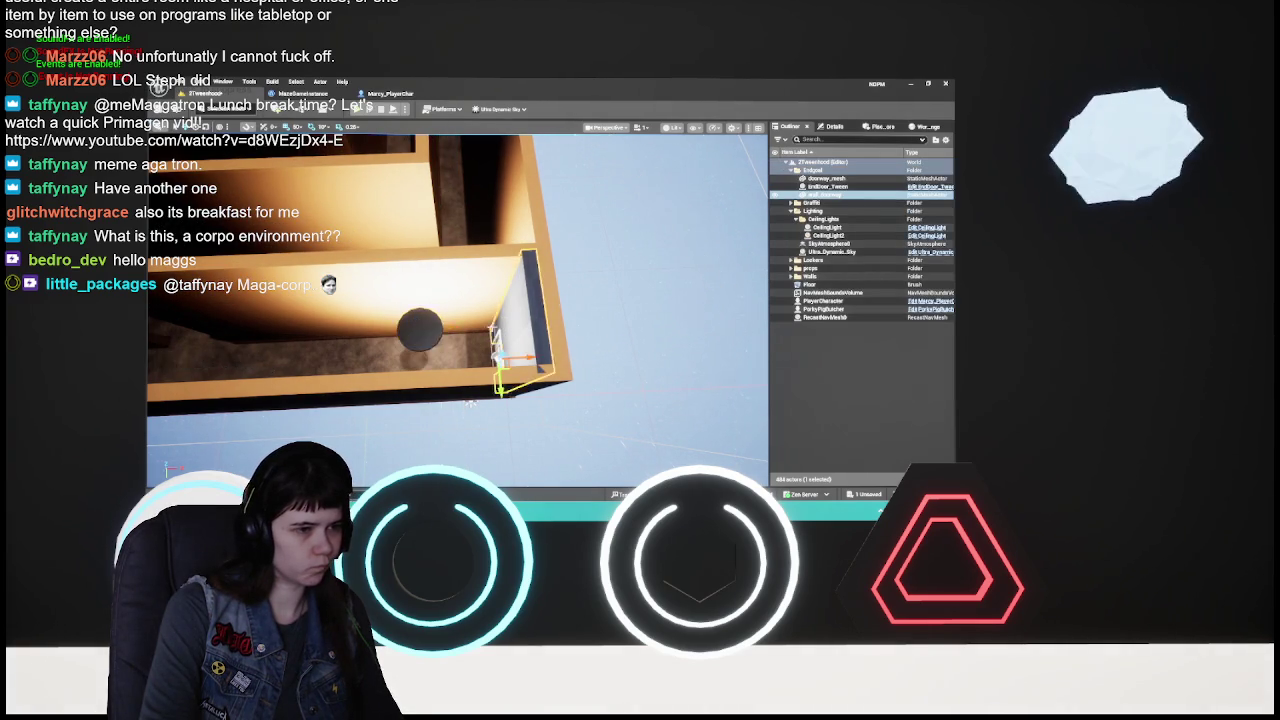
click(835, 126)
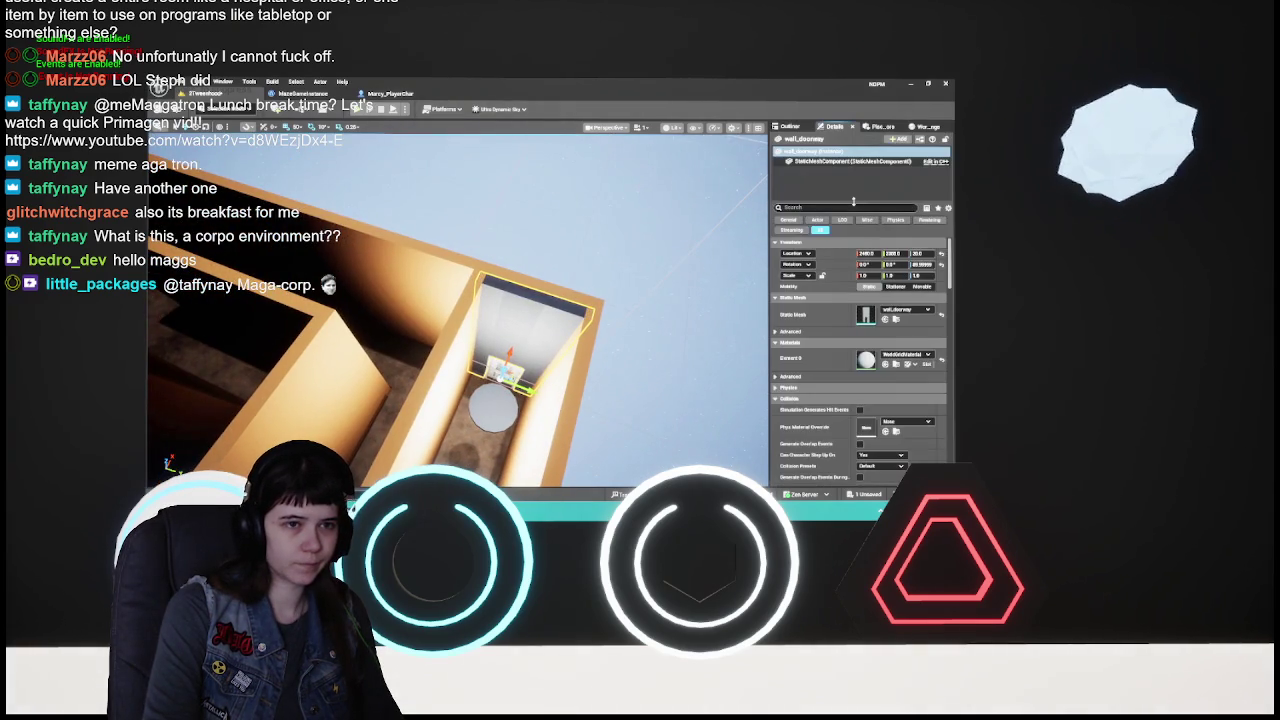
click(905, 354)
scroll(900, 295, down, 2)
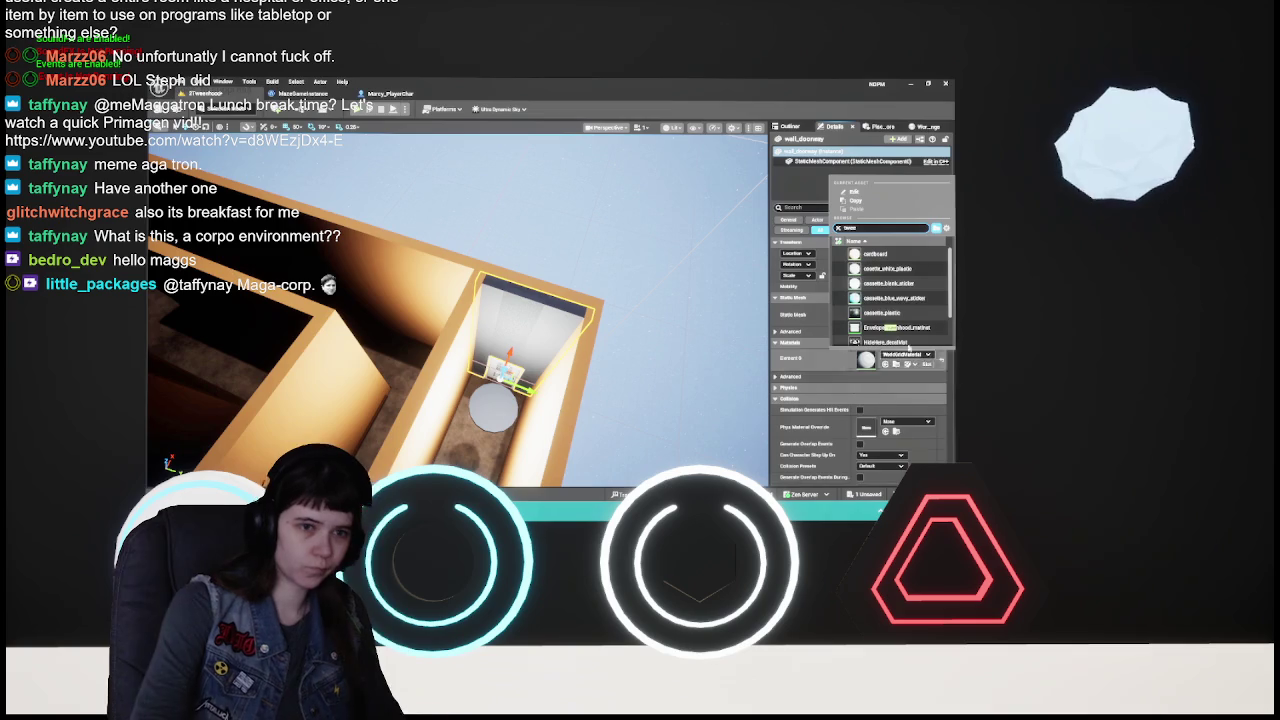
scroll(901, 305, down, 2)
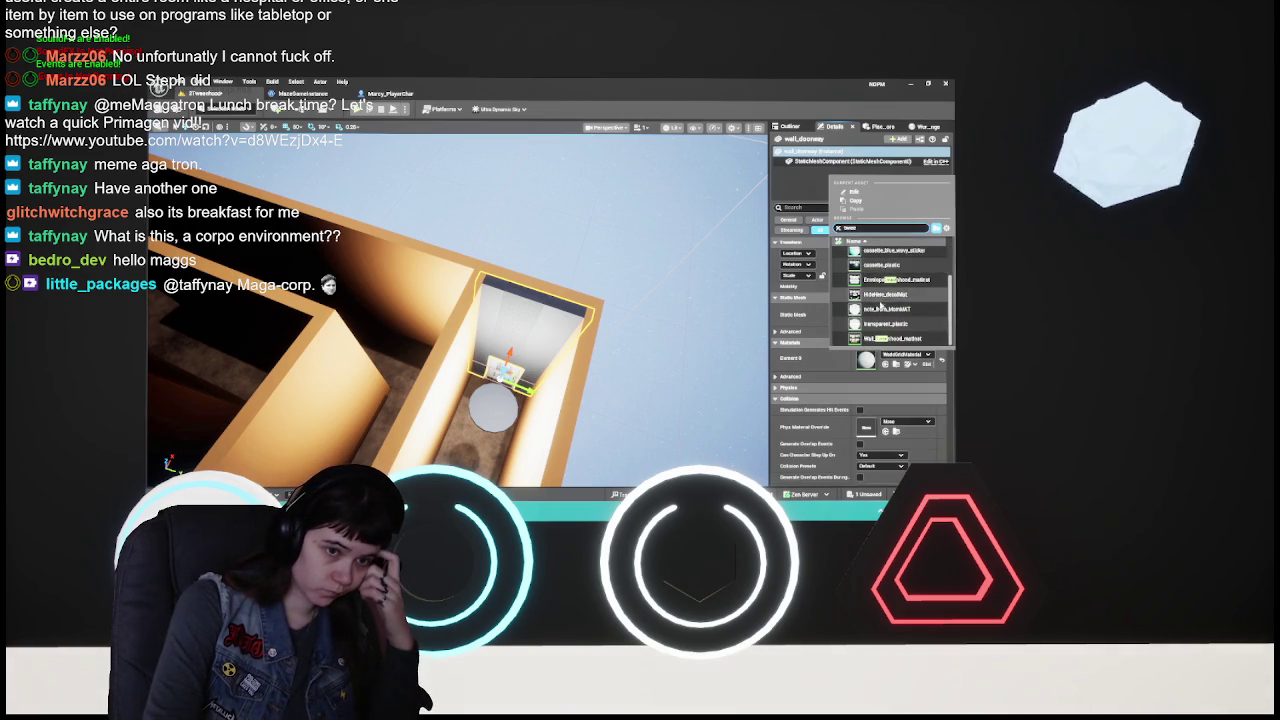
click(890, 326)
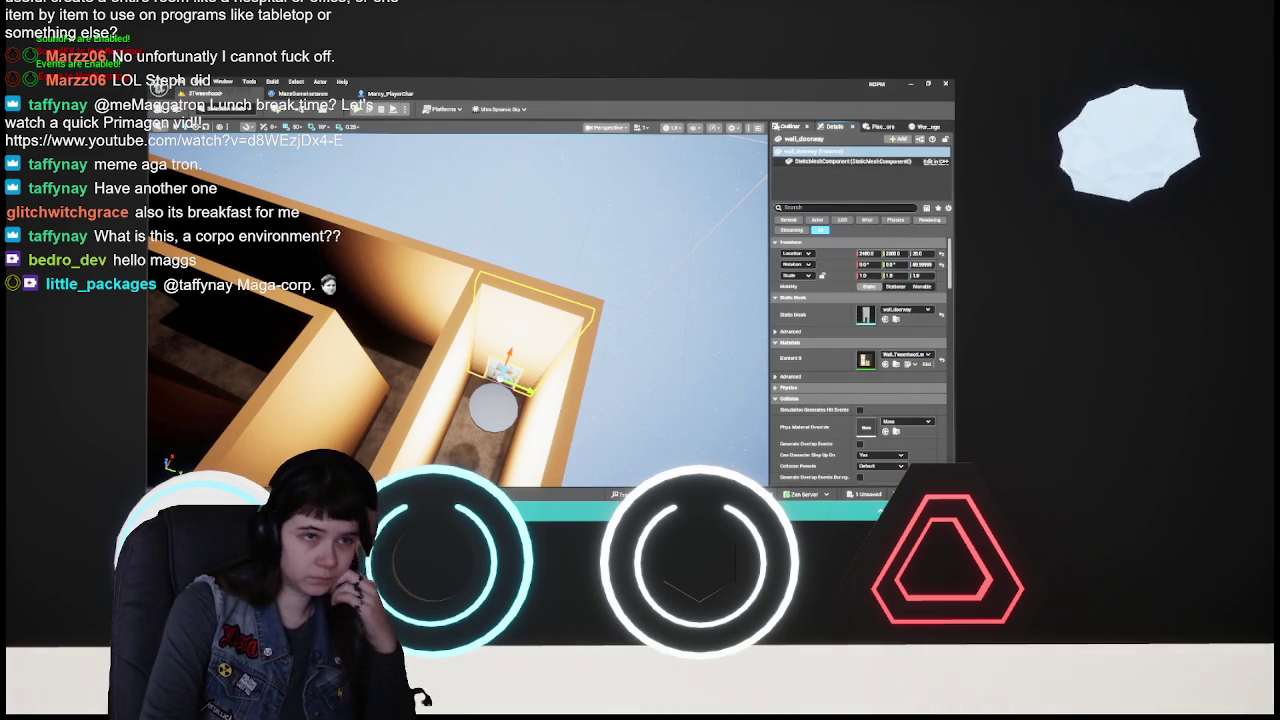
- Select CeilingLight2 to check the corridor lighting and collapse the Endgoal folder
click(605, 368)
mouse_move(605, 368)
mouse_down()
mouse_move(605, 285)
mouse_move(605, 330)
mouse_up()
click(485, 218)
drag(686, 232, 684, 250)
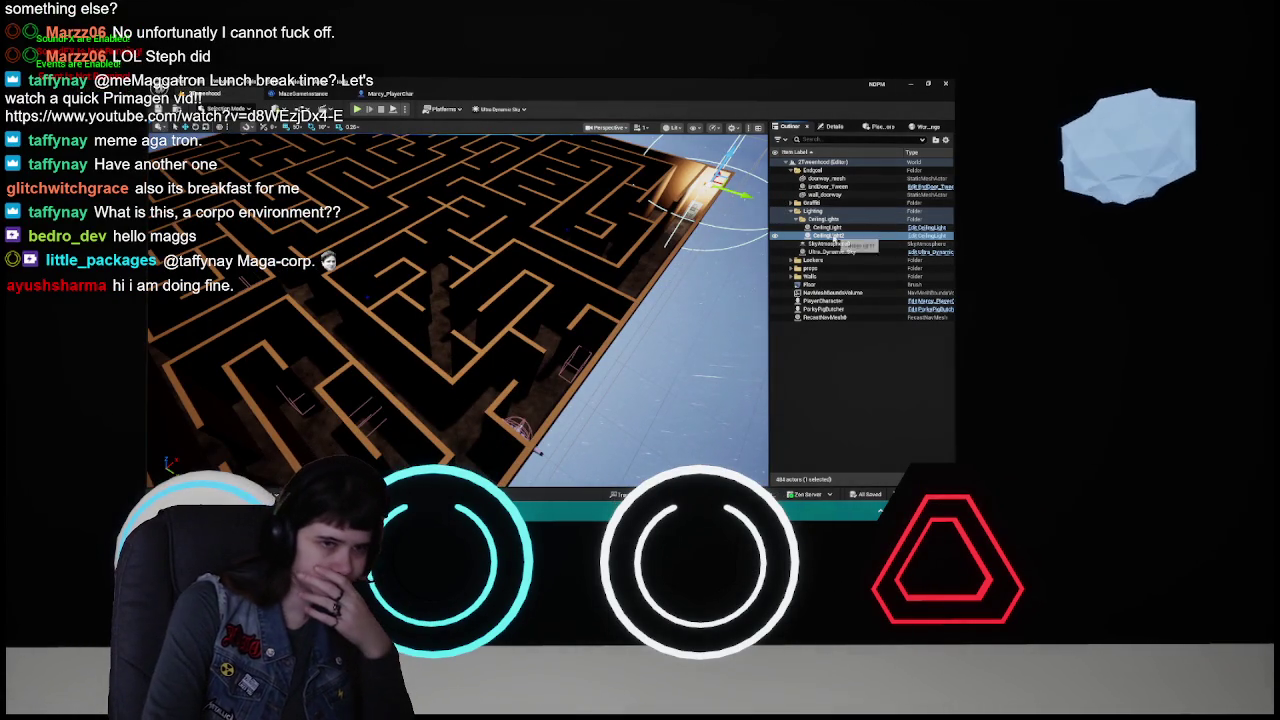
click(791, 171)
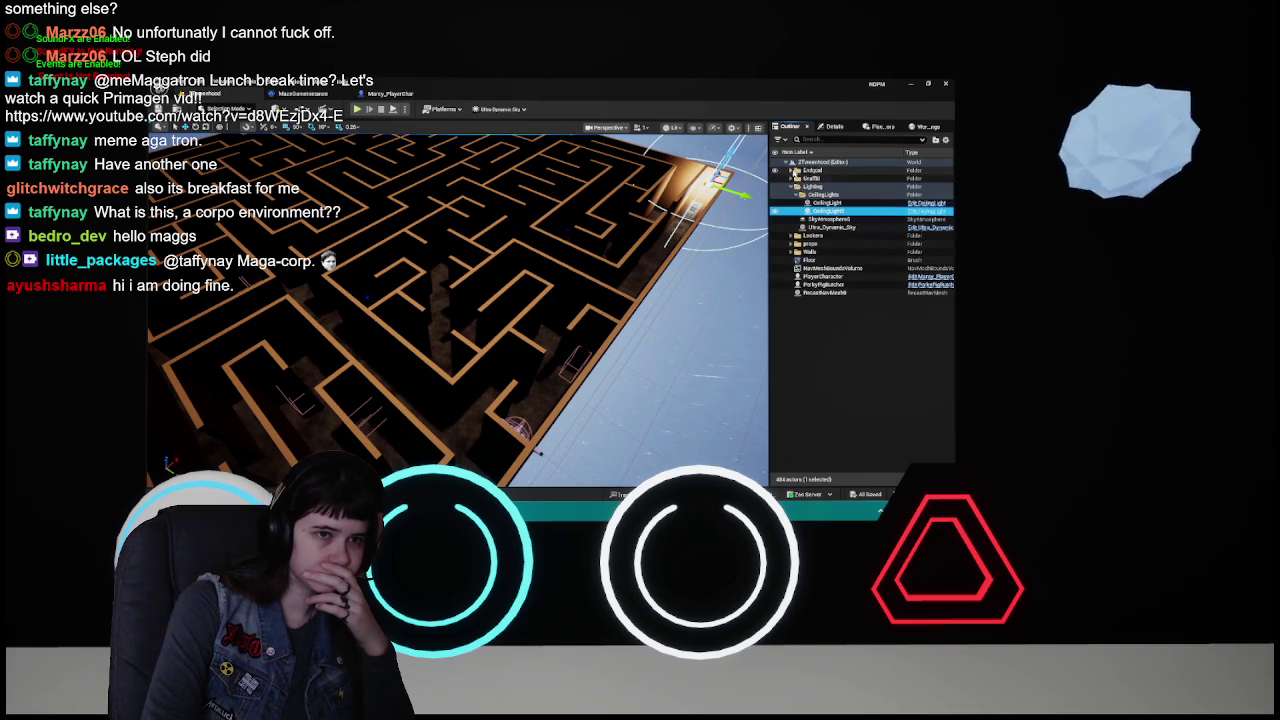
- Find the Ultra_Dynamic_Sky's Moon settings and set a crescent Moon Phase
double_click(829, 228)
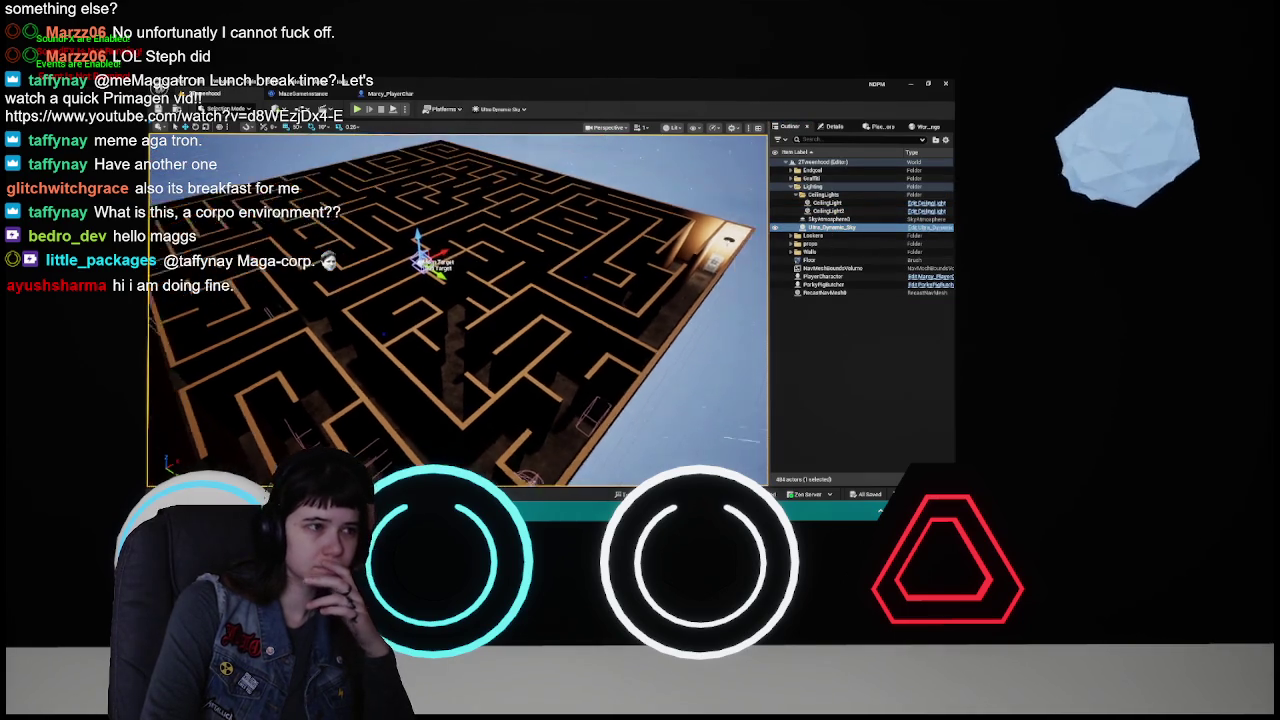
click(832, 129)
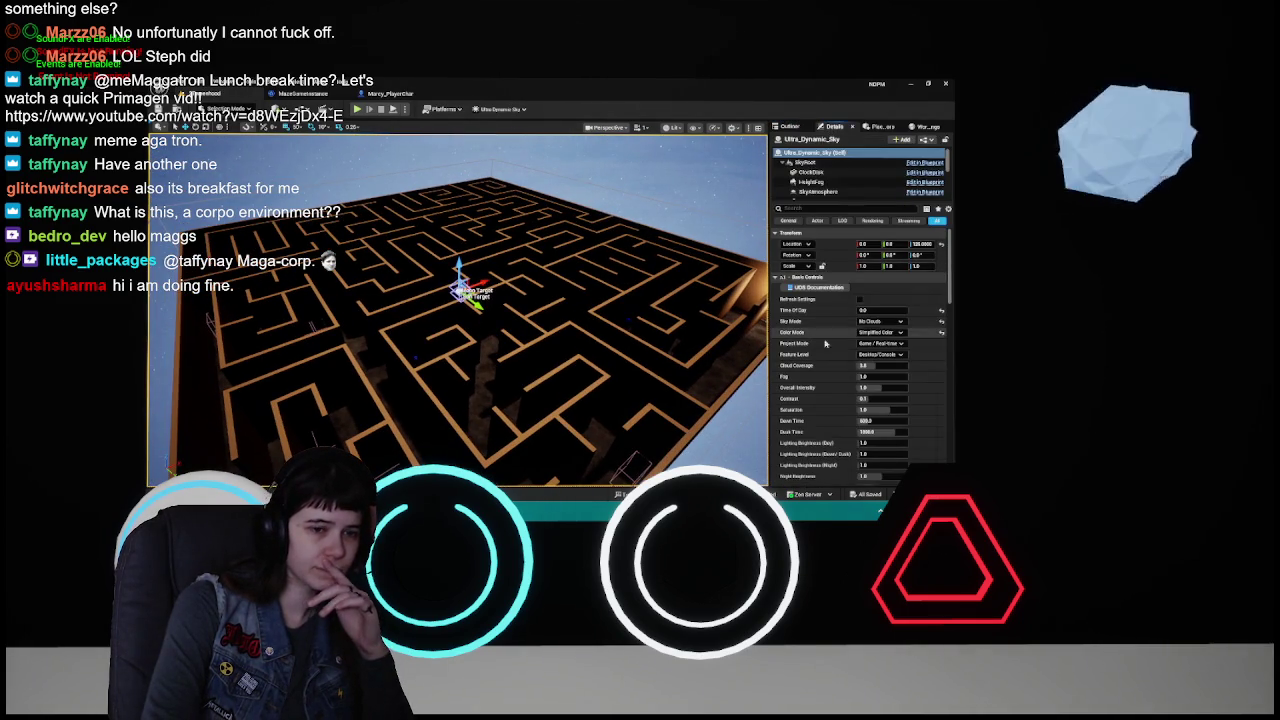
scroll(827, 322, down, 10)
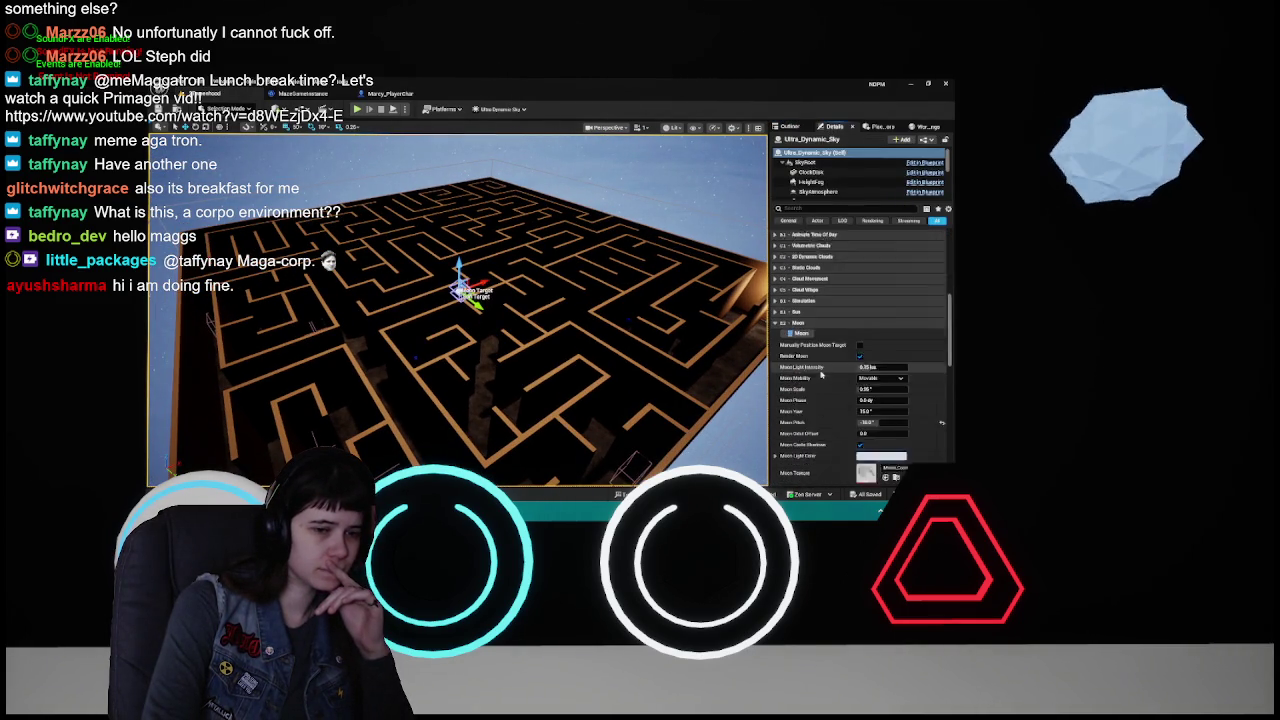
scroll(821, 374, down, 5)
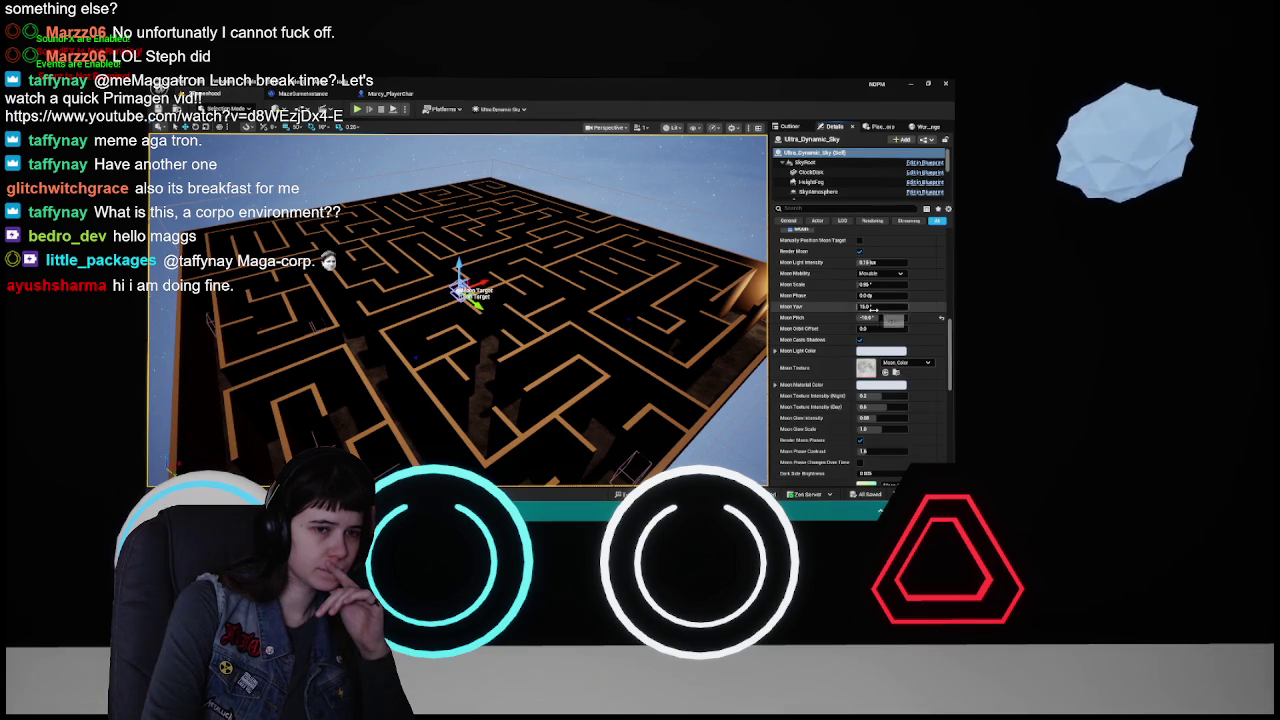
drag(700, 380, 700, 300)
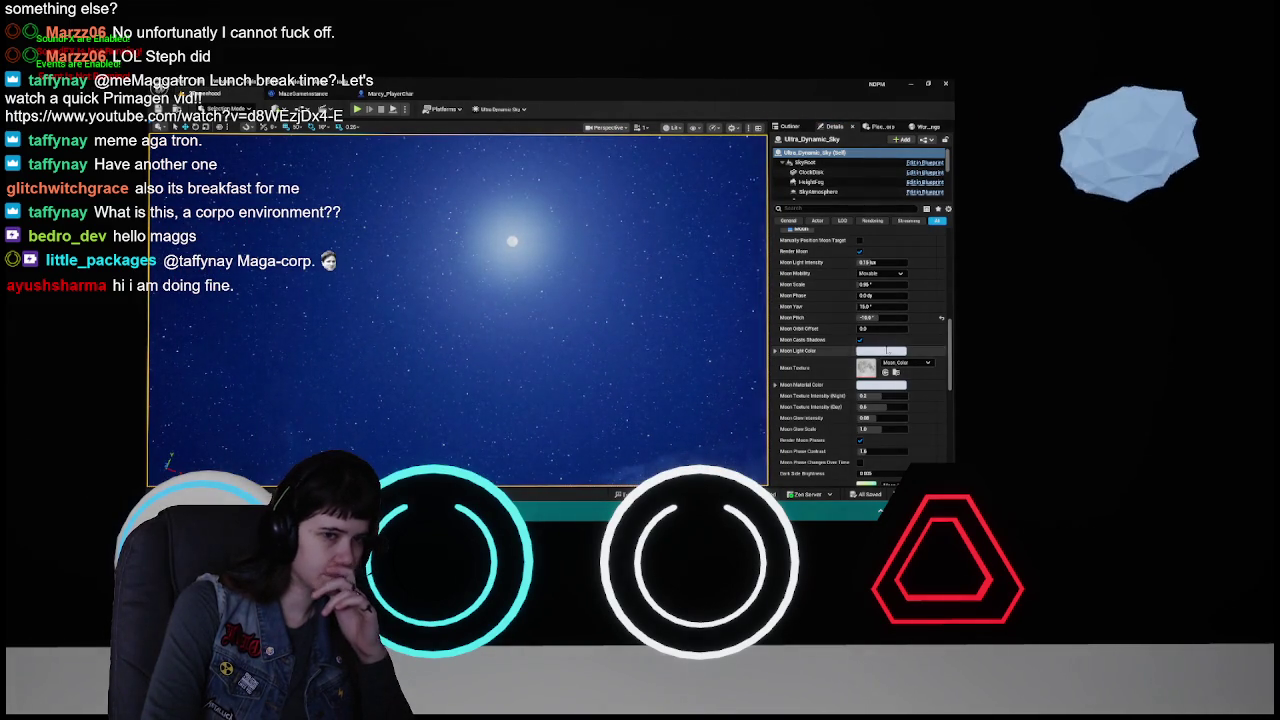
click(880, 295)
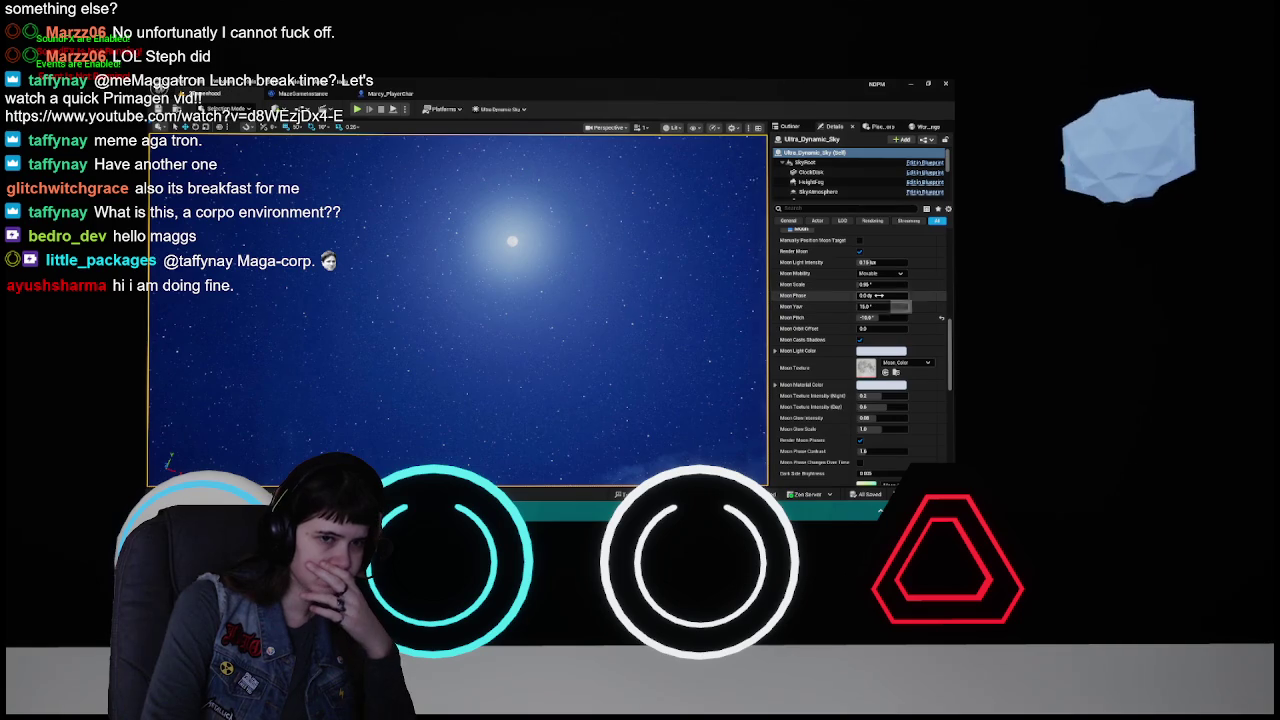
key(Return)
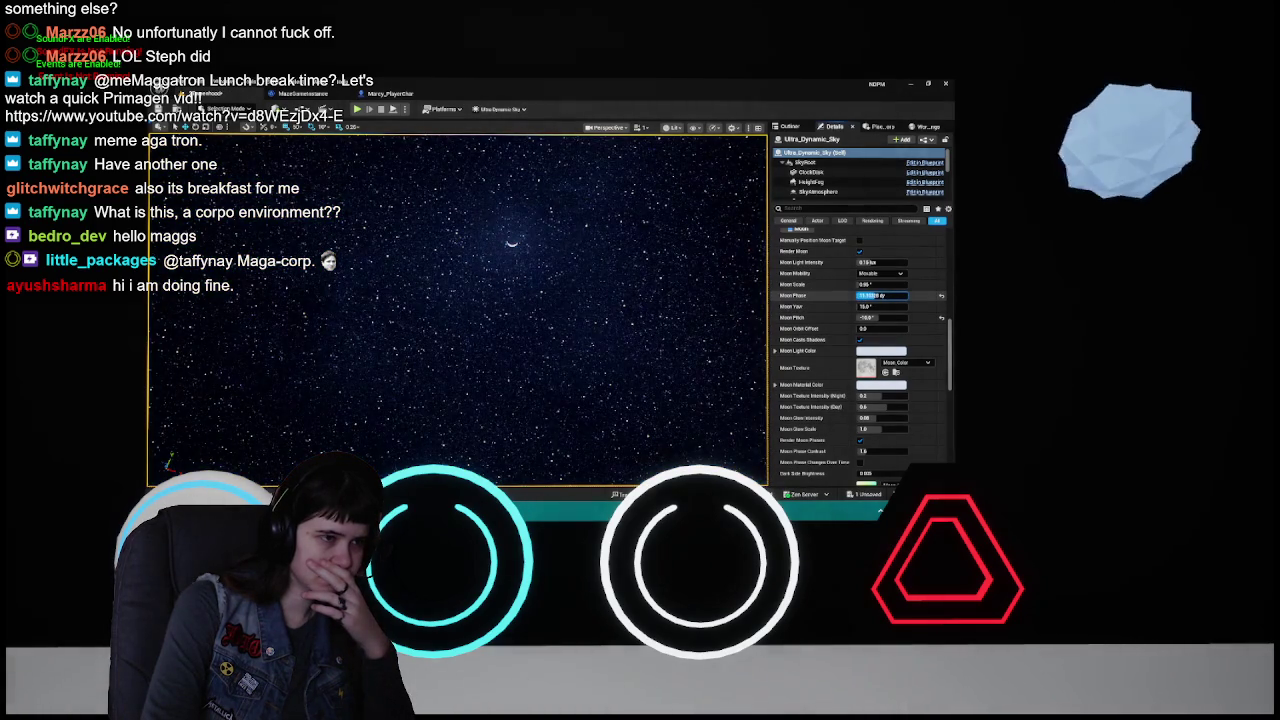
- Reset Moon Phase to its default and look up at the moon in the sky
drag(700, 300, 700, 350)
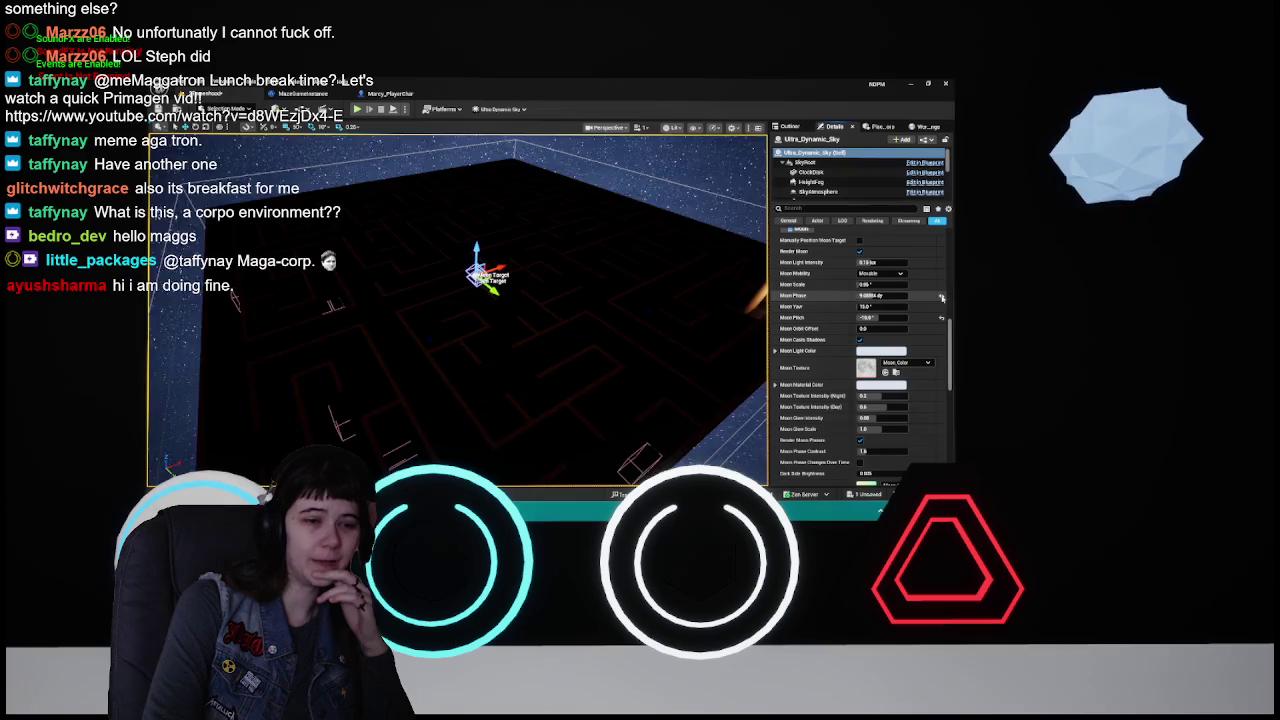
click(940, 297)
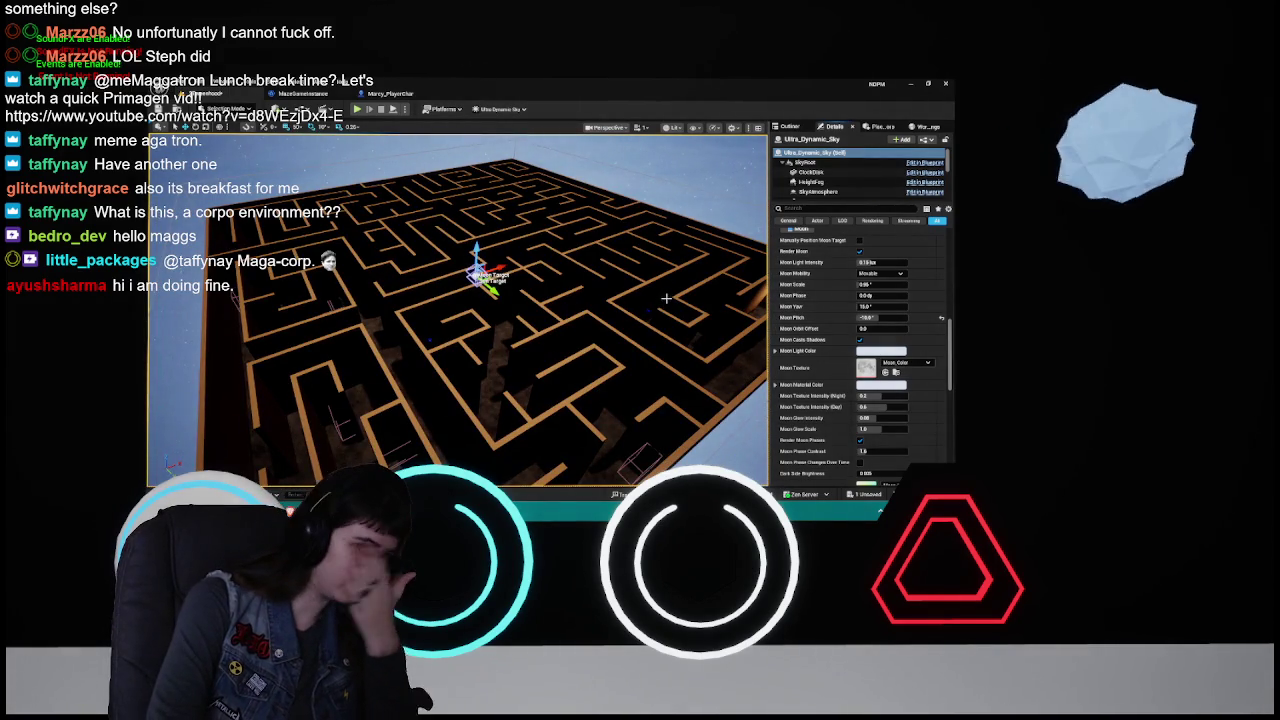
drag(666, 297, 666, 260)
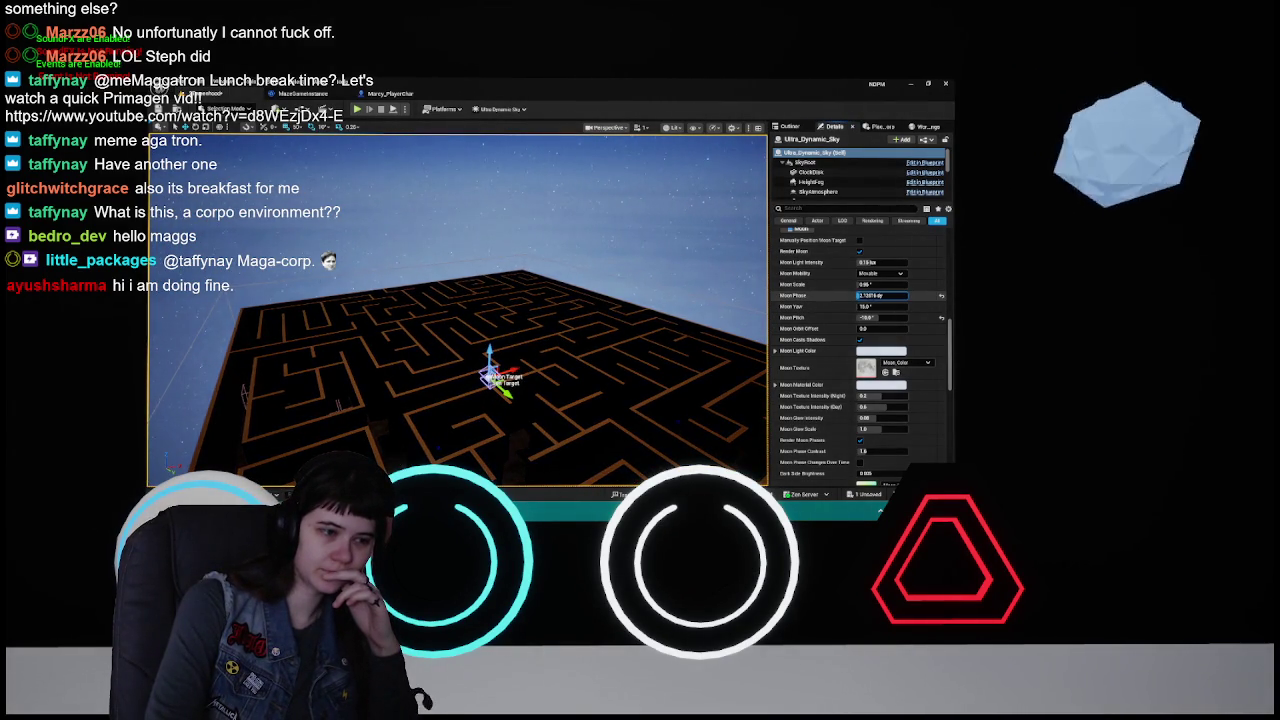
mouse_move(343, 378)
mouse_down()
mouse_move(343, 395)
mouse_move(343, 378)
mouse_up()
drag(704, 315, 704, 240)
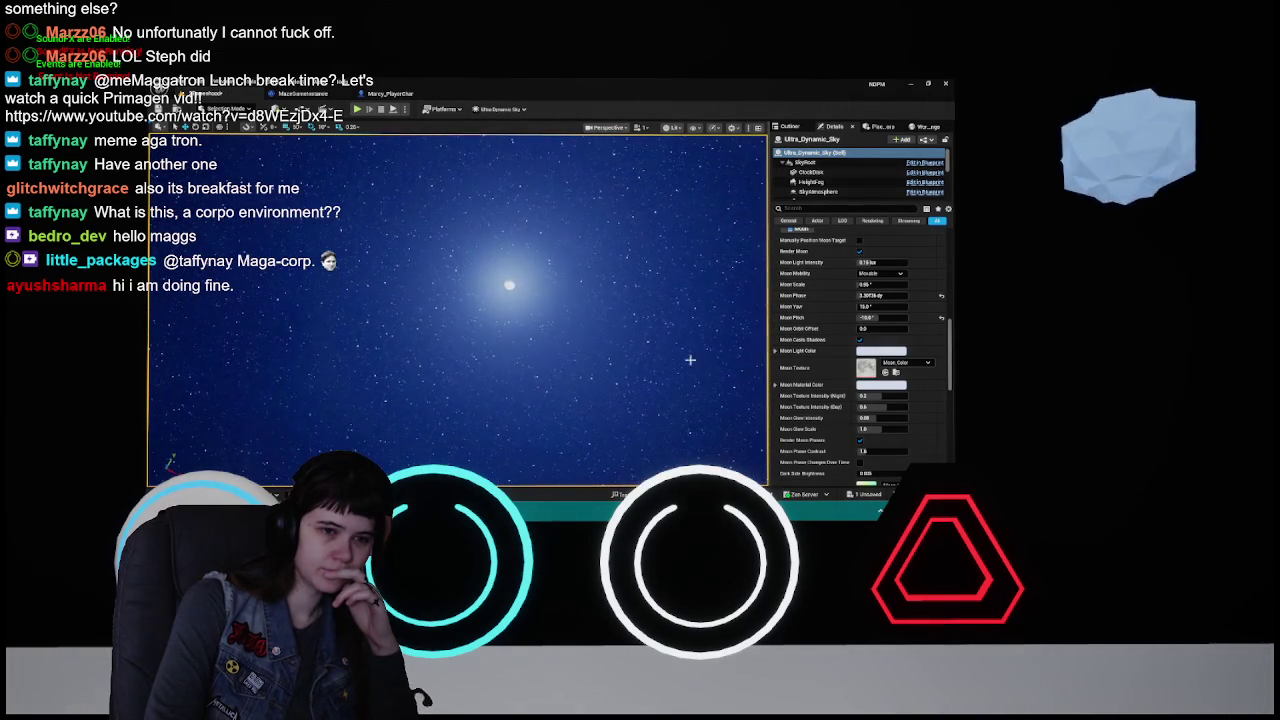
click(896, 294)
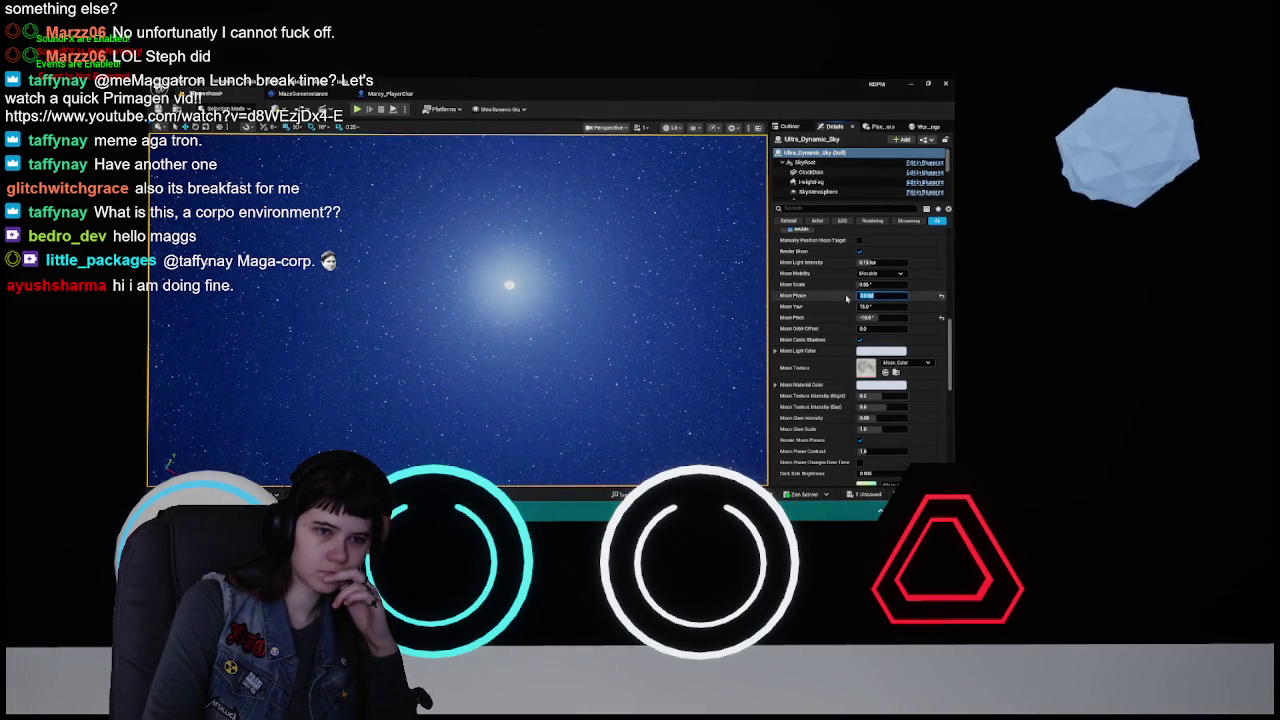
- Set Moon Phase to 5, then scrub the slider while viewing the starfield
text(5)
key(Return)
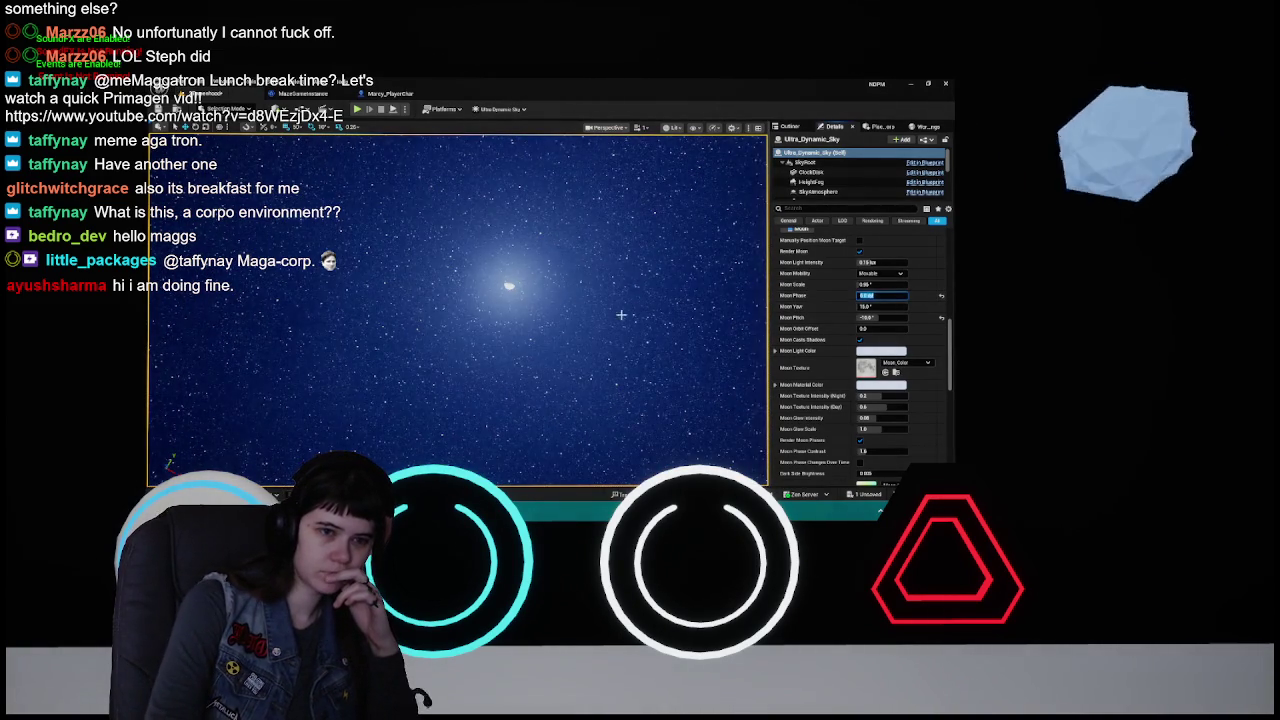
mouse_move(290, 450)
mouse_down()
mouse_move(352, 365)
mouse_move(768, 287)
mouse_up()
drag(882, 295, 940, 295)
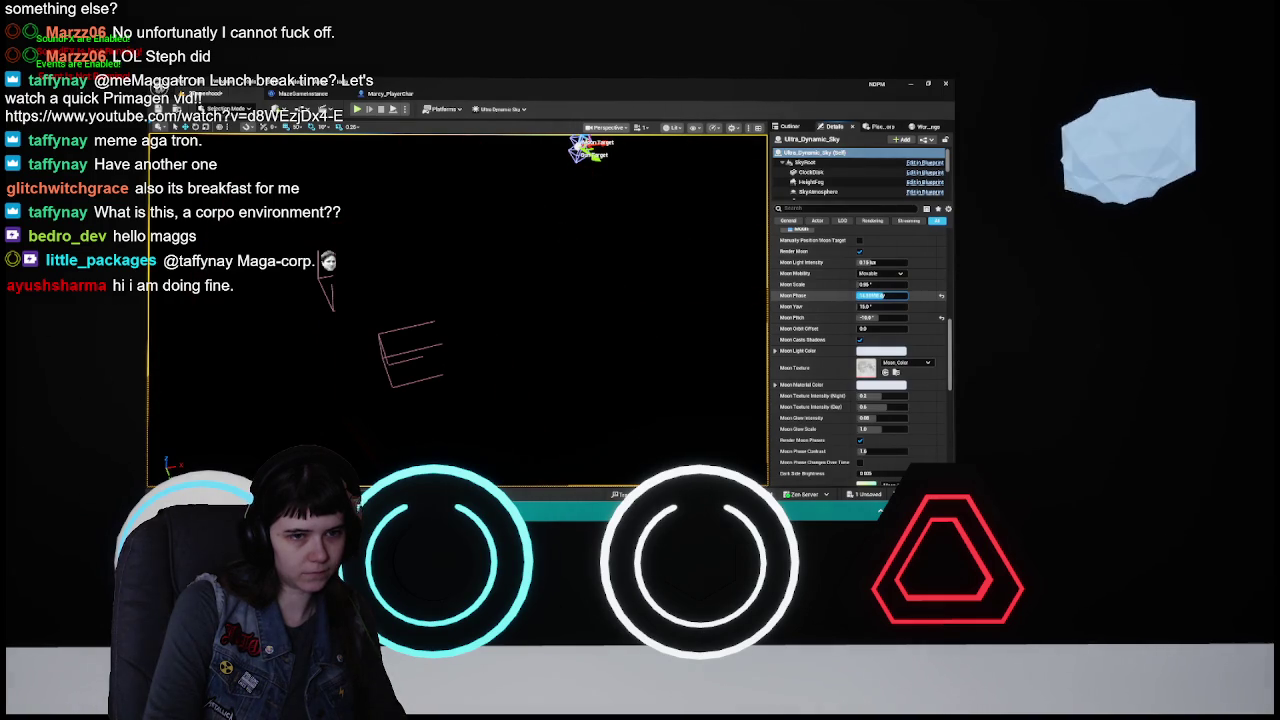
click(666, 290)
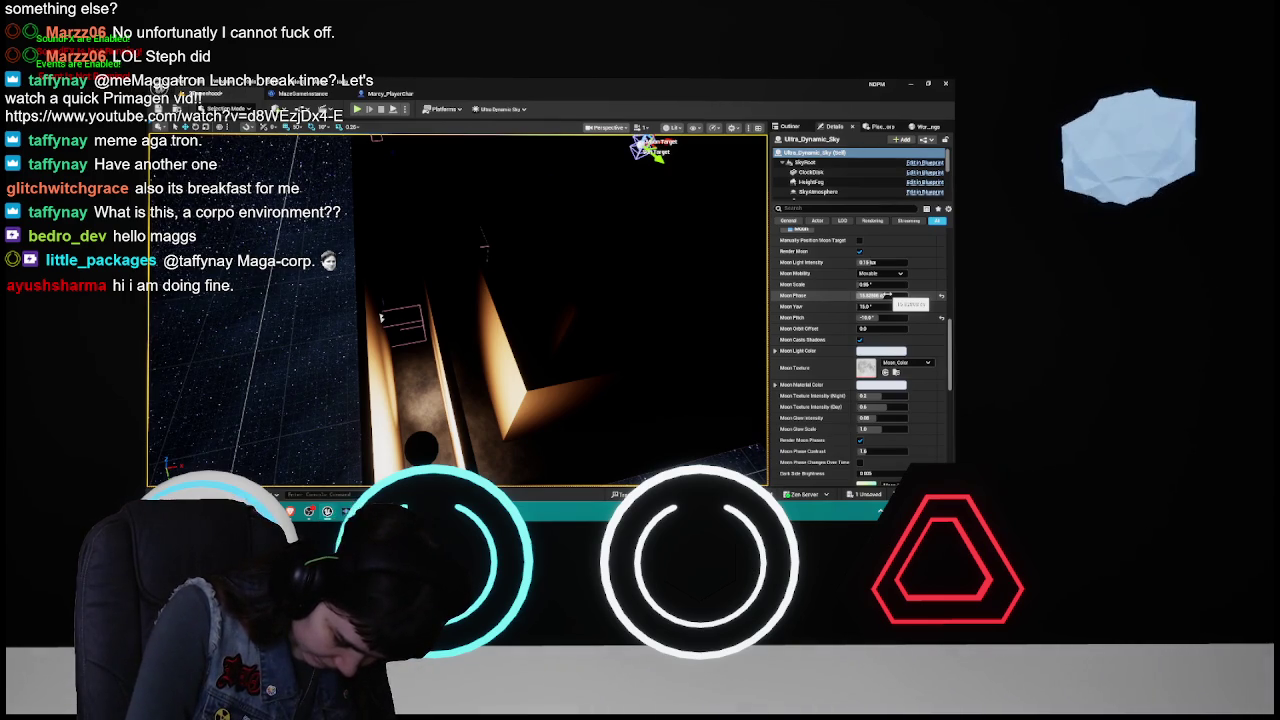
drag(572, 286, 558, 232)
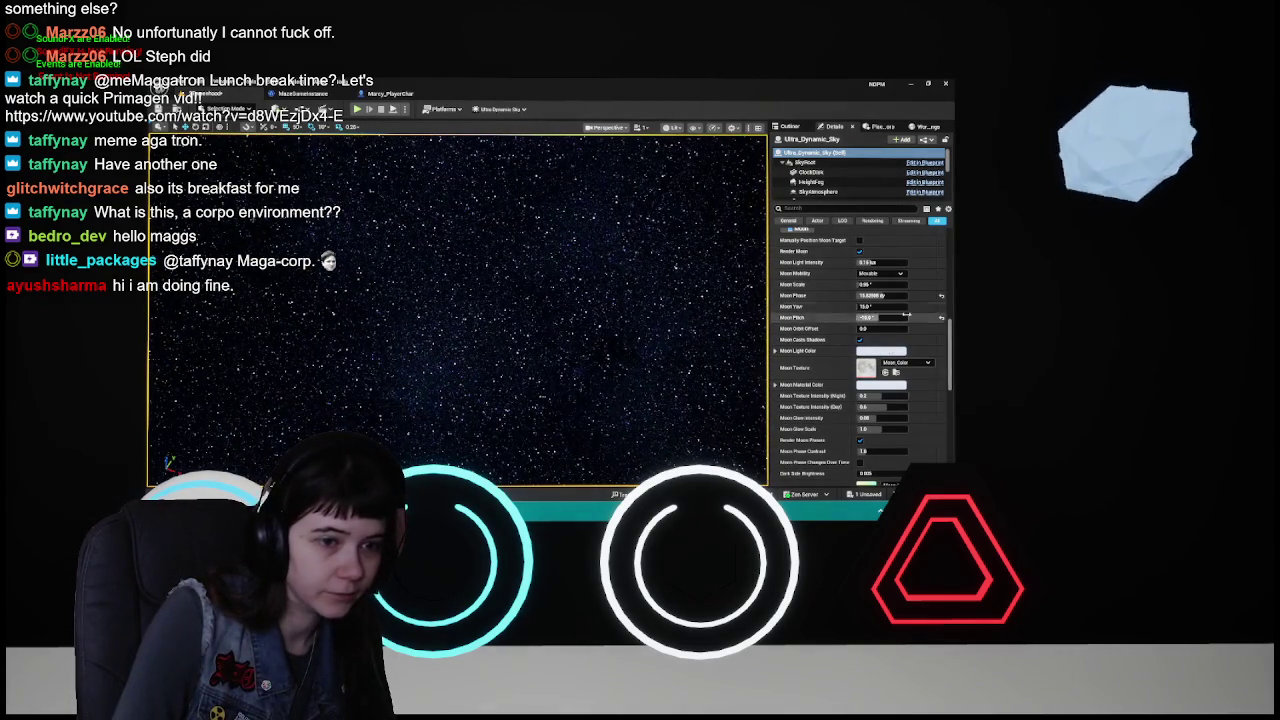
key(Return)
drag(460, 300, 460, 260)
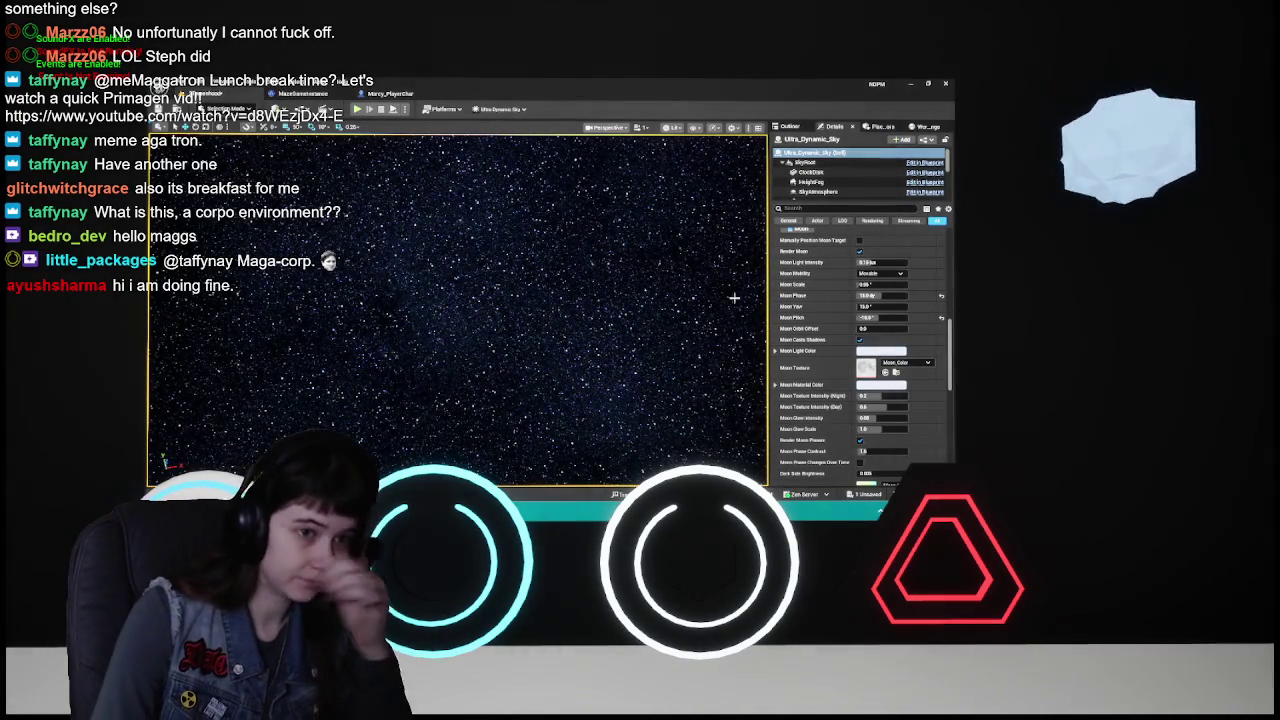
click(876, 296)
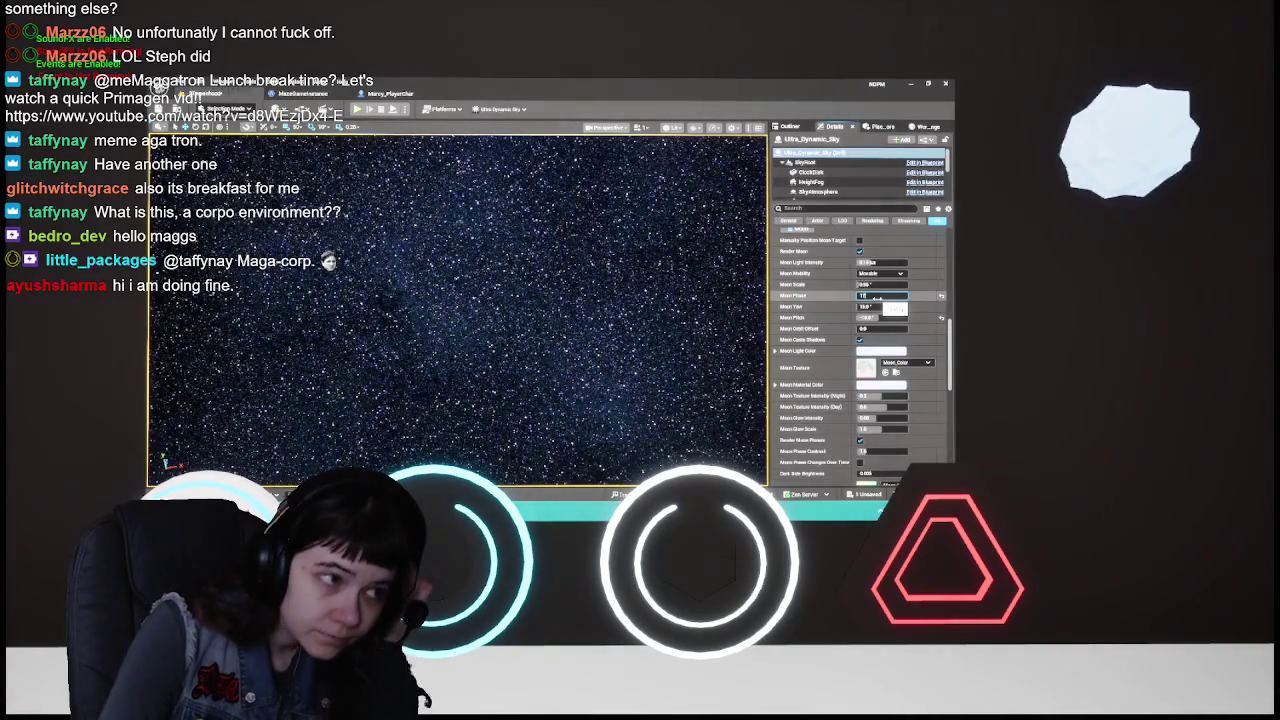
- Set Moon Phase to 17, then scrub and re-enter values toward a crescent moon
text(17)
key(Return)
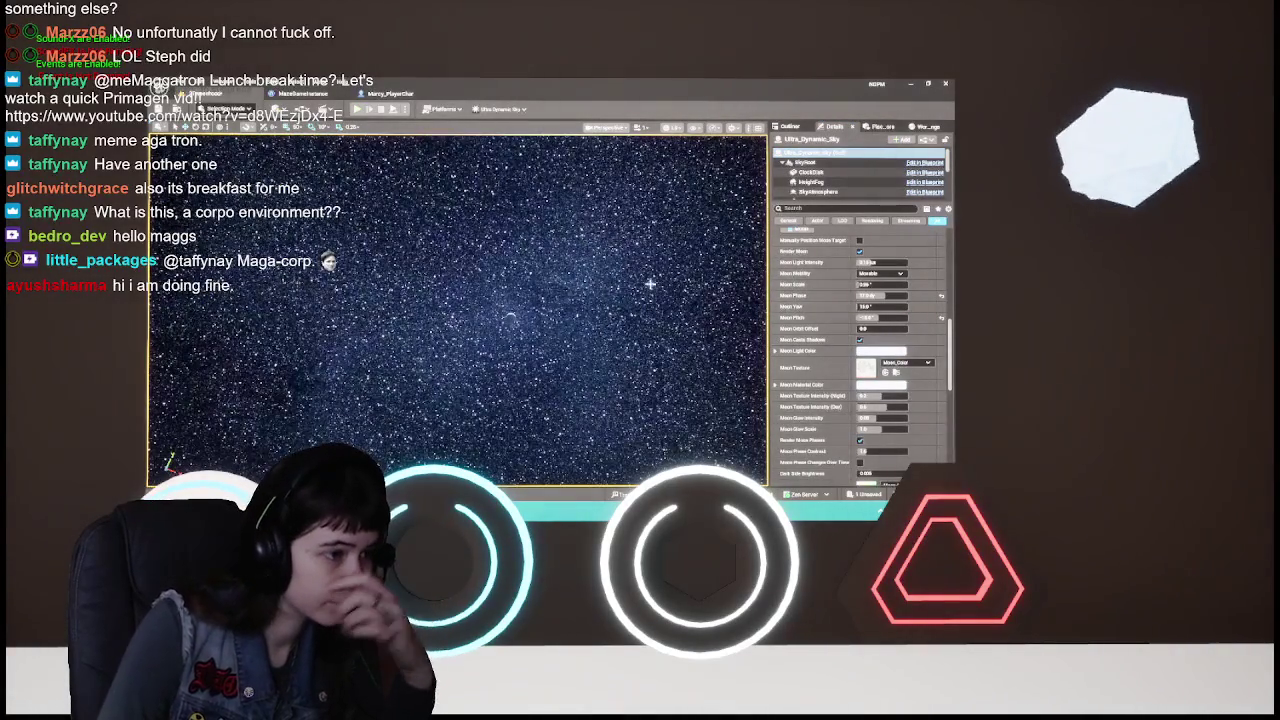
click(884, 295)
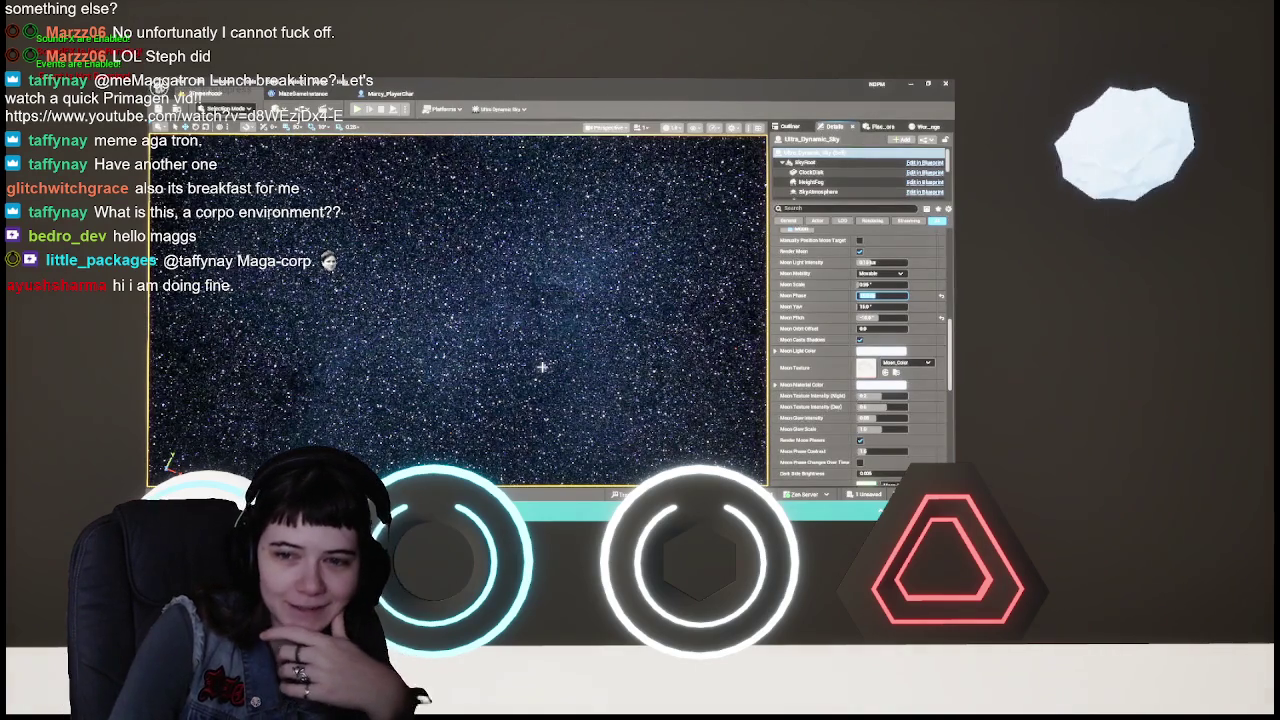
key(Return)
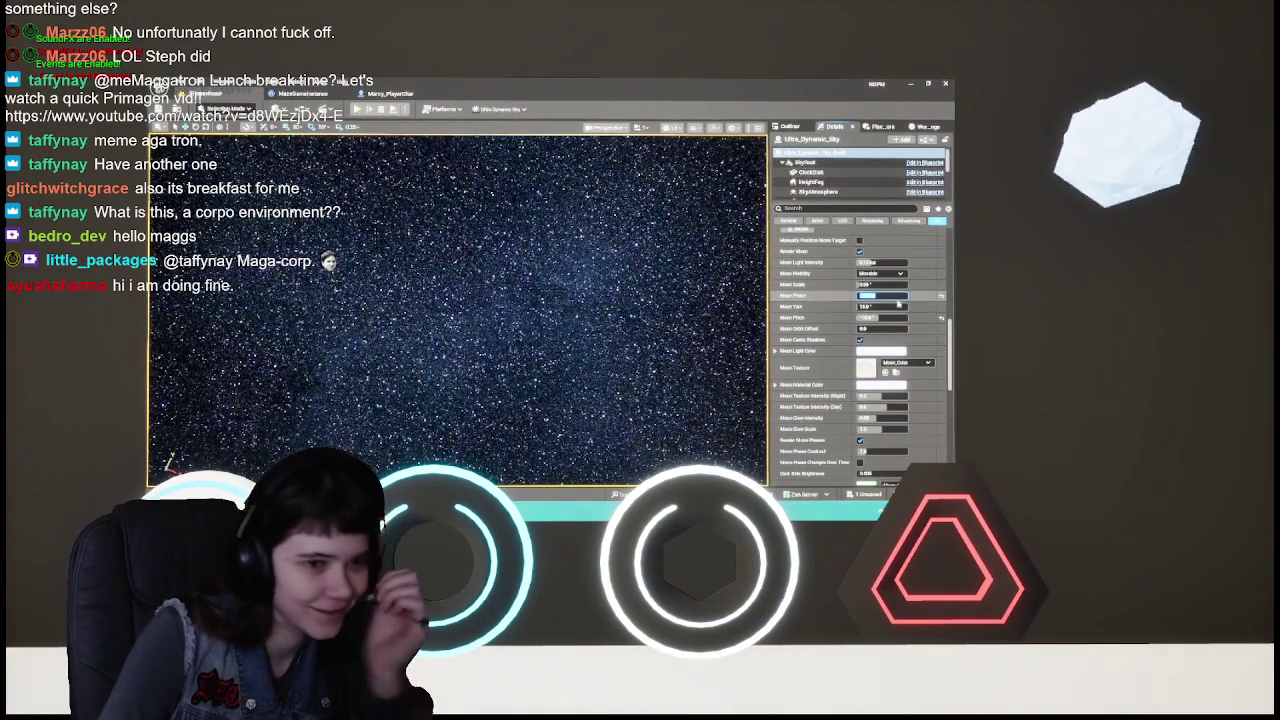
drag(870, 295, 903, 295)
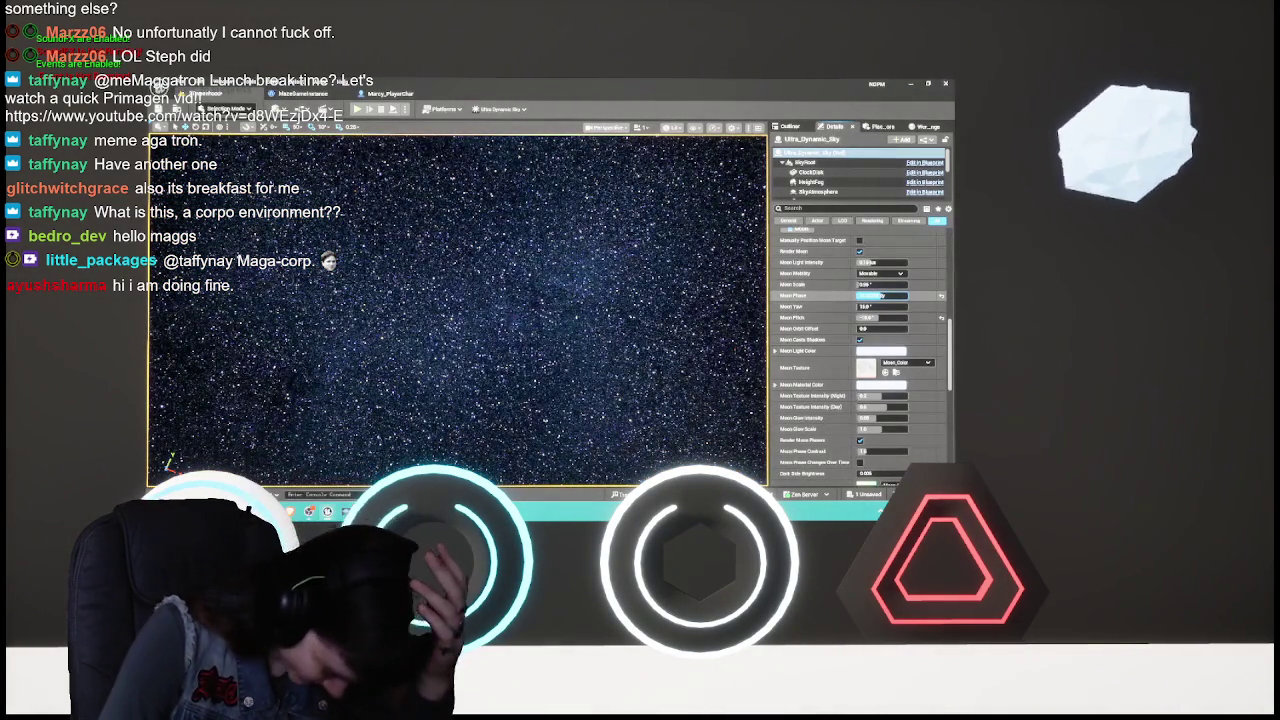
drag(883, 295, 888, 295)
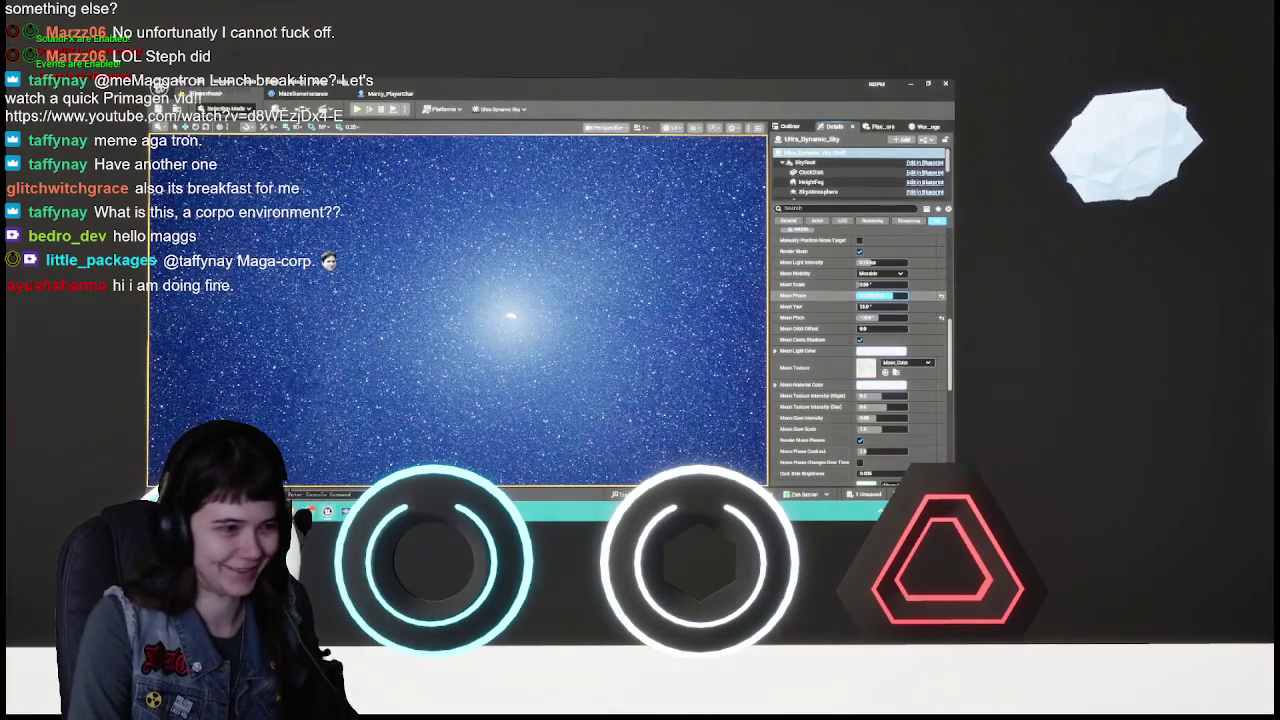
click(882, 295)
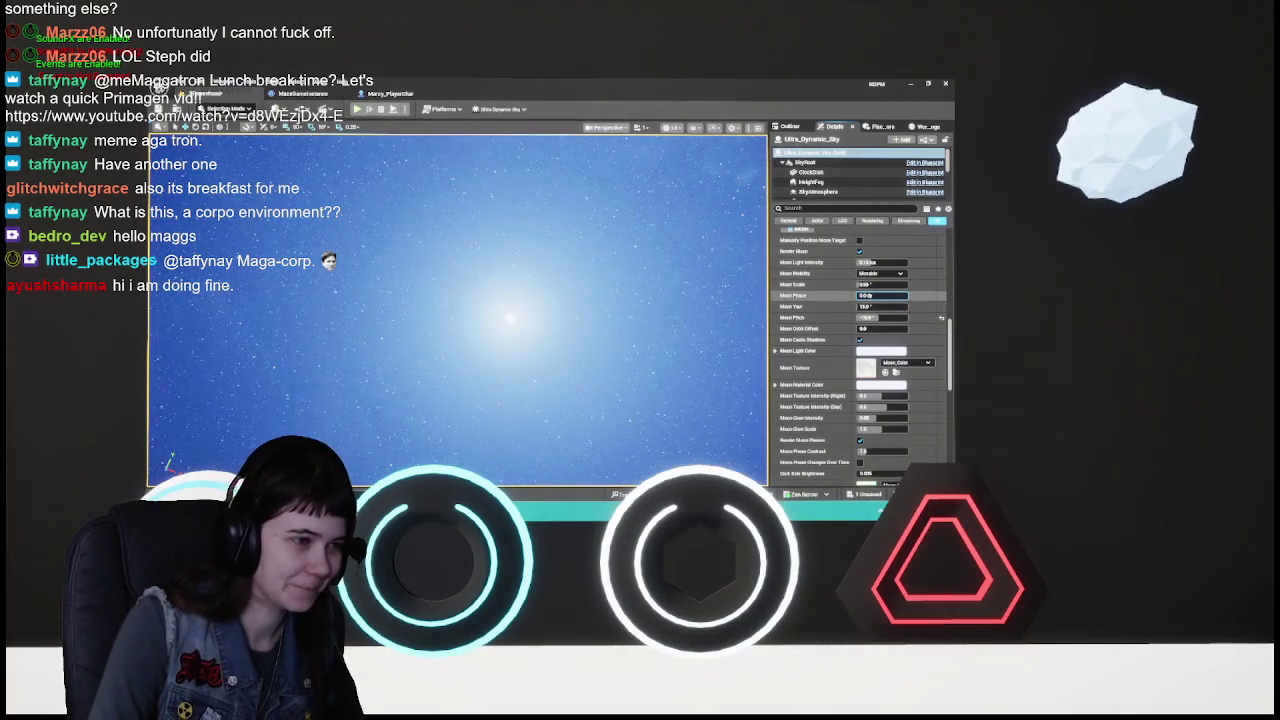
key(Return)
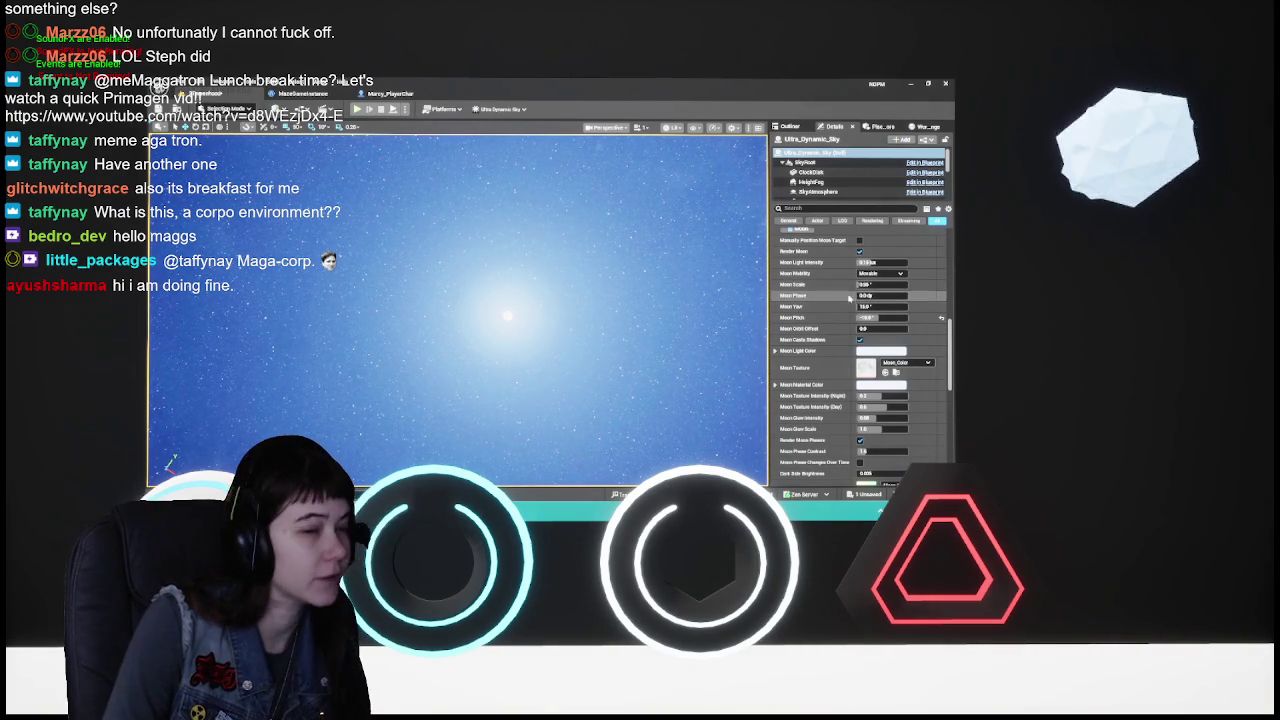
drag(873, 296, 925, 296)
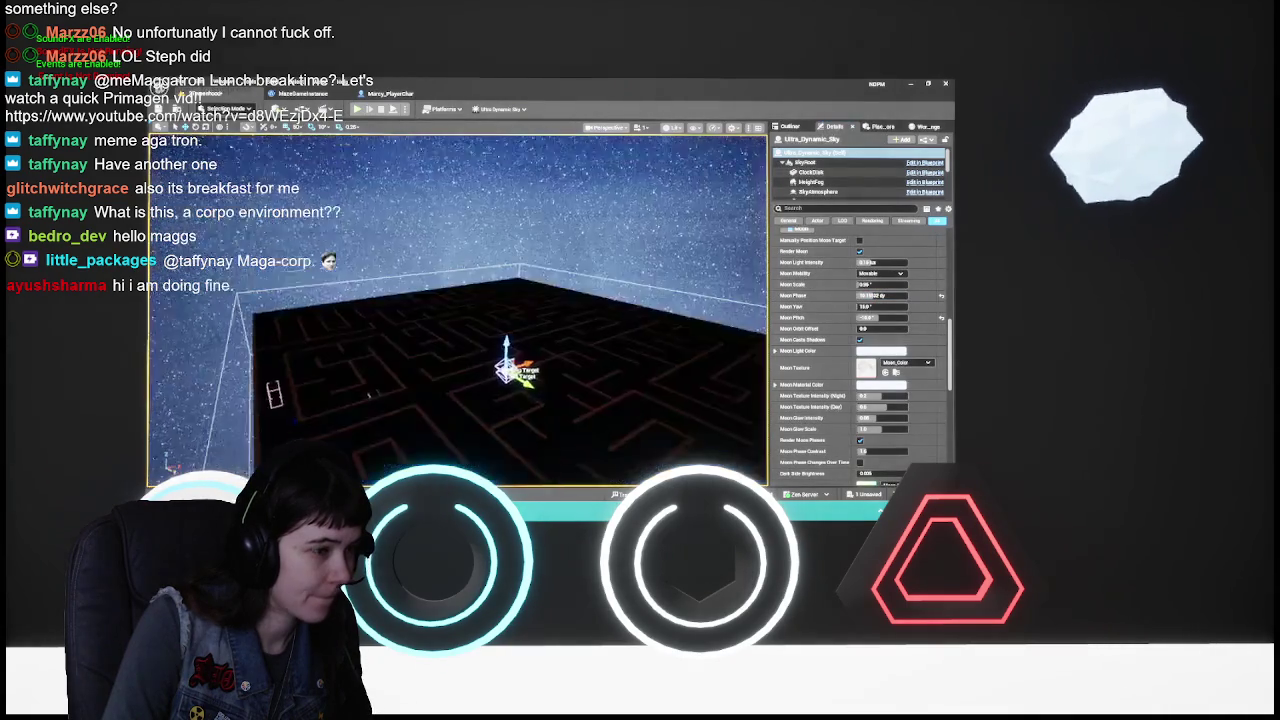
- Frame the sky actor, then look over the maze's starfield, corridors and ceiling light
key(f)
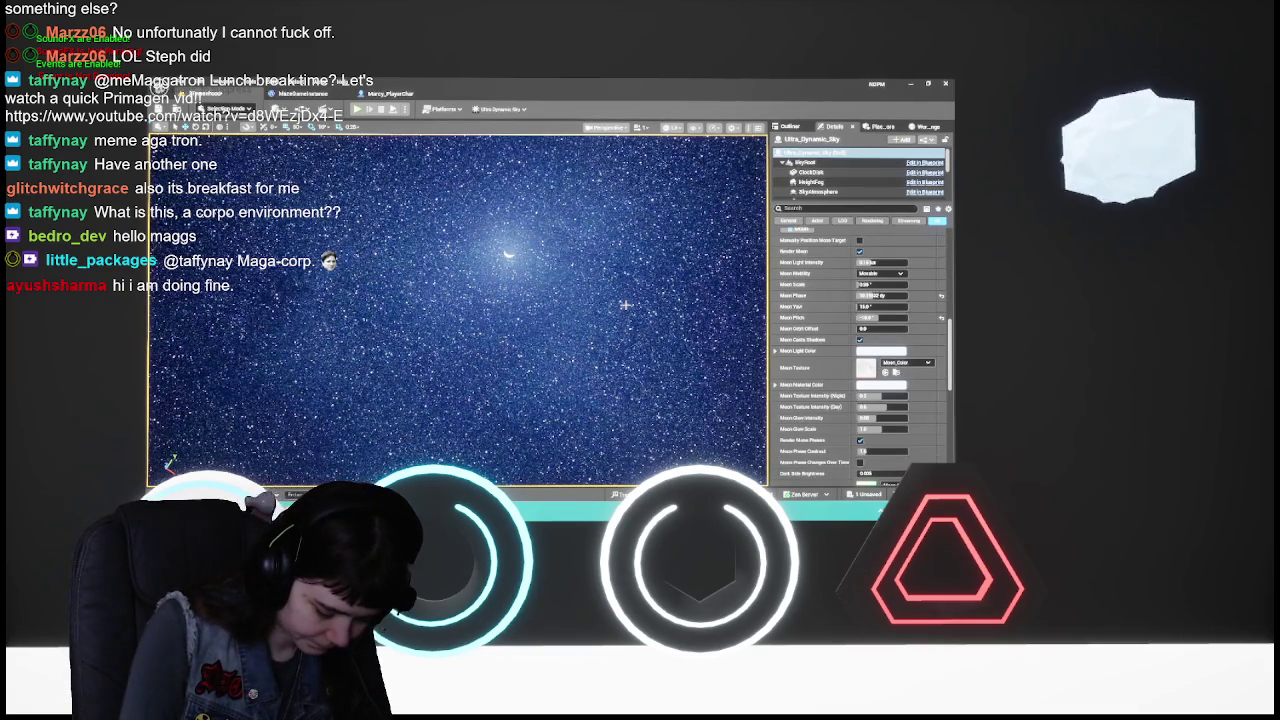
drag(624, 304, 600, 304)
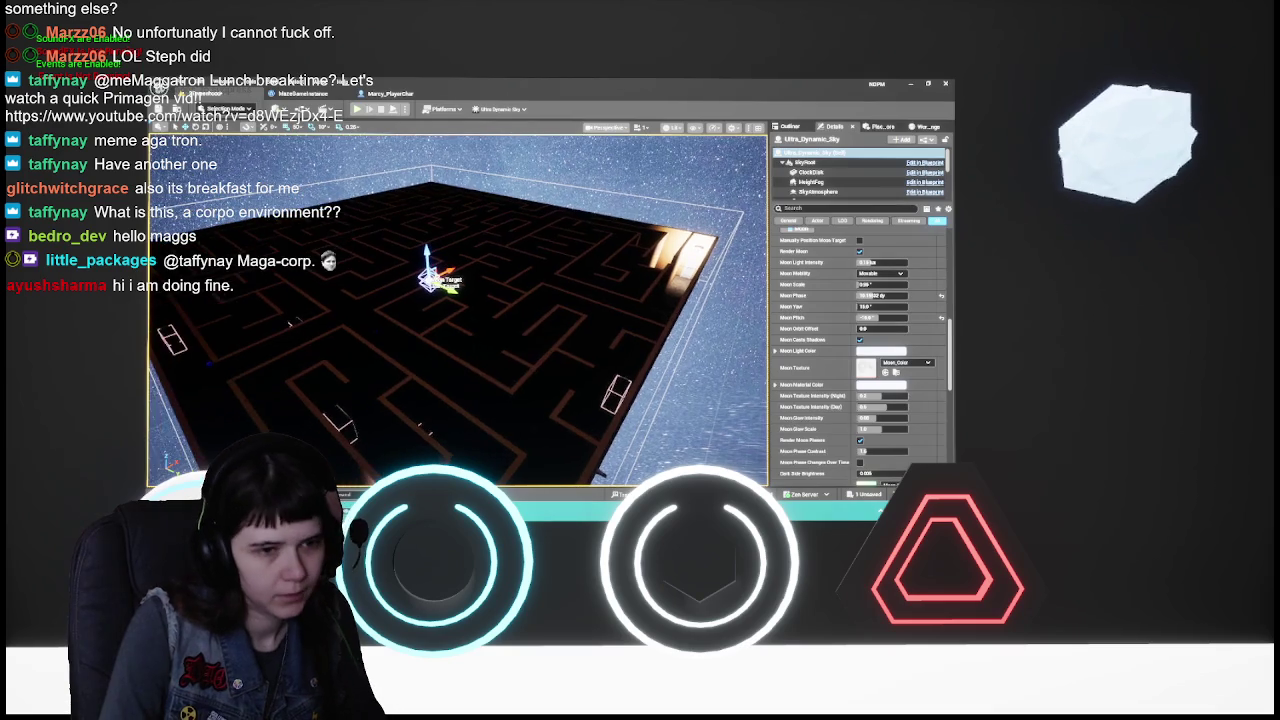
drag(423, 282, 417, 277)
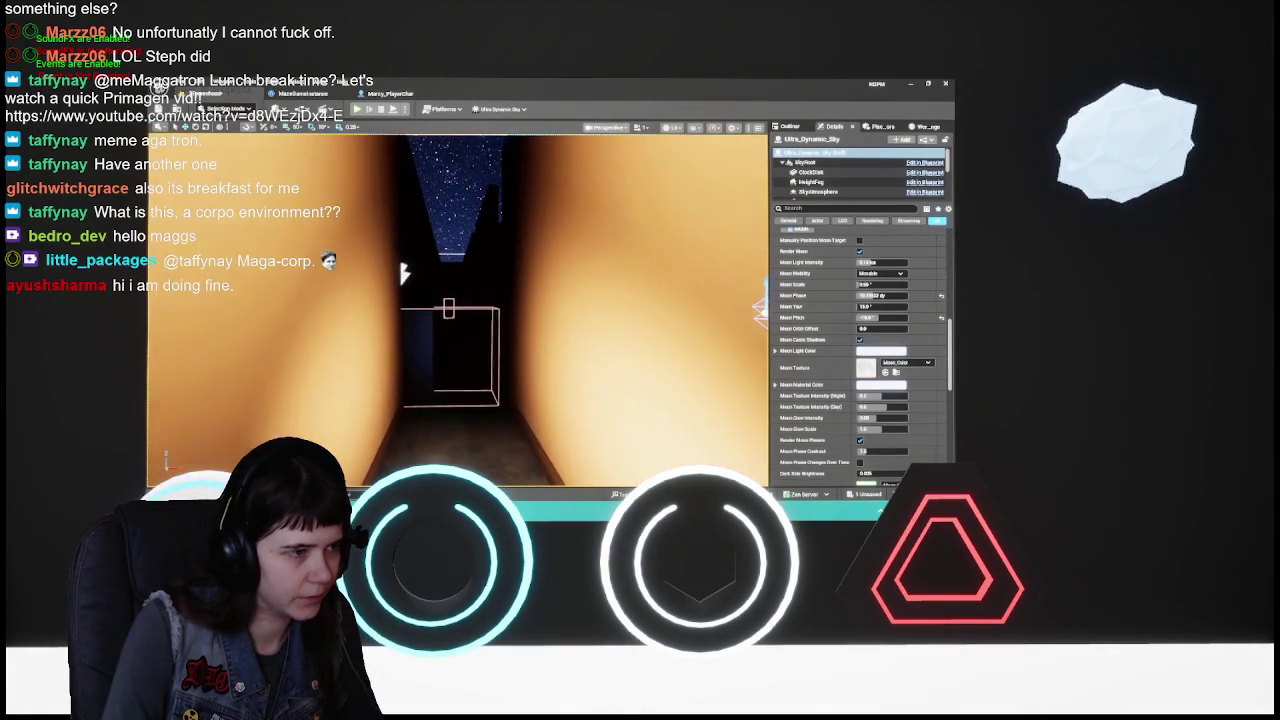
drag(418, 284, 418, 411)
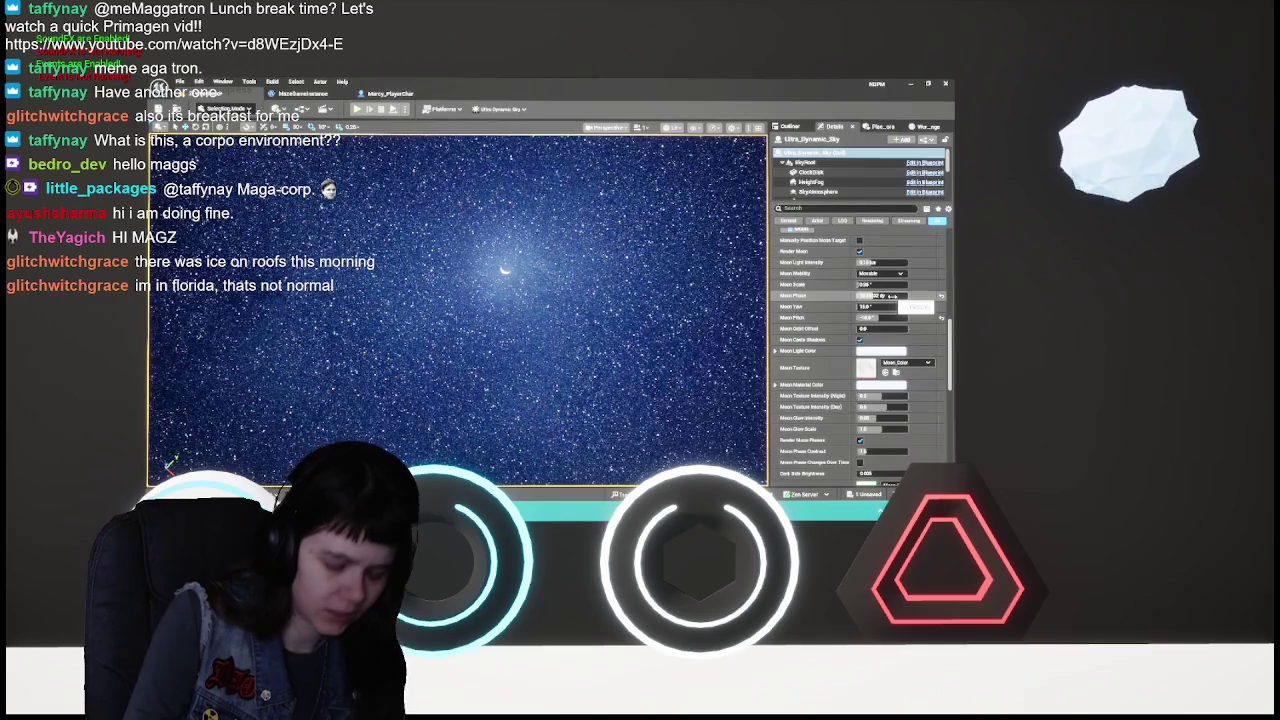
- Enter 0.5 as the Ultra Dynamic Sky's Moon Phase and view the bright sky over the maze
drag(890, 296, 888, 296)
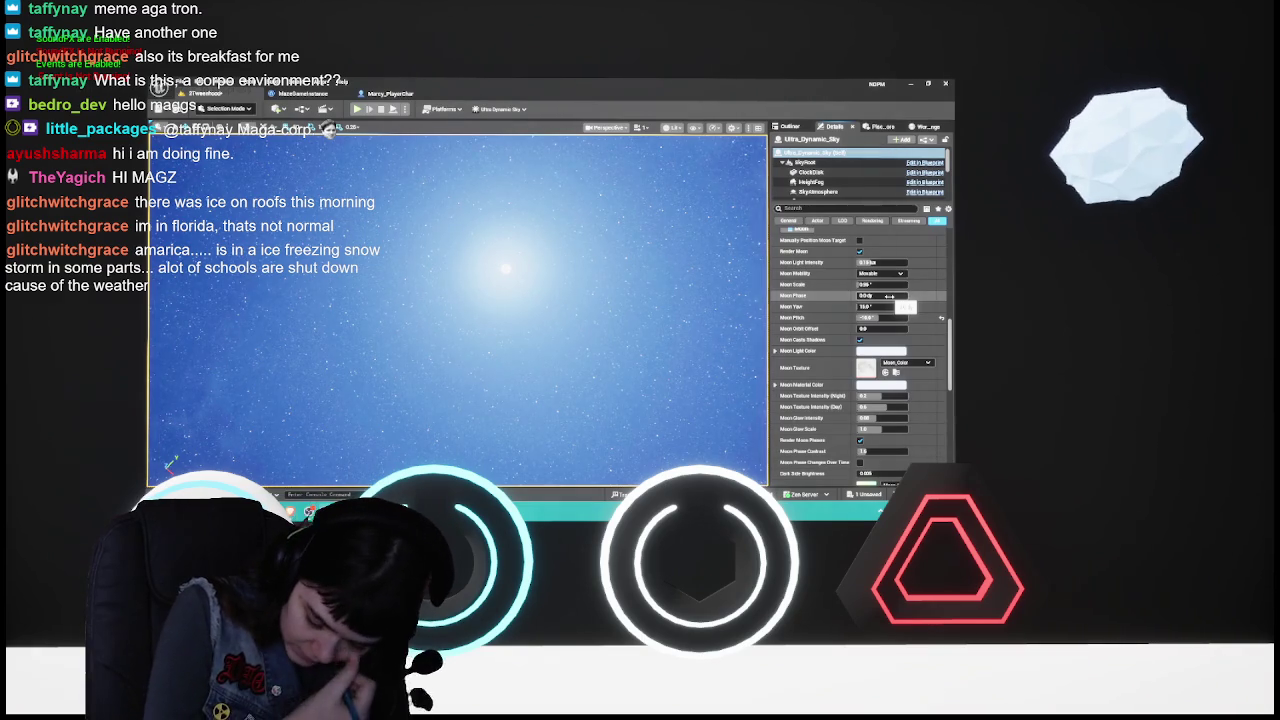
click(889, 296)
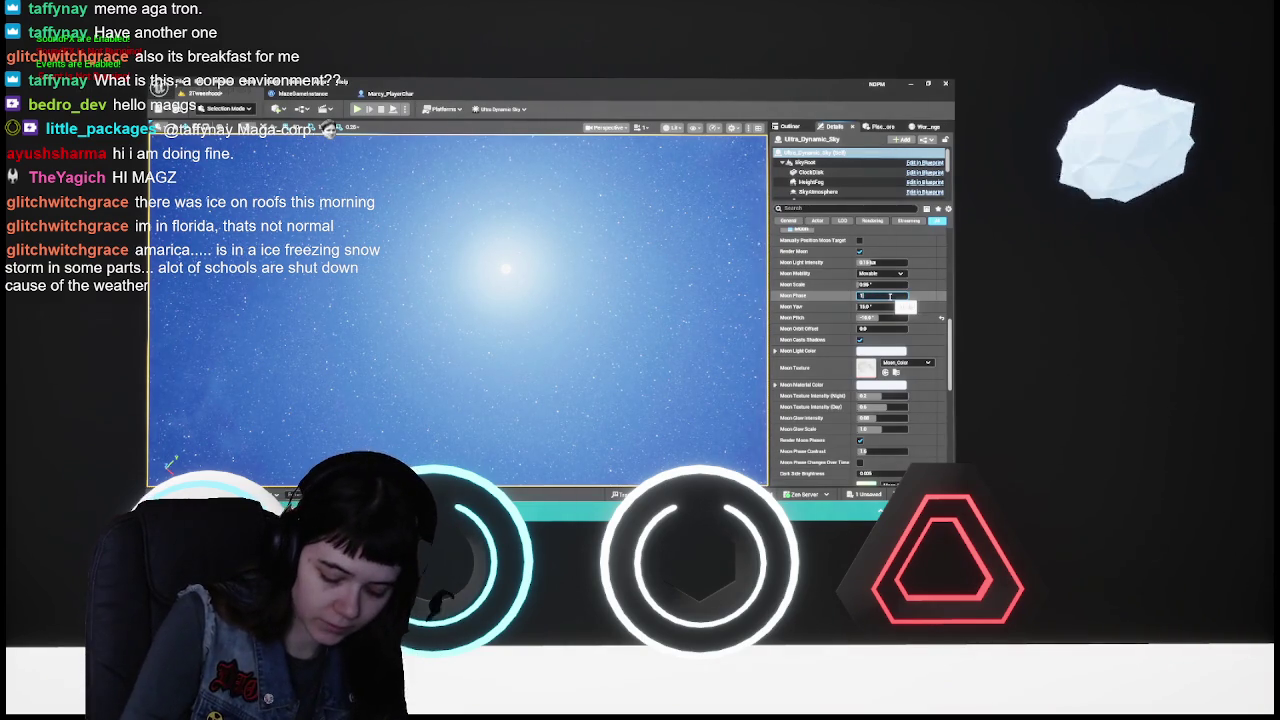
key(Return)
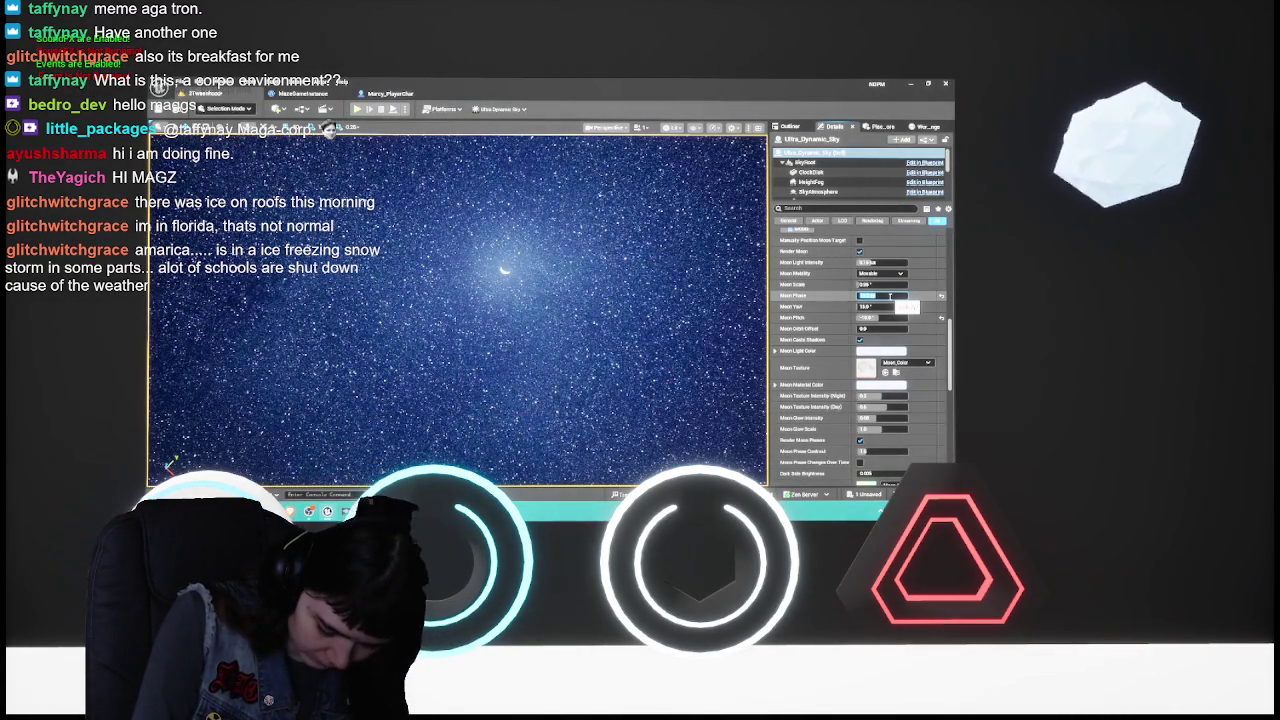
text(0.5)
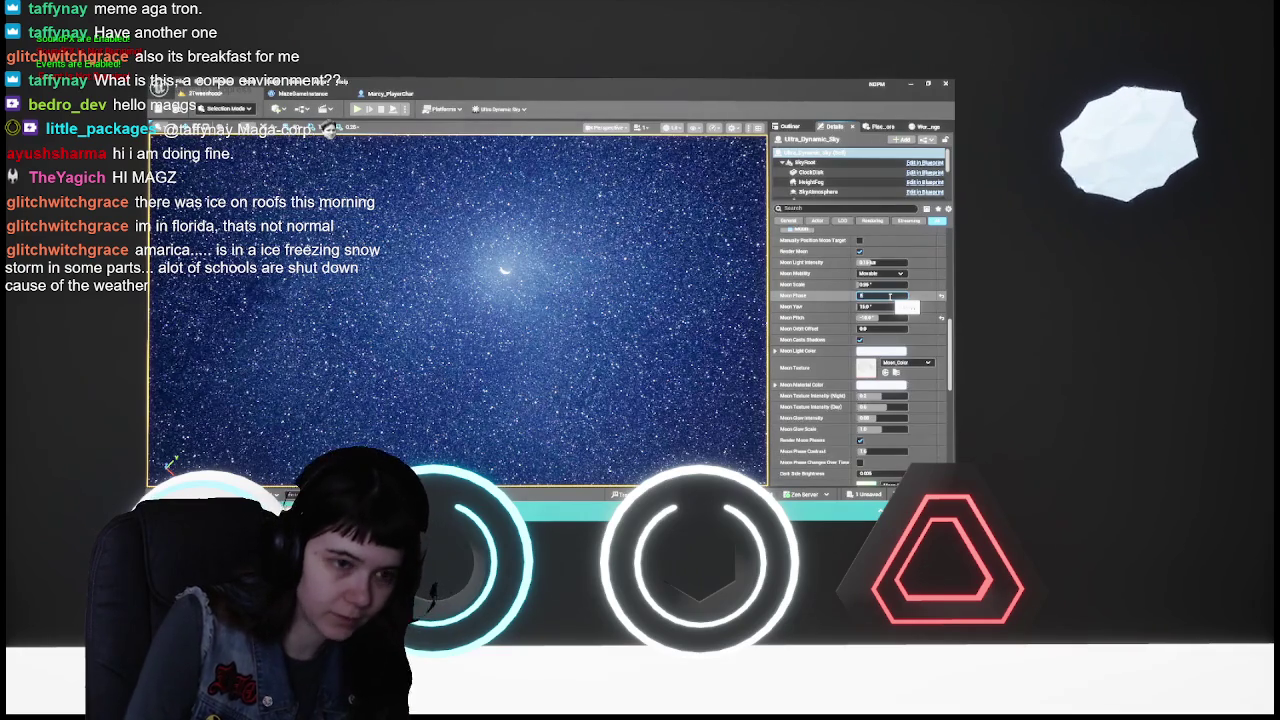
key(Return)
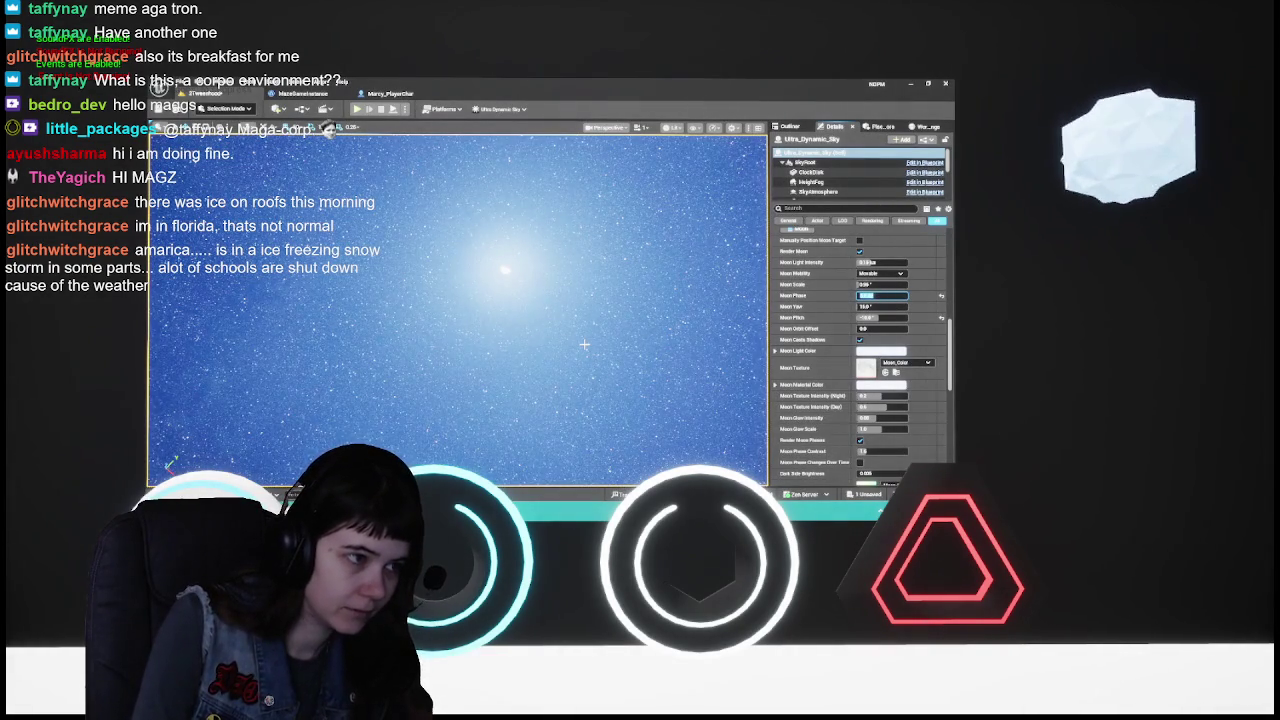
mouse_move(584, 344)
mouse_down()
mouse_move(303, 422)
mouse_move(300, 290)
mouse_up()
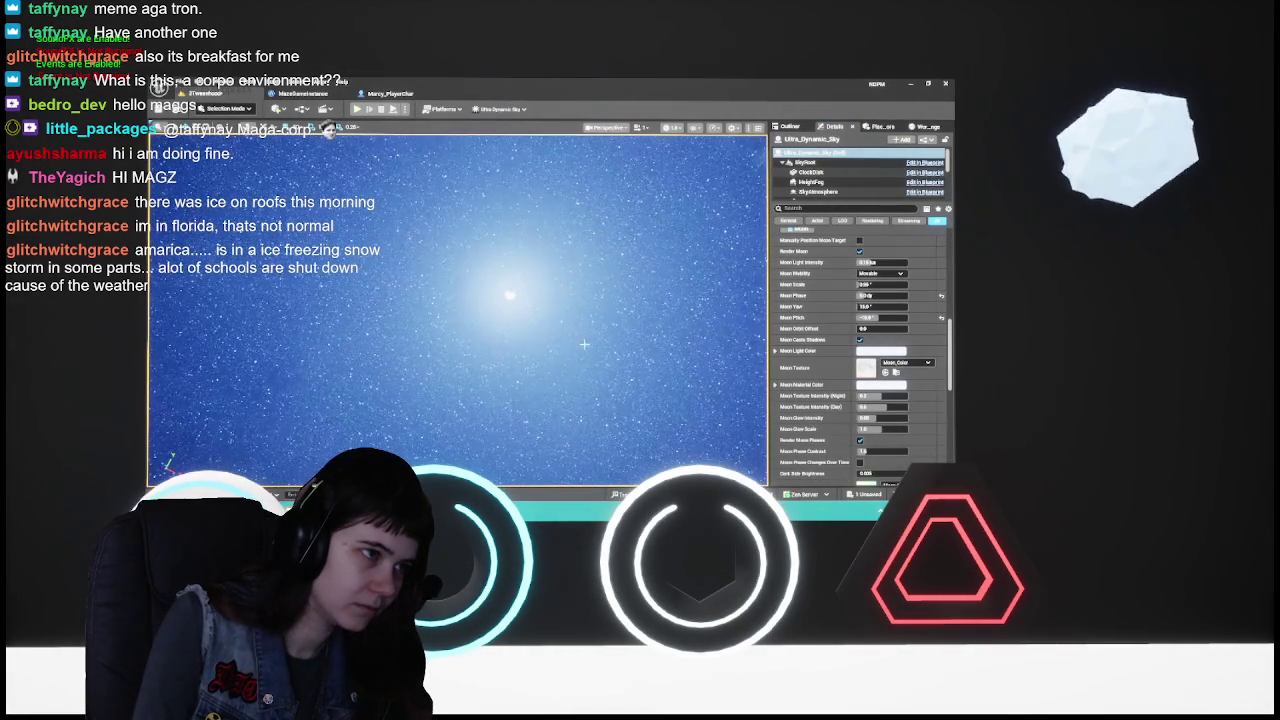